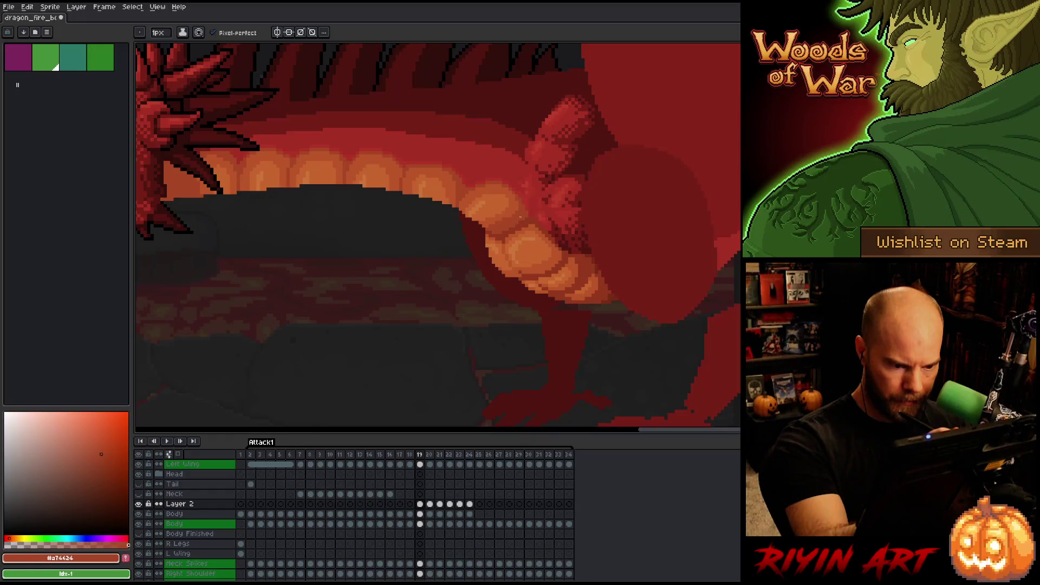
Flip between frames 19, 20 and 21 to check the neck and body alignment
key("Left")
key("Right")
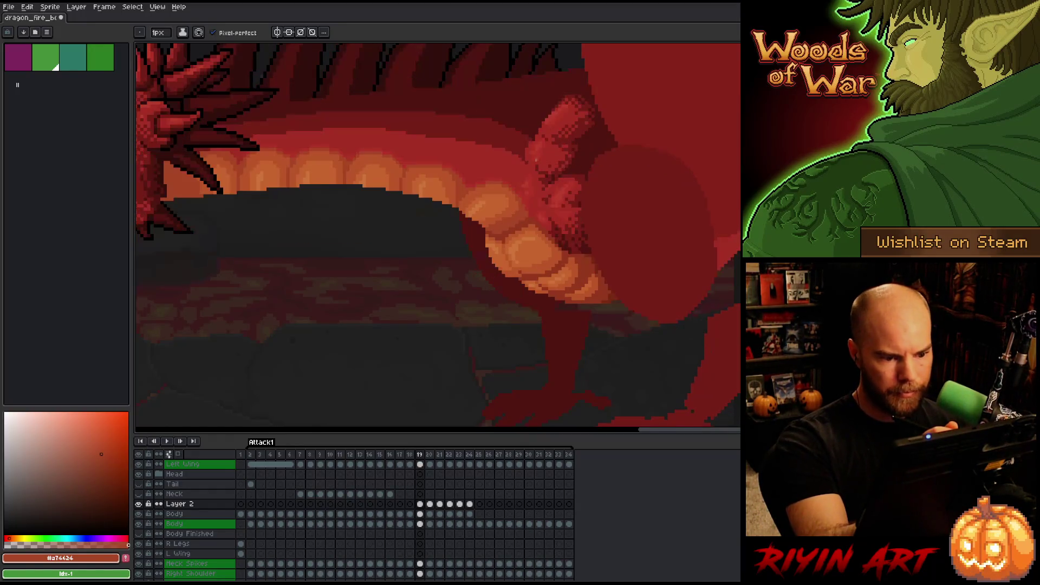
key("Right")
key("Left")
key("Right")
key("Left")
key("Right")
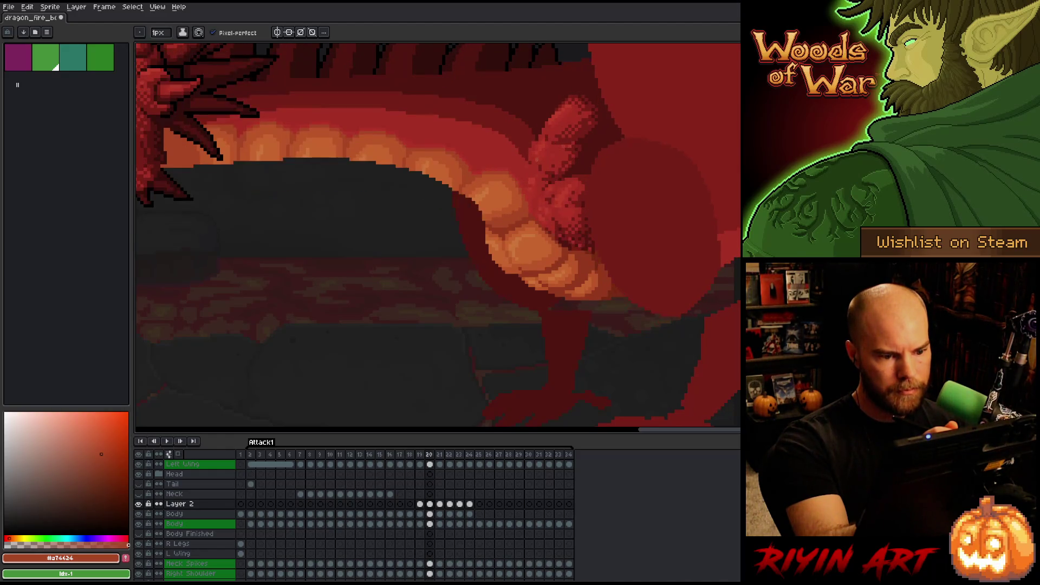
key("Left")
key("Right")
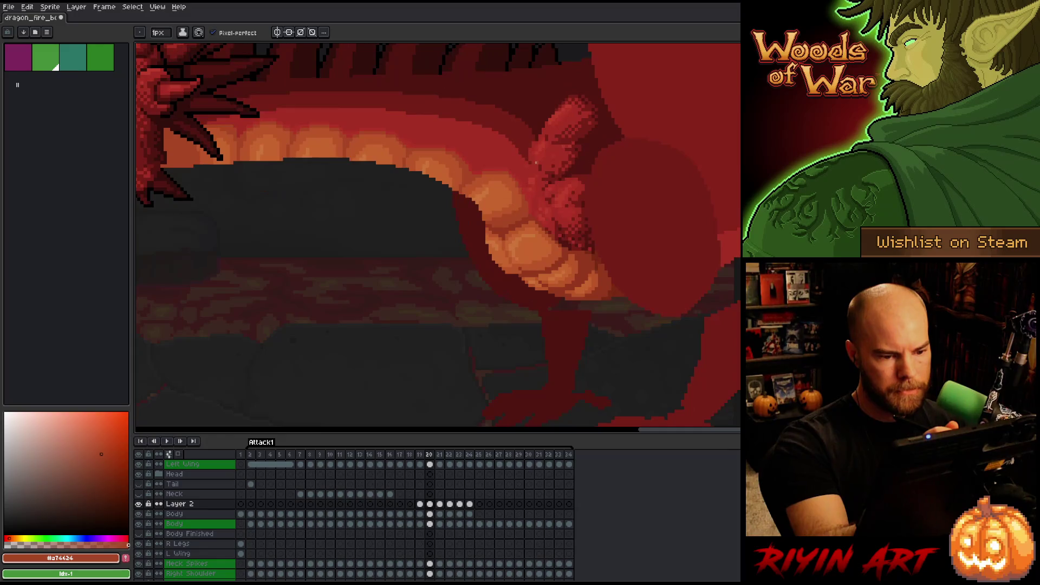
key("Right")
key("Right")
key("Right")
key("Right")
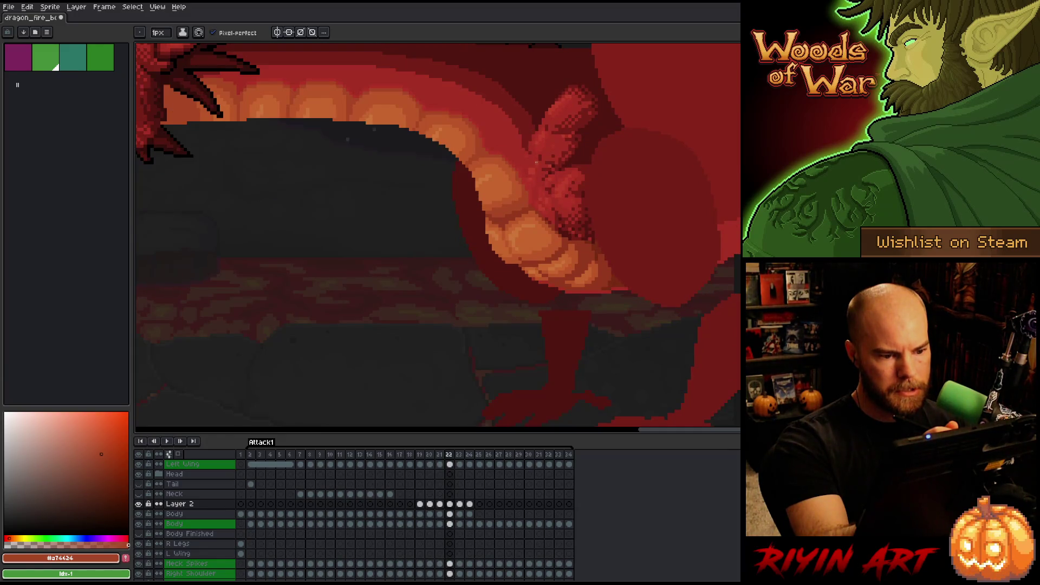
Move to frame 24 and sample a darker orange from the dragon's belly
key("Left")
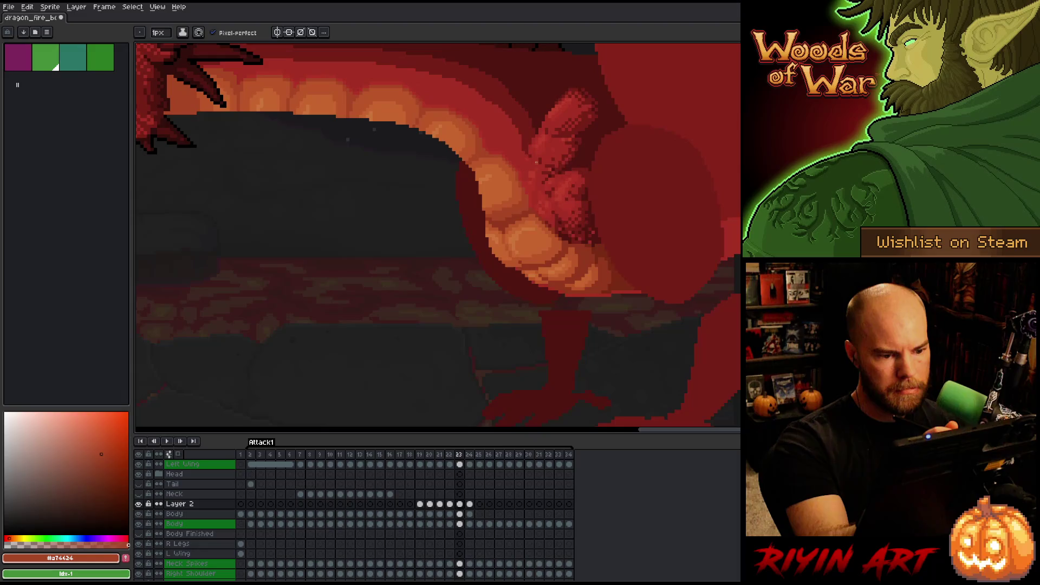
key("Right")
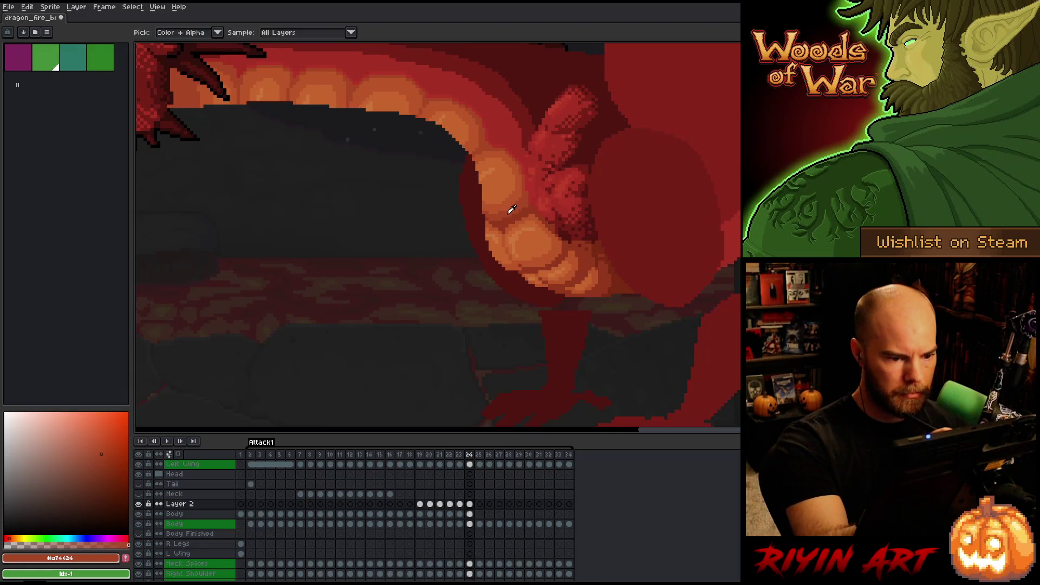
left_click(490, 220, "alt")
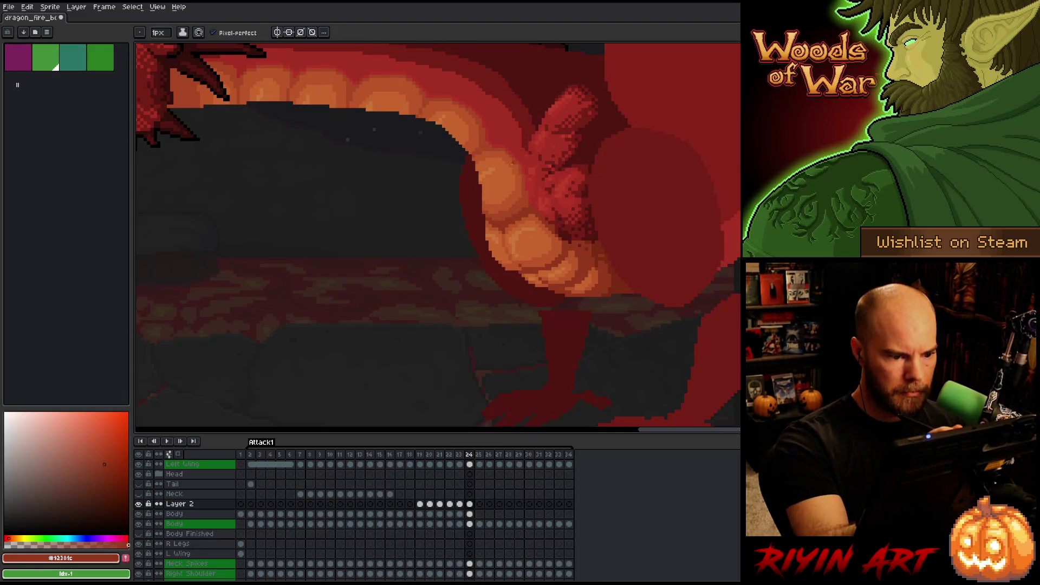
Compare frames 23 and 24, then resample the mid orange belly colour
key("Left")
key("Right")
key("Left")
key("Right")
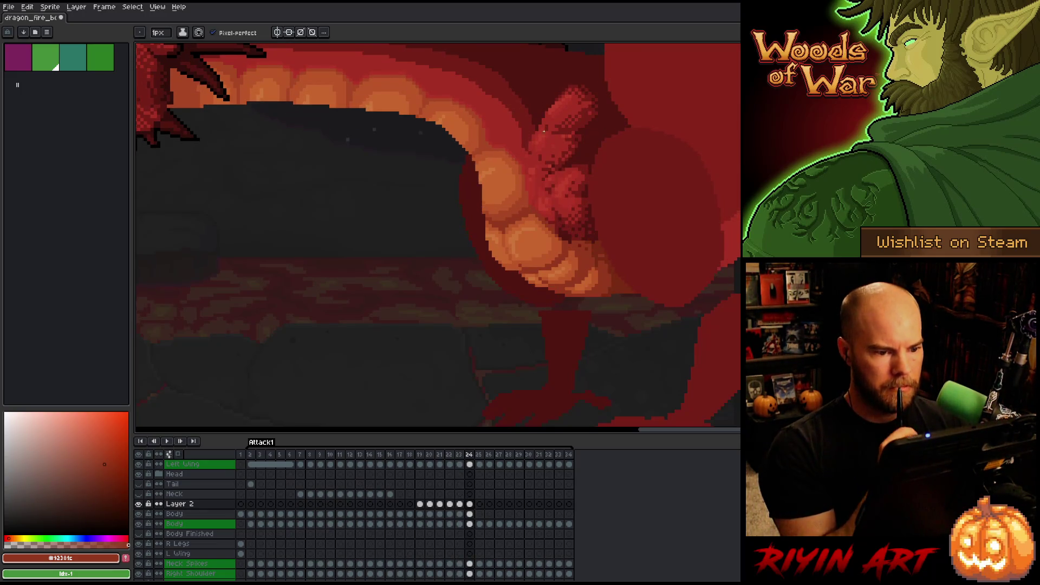
key("Left")
key("Right")
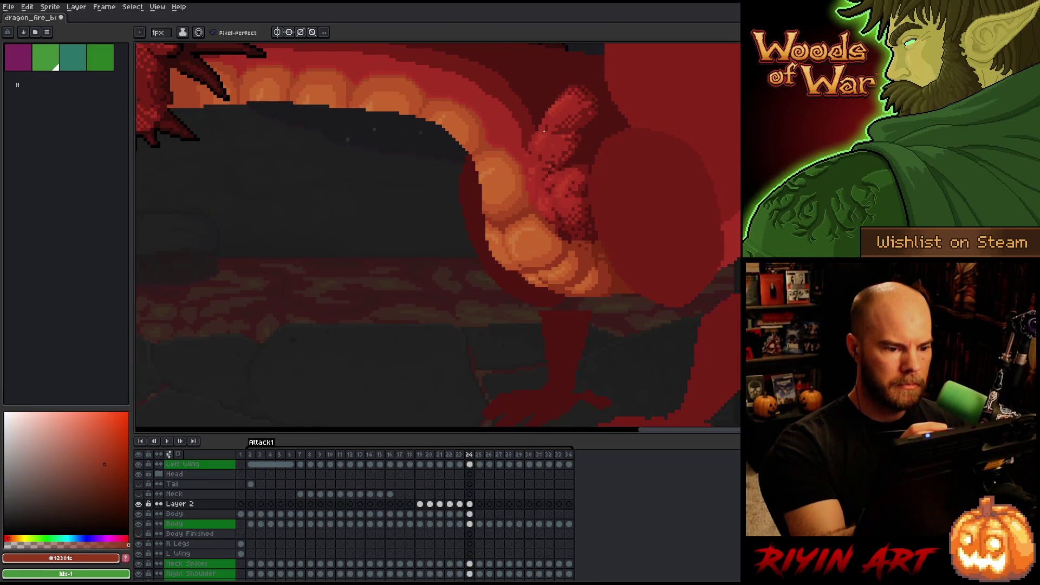
key("Left")
key("Right")
left_click(503, 202, "alt")
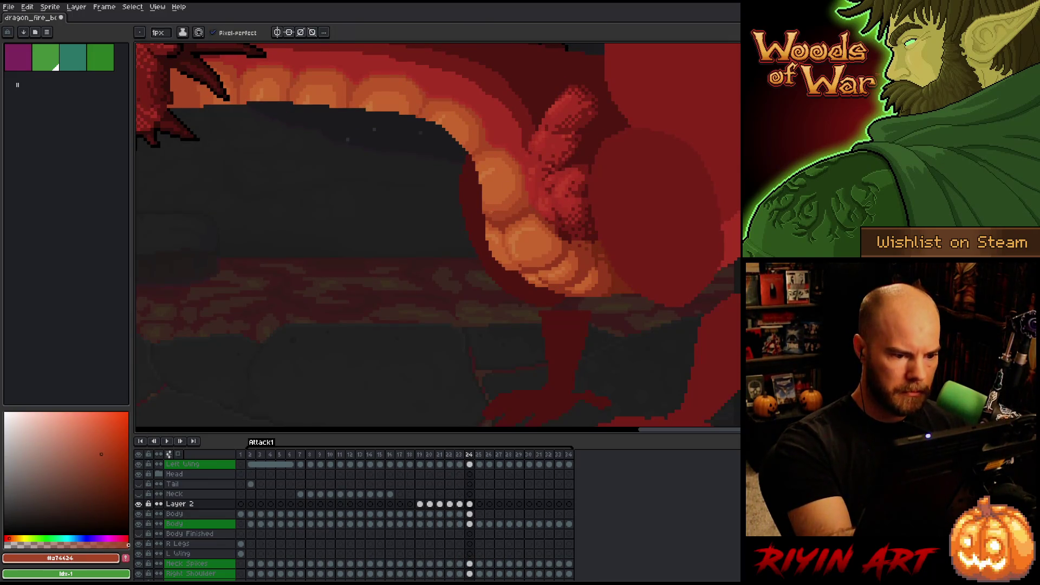
Recheck frame 24 against frame 23 and sample a lighter belly orange
key("Left")
key("Right")
key("Left")
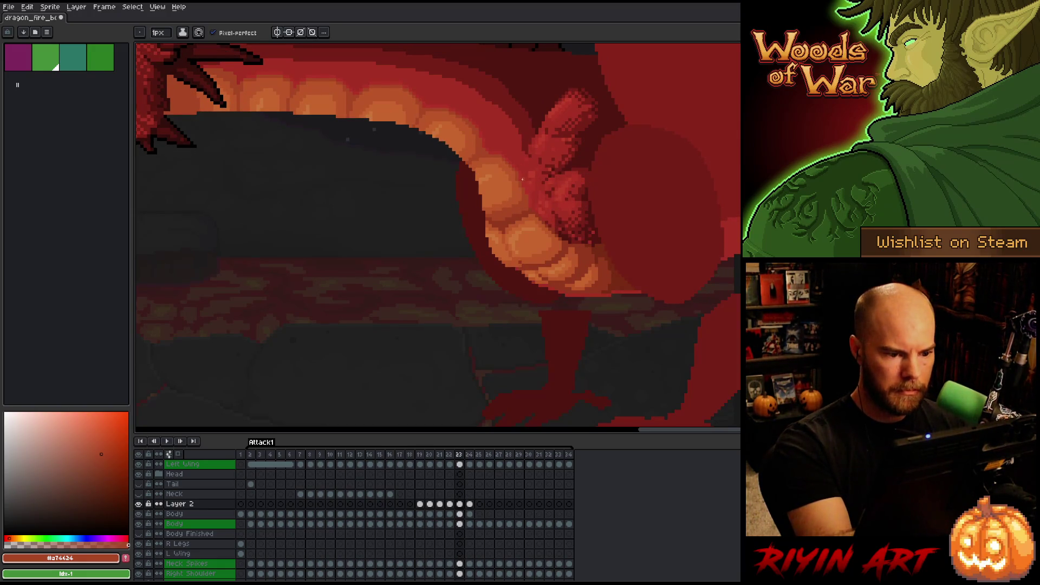
key("Right")
key("Left")
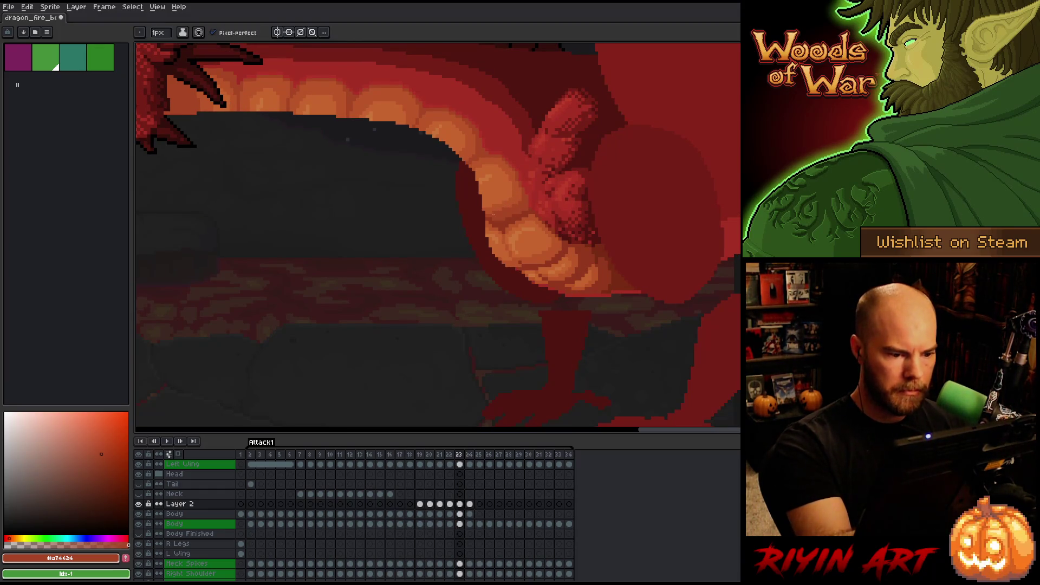
key("Right")
left_click(485, 213, "alt")
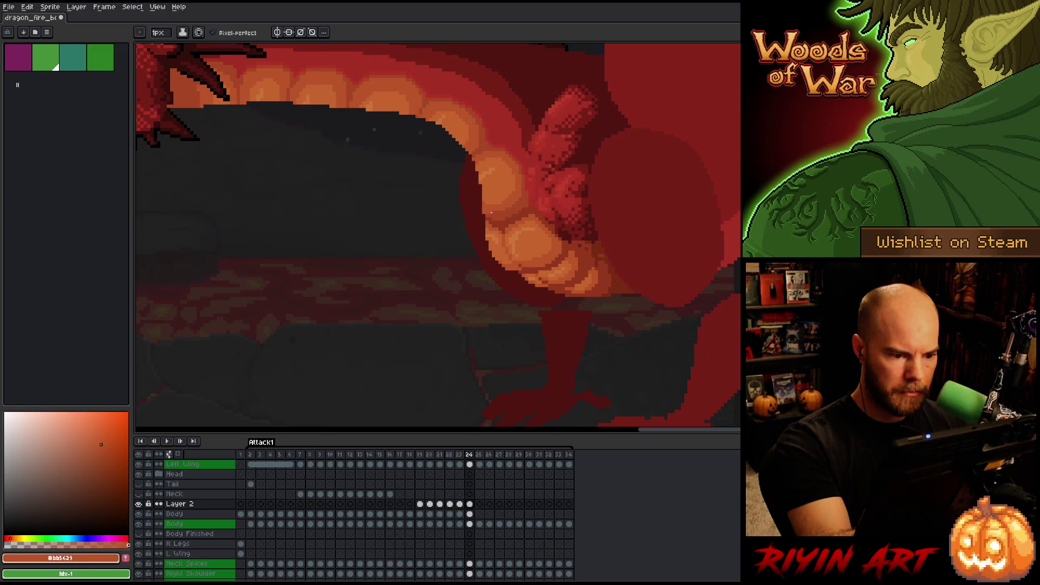
Flip frame 24 against its neighbour to verify the alignment
key("Left")
key("Right")
key("Left")
key("Right")
key("Left")
key("Right")
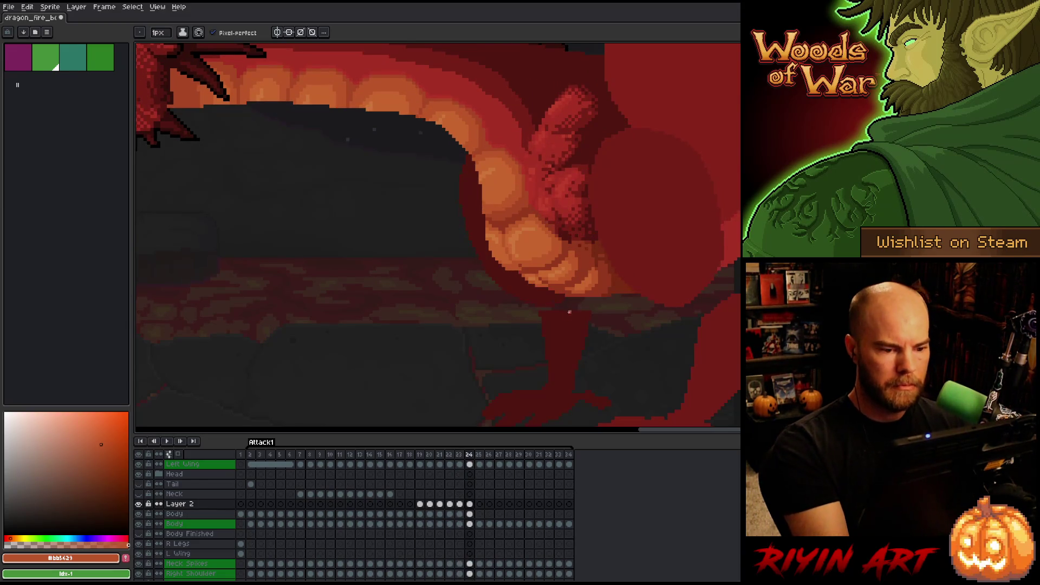
key("Left")
key("Right")
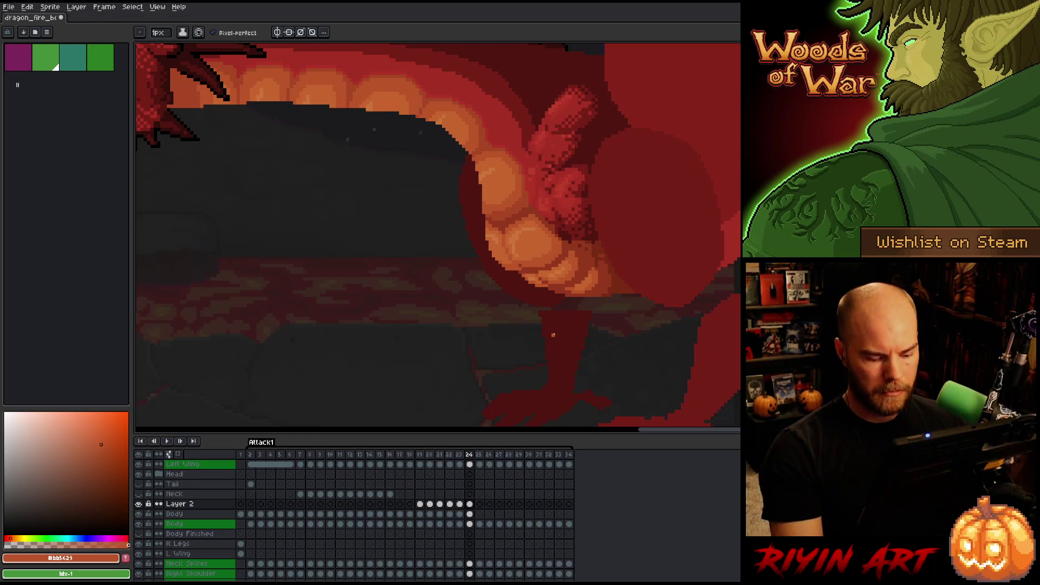
scroll(553, 334, "down", 3)
Zoom in on the head and belly and flip frame 24 against frame 23
key("Left")
key("Right")
scroll(495, 299, "up", 3)
key("Left")
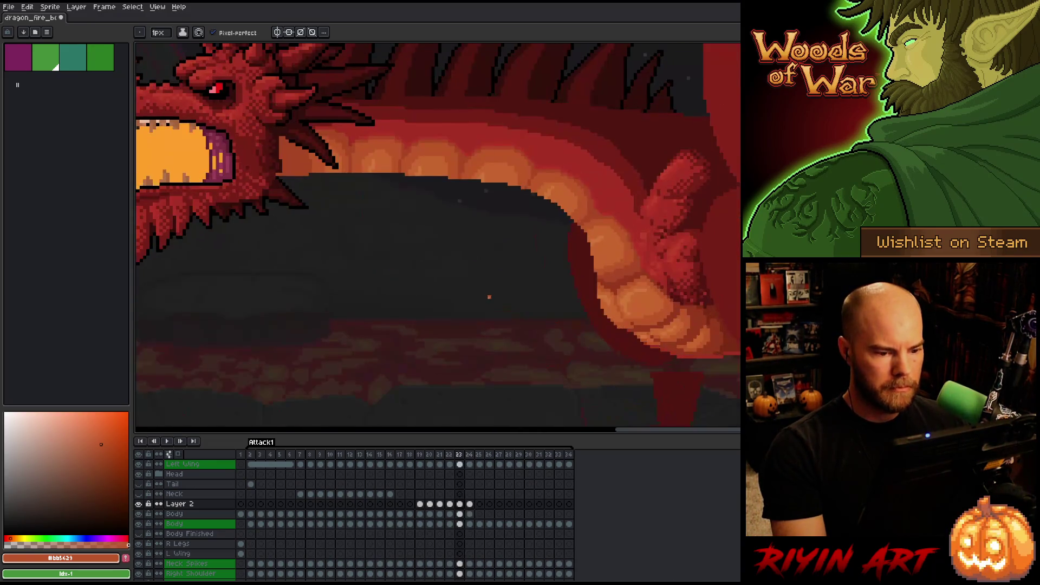
key("Right")
key("Left")
key("Right")
key("Left")
key("Right")
key("Left")
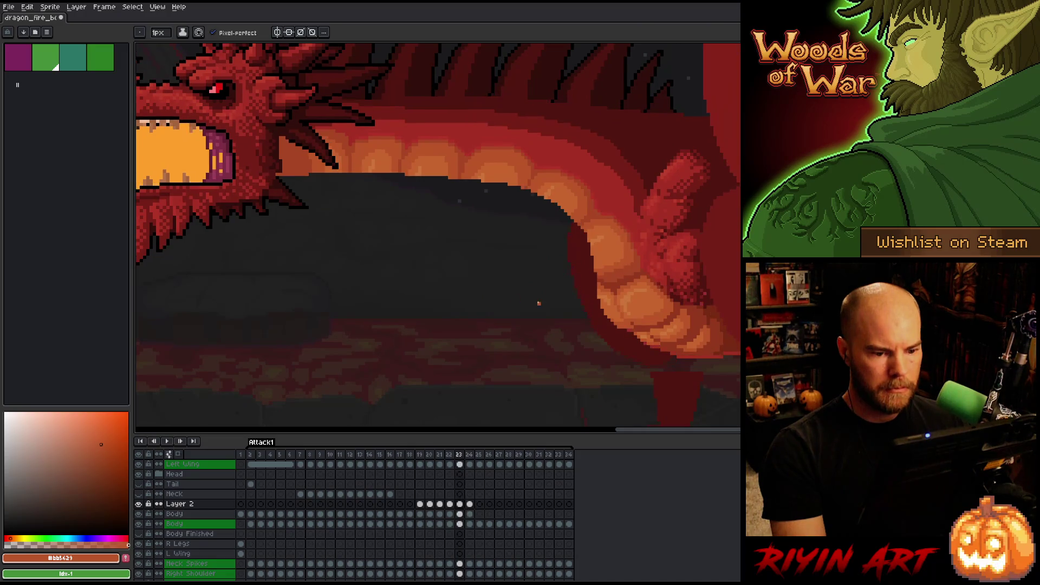
scroll(532, 302, "down", 3)
scroll(579, 306, "up", 3)
key("Right")
key("Left")
key("Right")
key("Left")
key("Right")
Eyedropper several neck reds, settling on the darker red #a52f24
key("i")
left_click(646, 214)
key("b")
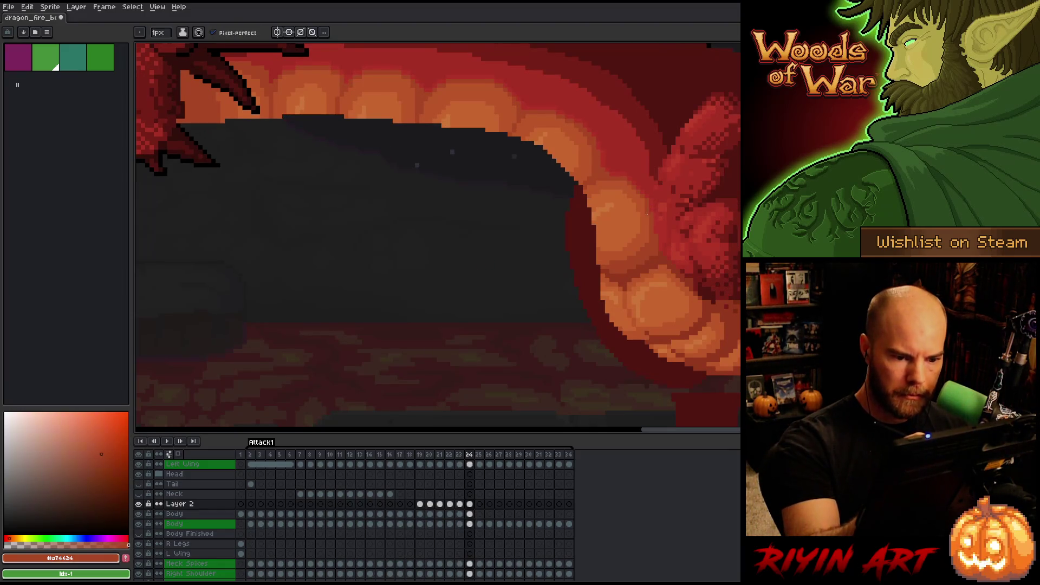
left_click(657, 204, "alt")
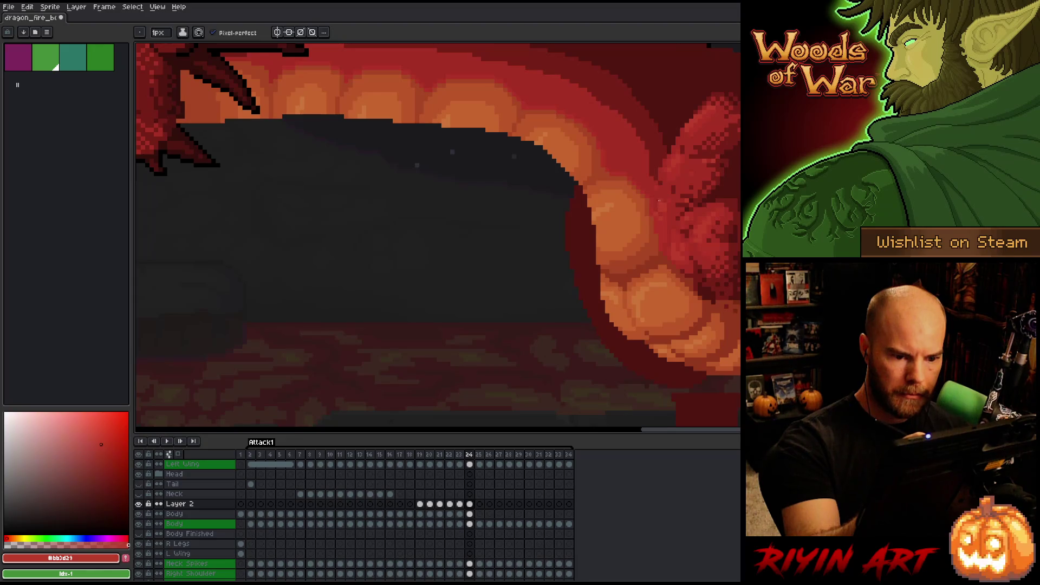
left_click(661, 198, "alt")
left_click(660, 213, "alt")
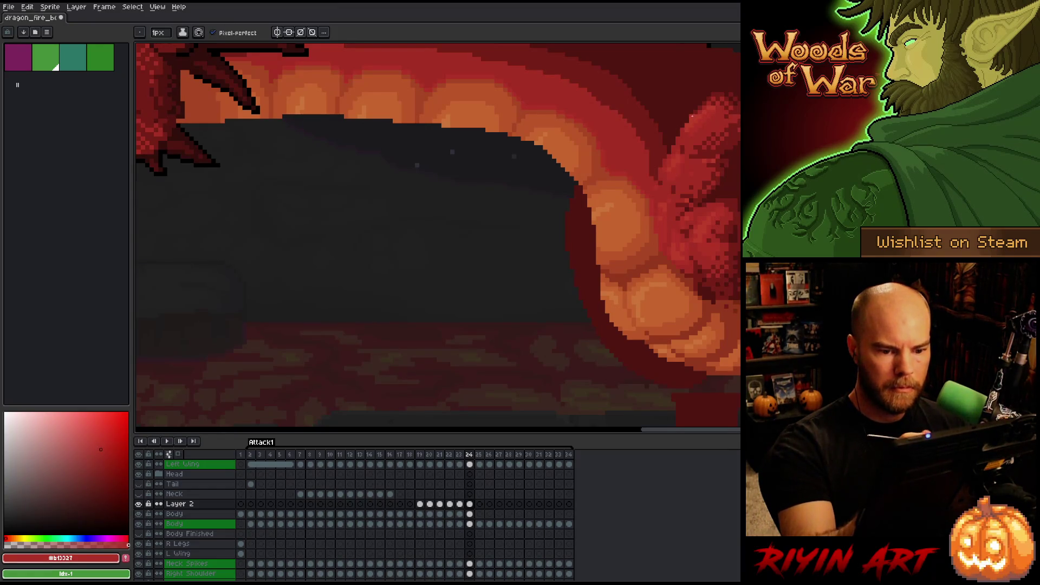
left_click(660, 211, "alt")
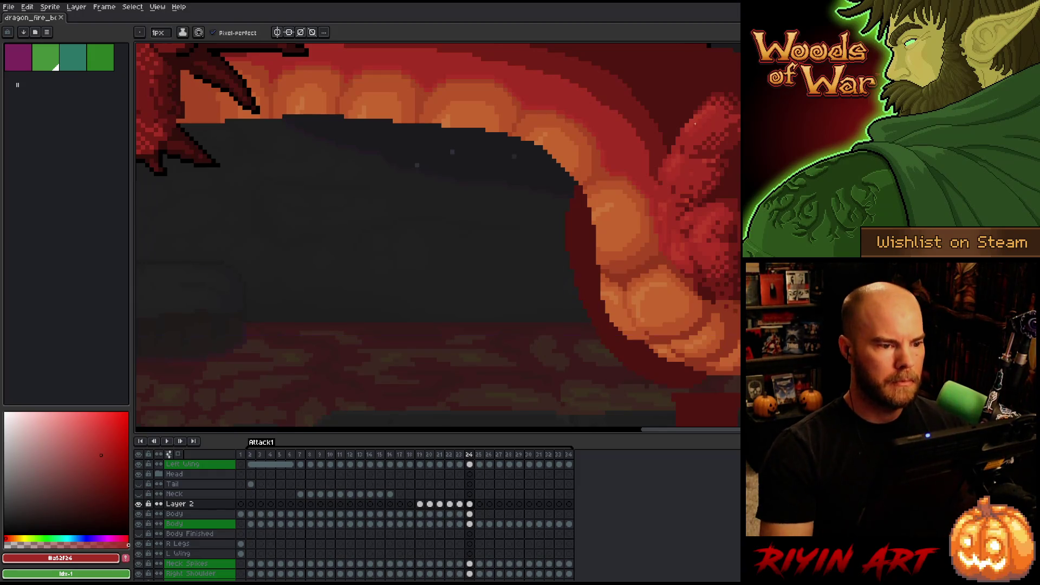
scroll(454, 218, "down", 5)
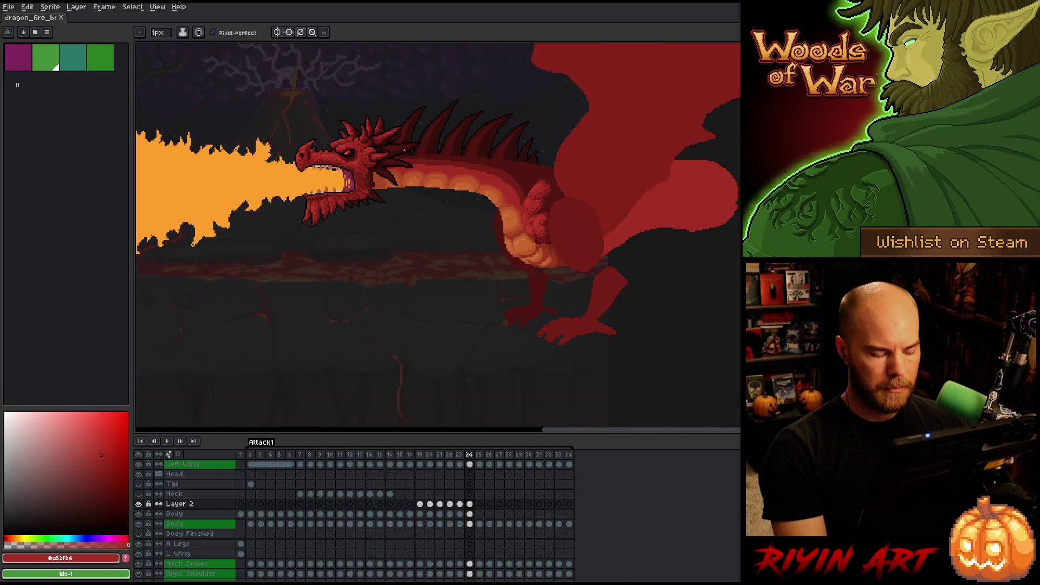
Zoom in, sample a deep dark red for shadows, and save the sprite
scroll(403, 150, "up", 2)
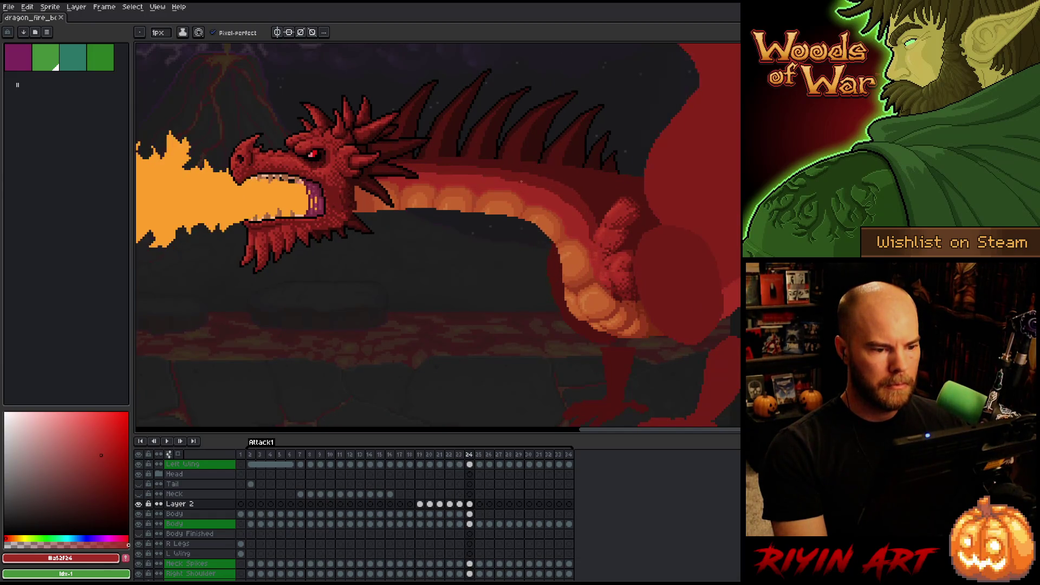
scroll(521, 181, "up", 2)
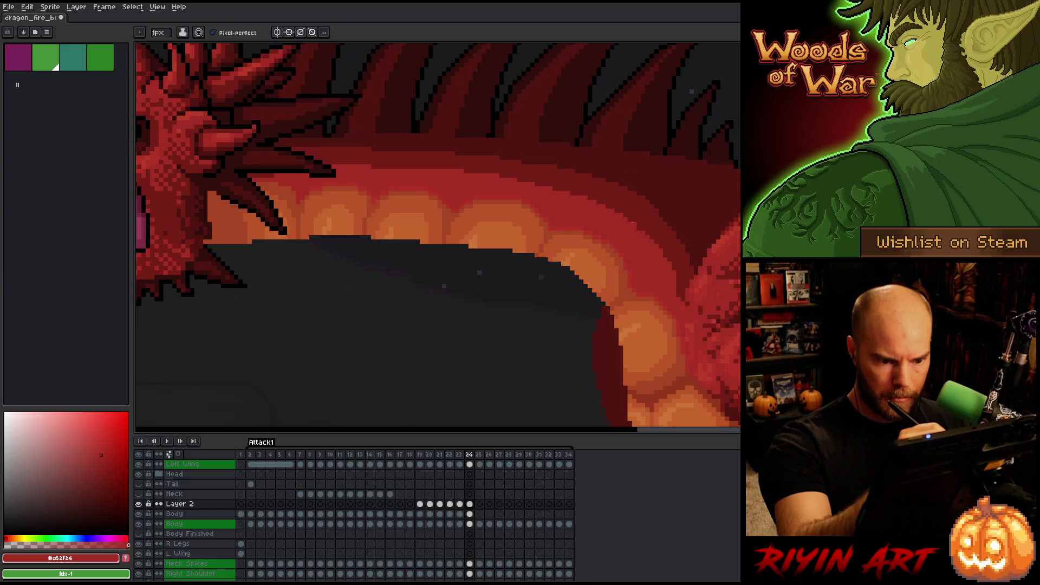
left_click(671, 264, "alt")
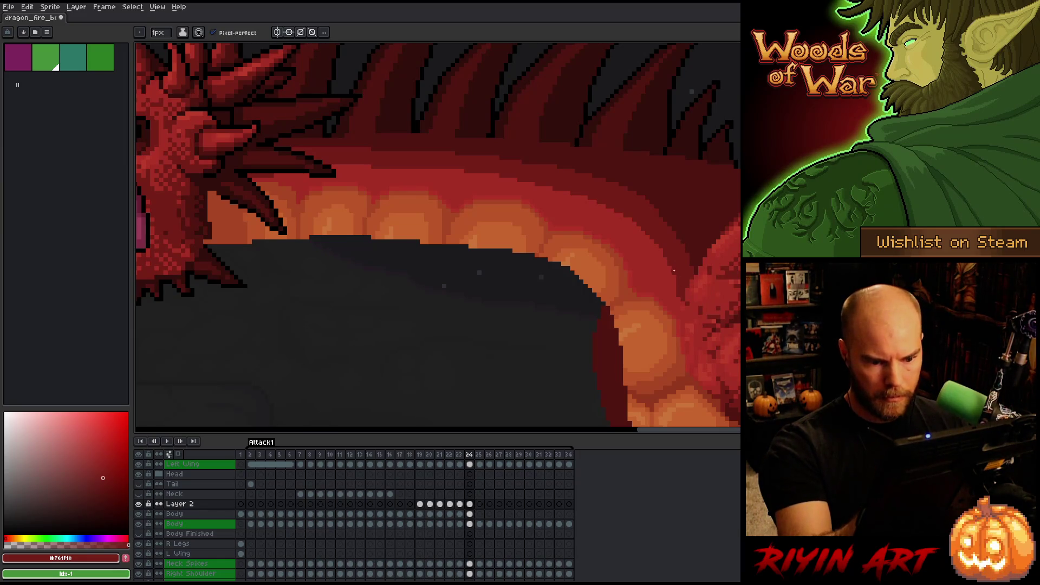
key("ctrl+s")
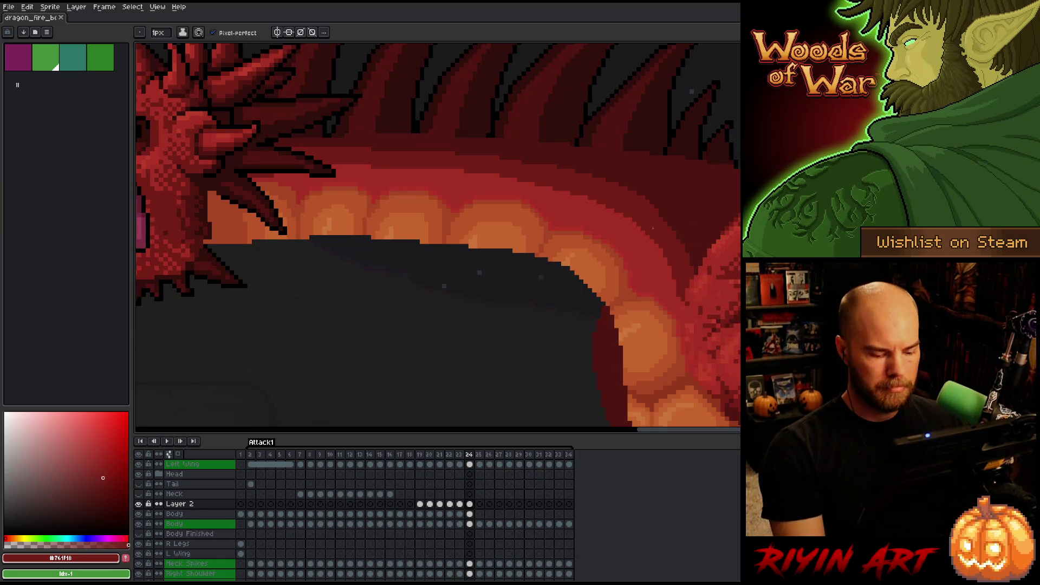
Step back a frame, pan to show the whole dragon, and move to the Body layer's frame 22
scroll(671, 229, "down", 4)
key("Left")
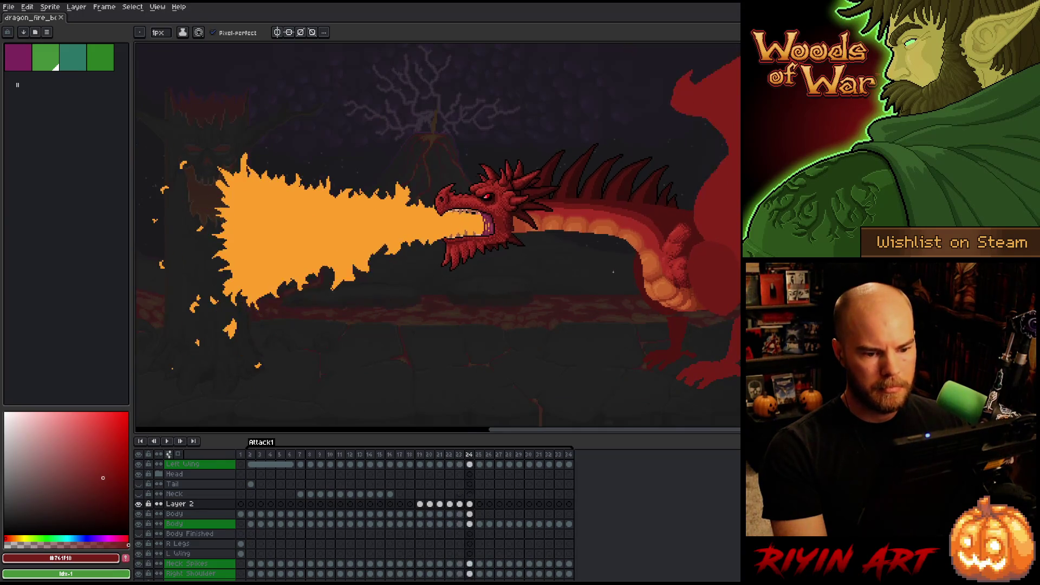
scroll(613, 271, "up", 3)
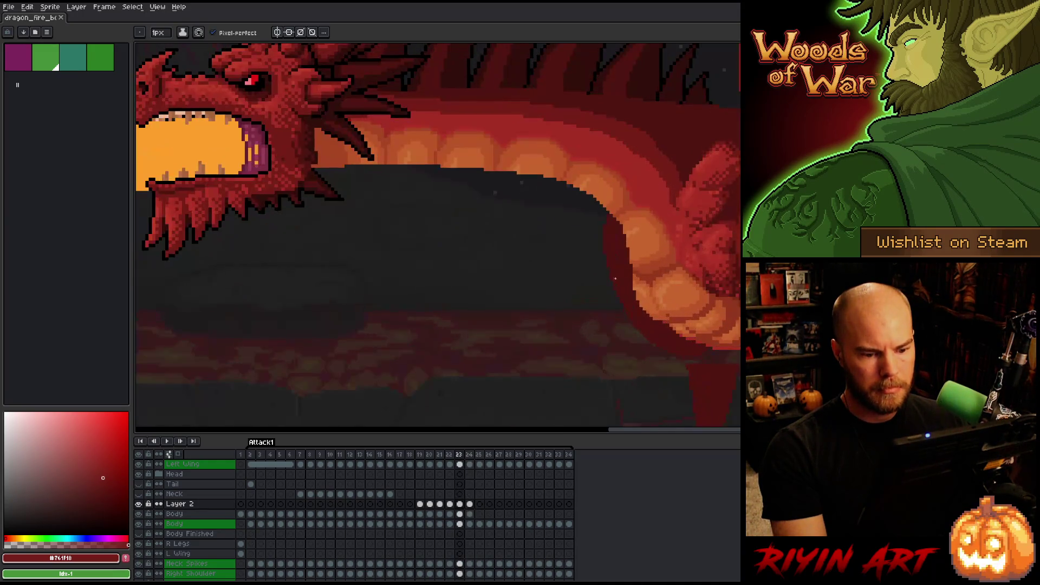
scroll(603, 285, "down", 2)
left_click_drag(604, 285, 401, 351)
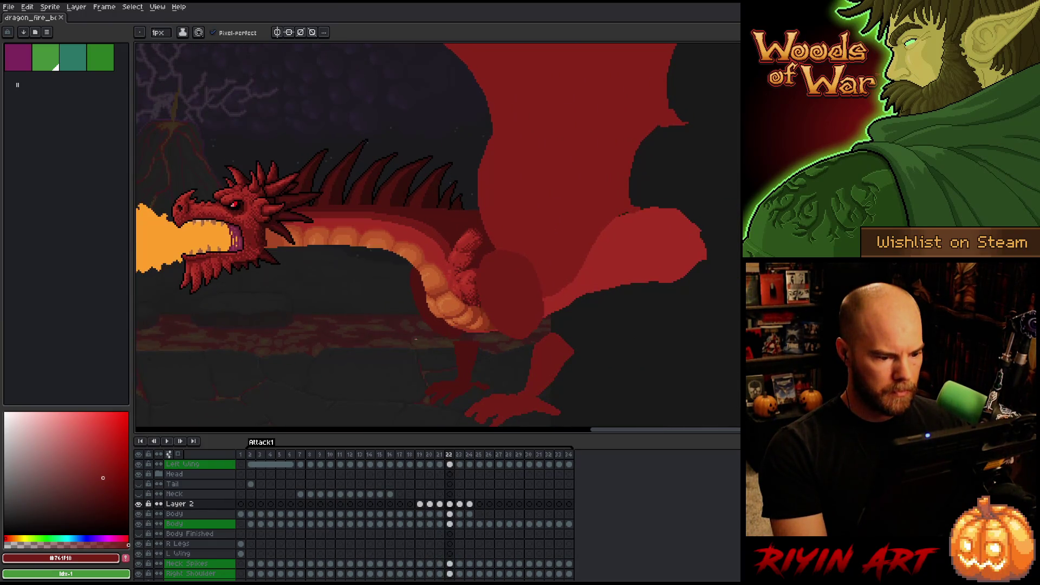
scroll(439, 340, "up", 2)
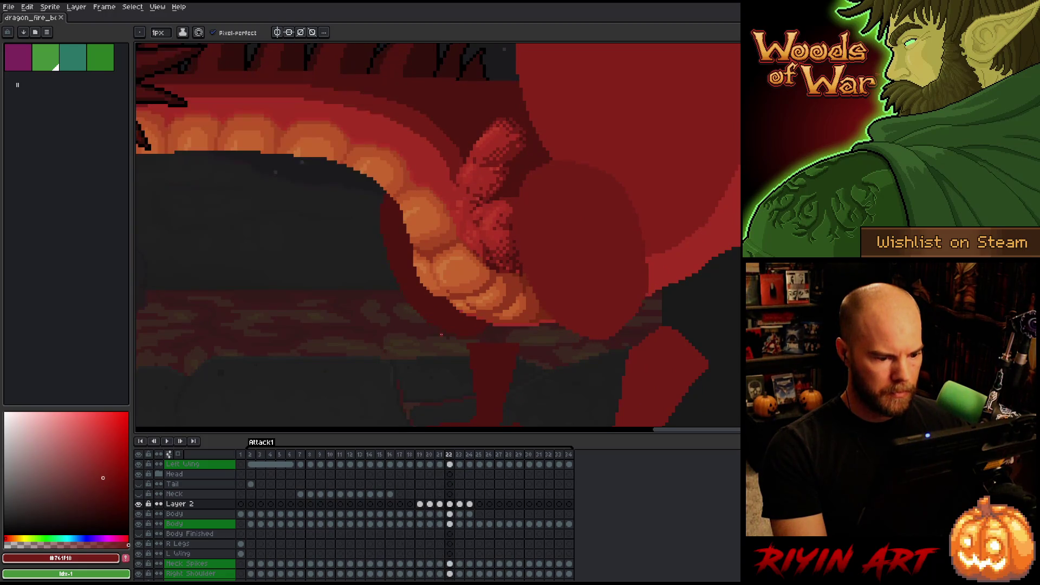
key("alt+Down")
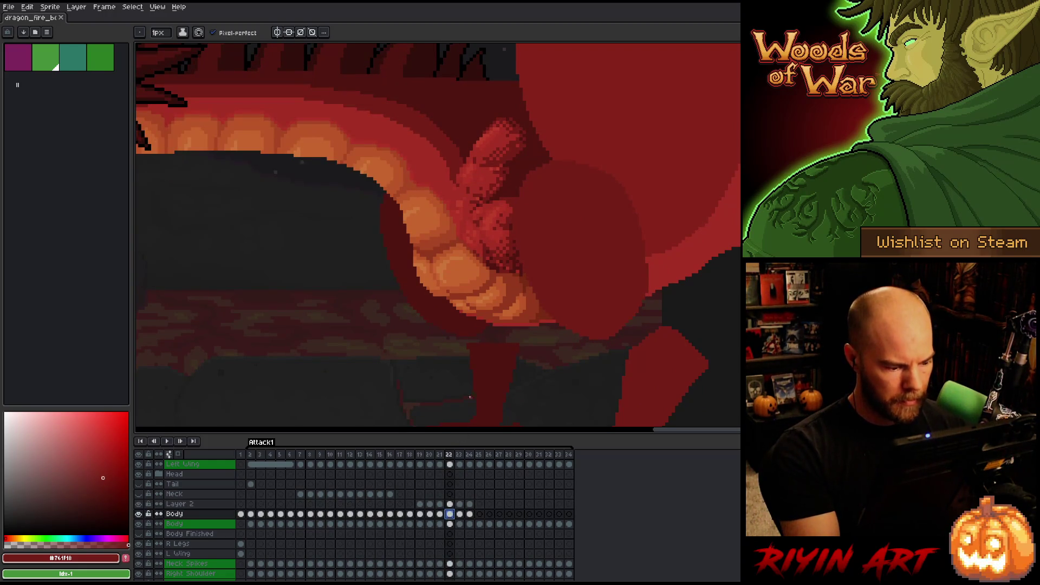
Lasso the lower belly region and delete its orange pixels
key("m")
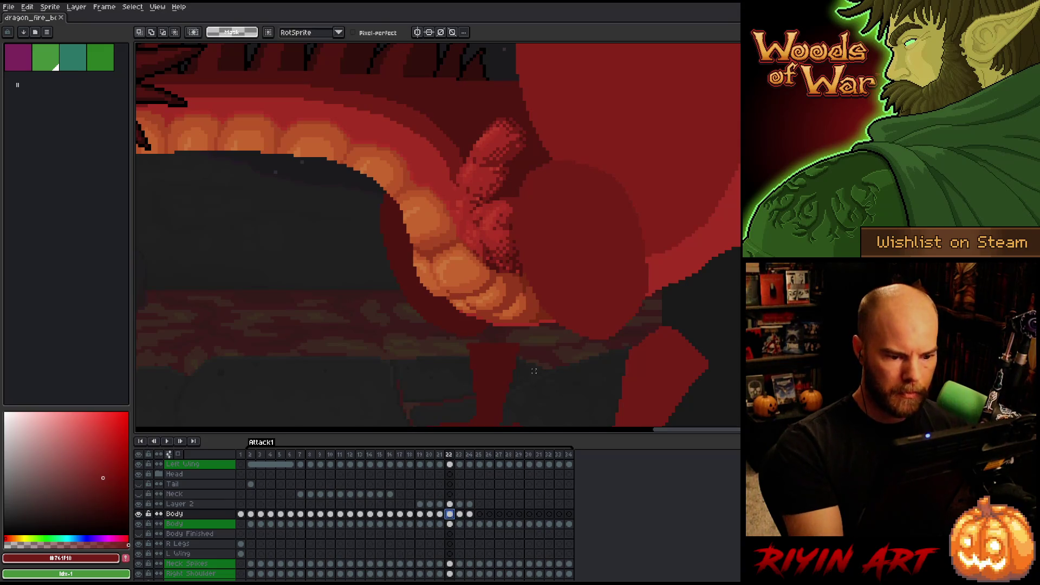
mouse_move(580, 317)
left_mouse_down()
mouse_move(464, 290)
mouse_move(476, 360)
left_mouse_up()
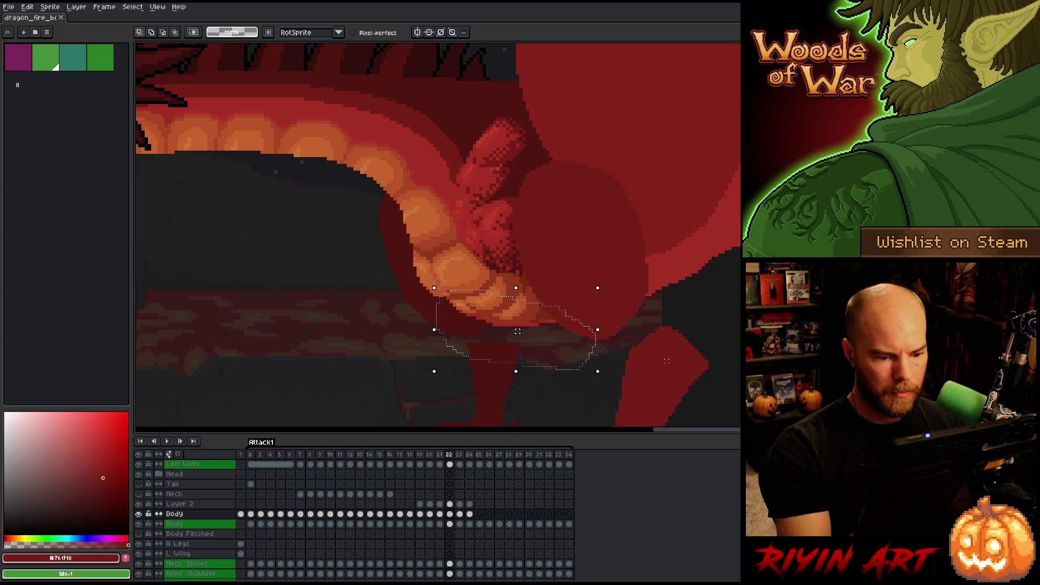
key("Delete")
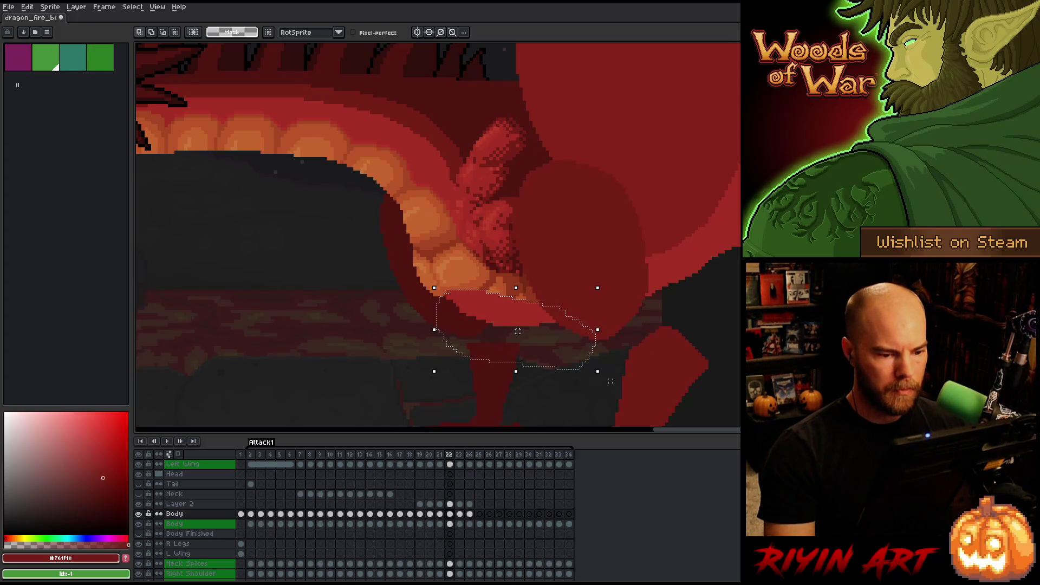
On the lower Body layer, step through frames 22 to 24 and select the neck and body
left_click(451, 524)
left_click(461, 524)
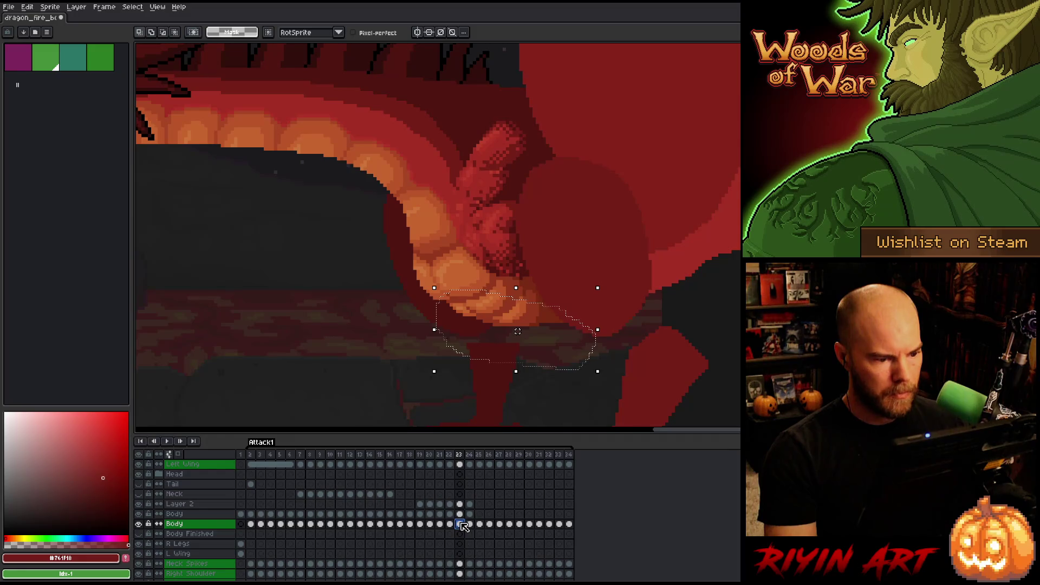
left_click(472, 524)
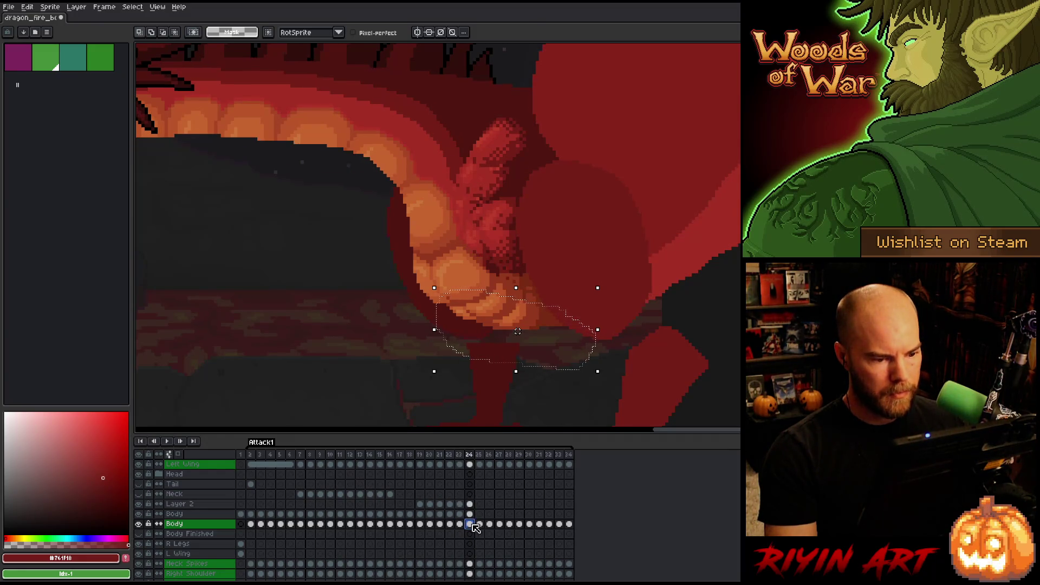
scroll(412, 304, "down", 3)
scroll(336, 282, "up", 1)
scroll(330, 278, "up", 1)
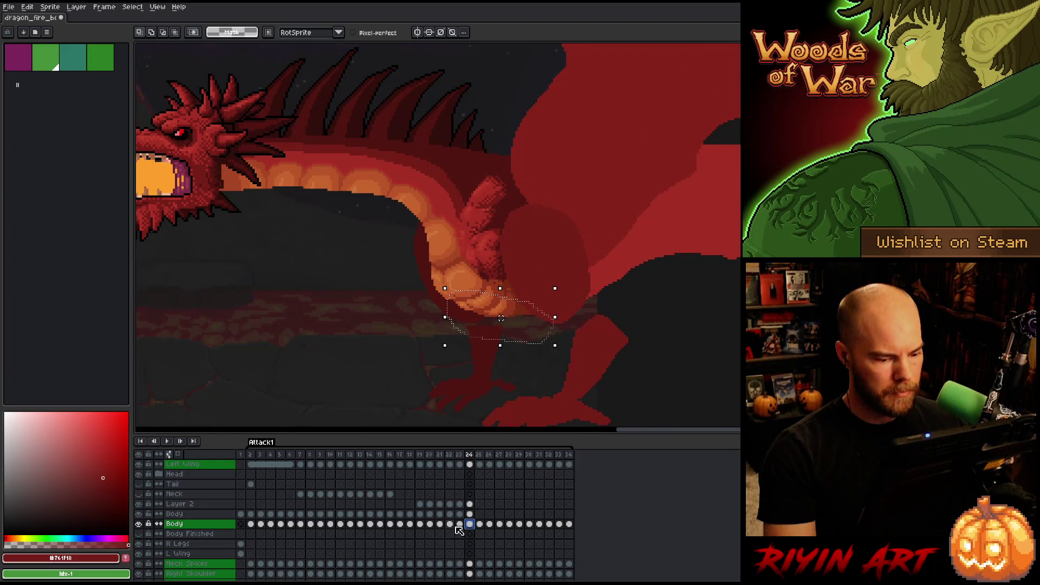
key("ctrl+z")
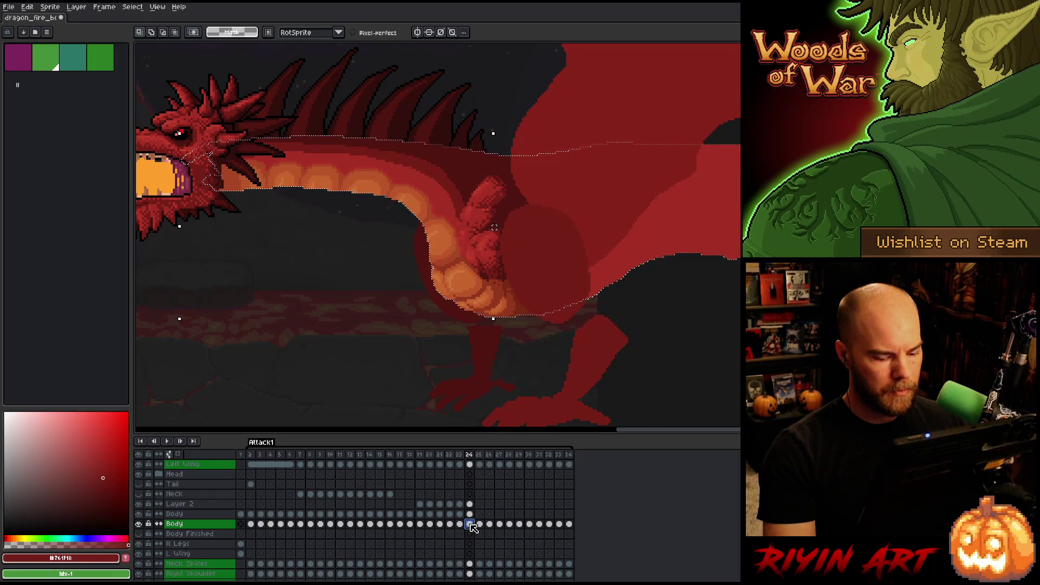
Step back to frame 22 and nudge the selected neck right and down
key("Left")
key("Left")
key("Left")
key("Right")
key("Right")
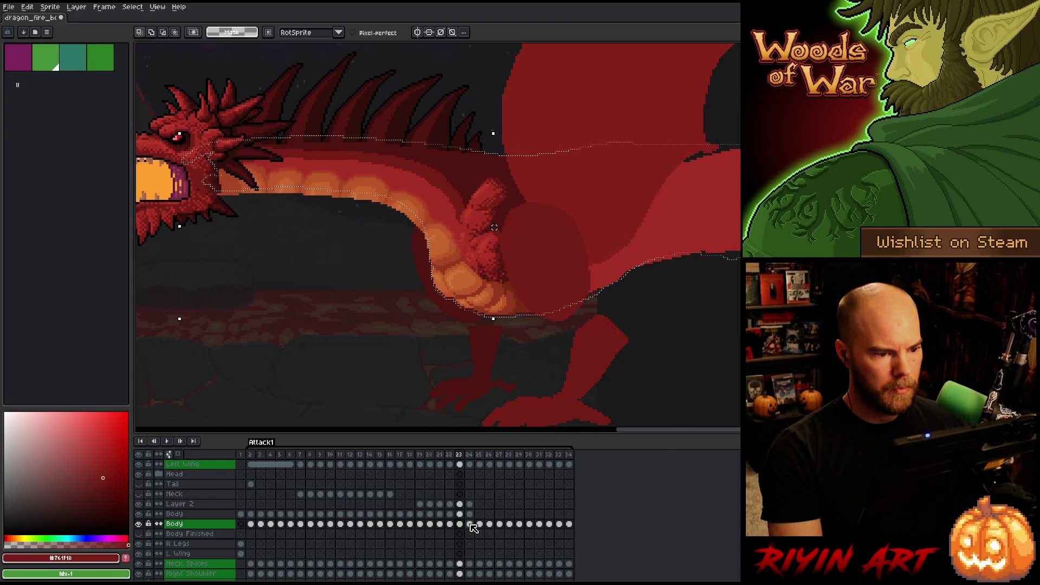
key("Left")
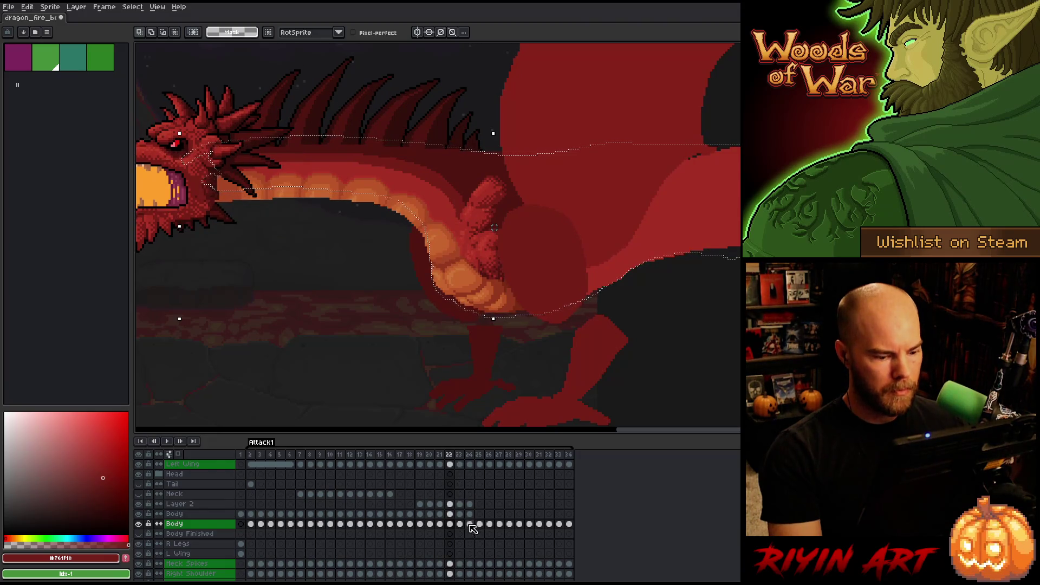
key("ctrl+z")
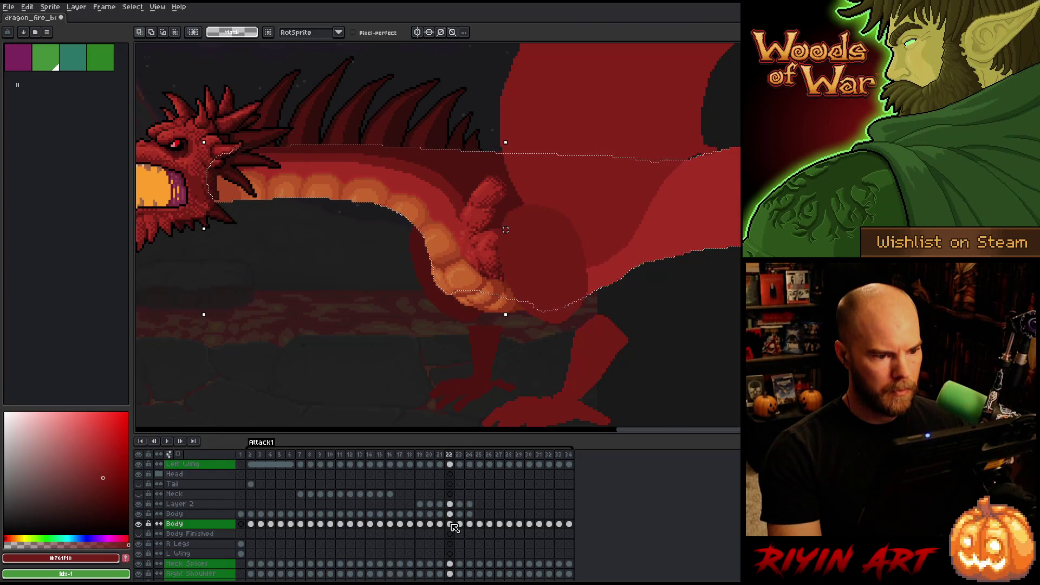
scroll(493, 172, "up", 2)
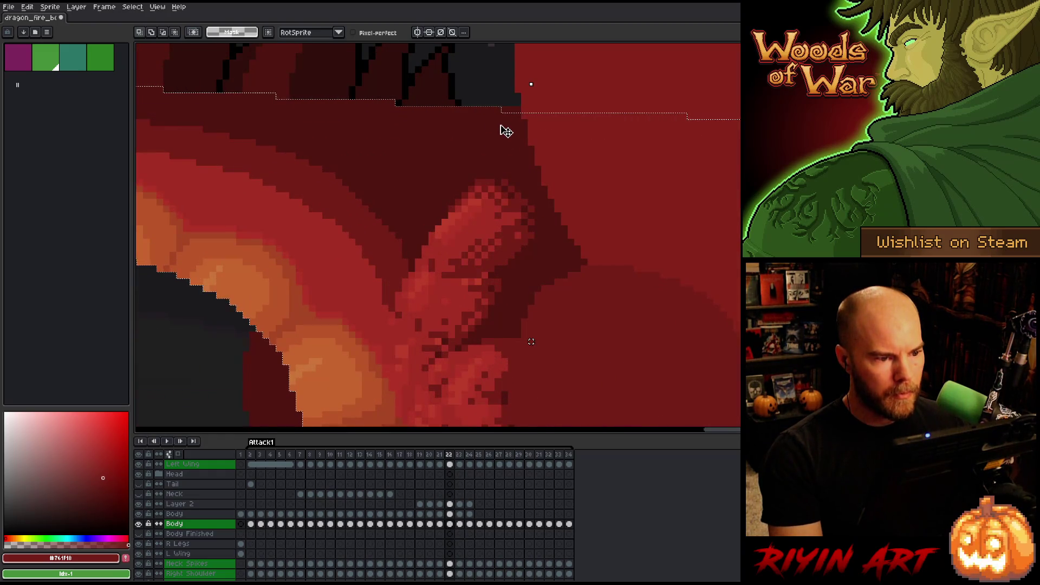
scroll(505, 131, "down", 2)
Switch between the Body and Layer 2 cels on frame 22, undoing an accidental layer switch
left_click(454, 514)
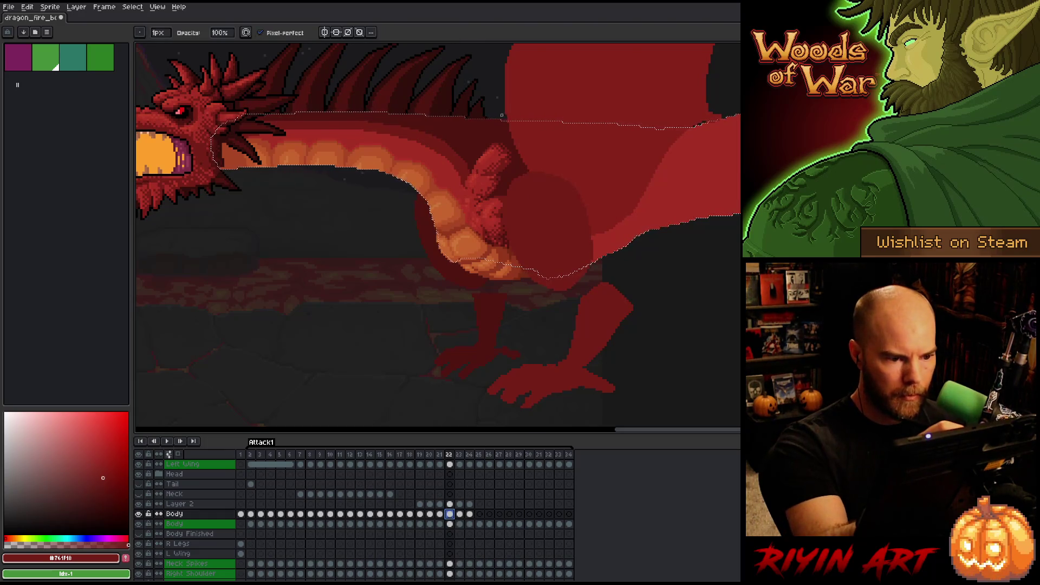
left_click(449, 504)
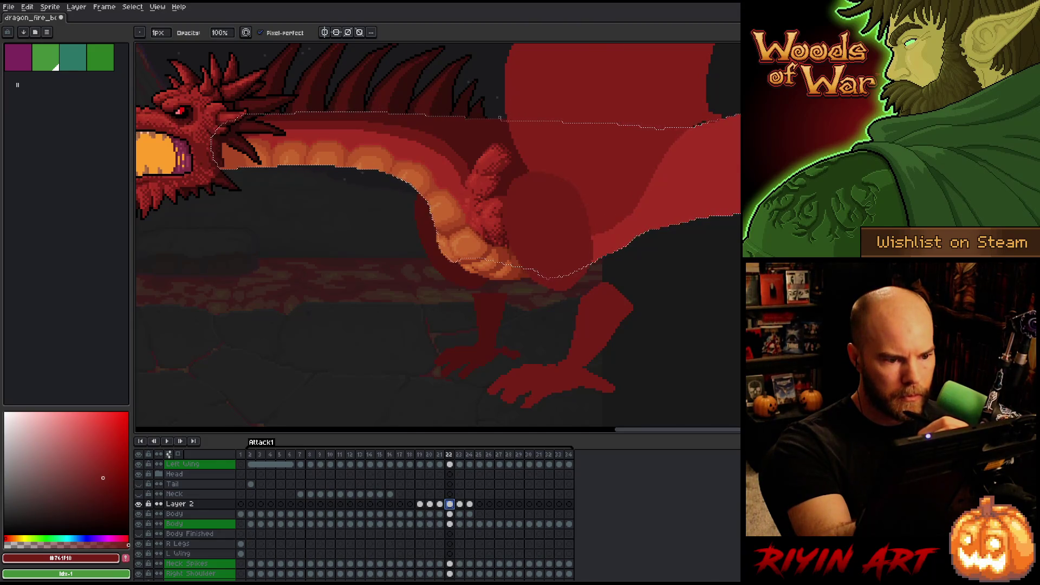
left_click(449, 524)
scroll(515, 105, "up", 2)
scroll(516, 105, "up", 1)
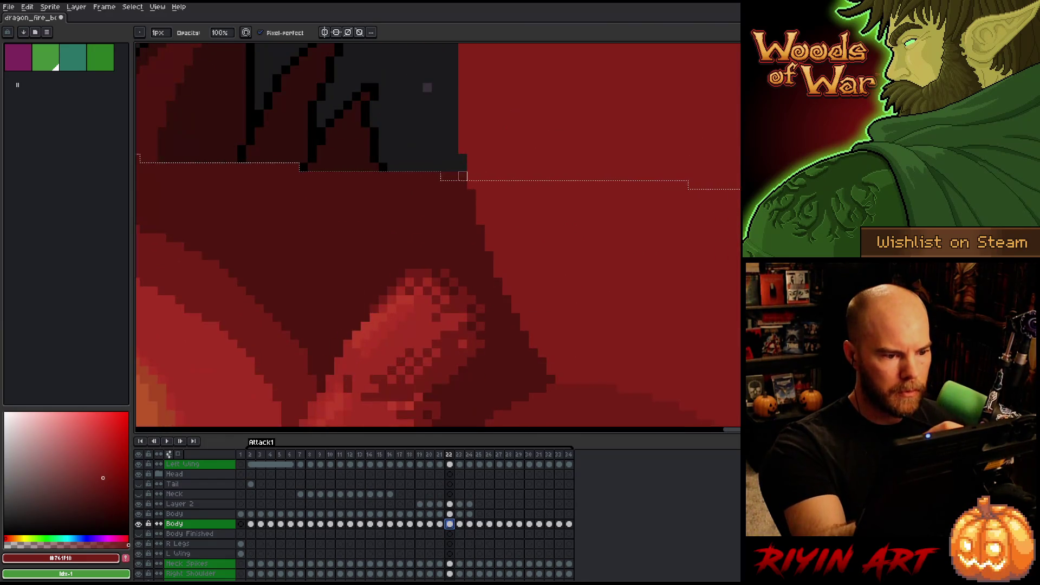
key("v")
left_click(462, 181)
key("ctrl+z")
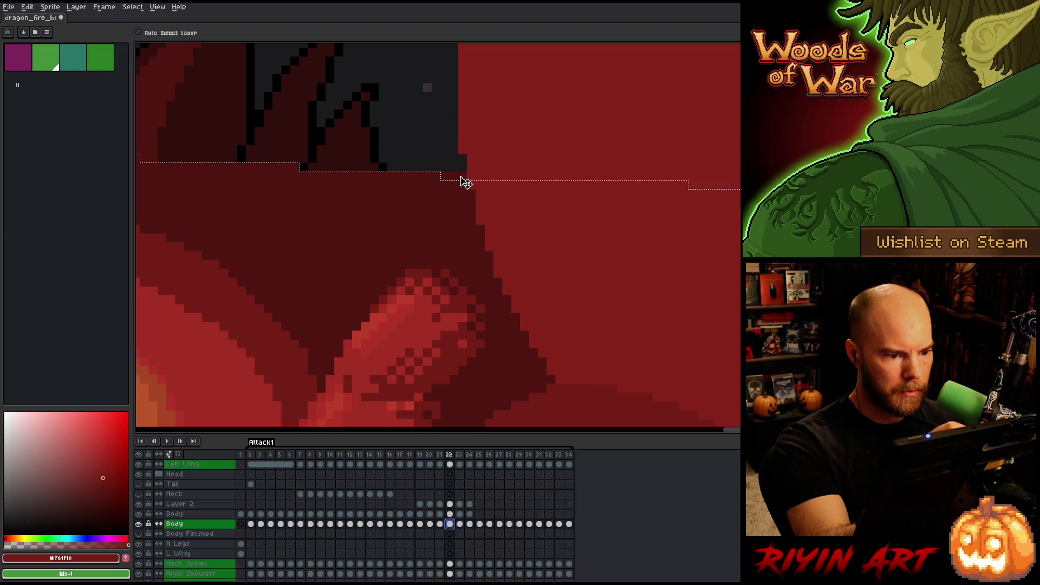
Toggle the upper Body shading's visibility to compare, then return to drawing
left_click(139, 514)
left_click(140, 514)
left_click(450, 514)
key("b")
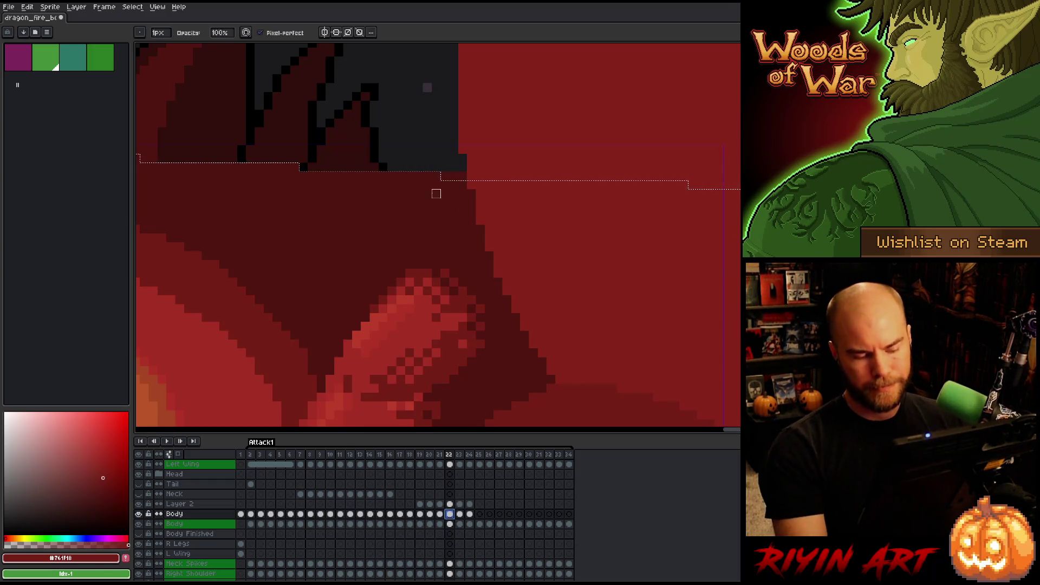
left_click(479, 186)
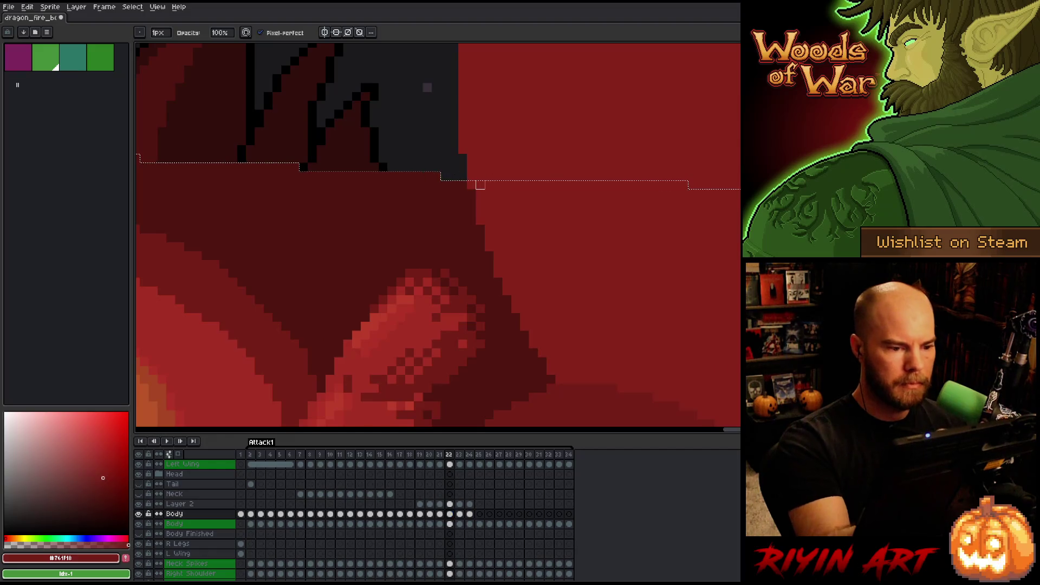
scroll(479, 185, "down", 2)
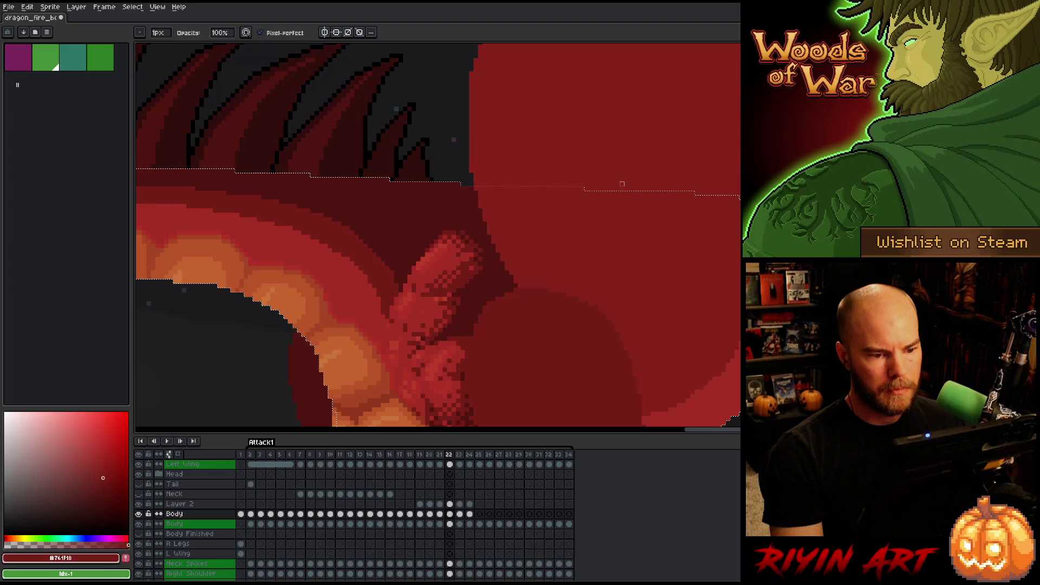
scroll(621, 184, "down", 2)
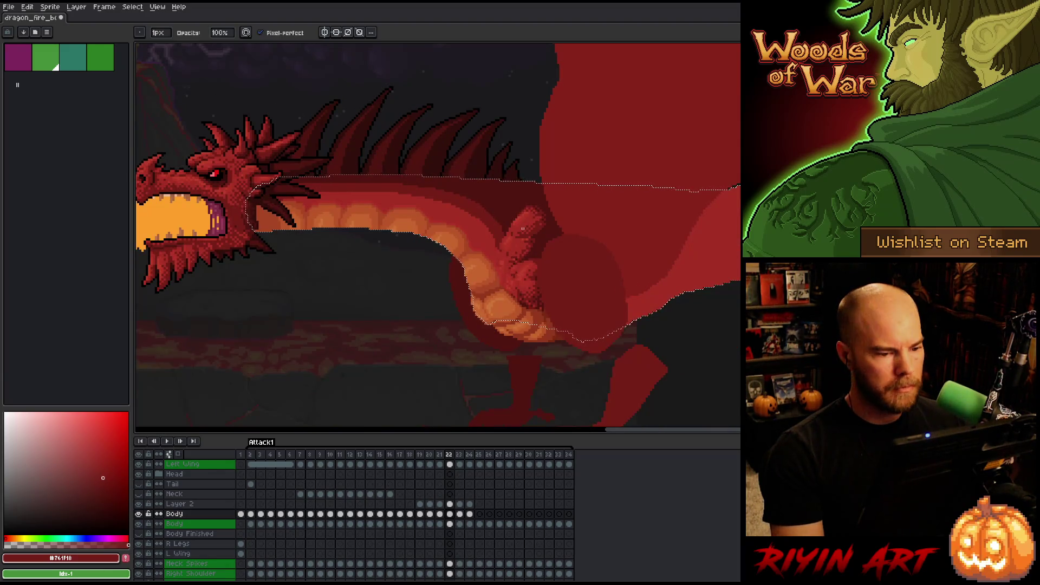
Deselect and flip between frames 21 and 22 to compare poses
key("Left")
key("Right")
key("ctrl+d")
key("Left")
key("Right")
key("Left")
key("Right")
key("Right")
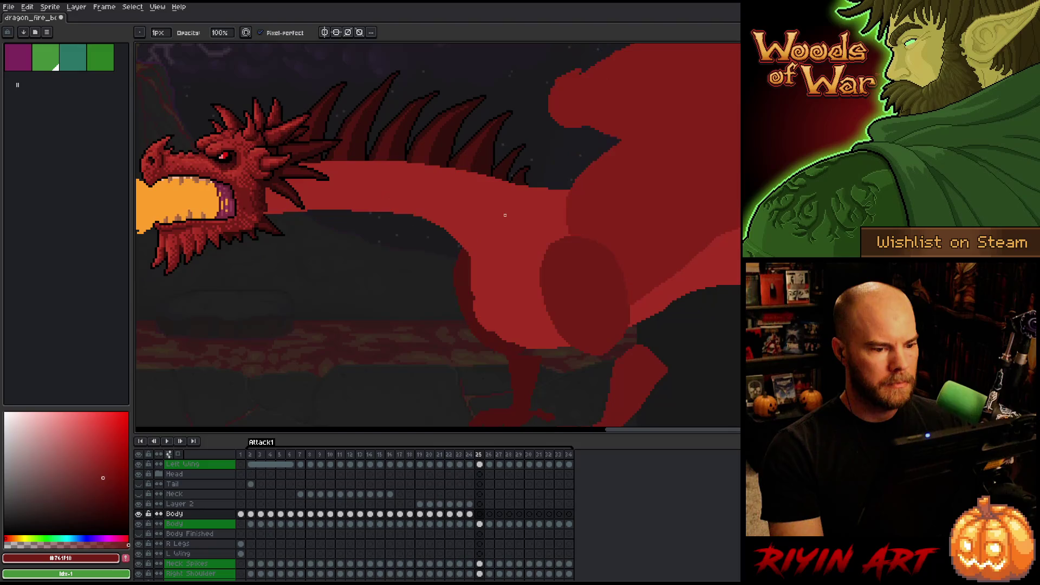
Flip through frames 23 and 24 to check the neck motion
key("Left")
key("Left")
key("Right")
key("Right")
key("Right")
key("Left")
key("Right")
key("Left")
key("Right")
key("Left")
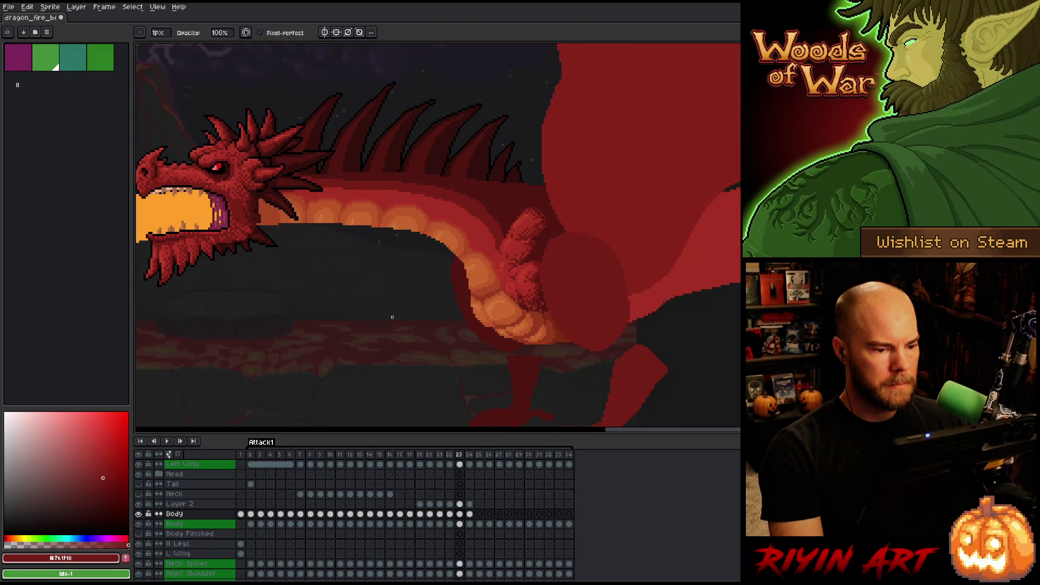
key("Right")
scroll(432, 286, "up", 3)
Sample the lighter and darker orange shades from the dragon's belly with the eyedropper
left_click(598, 244, "alt")
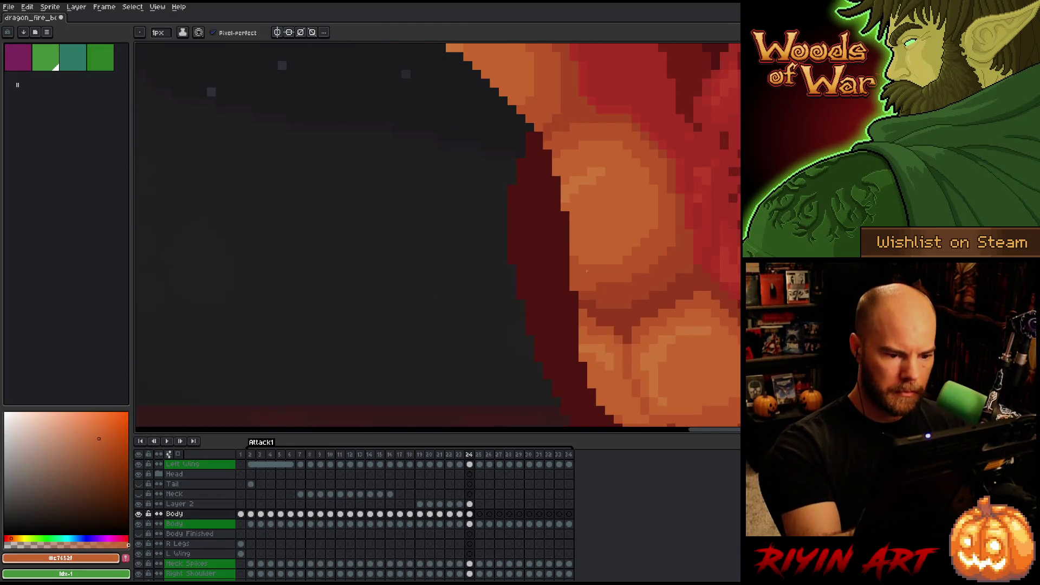
left_click(470, 504)
left_click(607, 252, "alt")
left_click(590, 256, "alt")
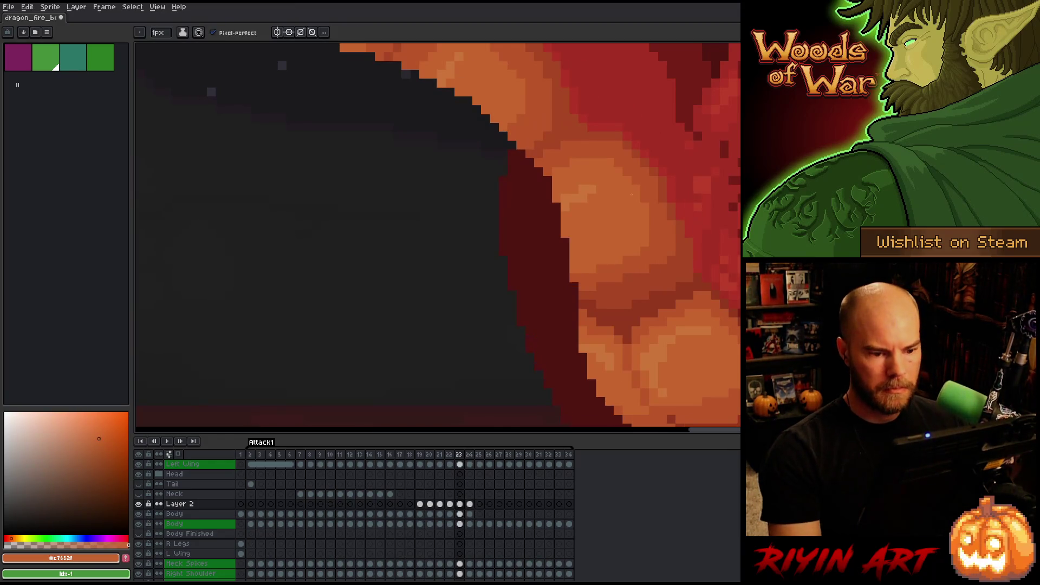
Step back through frames 23 and 22, then pick the neck's dark orange #a74624 on frame 24
key("comma")
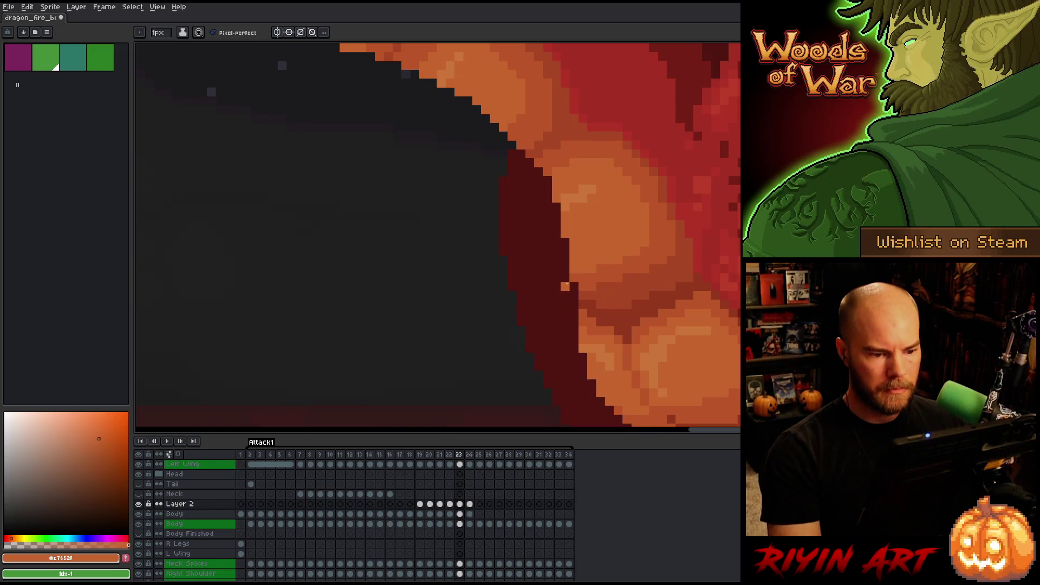
left_click(587, 274, "alt")
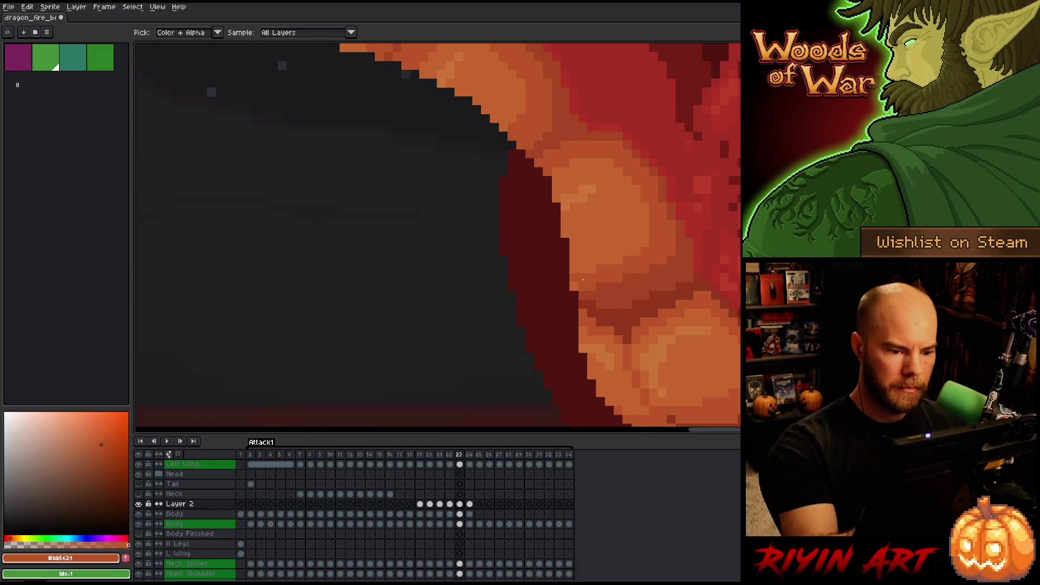
key("comma")
key("period")
key("period")
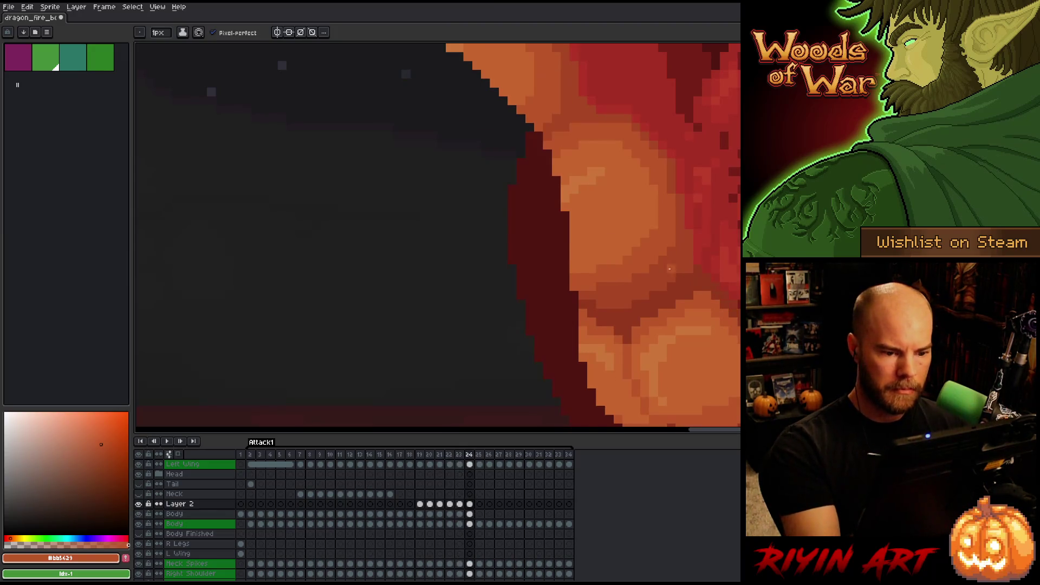
key("comma")
key("period")
left_click(627, 278, "alt")
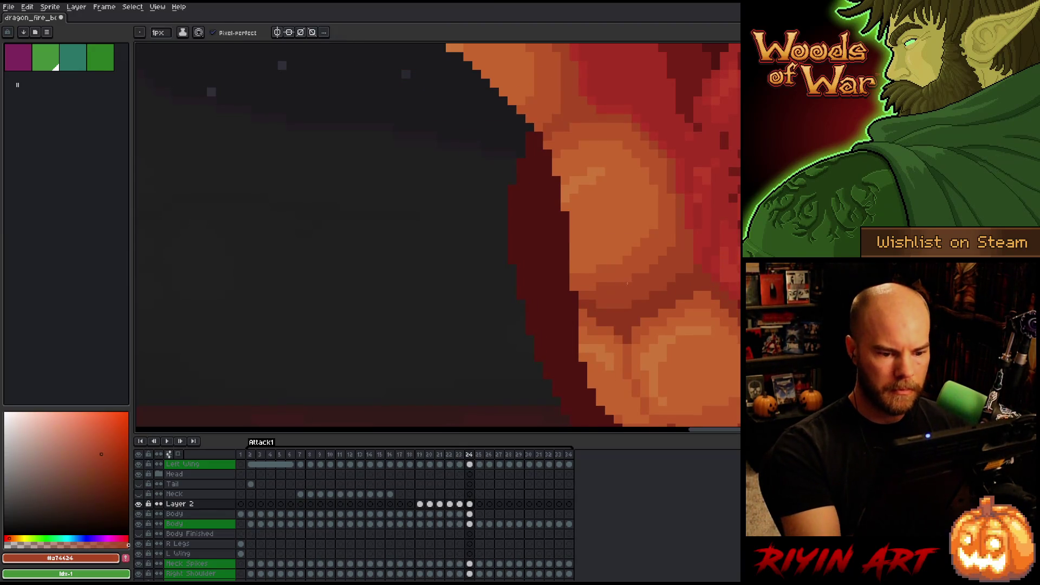
Compare frame 24 against frames 23 and 25 to check the belly shading
key("comma")
key("period")
key("comma")
key("period")
scroll(548, 294, "down", 5)
scroll(558, 293, "up", 5)
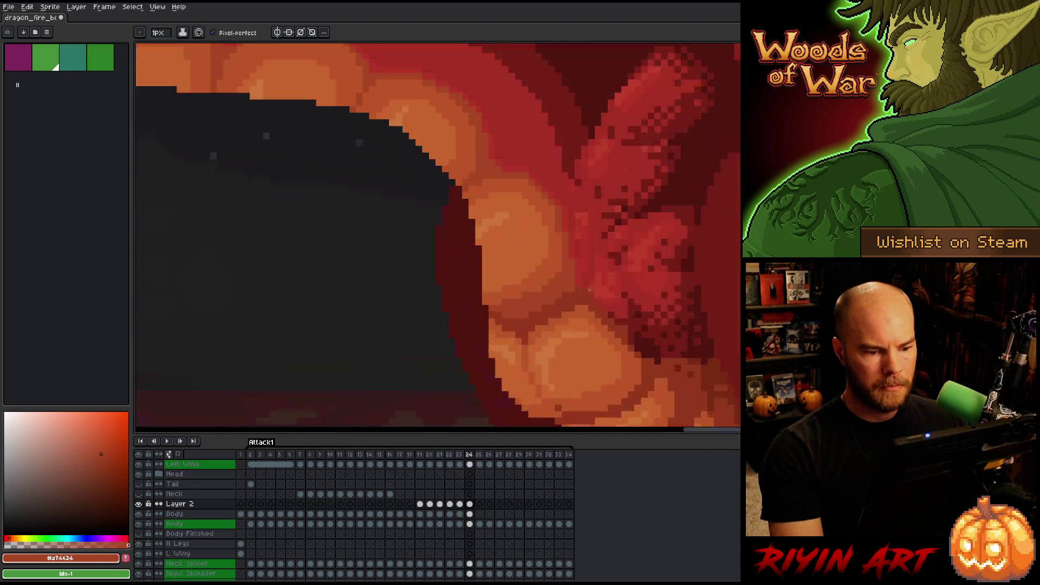
key("comma")
key("period")
key("comma")
scroll(383, 363, "down", 4)
key("period")
key("comma")
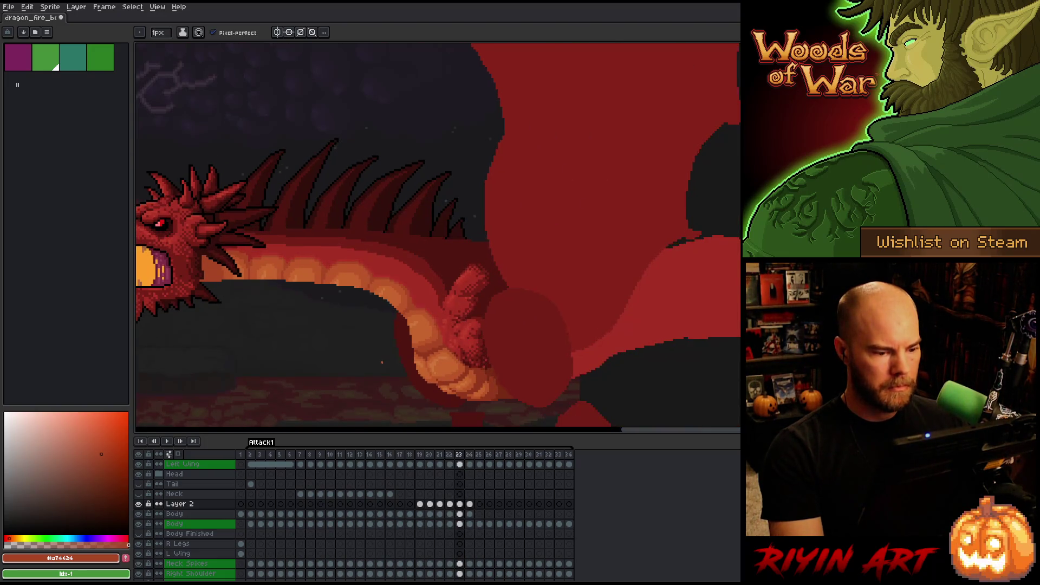
key("period")
key("period")
Step through frames 22–25 once more, then start the animation playing
scroll(382, 362, "down", 4)
key("comma")
key("comma")
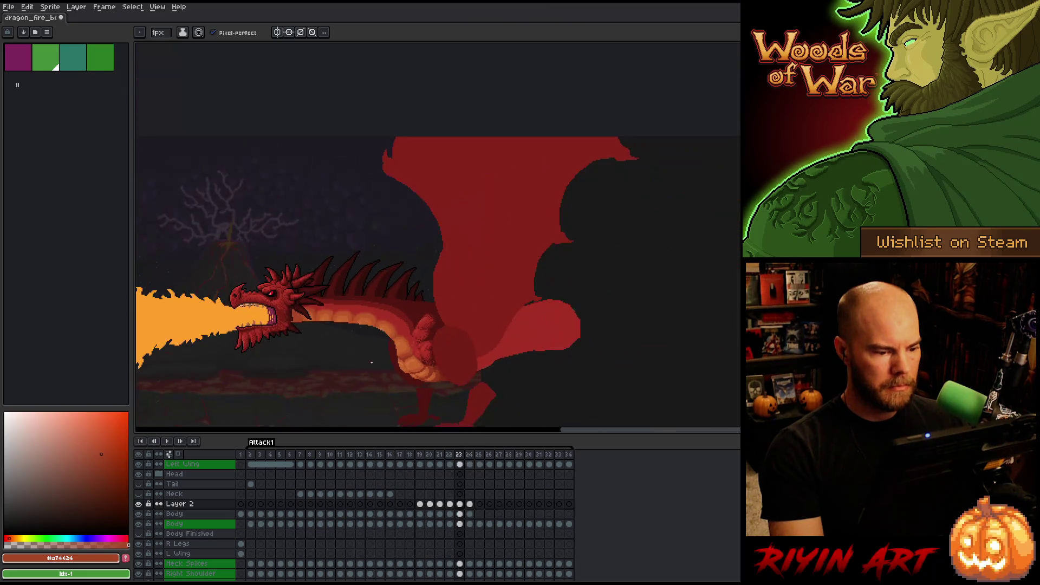
key("comma")
key("period")
key("comma")
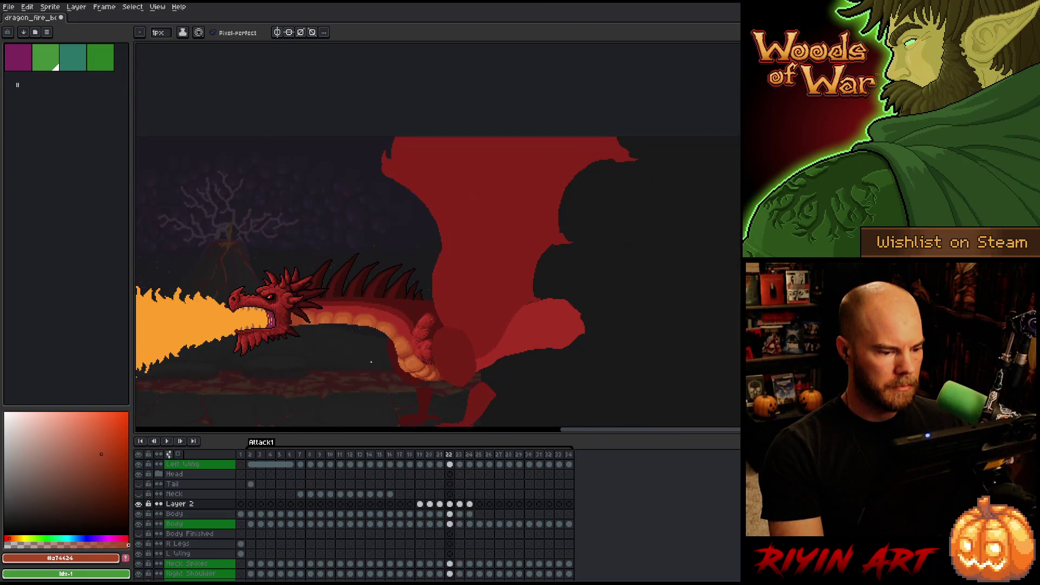
key("period")
key("period")
key("comma")
key("comma")
key("period")
key("period")
key("comma")
key("comma")
key("period")
key("period")
key("period")
key("Return")
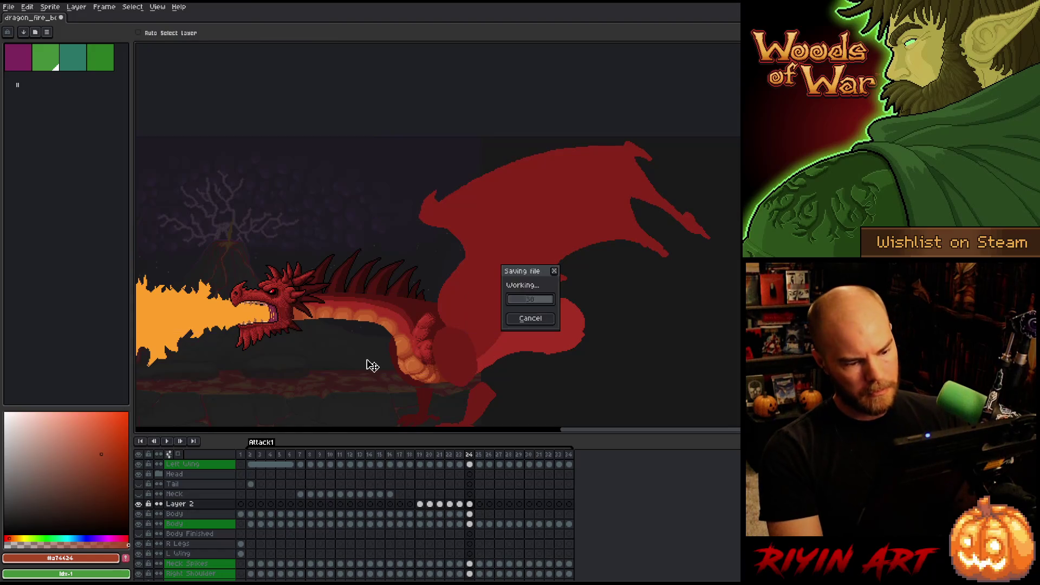
key("Return")
left_click_drag(346, 399, 455, 307)
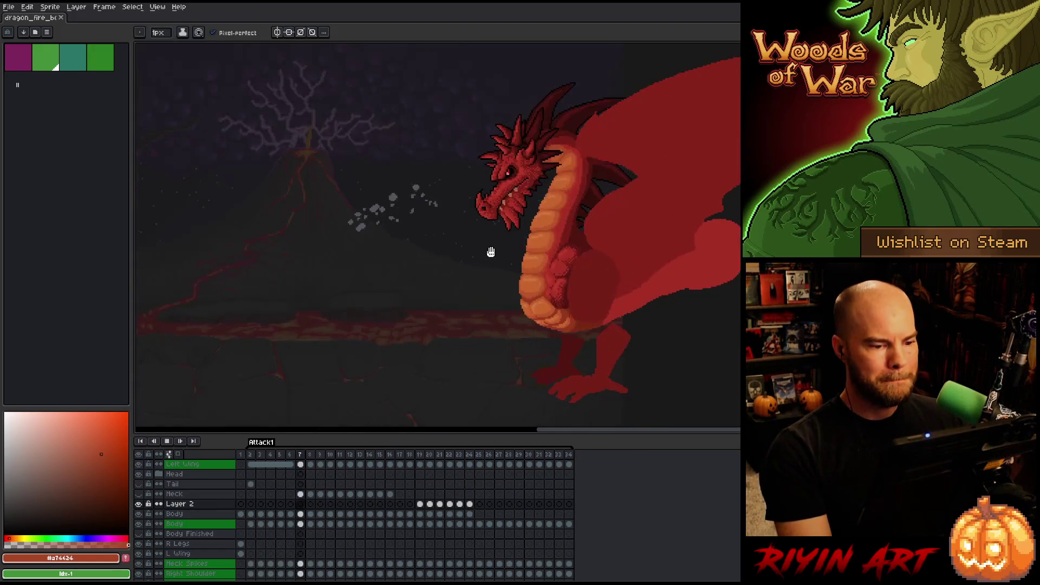
scroll(487, 249, "up", 1)
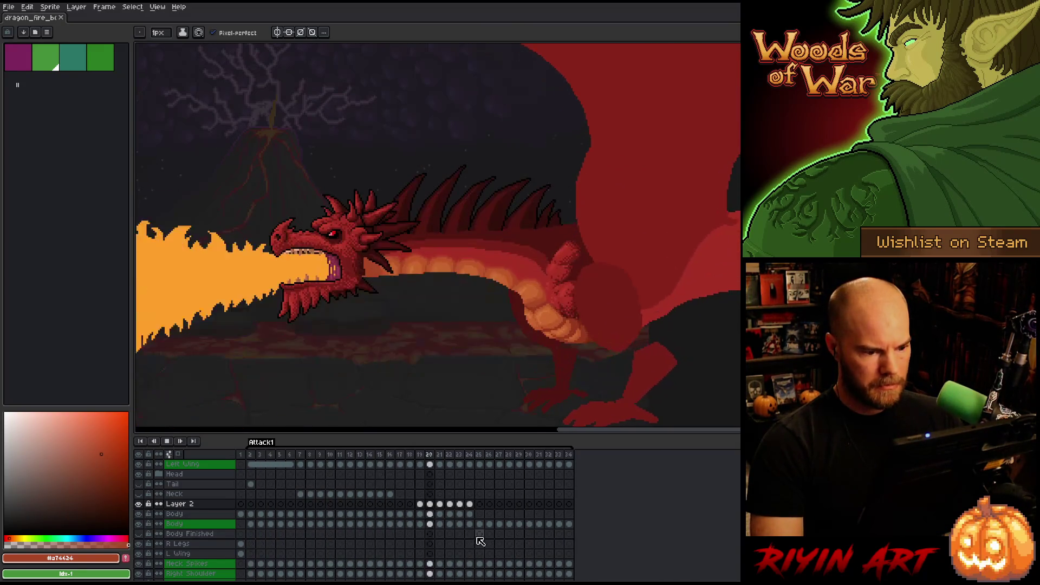
key("Return")
key("Right")
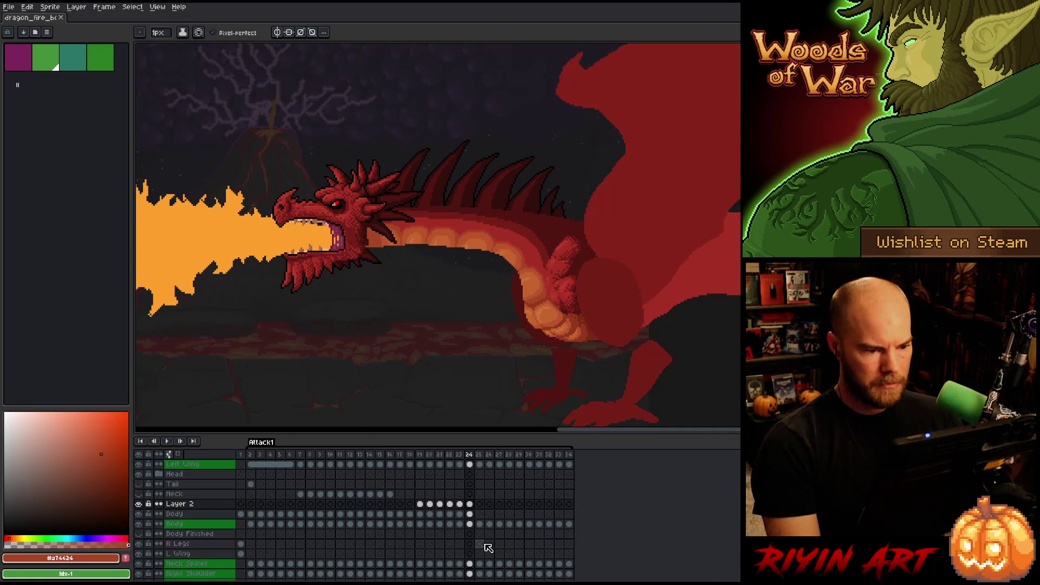
Clear Layer 2's cels in frames 19–24 and save the file
left_click(198, 504)
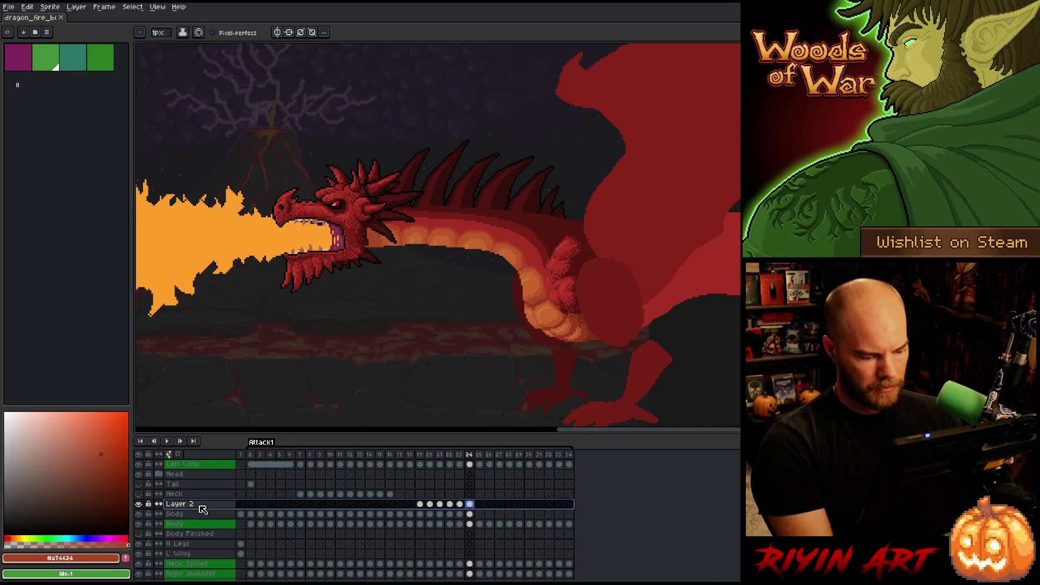
key("Delete")
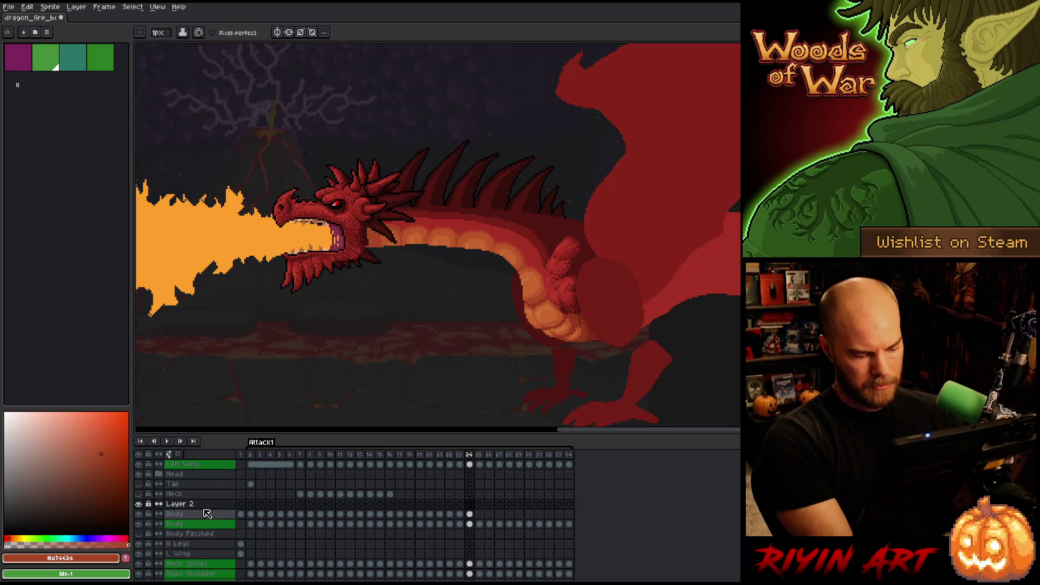
key("ctrl+s")
On the Body layer, compare frame 24 with its neighbour and advance to frame 25
left_click(469, 514)
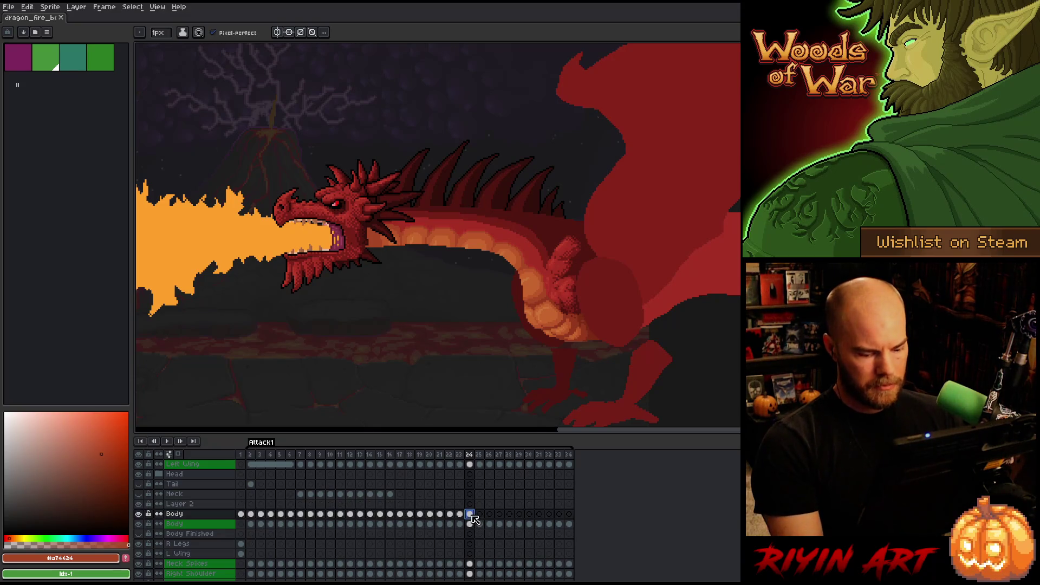
key("Left")
key("Right")
key("Left")
key("Right")
key("Left")
key("Right")
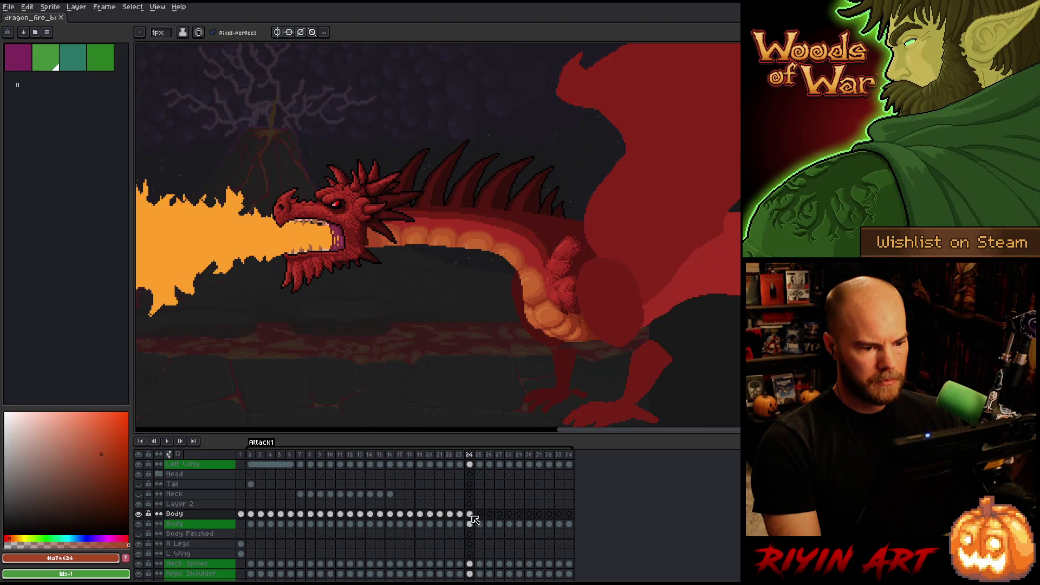
key("Right")
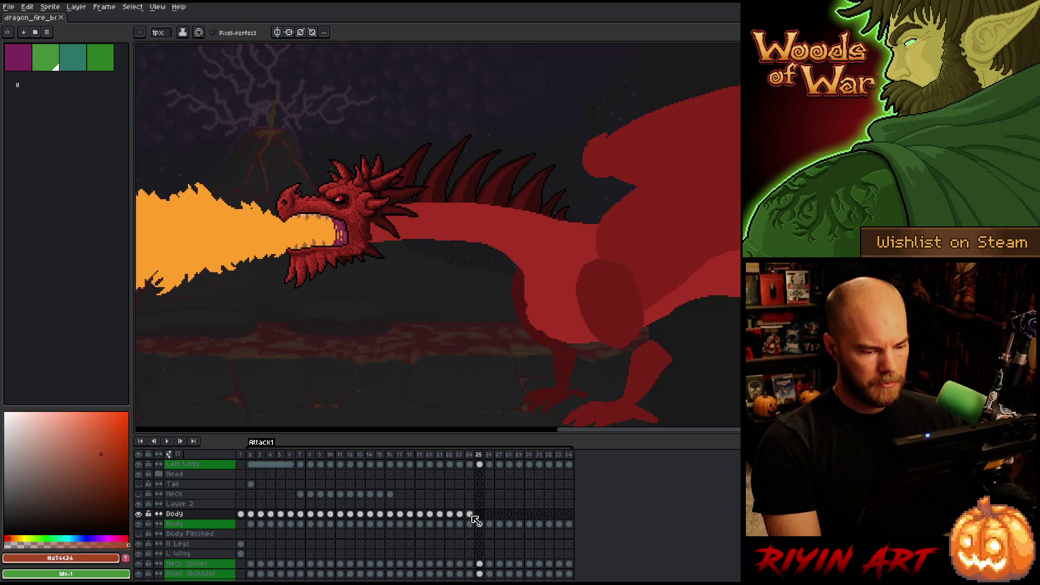
Copy the long raised neck from Body frame 2 and paste it into frame 26
left_click(252, 514)
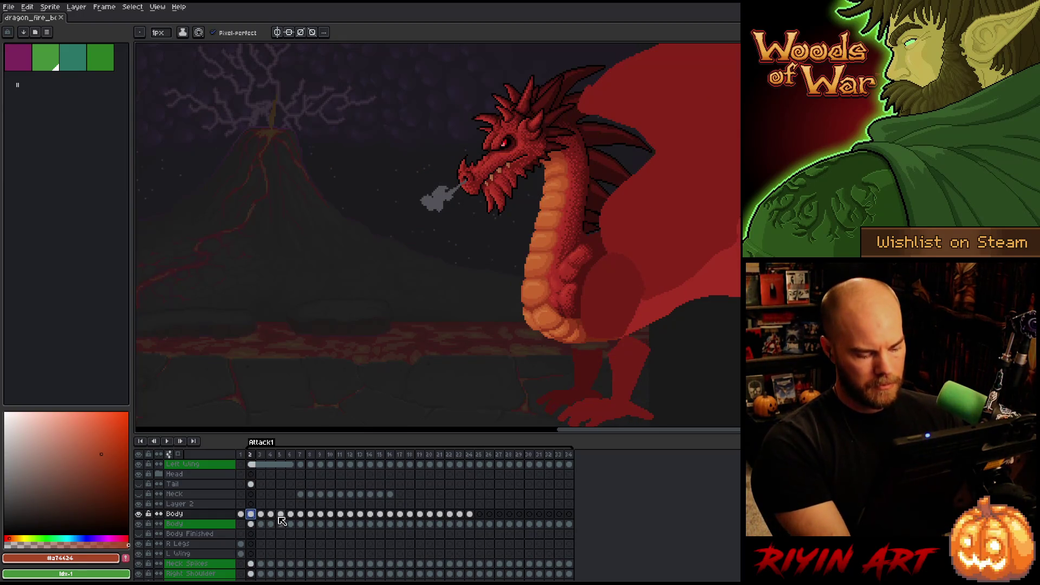
left_click(489, 514)
key("ctrl+v")
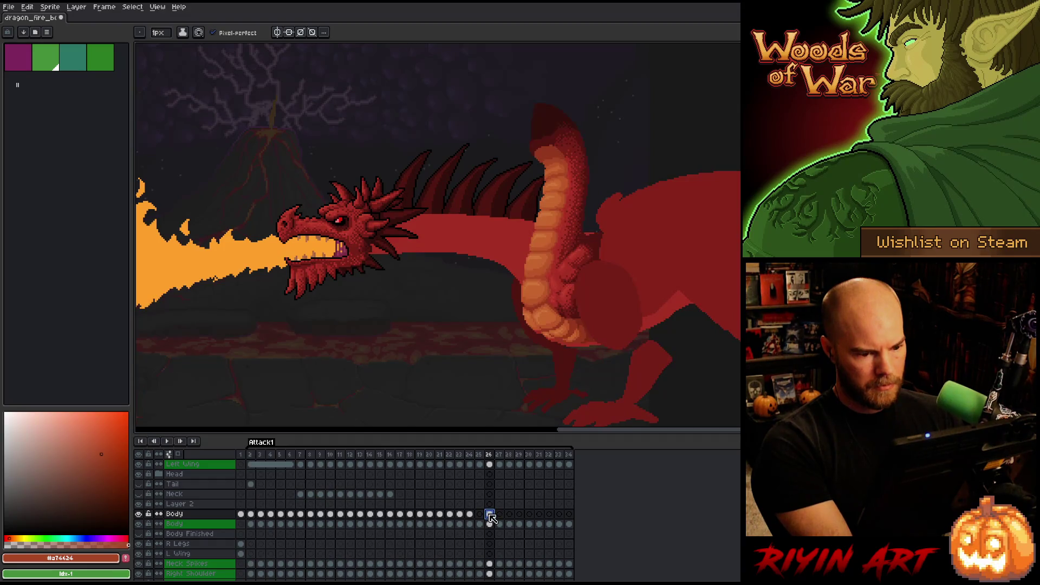
key("ctrl+v")
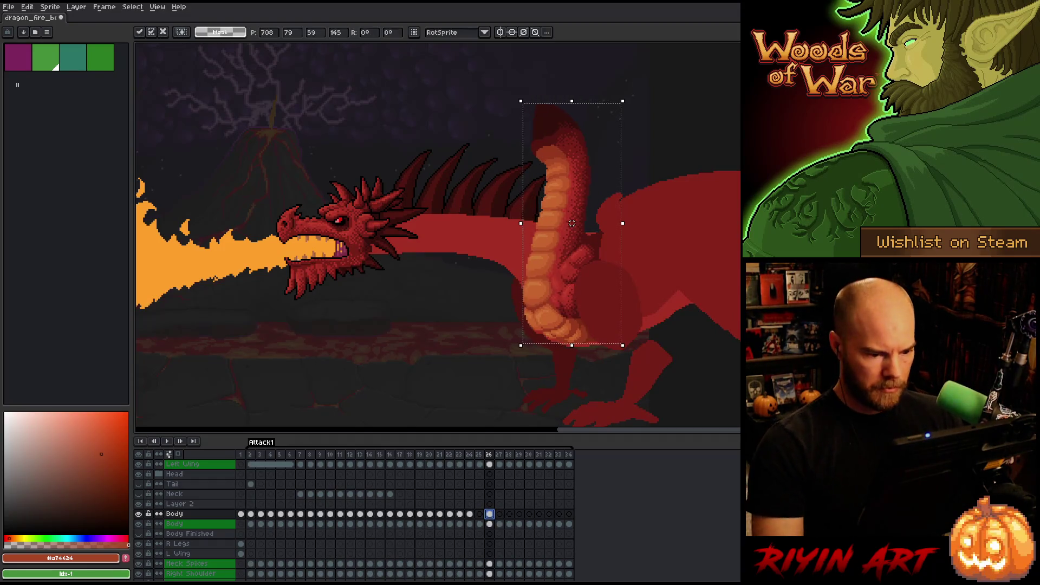
Drag the pasted neck into place and commit, then adjust and commit the body on frame 25
left_click_drag(573, 223, 573, 226)
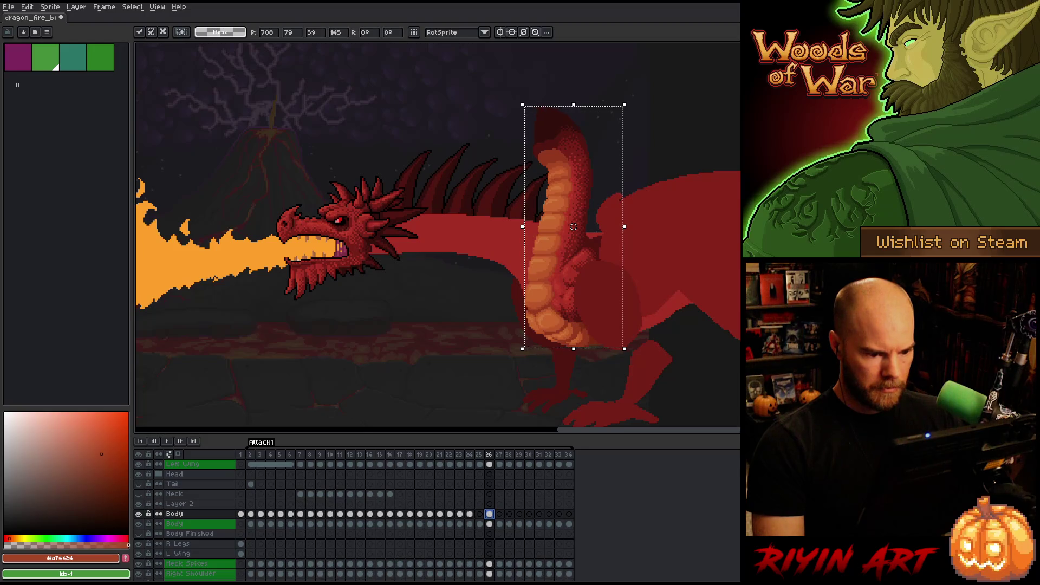
left_click(469, 513)
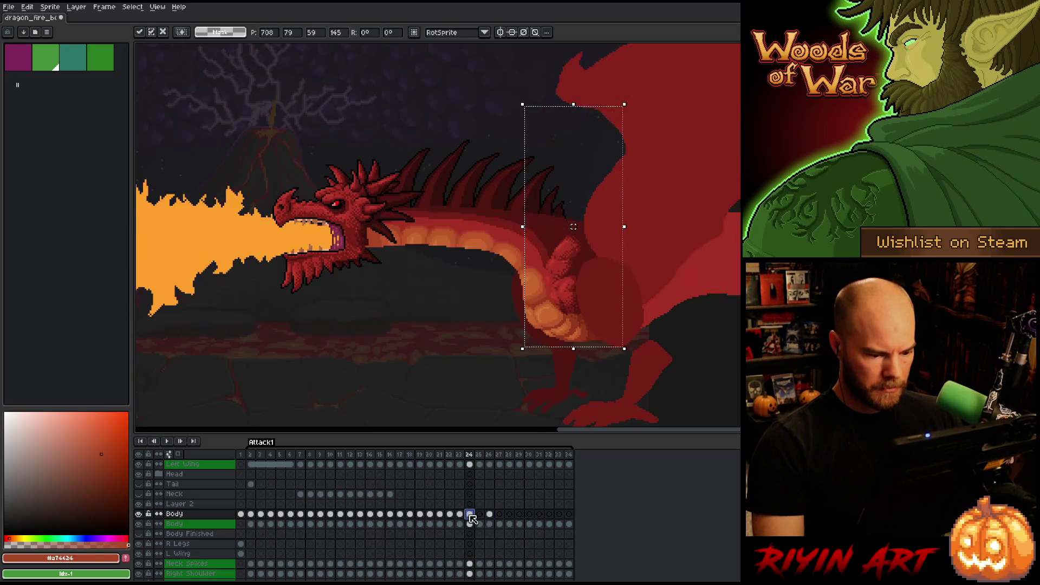
key("ctrl+d")
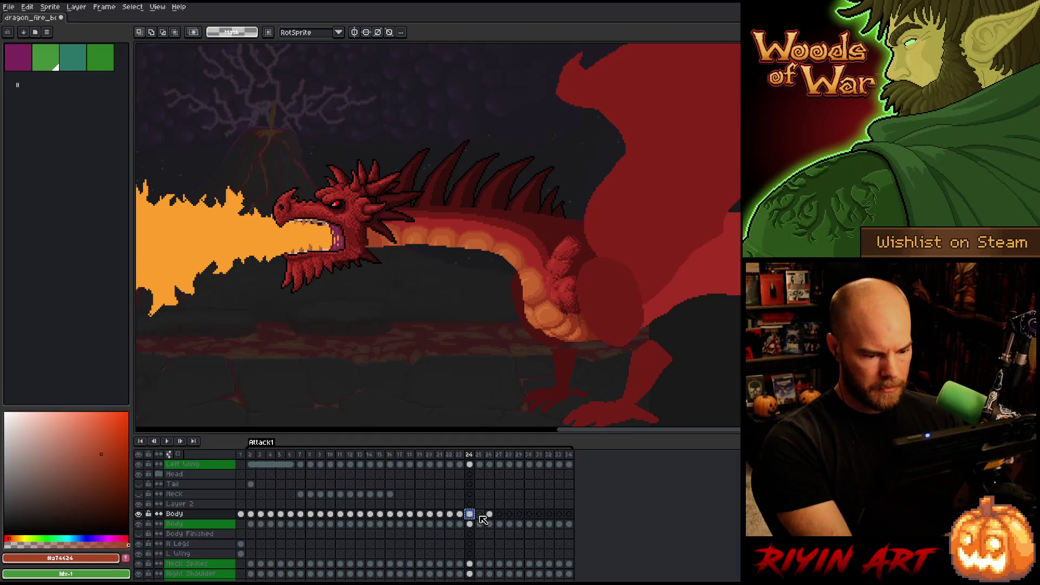
left_click(480, 514)
key("ctrl+v")
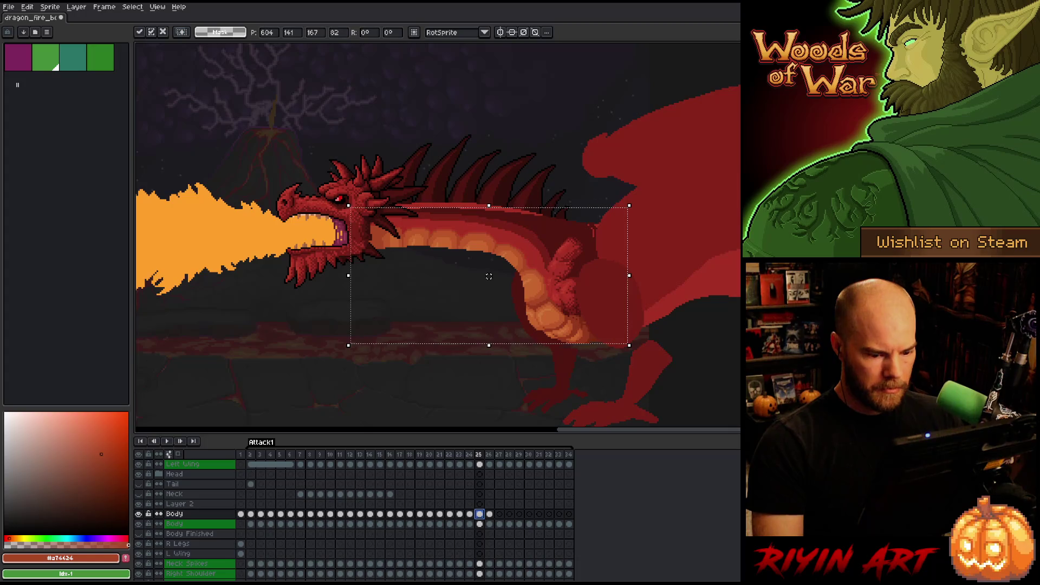
key("Return")
key("Return")
Compare the horizontal-neck frame 25 against the raised-neck frame 26
key("Right")
key("Left")
key("Right")
key("Left")
key("Right")
key("Left")
key("Right")
key("Left")
key("Right")
key("Left")
key("Left")
key("Right")
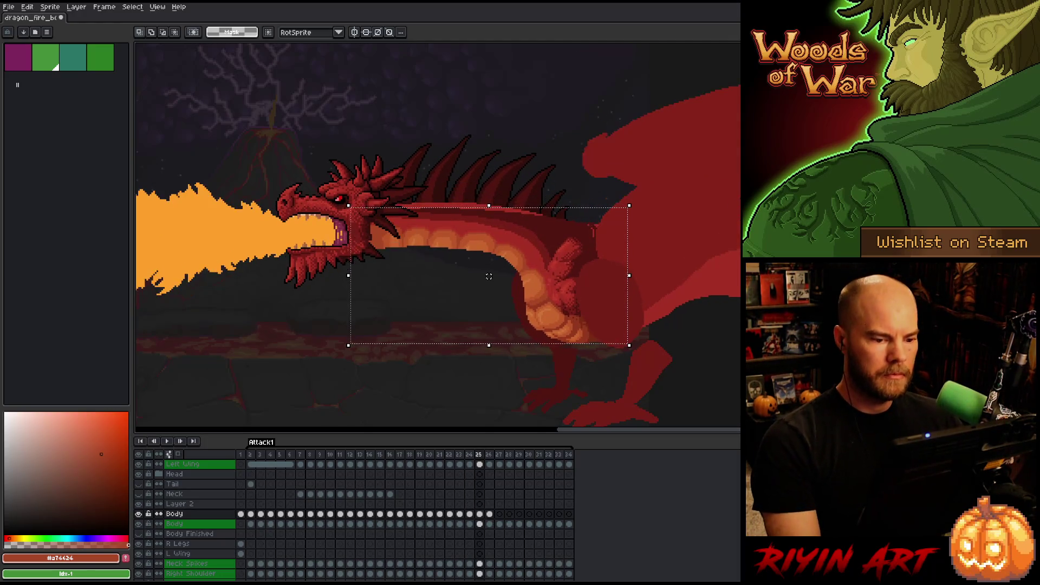
key("Right")
key("Left")
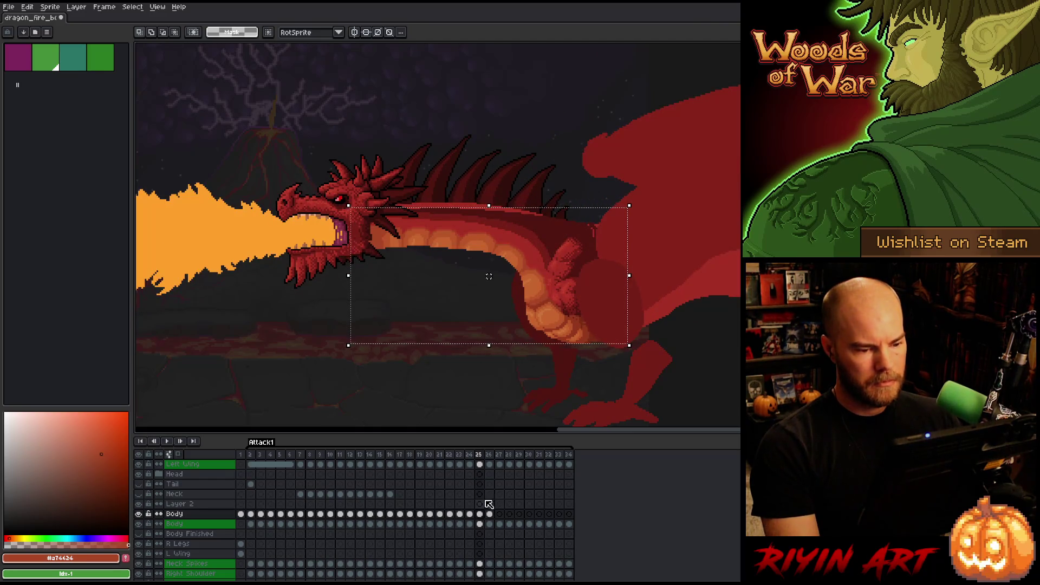
Drop the body selection, recheck frames 25 and 26, and return to the Body cel on frame 26
left_click(718, 183)
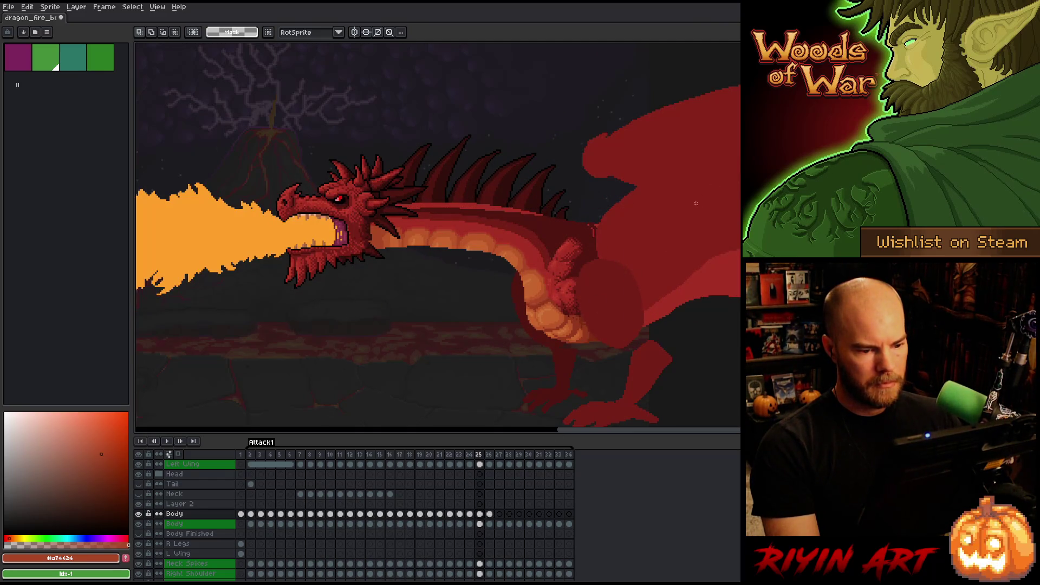
key("Right")
key("Left")
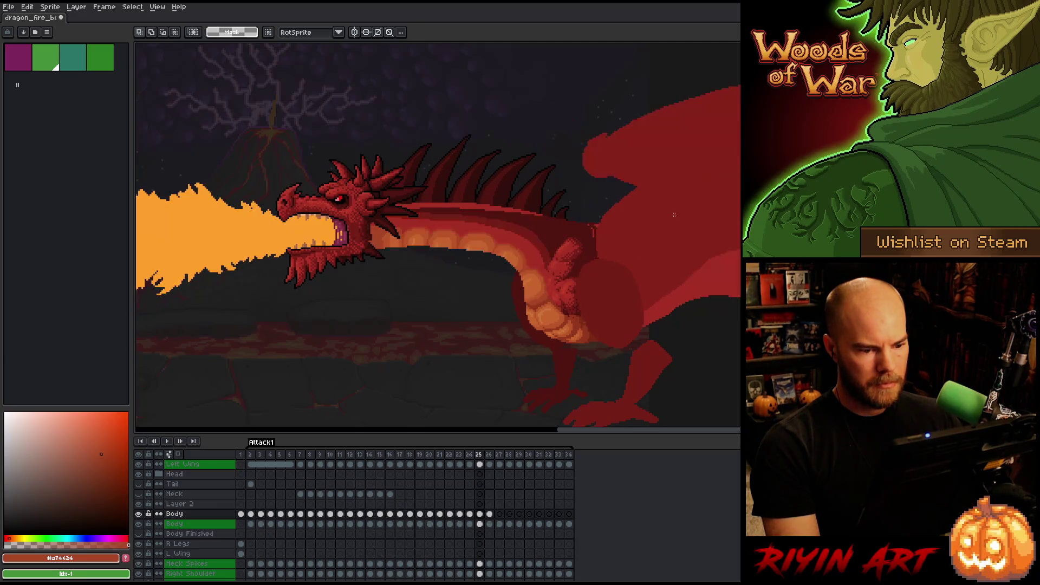
left_click(490, 514)
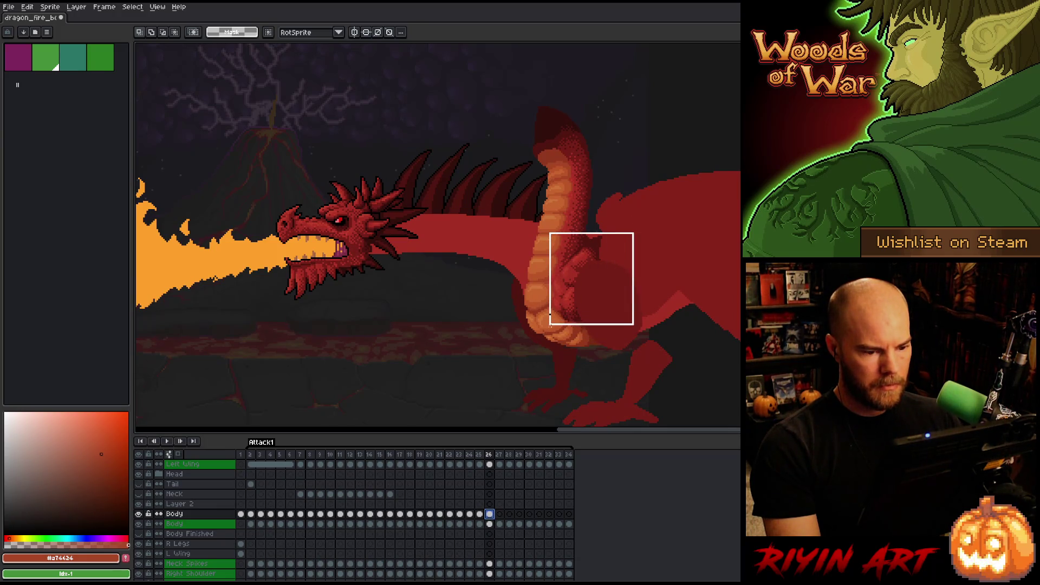
Lift Layer 2's chest patch in frame 25 and nudge it about 3 px up-left
left_click(480, 505)
key("ctrl+t")
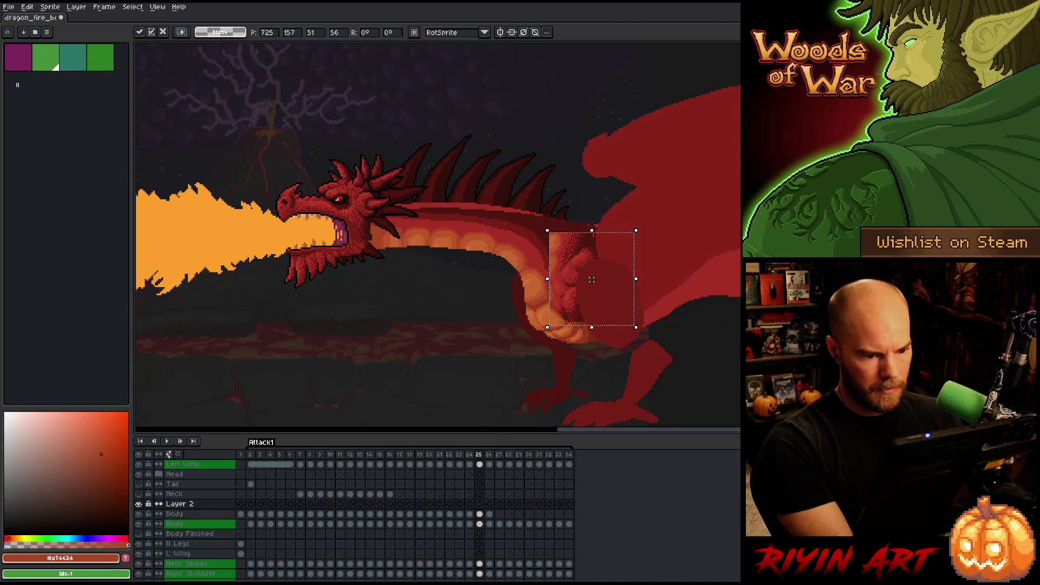
key("Up")
key("Left")
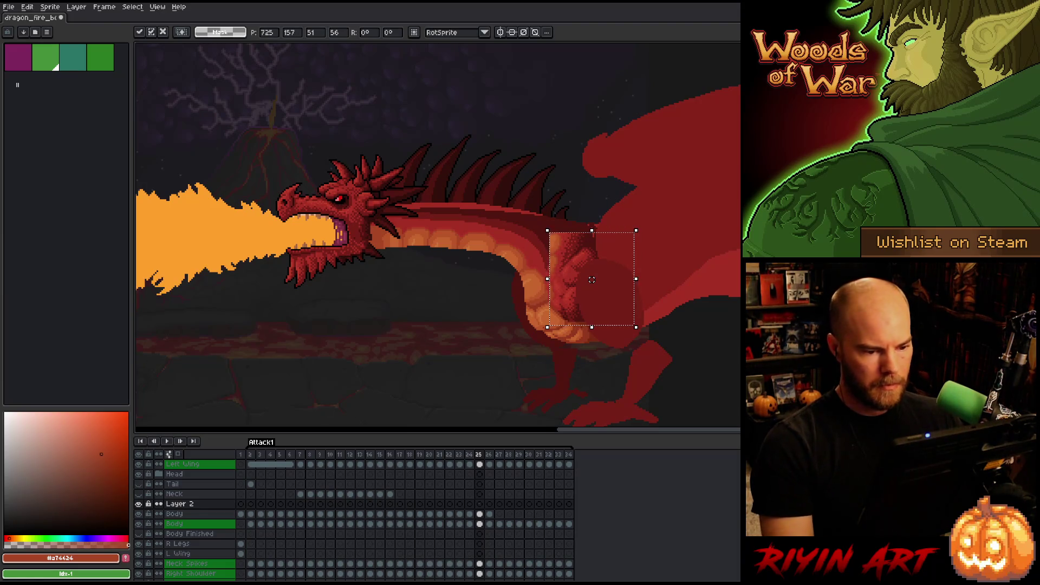
key("period")
key("comma")
key("period")
key("comma")
key("comma")
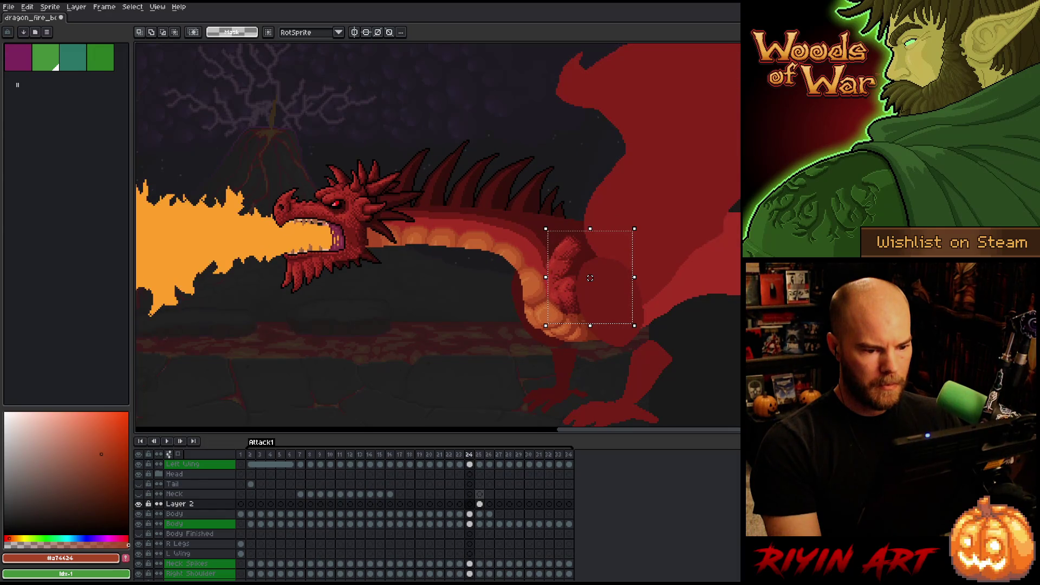
key("period")
left_click_drag(590, 277, 588, 276)
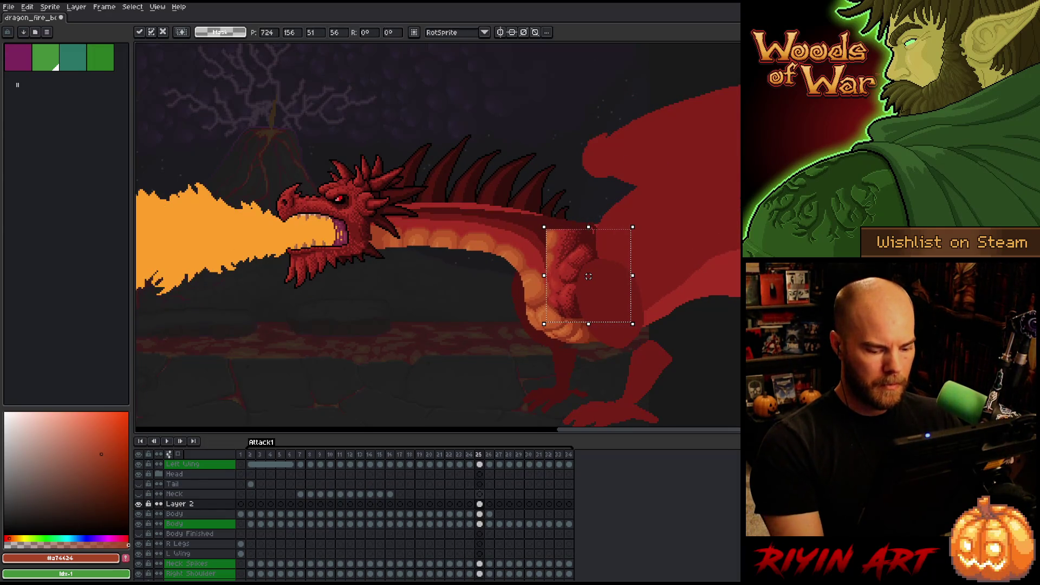
Nudge the chest patch 3 px back right while comparing frames 25 and 26
key("period")
key("comma")
key("period")
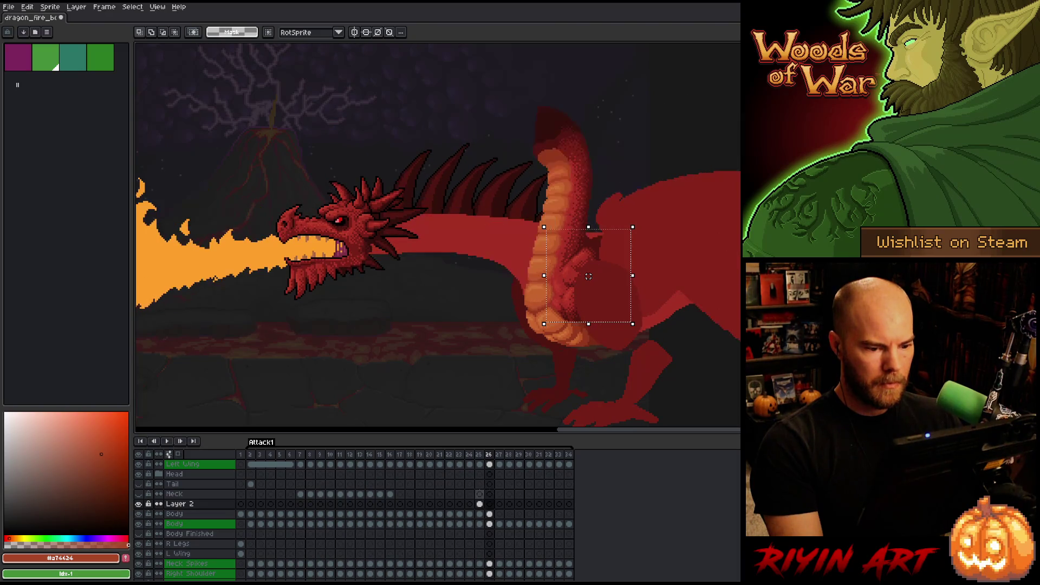
key("comma")
left_click_drag(588, 276, 590, 276)
key("comma")
key("period")
key("period")
Flip between frames 24, 25 and 26 to compare the dragon's poses
key("comma")
key("comma")
key("period")
key("period")
key("comma")
key("comma")
key("period")
key("period")
key("comma")
key("comma")
key("period")
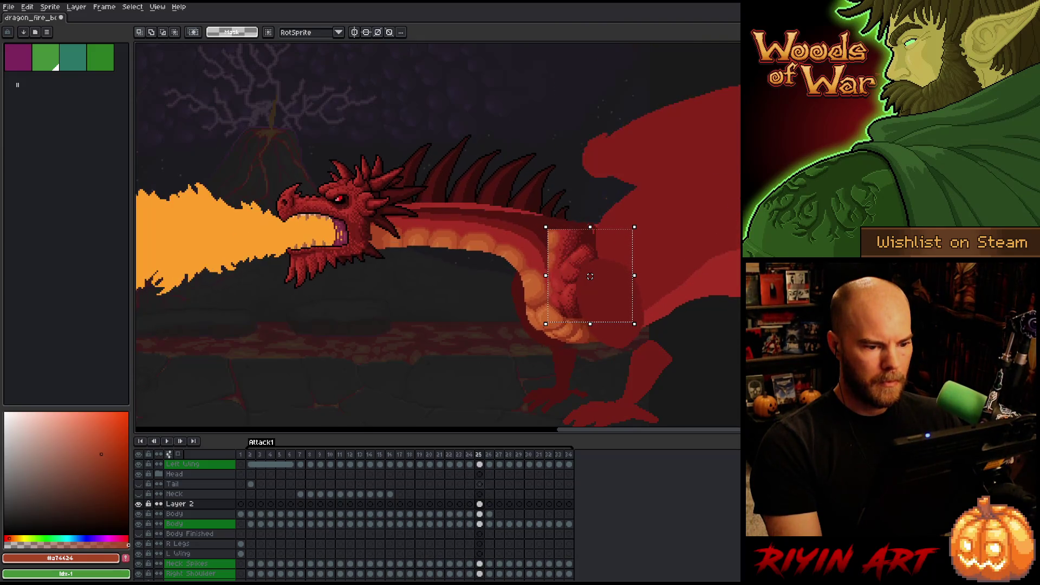
key("period")
key("comma")
key("comma")
key("period")
key("comma")
key("period")
key("period")
key("period")
key("comma")
key("comma")
key("comma")
key("comma")
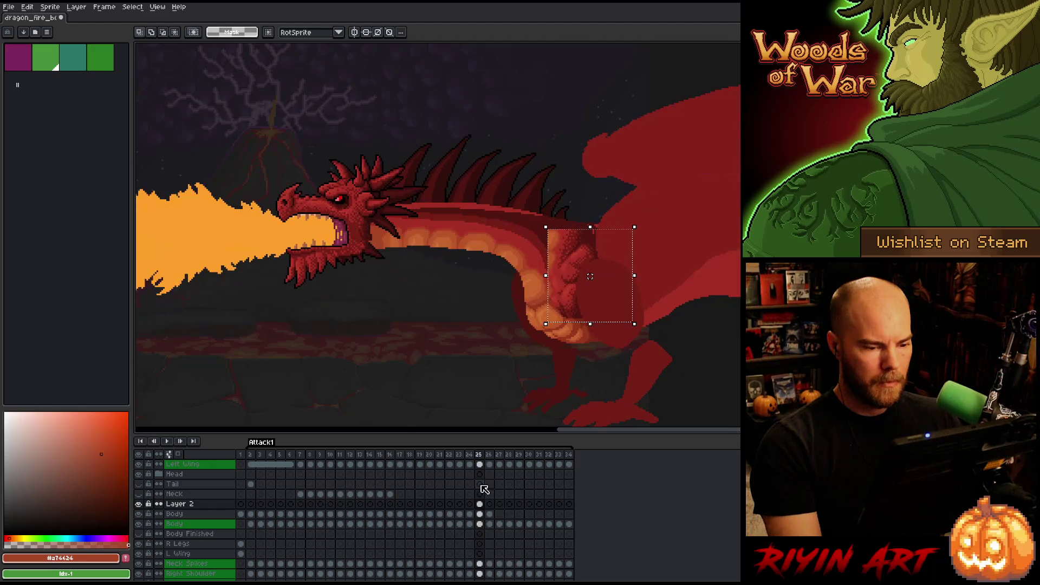
key("period")
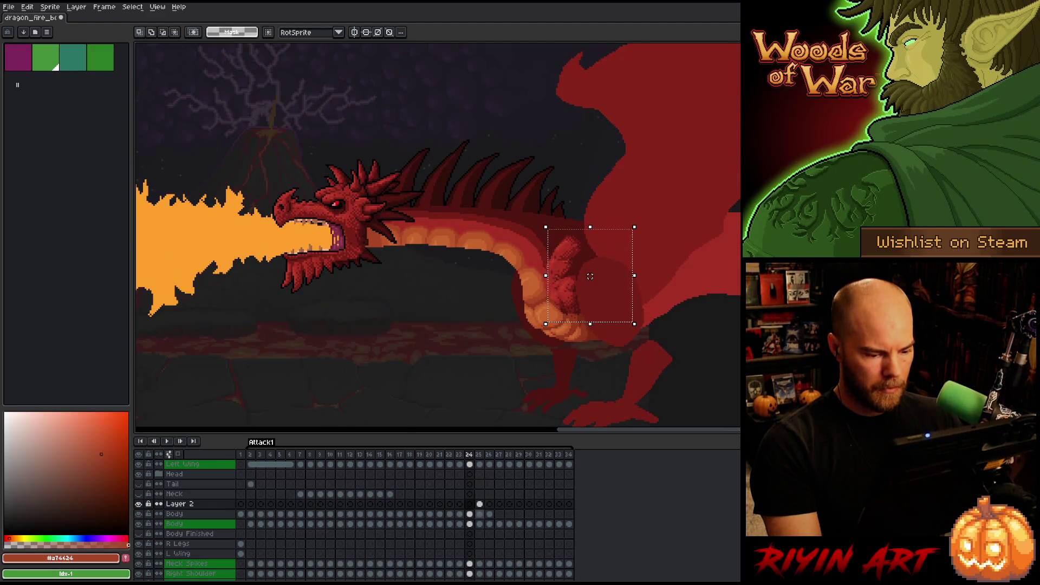
Delete Layer 2's textured patch over the dragon's chest in frame 25
left_click(480, 513)
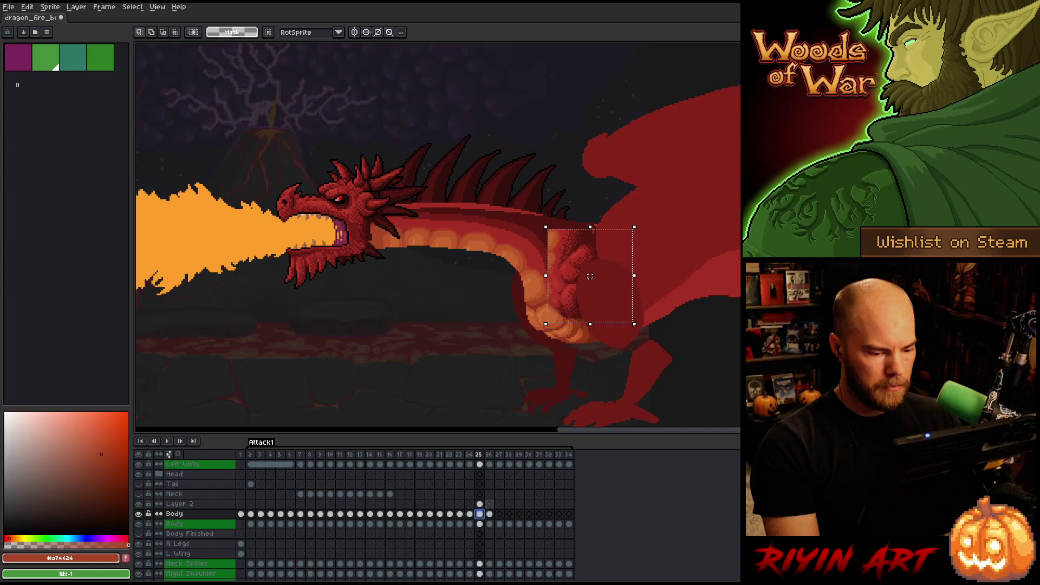
left_click(479, 503)
key("ctrl+d")
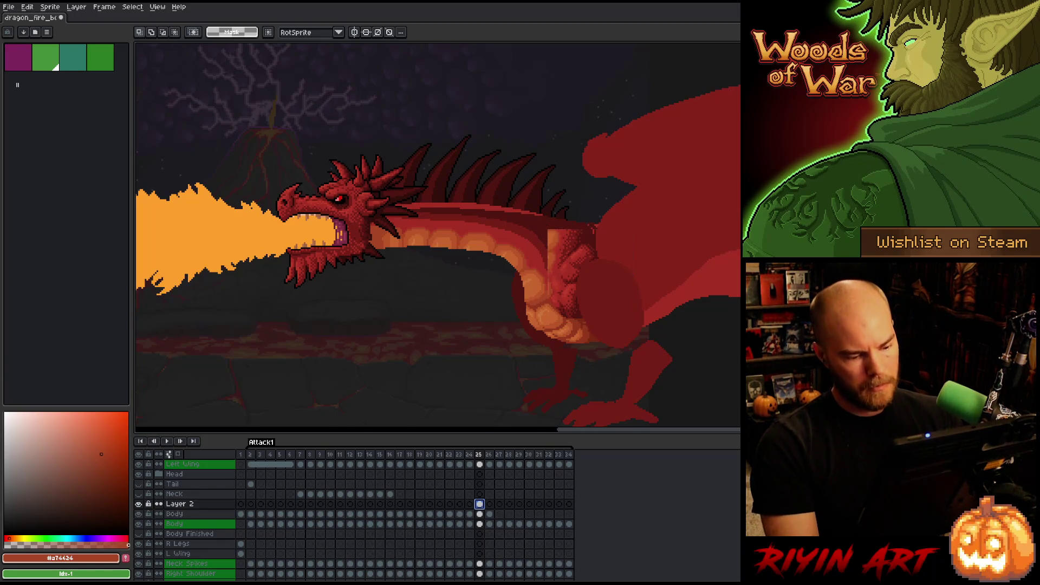
key("Delete")
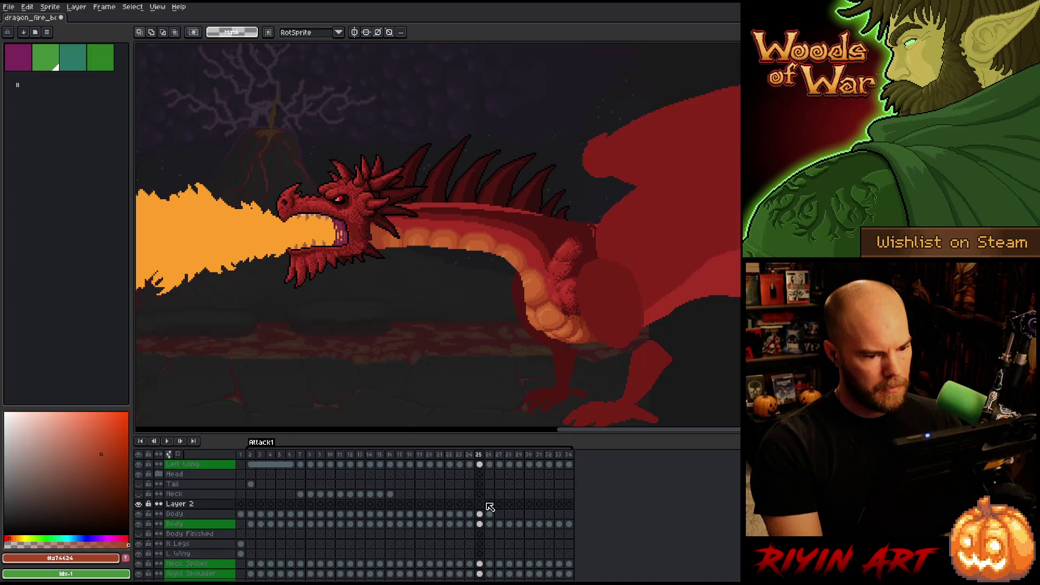
Clear the Body cel content in frame 26
left_click(489, 503)
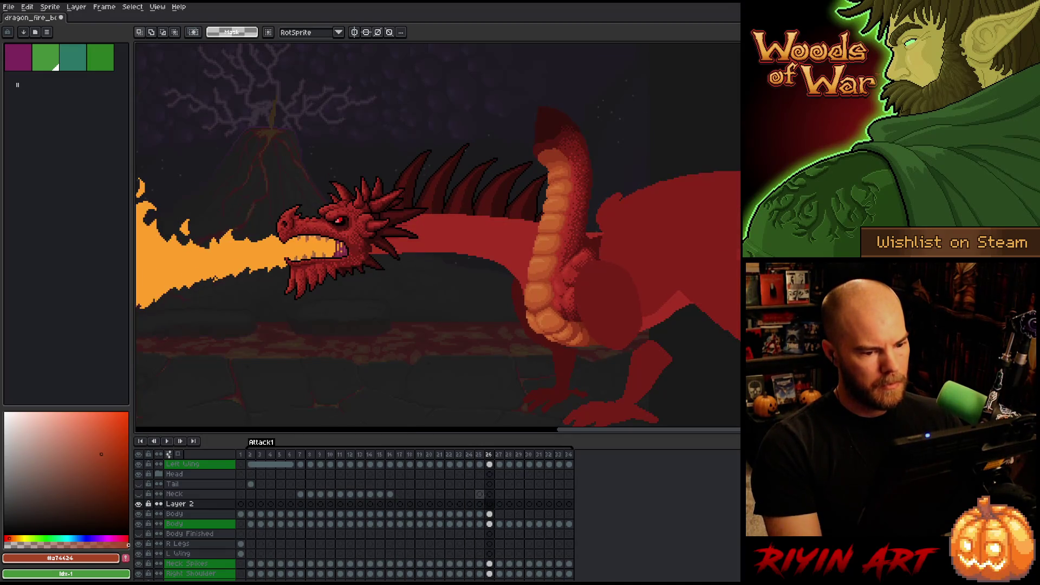
left_click(489, 513)
key("Delete")
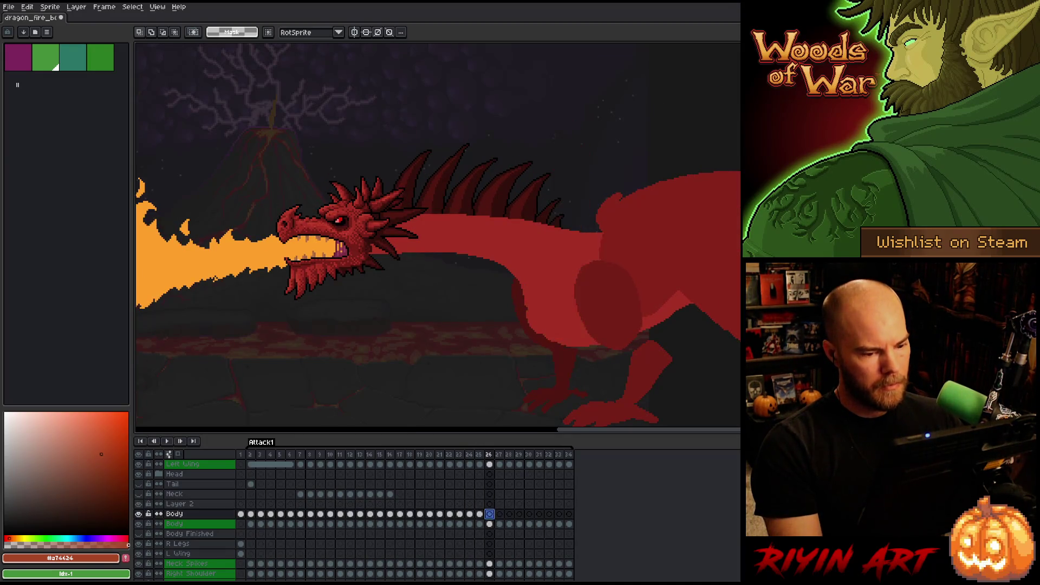
Check frames 25 and 26 side by side, then select the dragon's head and neck area
key("Left")
key("Right")
key("Left")
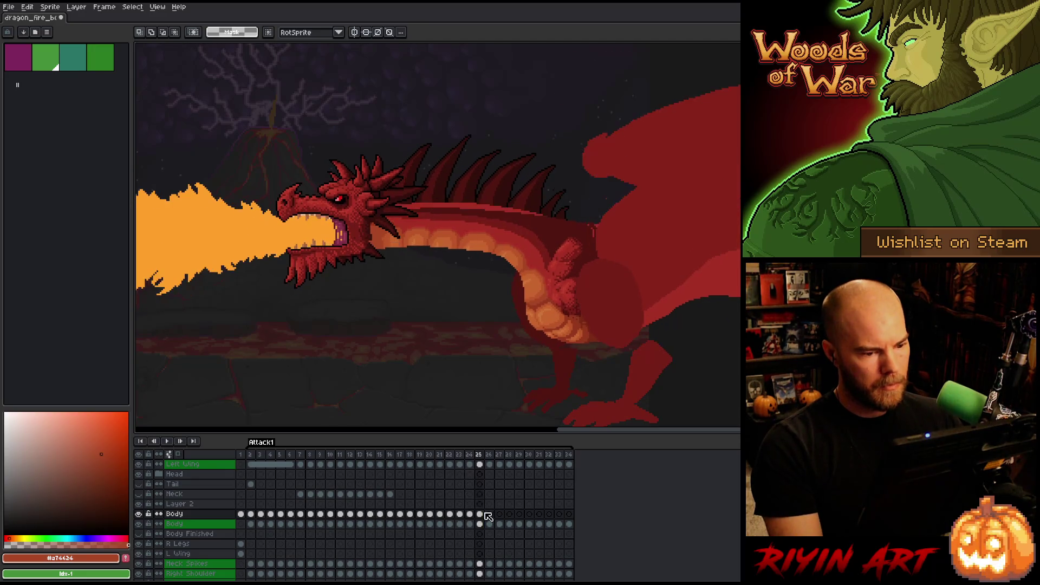
key("Right")
key("Left")
key("Right")
key("Left")
key("Right")
key("Left")
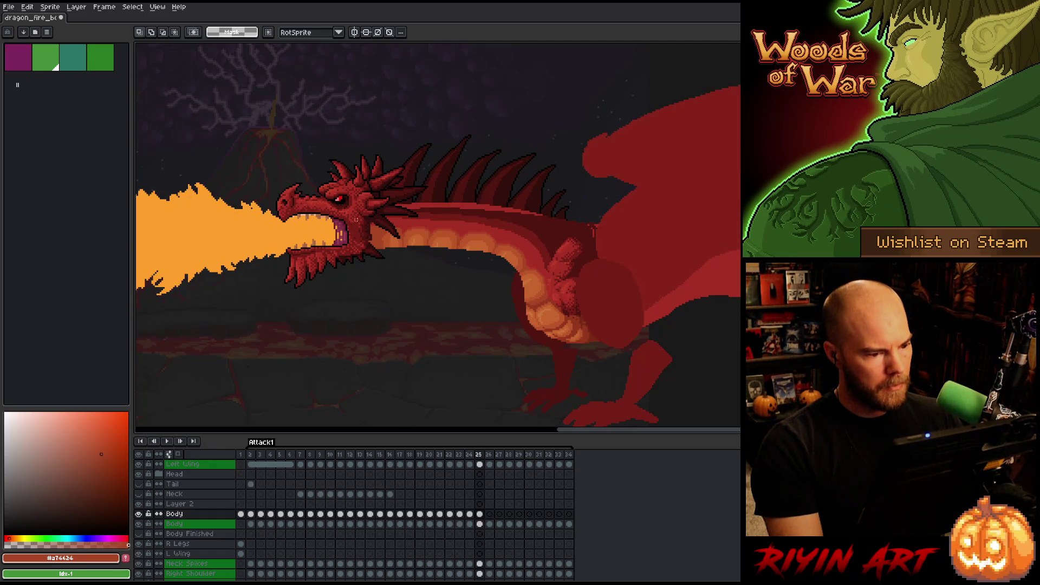
mouse_move(316, 147)
left_mouse_down()
mouse_move(367, 243)
mouse_move(519, 306)
left_mouse_up()
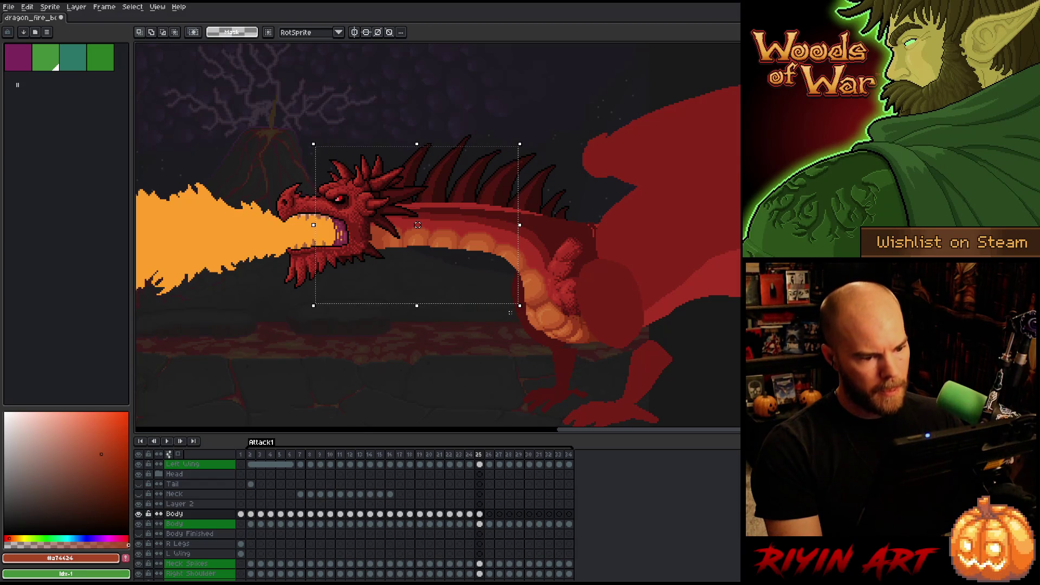
Nudge the selected head up a pixel, finish the pending transform, and return to the frame 25 Body cel
key("Up")
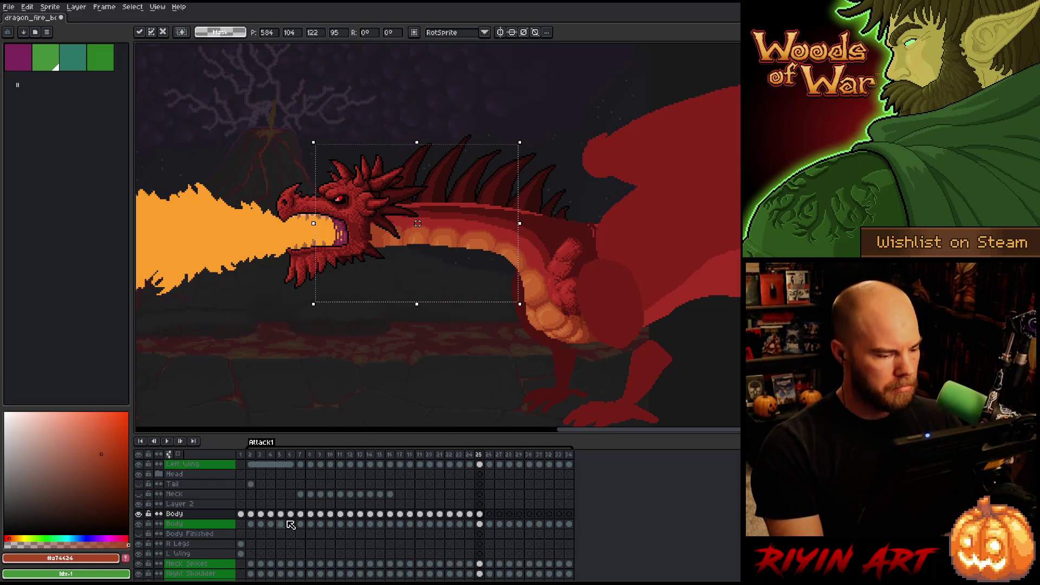
left_click(489, 524)
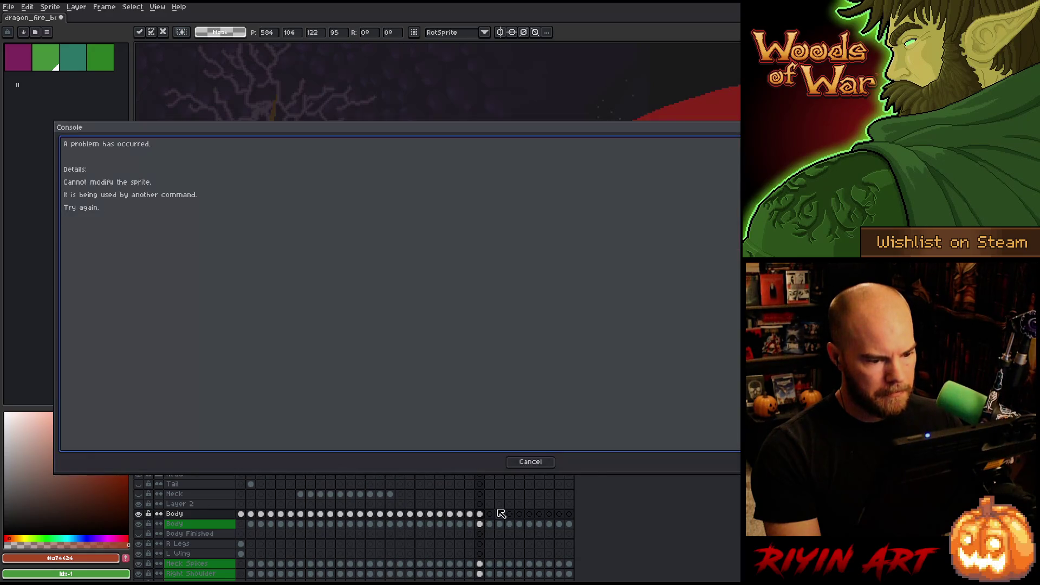
left_click(529, 462)
left_click(483, 527, "ctrl")
key("Left")
key("Up")
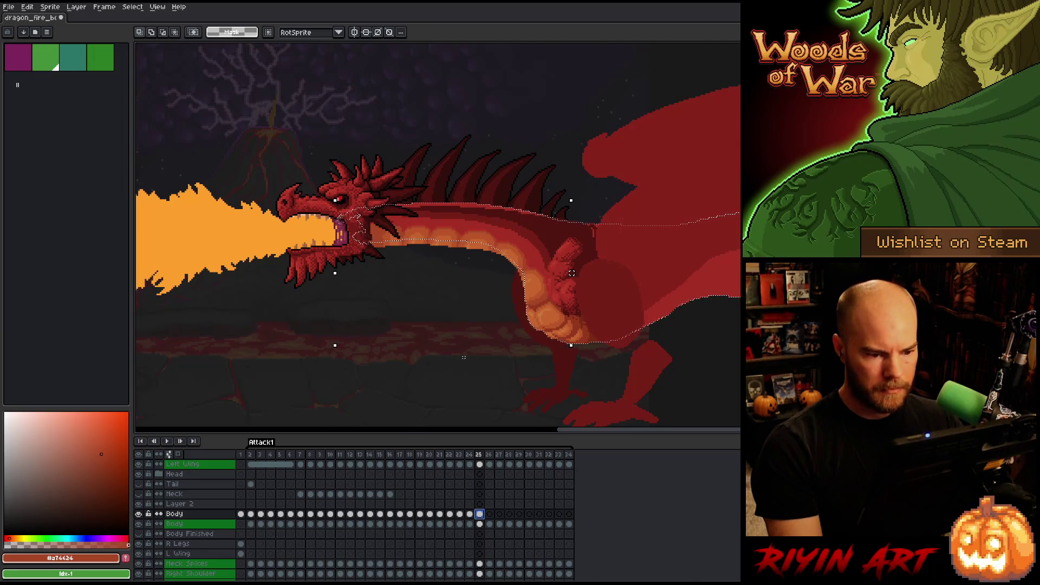
Marquee the head and neck on frame 25, move them up about 3 px, and deselect
mouse_move(301, 168)
left_mouse_down()
mouse_move(487, 330)
mouse_move(522, 327)
mouse_move(510, 312)
mouse_move(523, 306)
left_mouse_up()
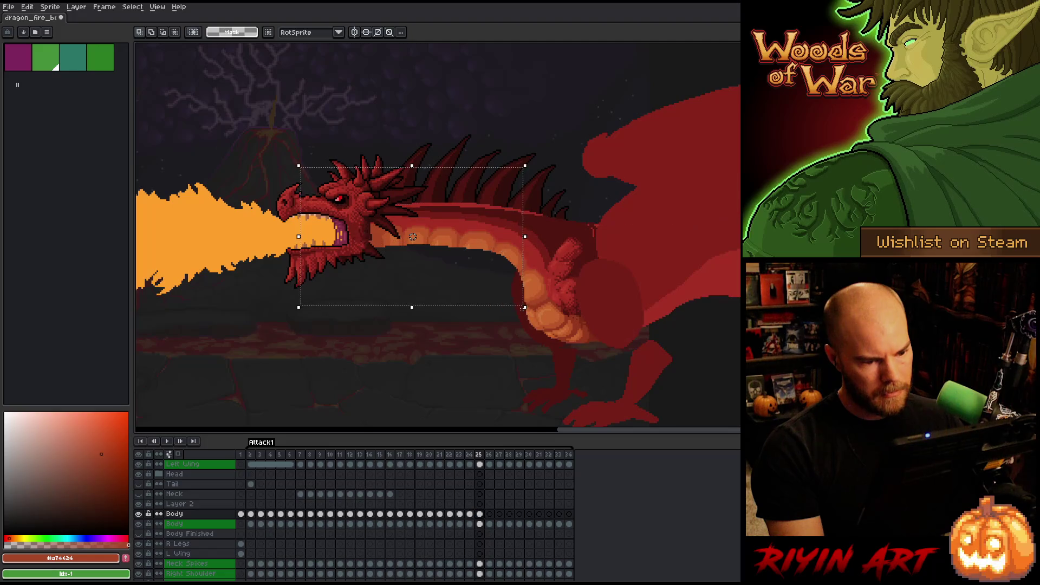
left_click_drag(413, 237, 413, 235)
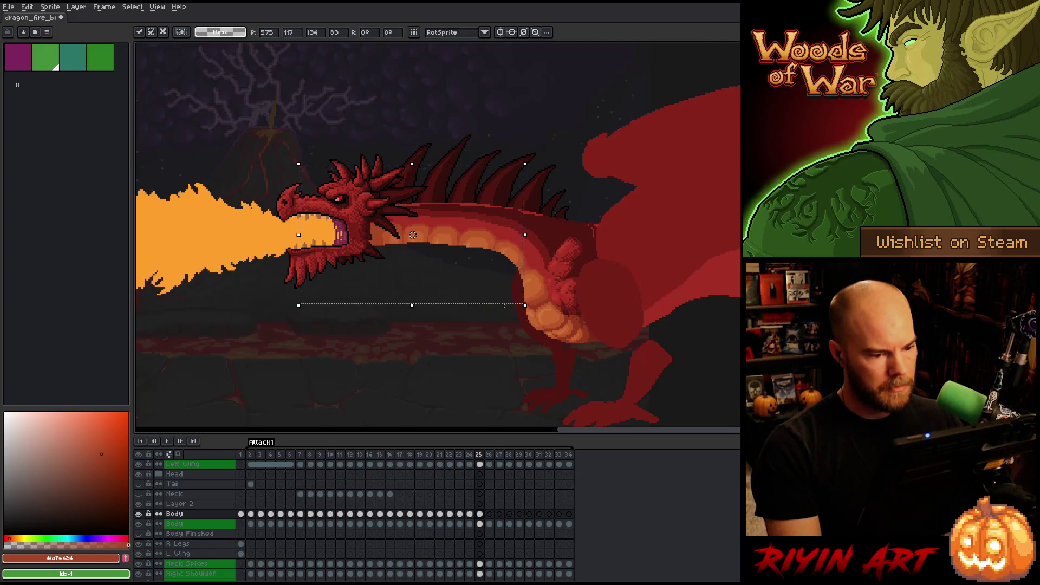
mouse_move(254, 116)
left_mouse_down()
mouse_move(451, 290)
mouse_move(523, 312)
left_mouse_up()
key("ctrl+d")
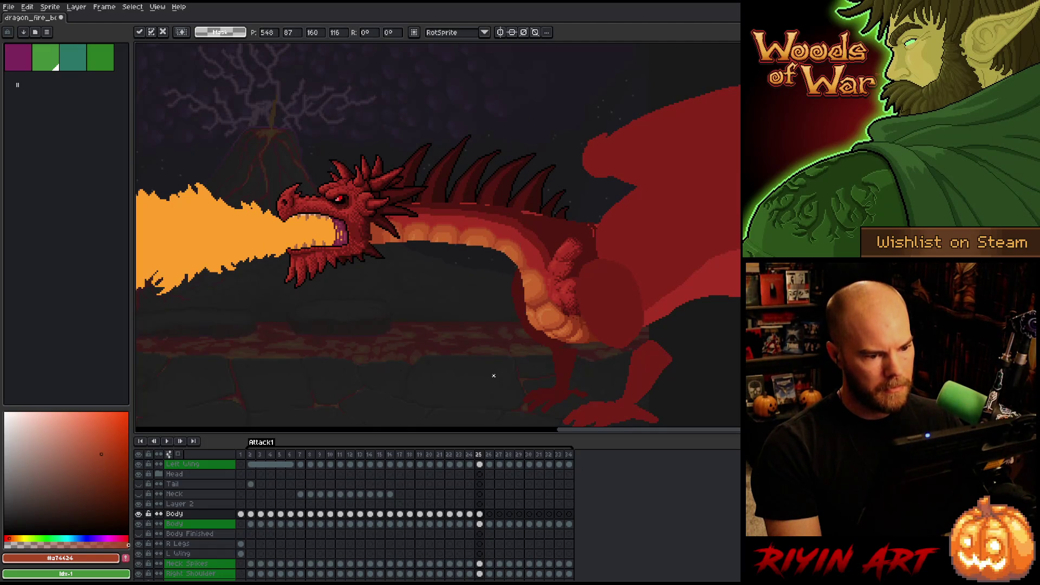
mouse_move(307, 139)
left_mouse_down()
mouse_move(460, 293)
mouse_move(495, 312)
left_mouse_up()
left_click(401, 224)
key("ctrl+d")
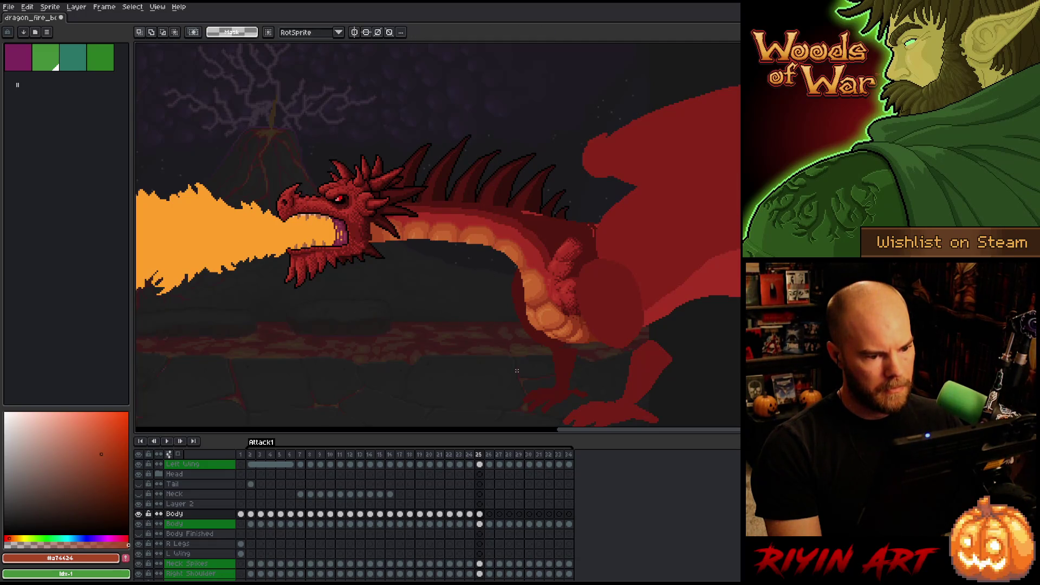
Flip between frames 24 and 25 to compare the raised head, ending on frame 25
key("Left")
key("Right")
key("Left")
key("Right")
key("Left")
key("Right")
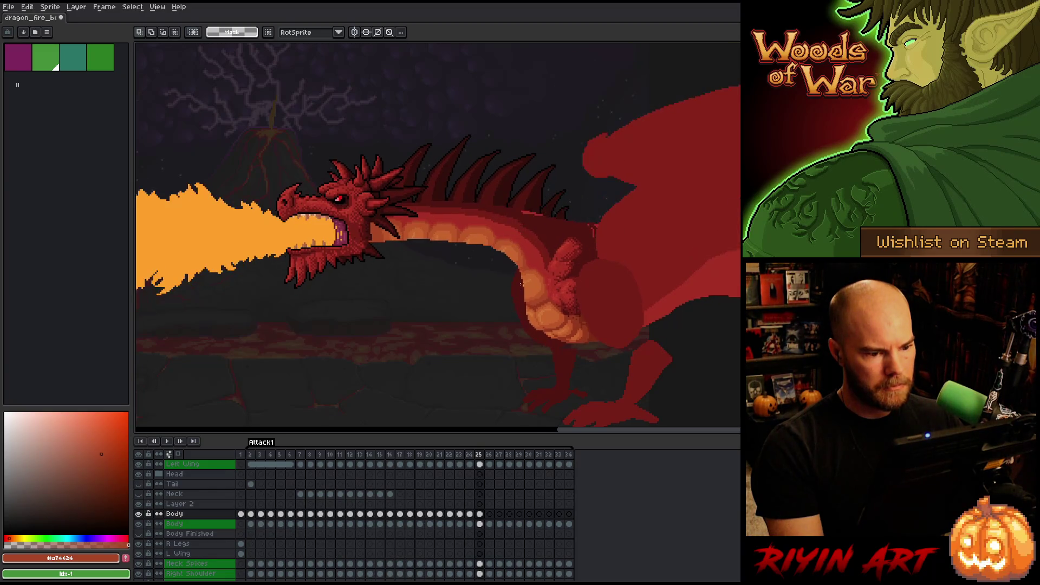
scroll(524, 269, "up", 3)
scroll(524, 269, "up", 2)
Sample the orange colour from the dragon's mouth edge on frame 25
left_click_drag(512, 280, 513, 187)
key("ctrl+d")
left_click(512, 278, "alt")
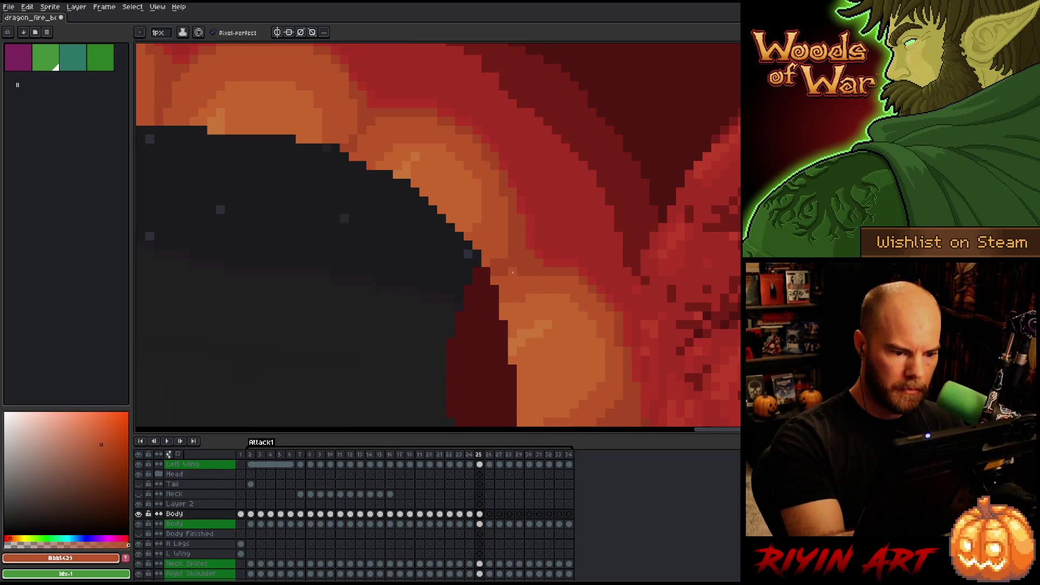
scroll(547, 259, "down", 3)
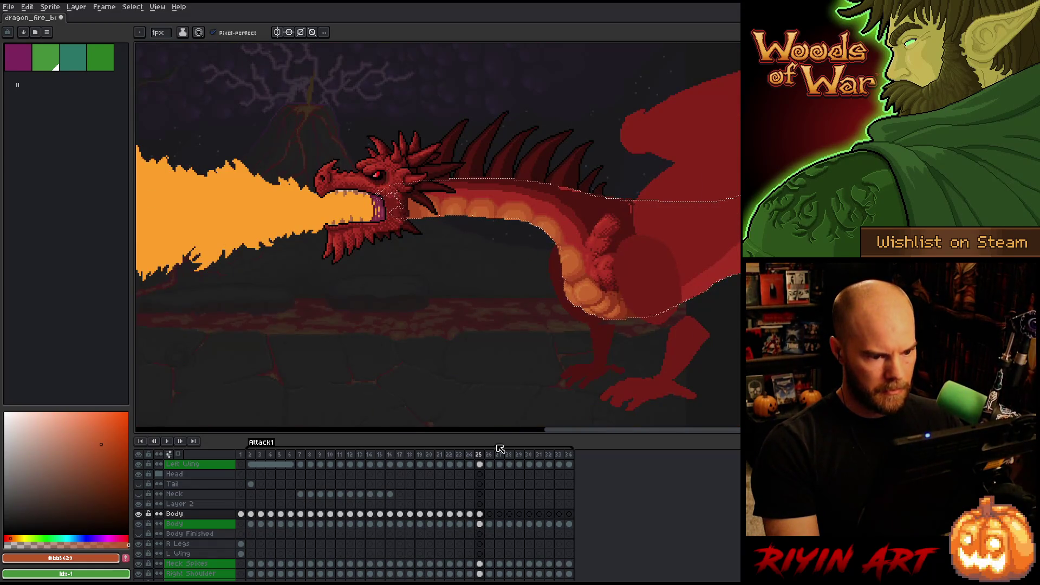
scroll(579, 196, "up", 4)
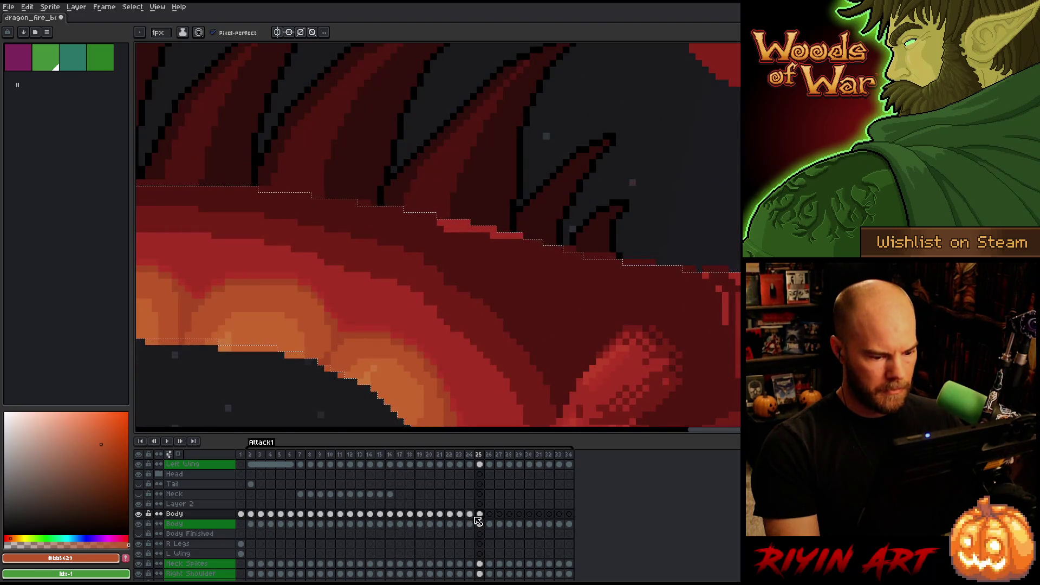
Darken the back-spike edge and cover stray bright red pixels with the dark body colour
left_click(506, 251, "alt")
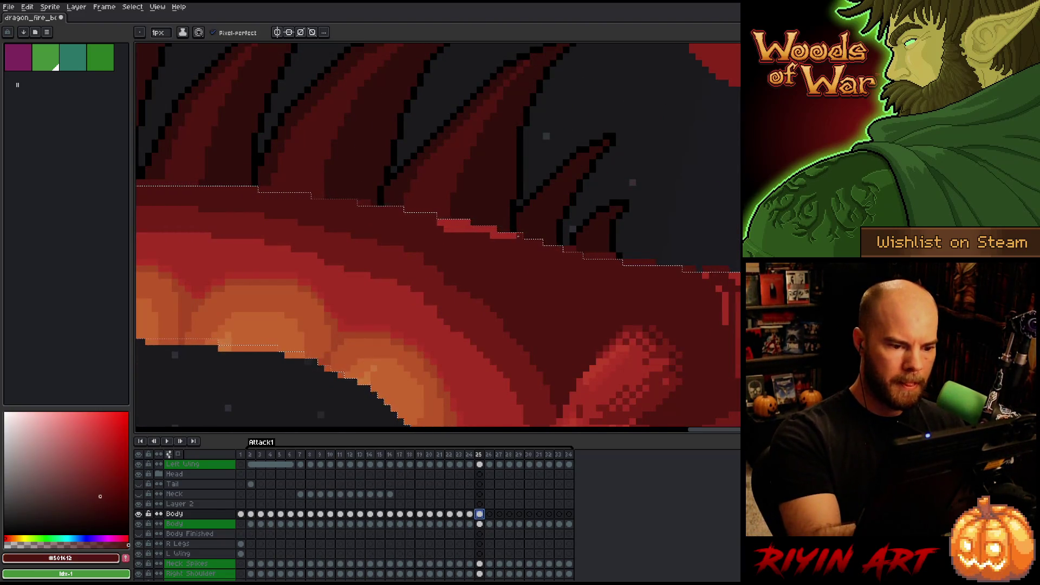
left_click_drag(515, 236, 449, 227)
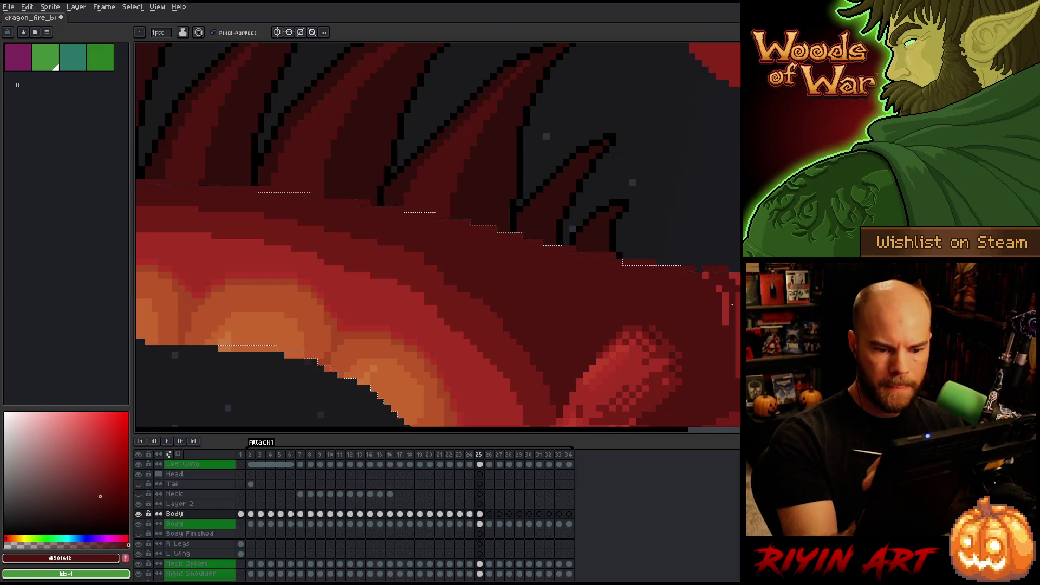
left_click_drag(724, 292, 726, 327)
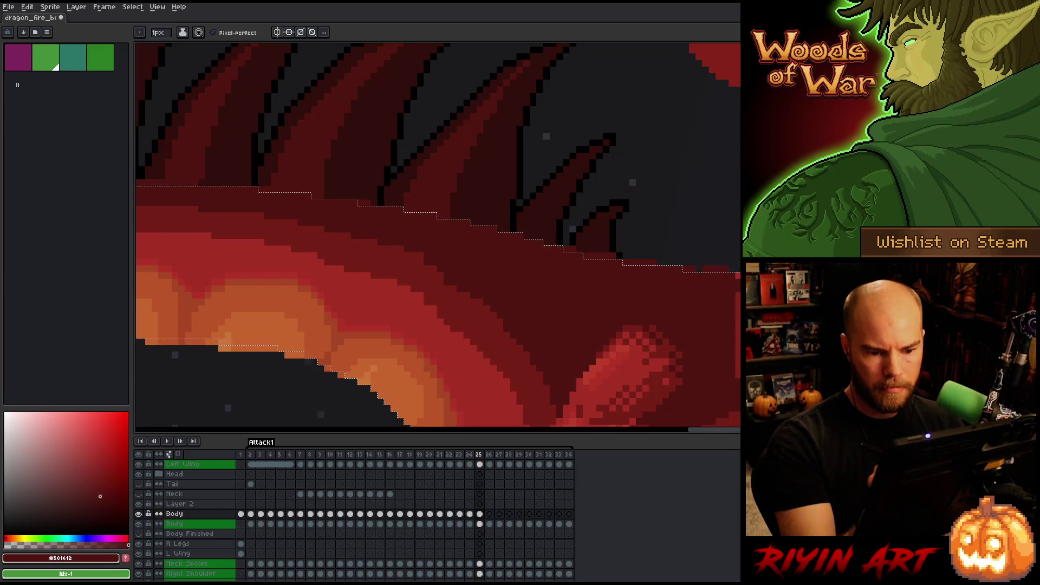
scroll(705, 275, "down", 5)
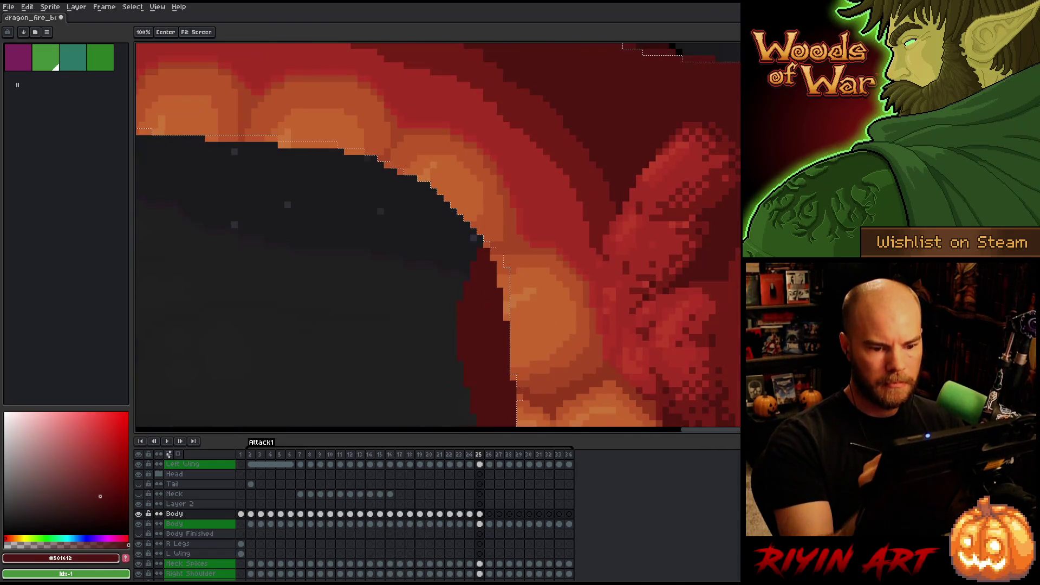
scroll(705, 275, "down", 4)
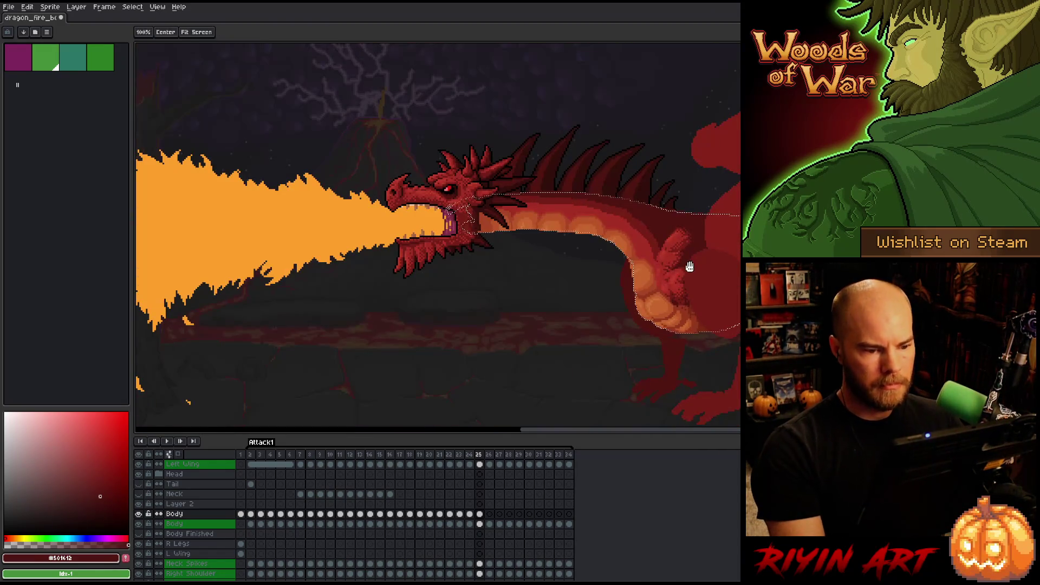
Reframe the view on the whole dragon and switch to moving the neck selection
left_click_drag(686, 262, 547, 321)
key("b")
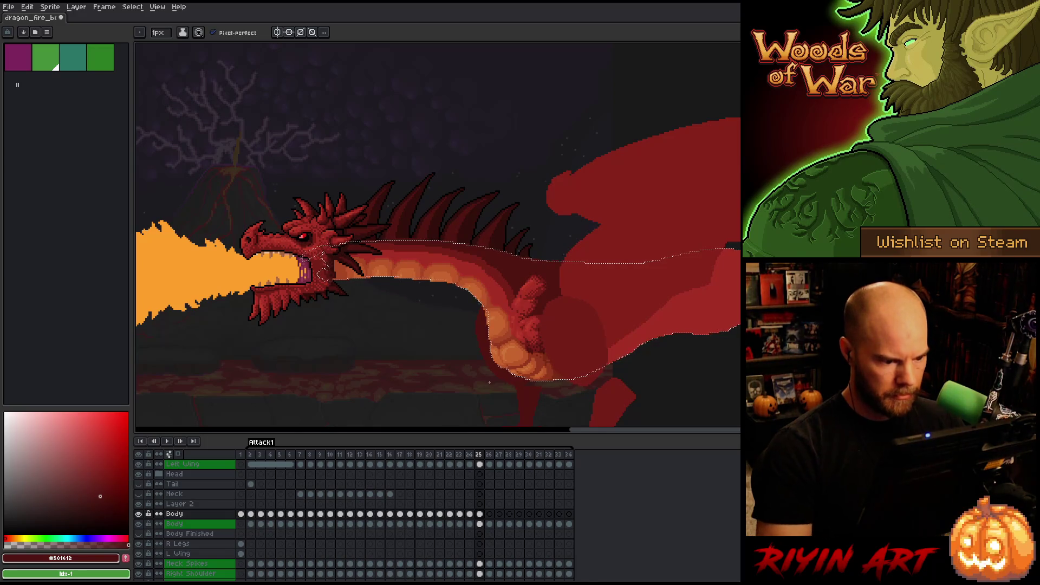
scroll(386, 231, "up", 1)
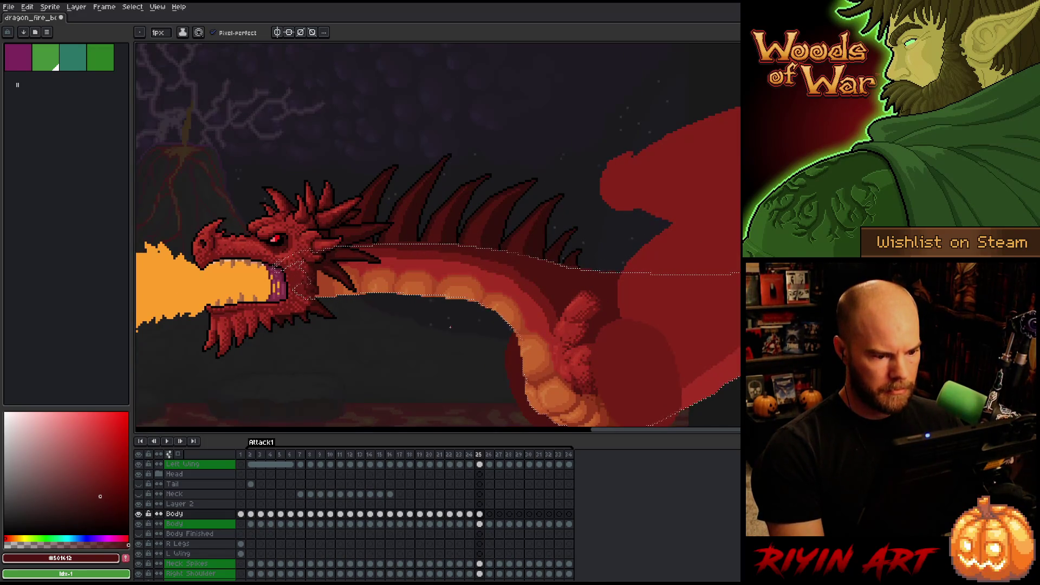
key("m")
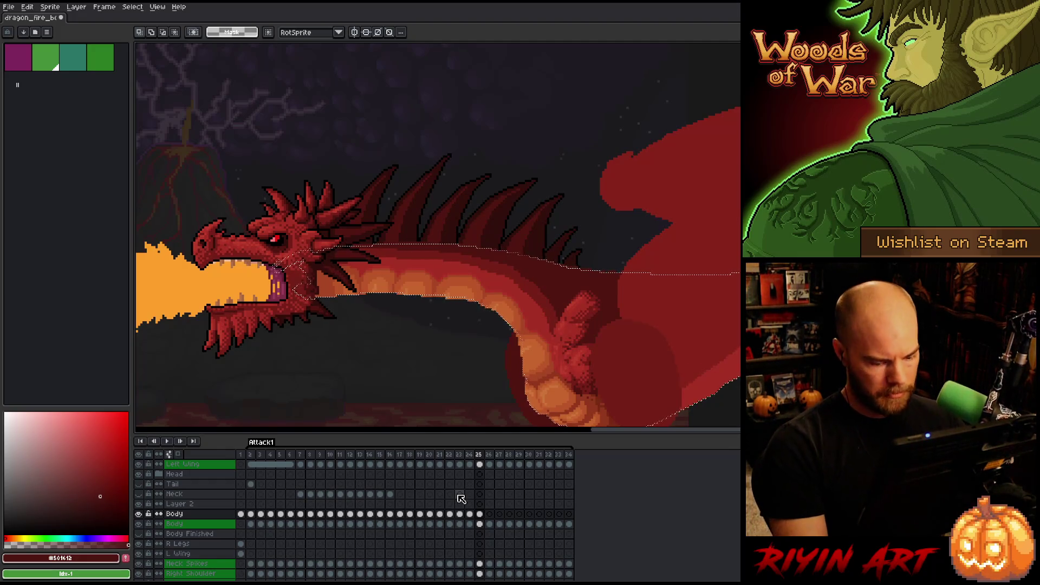
Commit the moved neck on the Body layer at frame 25
scroll(402, 329, "up", 2)
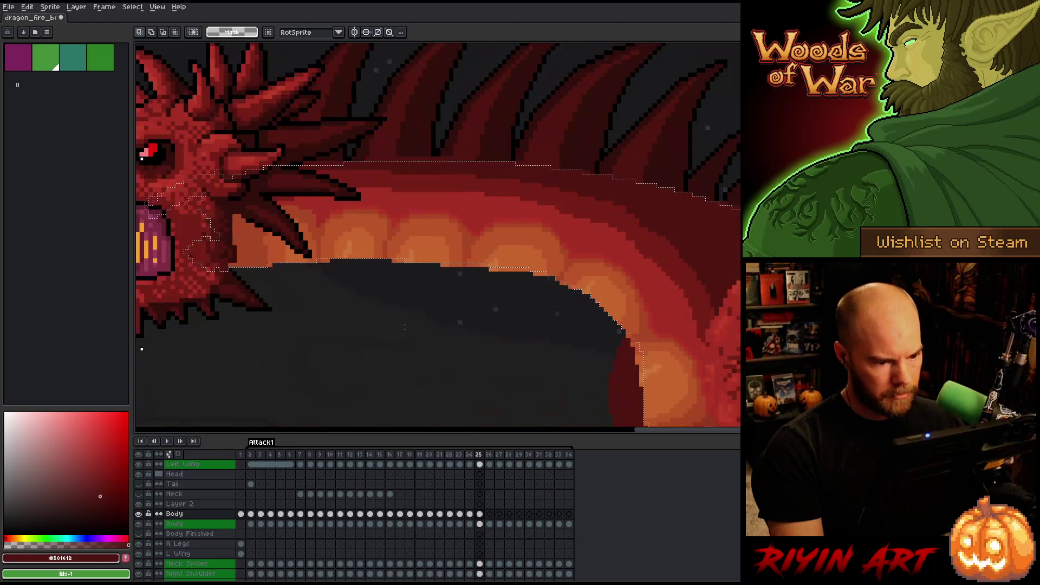
scroll(403, 328, "down", 1)
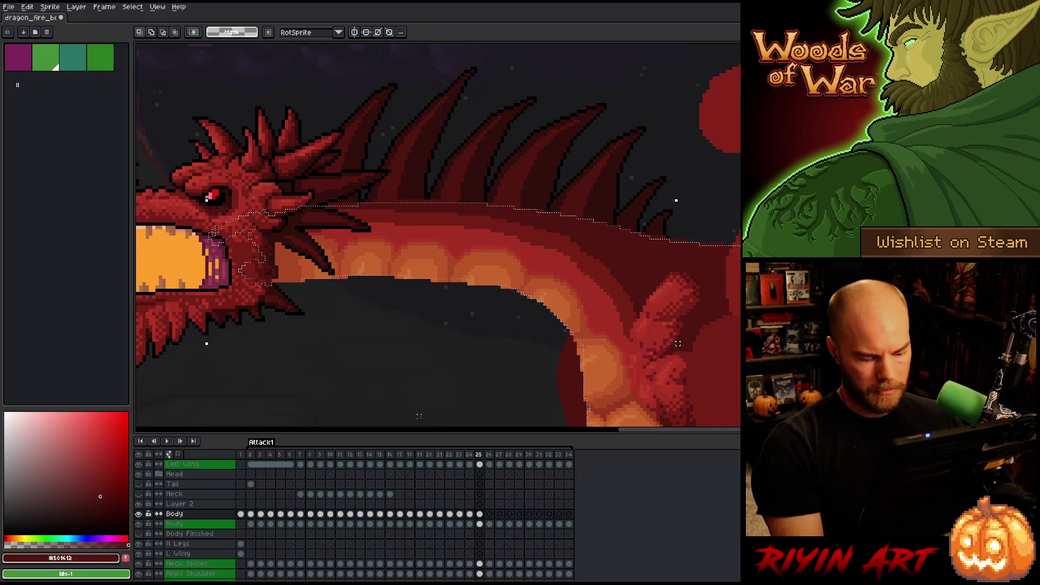
left_click(479, 513)
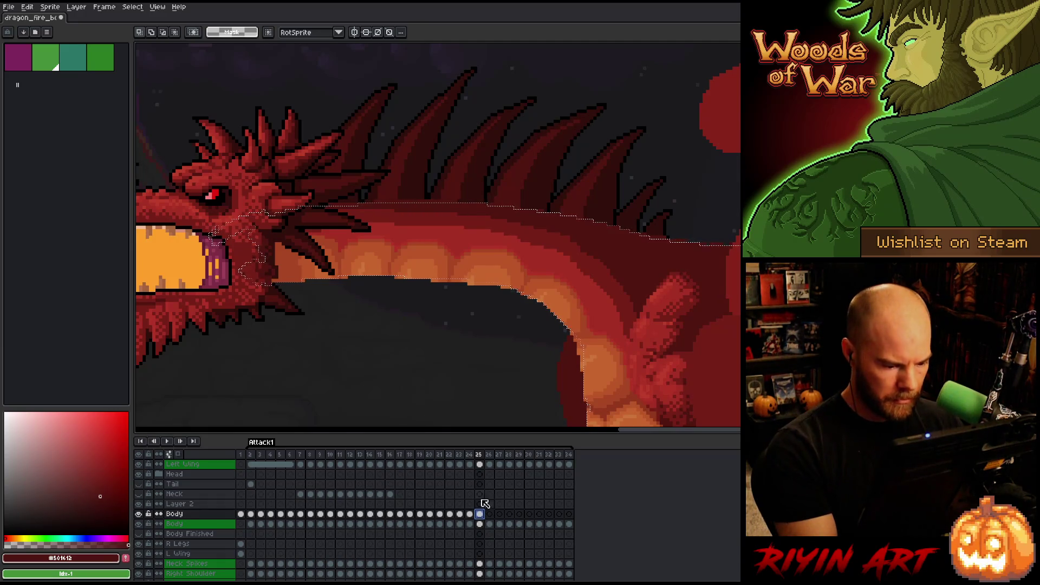
Set the pencil brush to 14 px and pan down to the dragon's chest and shoulder
key("b")
left_click(158, 33)
left_click_drag(162, 43, 209, 42)
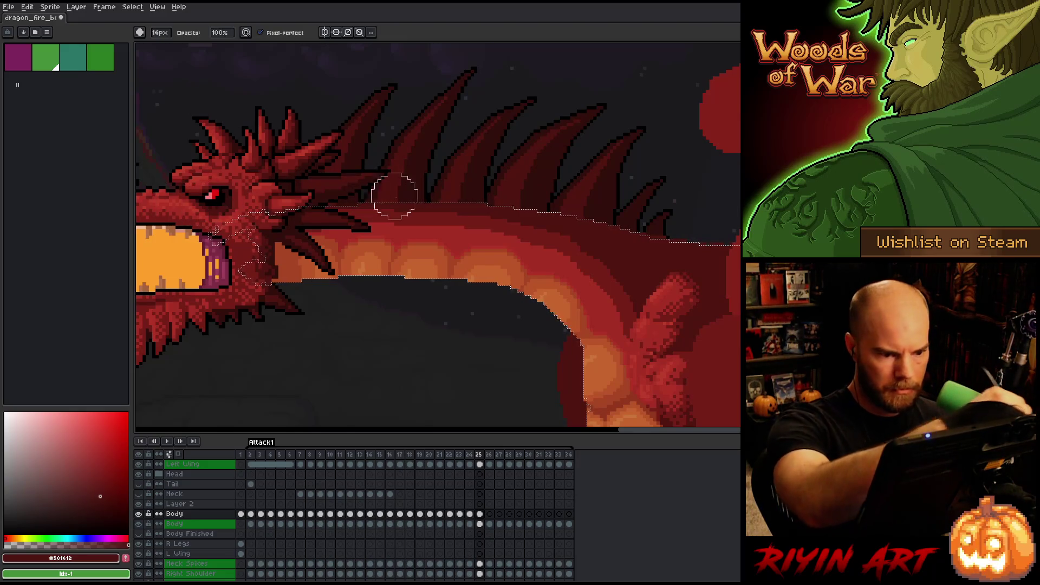
left_click_drag(603, 215, 511, 53)
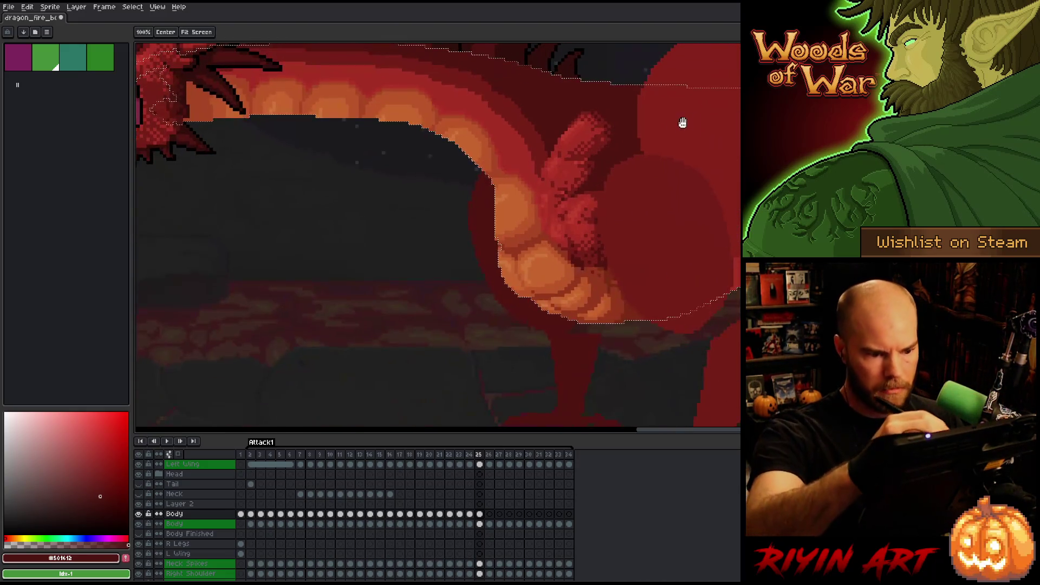
key("b")
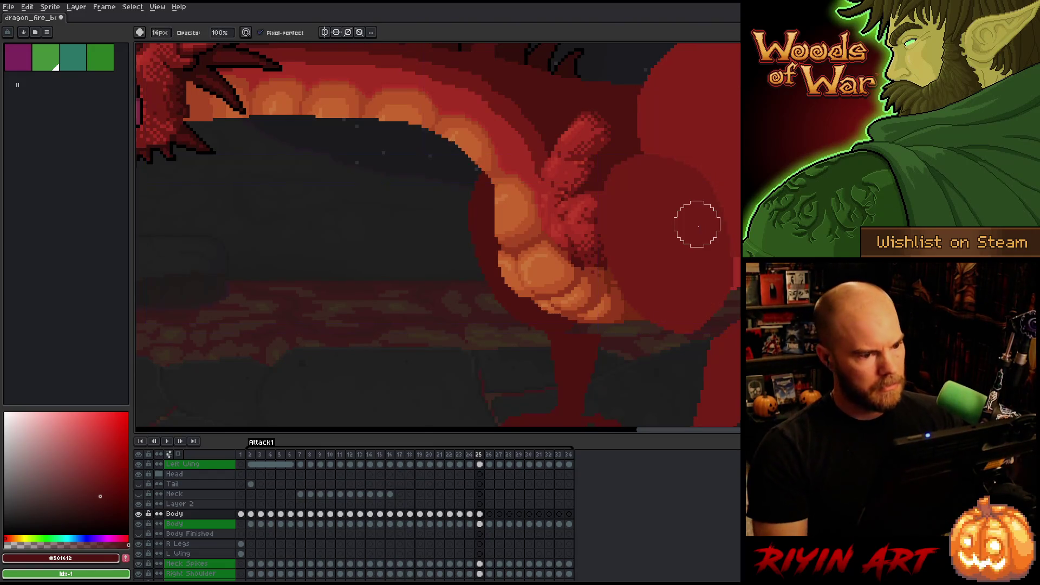
Step back to animation frame 24 to compare
scroll(639, 192, "down", 3)
scroll(589, 175, "up", 2)
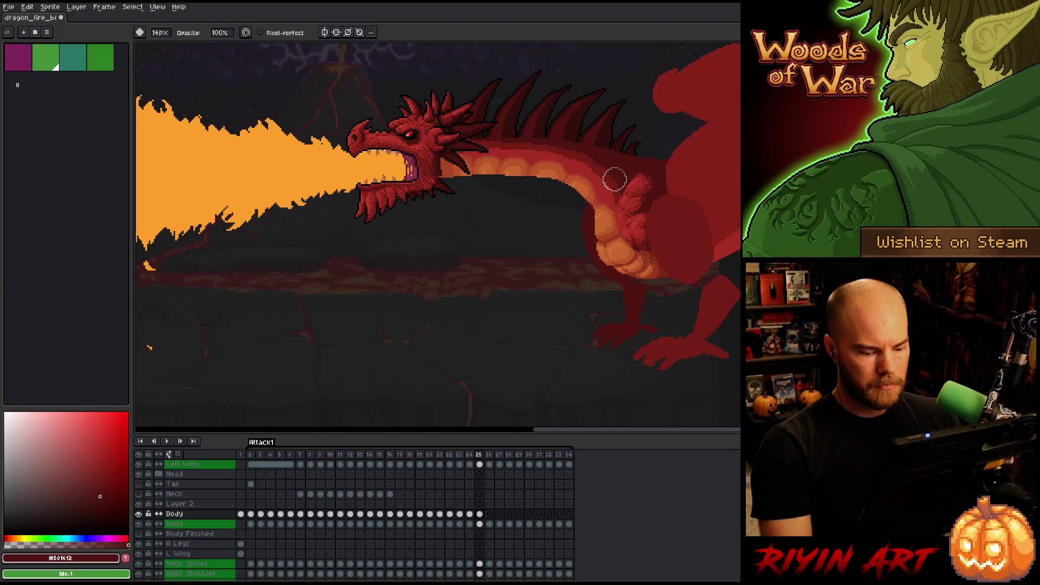
scroll(586, 182, "up", 1)
scroll(586, 181, "up", 1)
scroll(526, 236, "down", 2)
key("Left")
Return to frame 25 after a quick comparison and set the brush size to 1 px
key("Right")
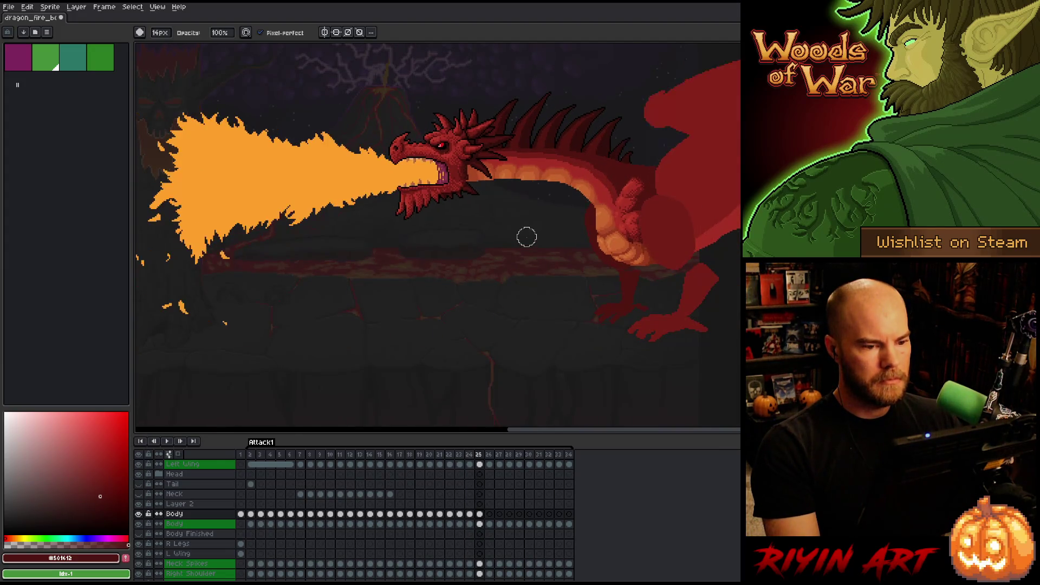
key("Left")
key("Right")
scroll(613, 174, "up", 3)
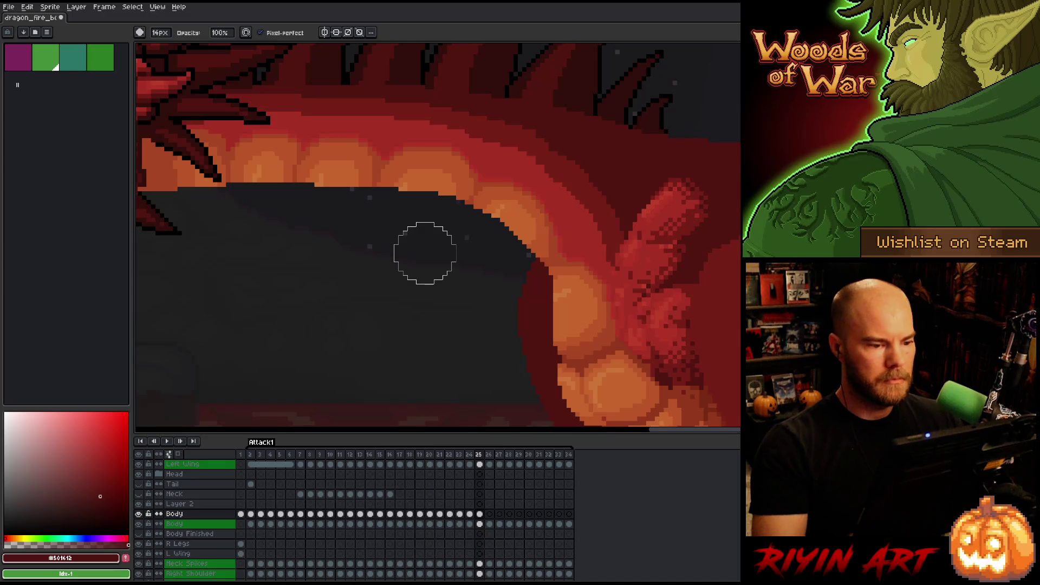
left_click(160, 33)
type("1")
key("Return")
Sample the neck reds #a52f24, #501612 and #761F18, ending on dark red #501612
left_click(529, 169, "alt")
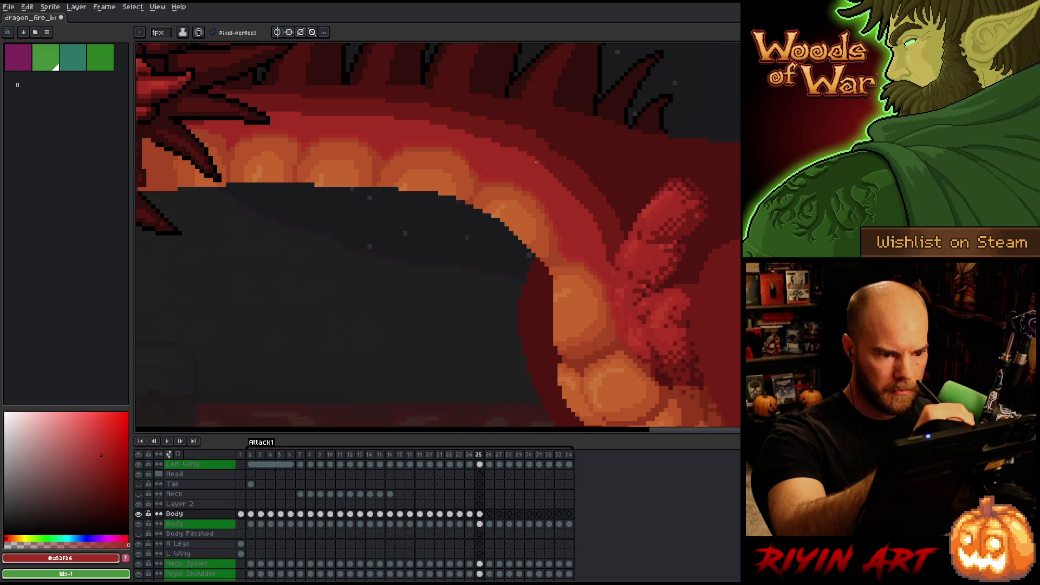
left_click(532, 129, "alt")
left_click(546, 142, "alt")
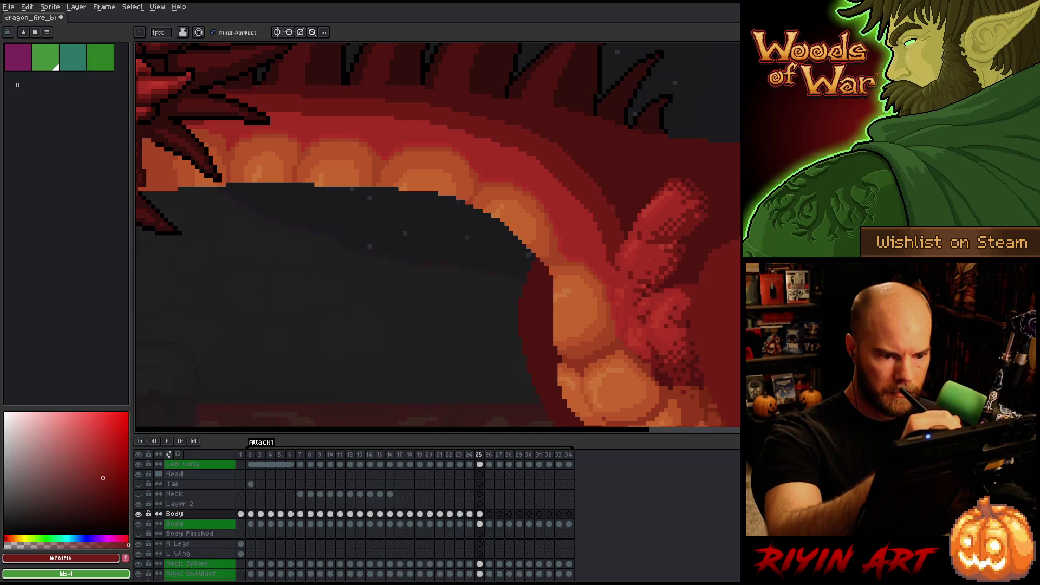
left_click(614, 208, "alt")
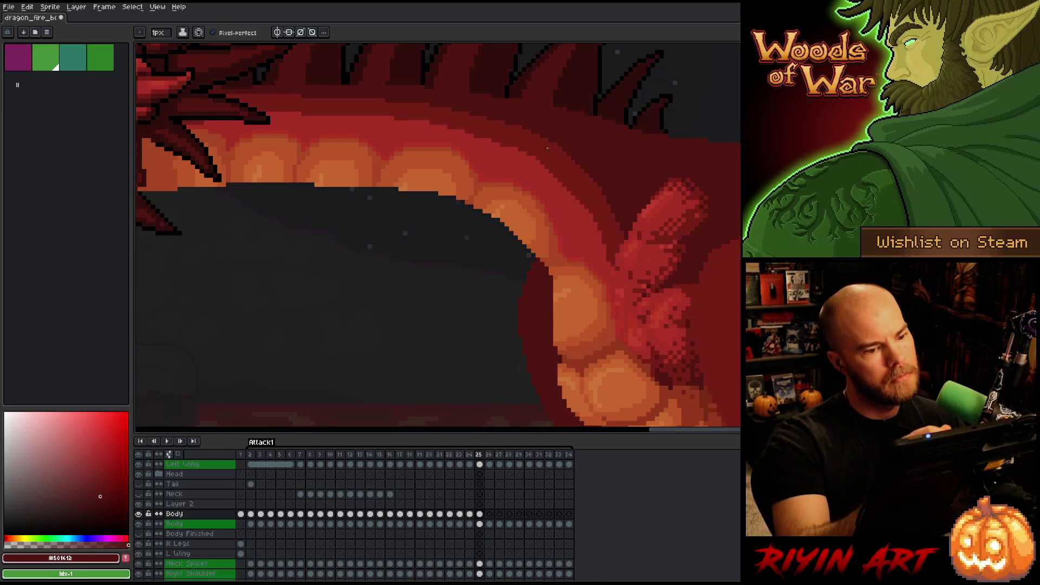
Eyedrop #a52f24 and #761F18 from the neck and pan to show more of the head
key("alt")
left_click(505, 150, "alt")
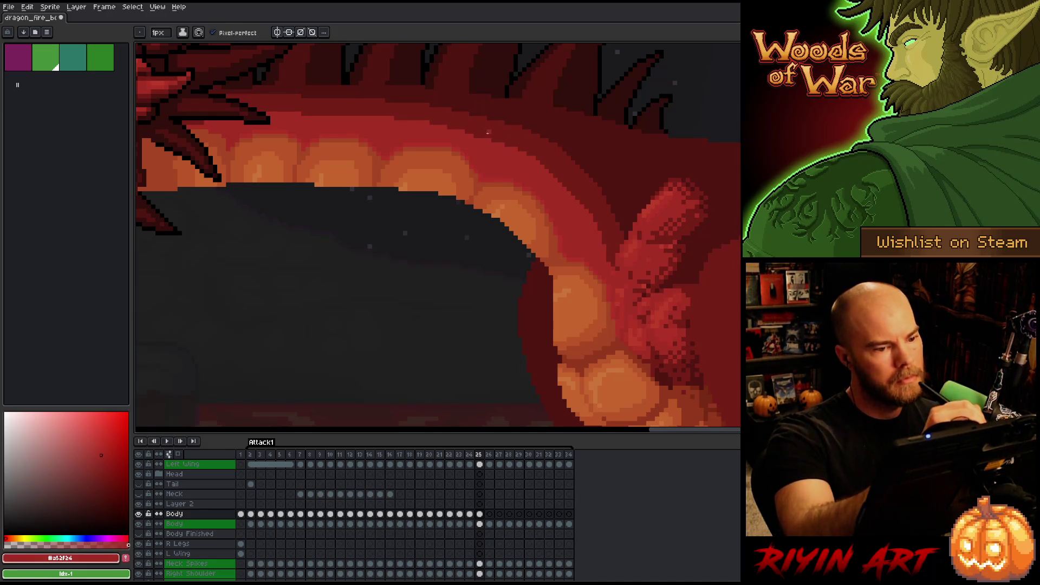
left_click(430, 121, "alt")
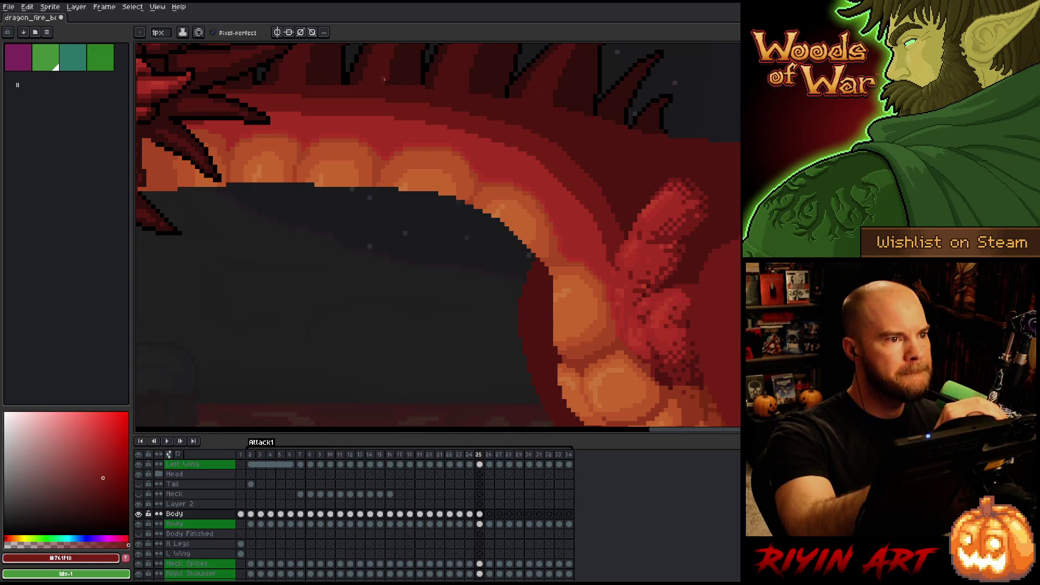
key("space")
left_click_drag(429, 115, 467, 141)
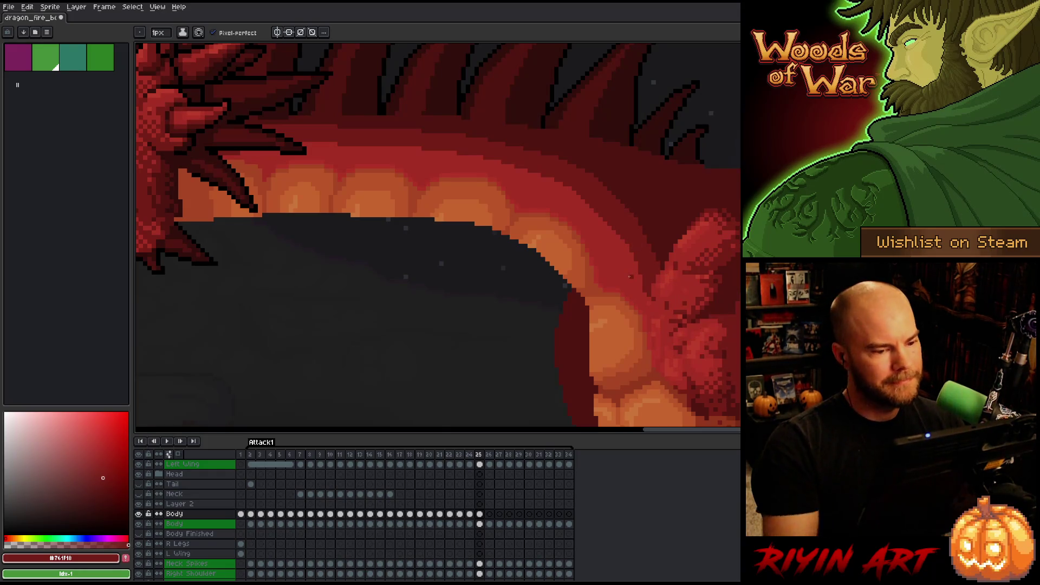
Save the dragon animation file with Ctrl+S
scroll(569, 267, "down", 3)
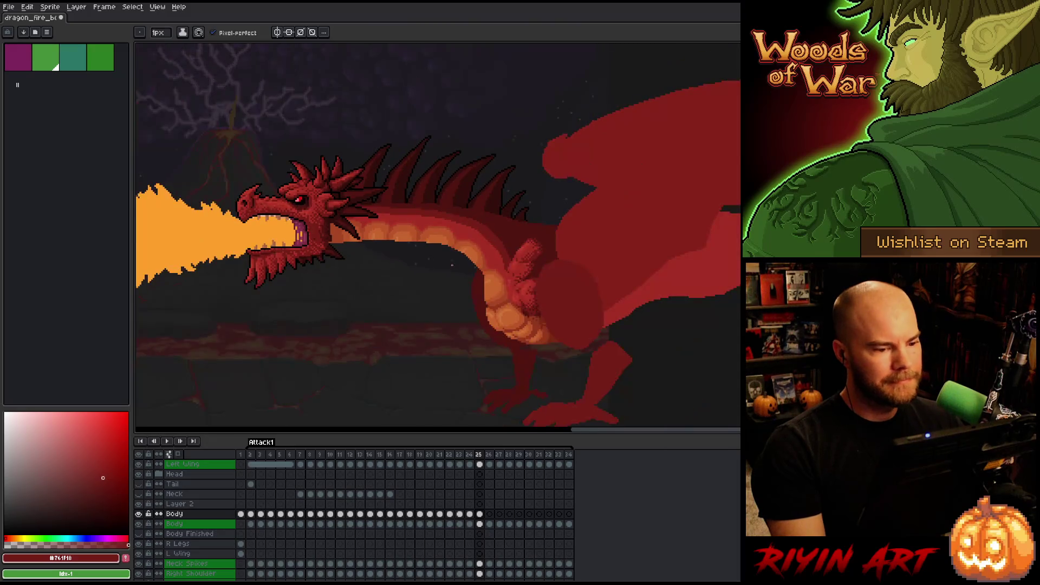
key("v")
key("ctrl+s")
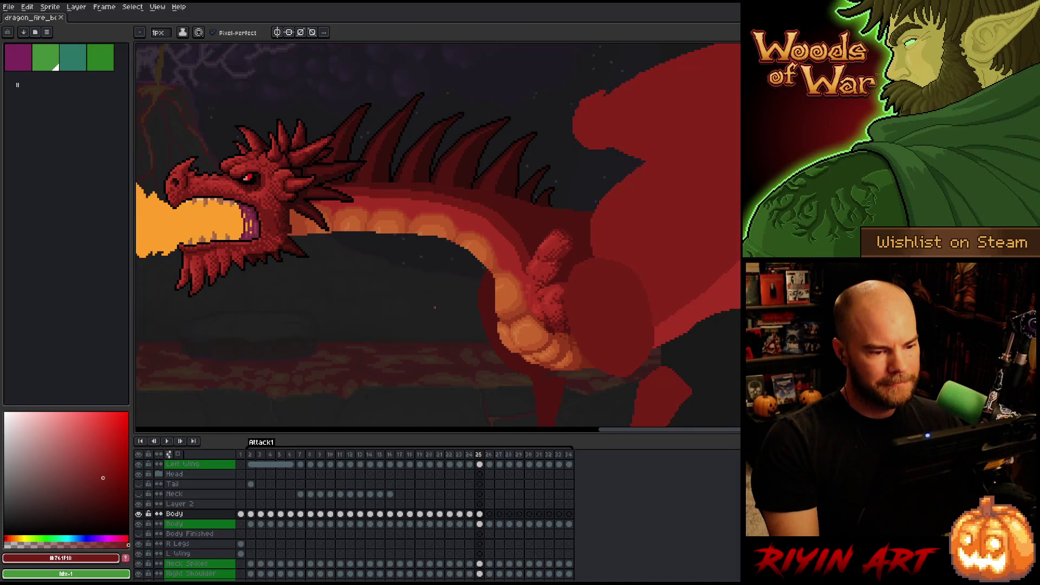
Flip between frames 24 and 25 to compare the poses, then zoom in
key("Left")
key("Right")
key("Left")
key("Right")
key("Left")
key("Right")
scroll(479, 284, "up", 1)
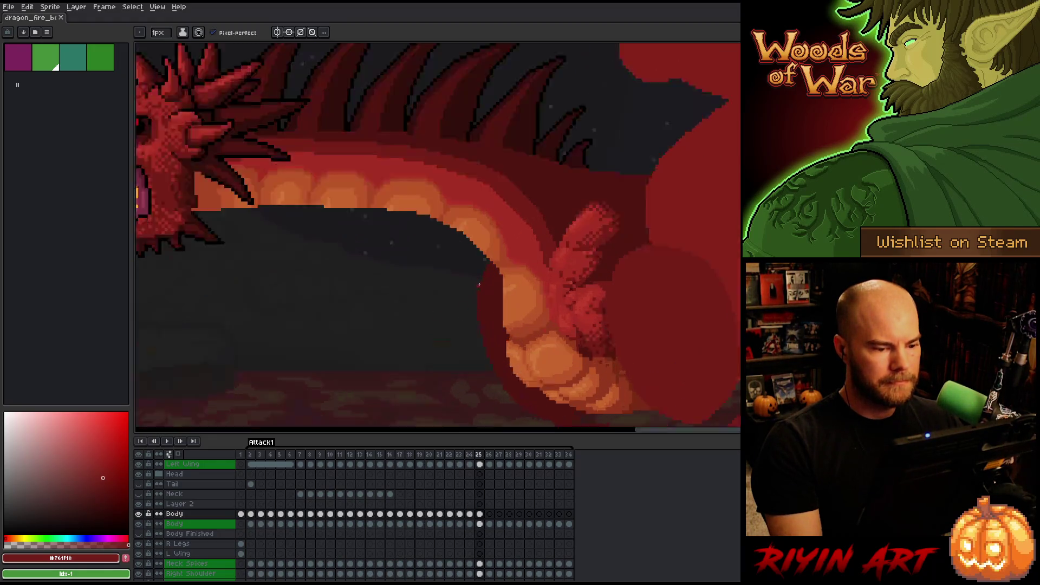
scroll(479, 284, "up", 1)
Sample orange #bb5429 and a lighter orange, and paint a light strip on the belly scales
left_click(558, 314, "alt")
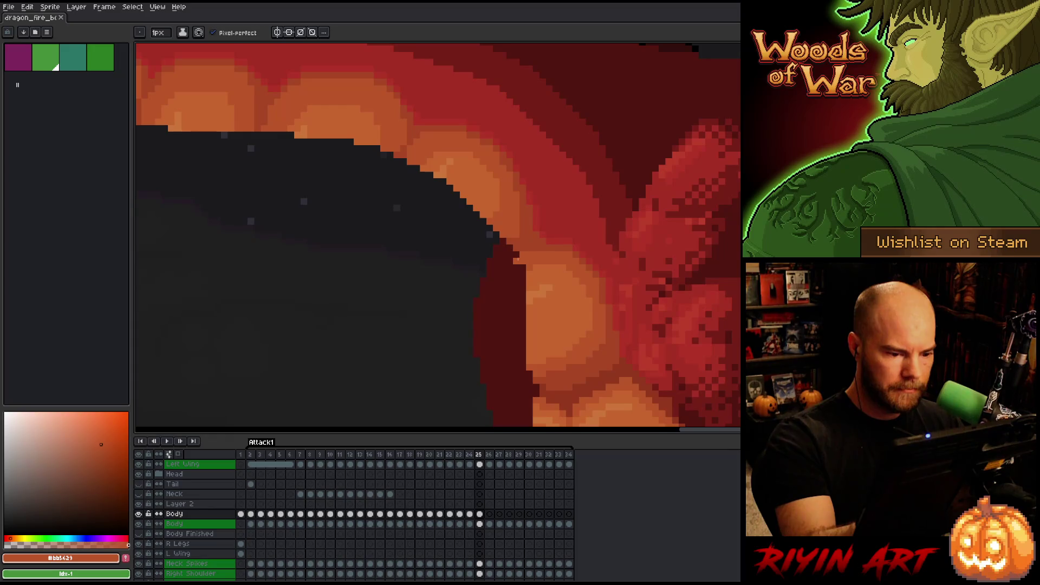
left_click(529, 271, "alt")
left_click_drag(523, 270, 523, 330)
Sample lighter and previous belly oranges, then a darker red from the neck
left_click(525, 298, "alt")
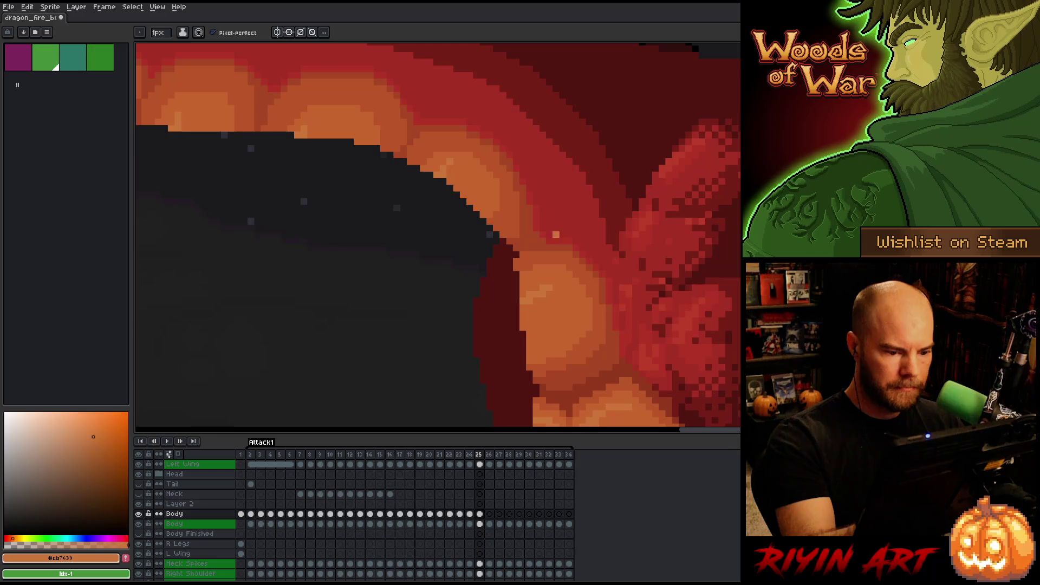
left_click(516, 276, "alt")
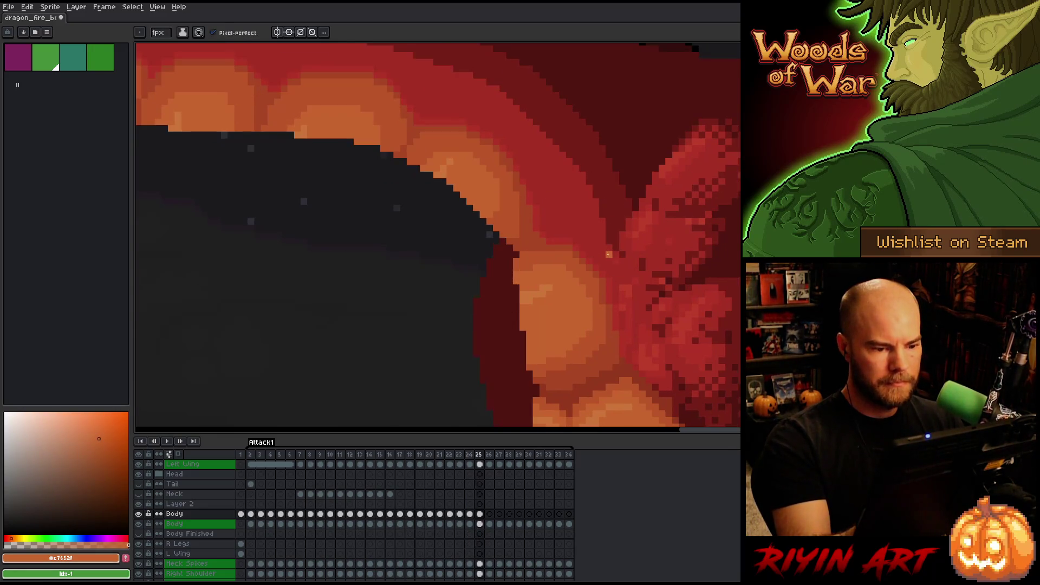
left_click(515, 254, "alt")
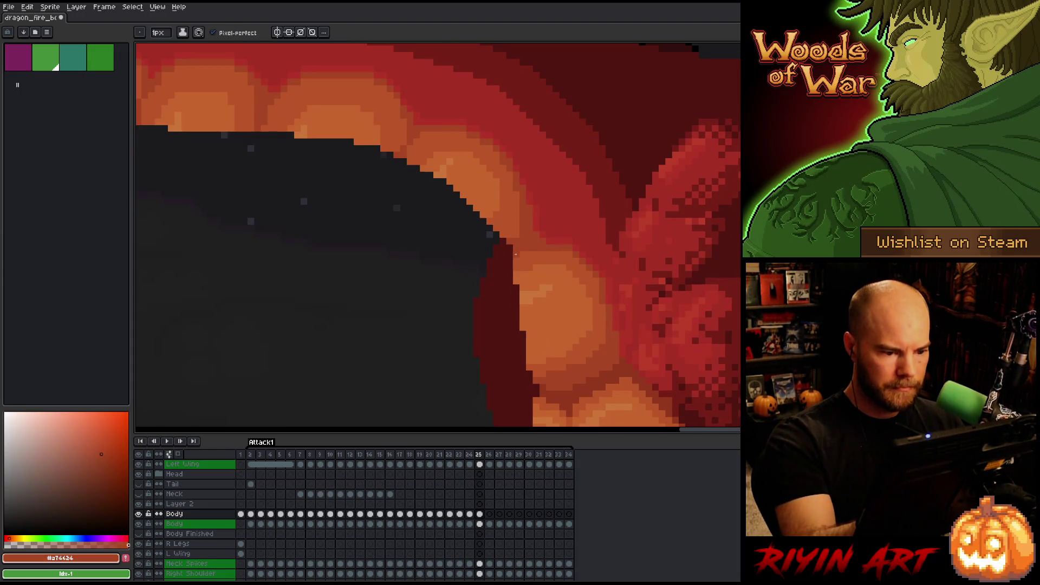
Step through frames 23 to 25 to compare the belly shading, ending on frame 25
key("Left")
key("Right")
key("Left")
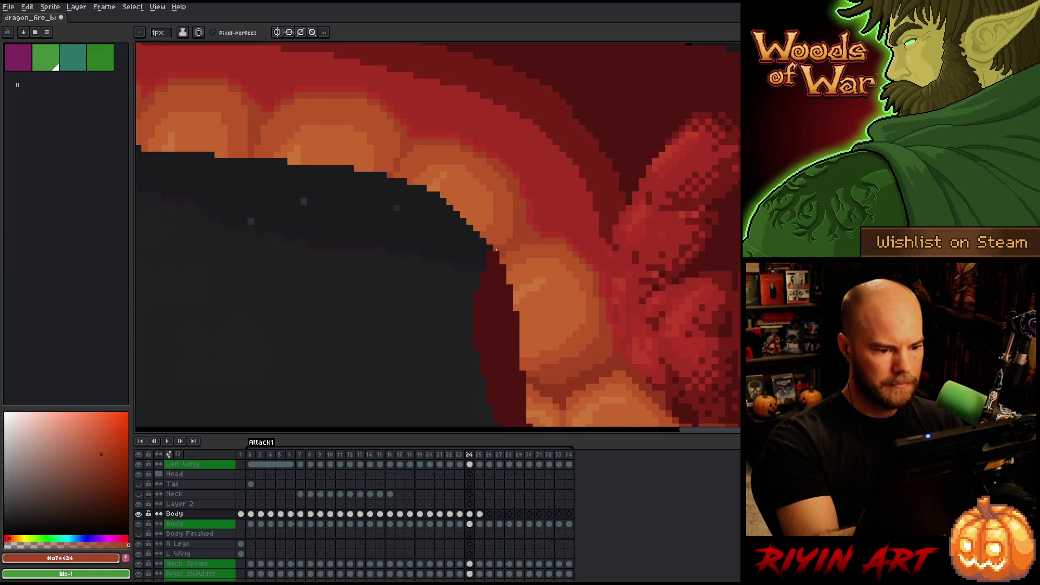
key("Left")
key("Right")
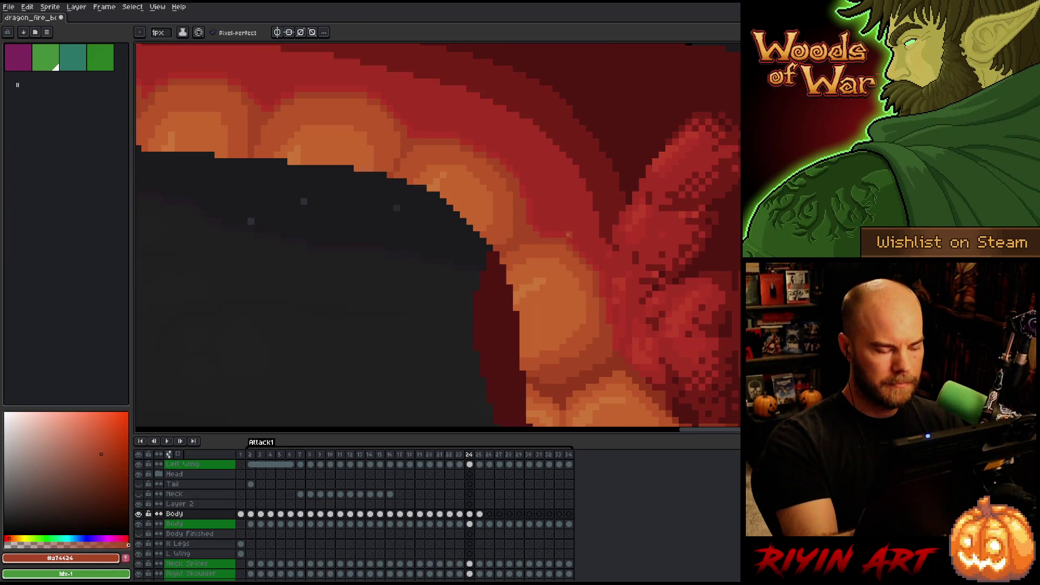
key("Right")
key("Left")
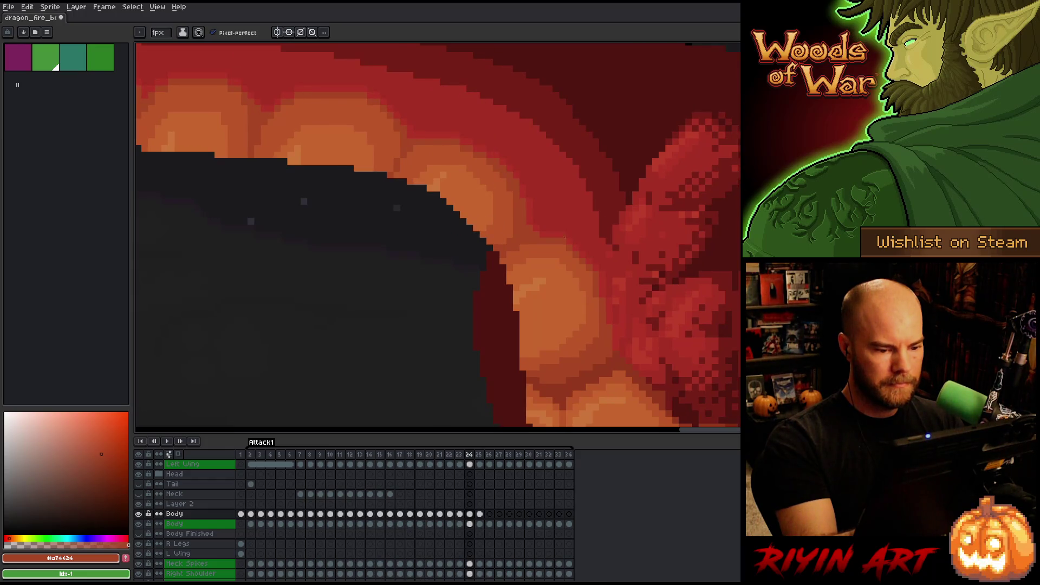
key("Right")
Sample a belly orange, then the dark brown belly shadow colour
left_click(532, 374, "alt")
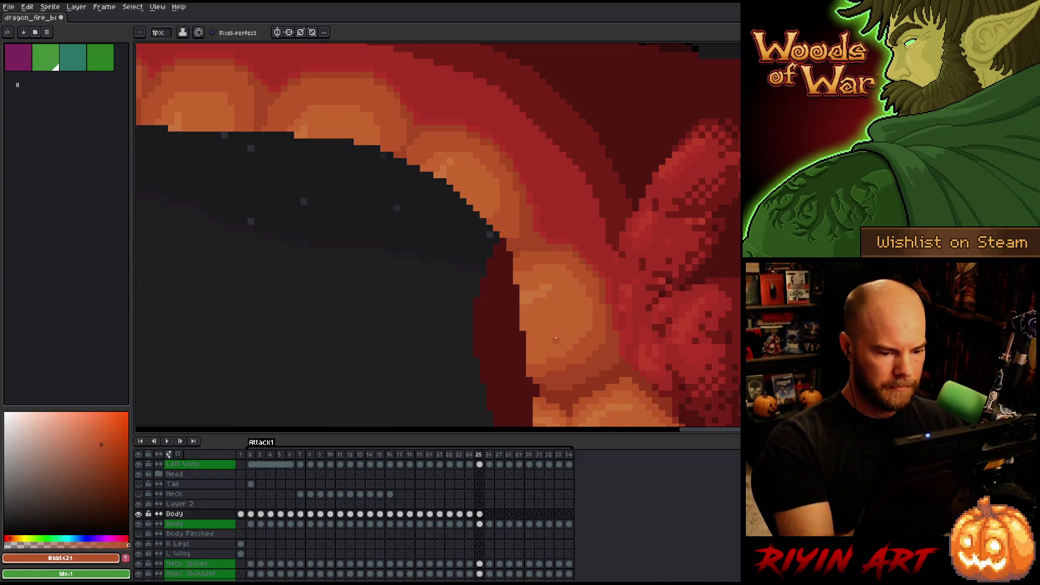
key("Left")
key("Right")
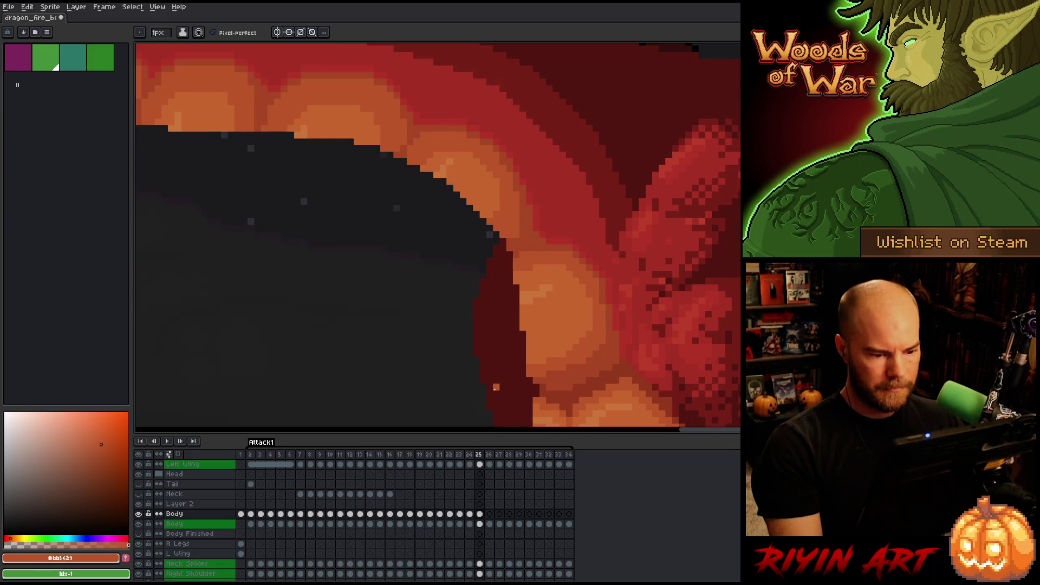
scroll(495, 387, "down", 3)
key("Left")
scroll(500, 397, "up", 3)
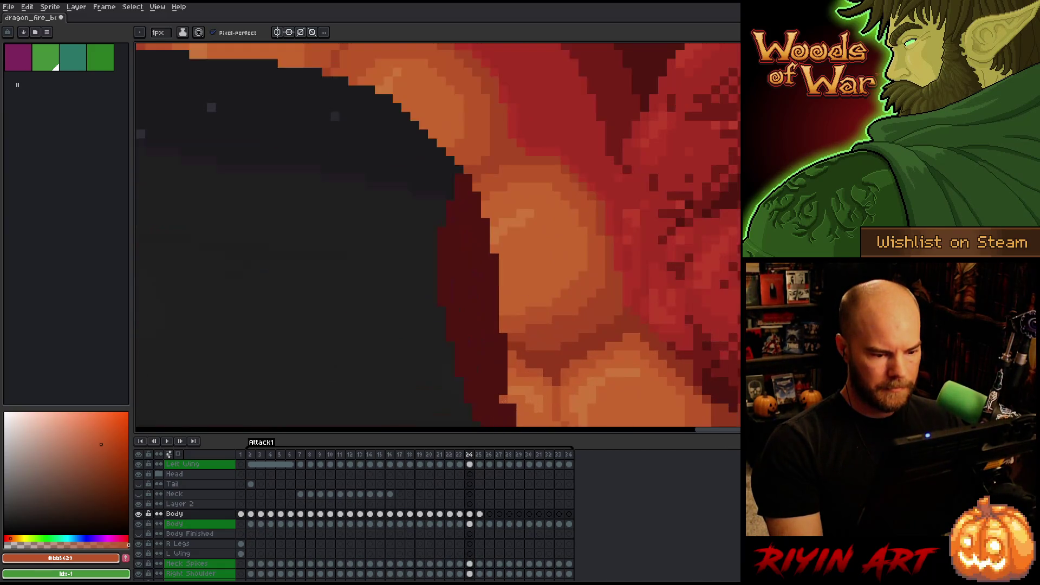
key("Right")
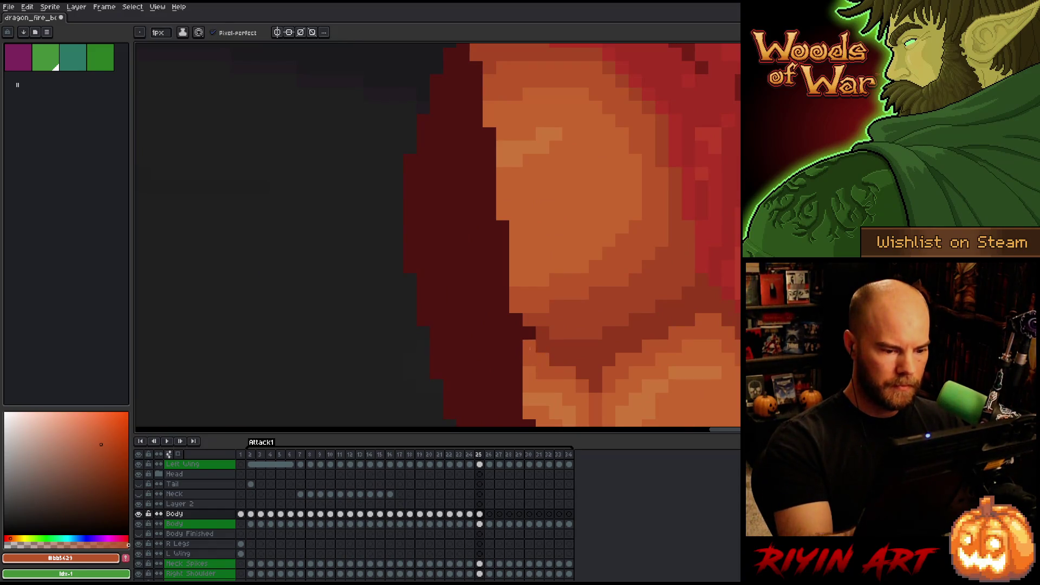
left_click(542, 338, "alt")
Flip between frames 24 and 25 again, ending on frame 23
scroll(543, 317, "down", 3)
key("Left")
key("Right")
key("Left")
key("Right")
key("Left")
key("Right")
key("Left")
key("Left")
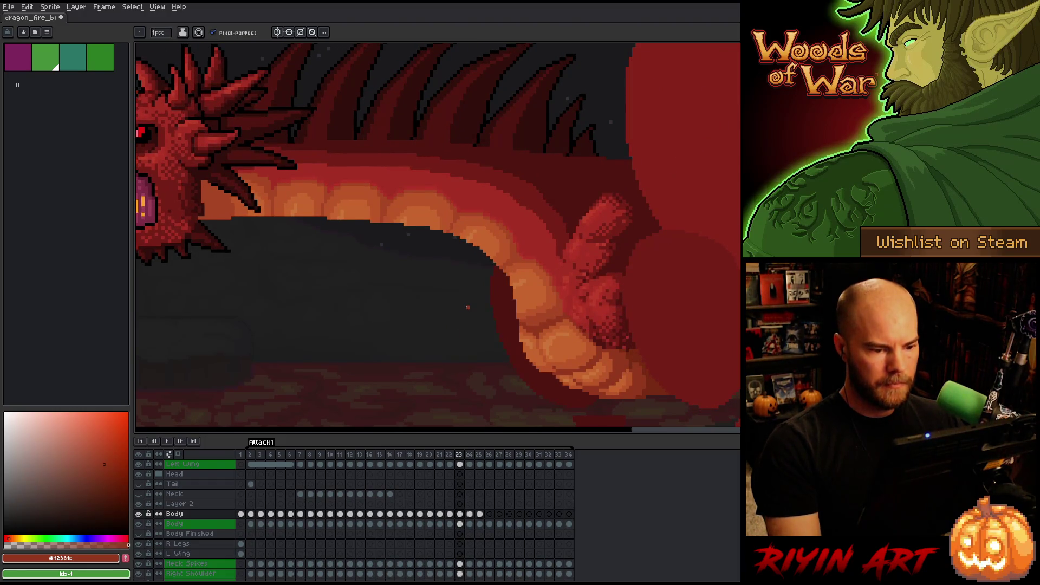
Sample the orange belly colour on frame 24 and flip frames, ending on frame 25
key("Right")
left_click(513, 296, "alt")
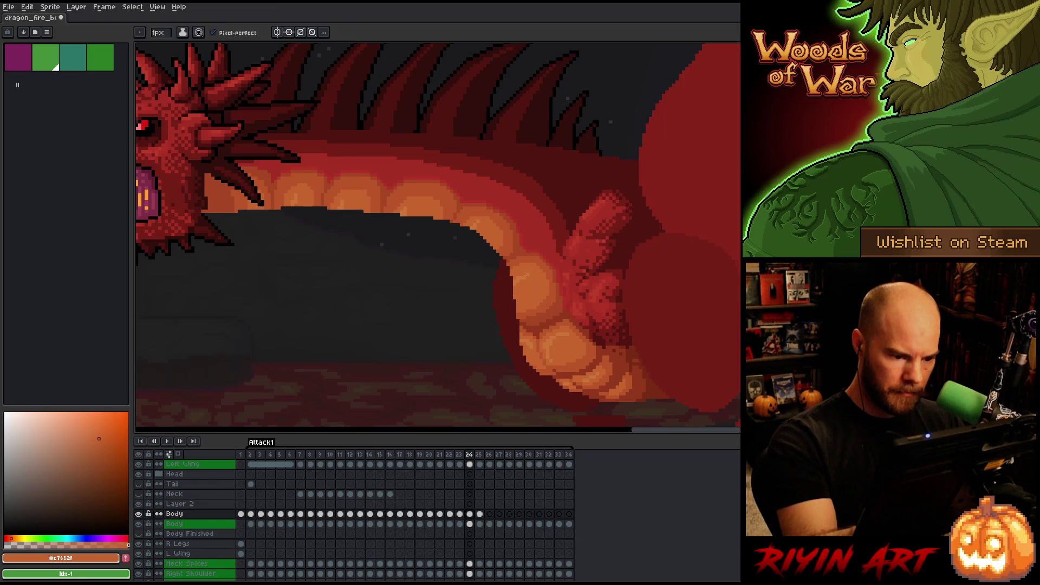
key("Right")
key("Left")
key("Right")
scroll(518, 278, "down", 3)
Flip between frames 23 and 24 to check the motion, then centre the belly
key("Right")
key("Left")
key("Left")
key("Left")
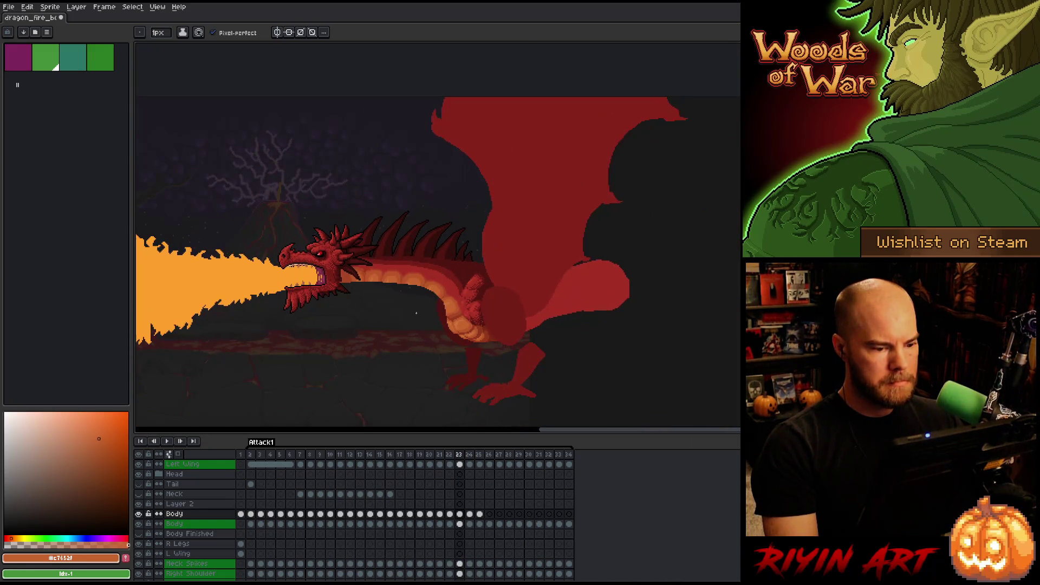
key("Right")
key("Left")
key("Right")
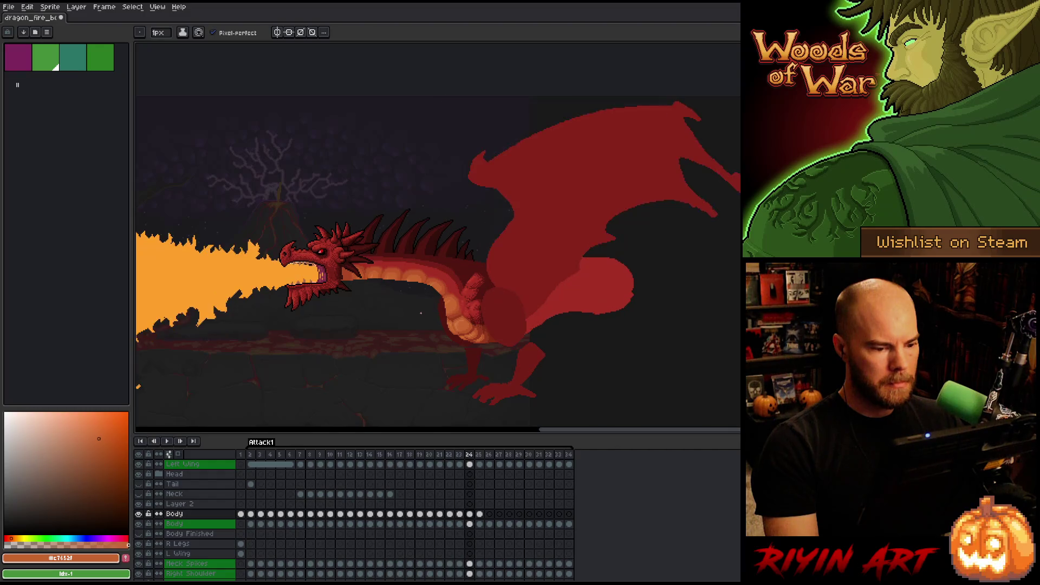
scroll(425, 319, "up", 3)
key("Left")
key("Right")
key("Left")
key("Right")
left_click_drag(431, 336, 286, 290)
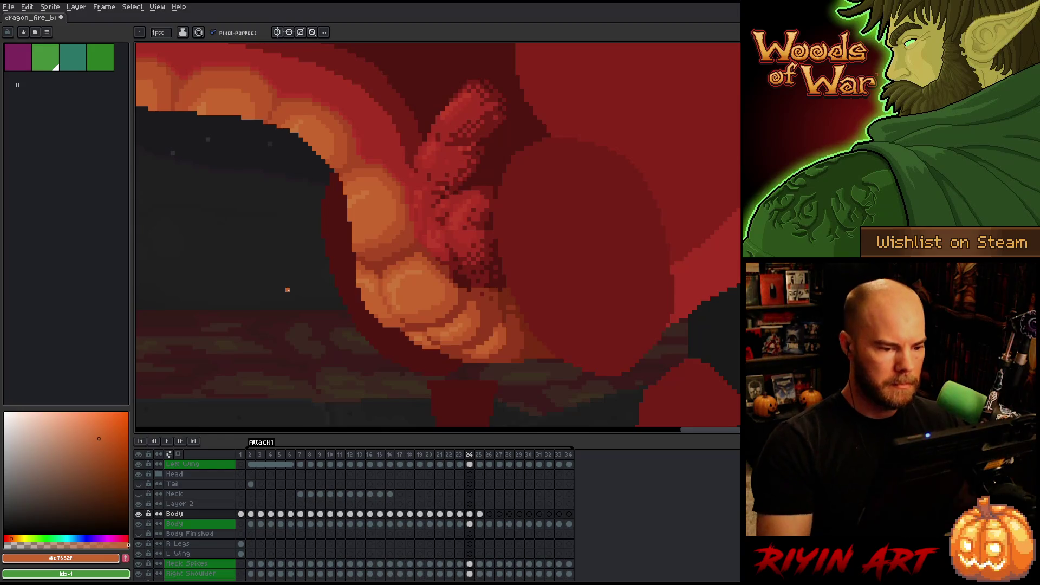
Paint a short dark-red #501612 shadow stroke on the belly and save the file
left_click(472, 291, "alt")
left_click_drag(477, 291, 514, 300)
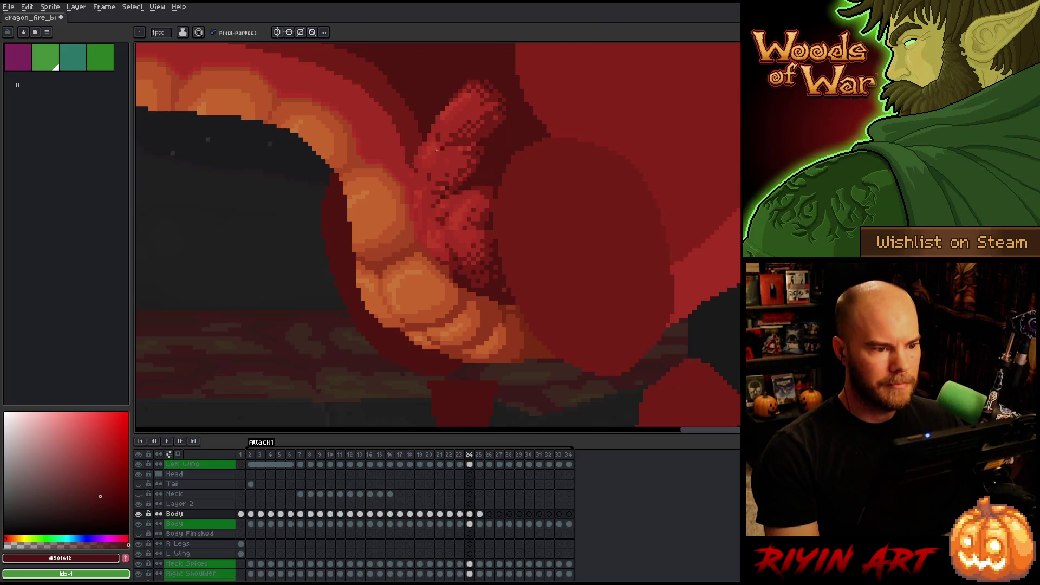
left_click(473, 229, "alt")
scroll(472, 227, "down", 3)
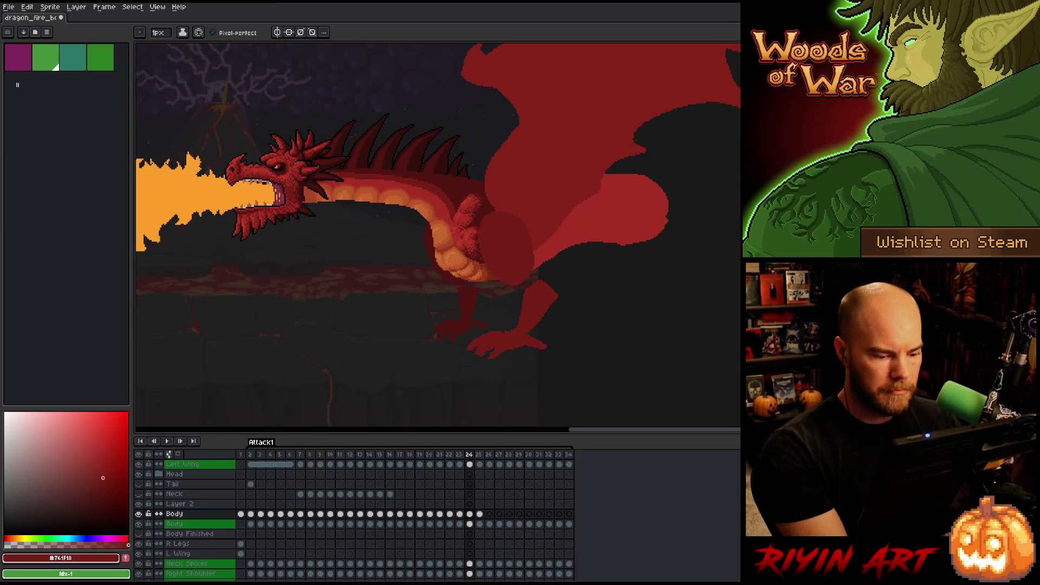
key("ctrl+s")
Magic-wand the body colour region on frame 24 and switch to the upper Body layer
left_click(481, 526)
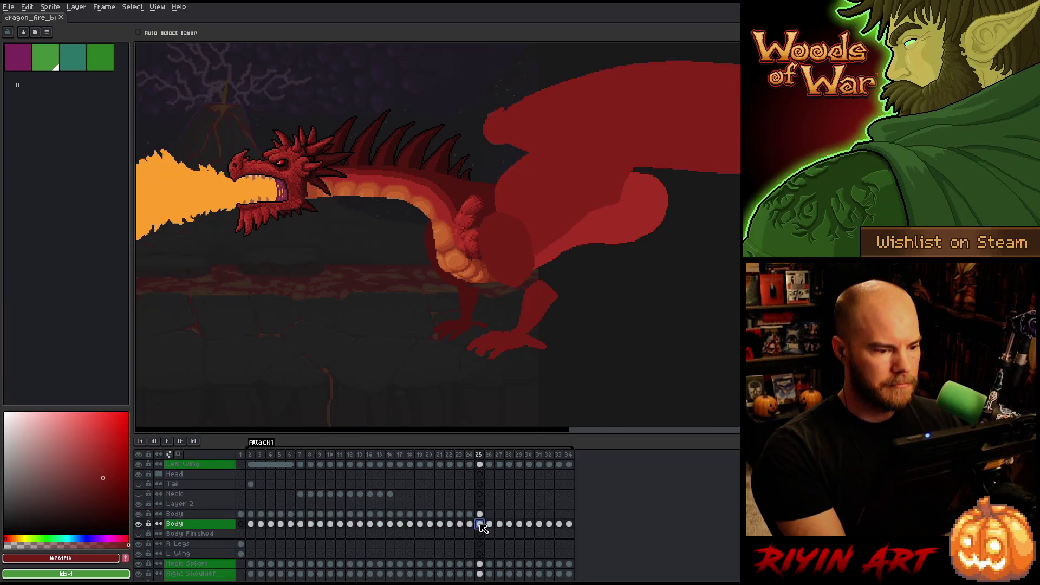
key("b")
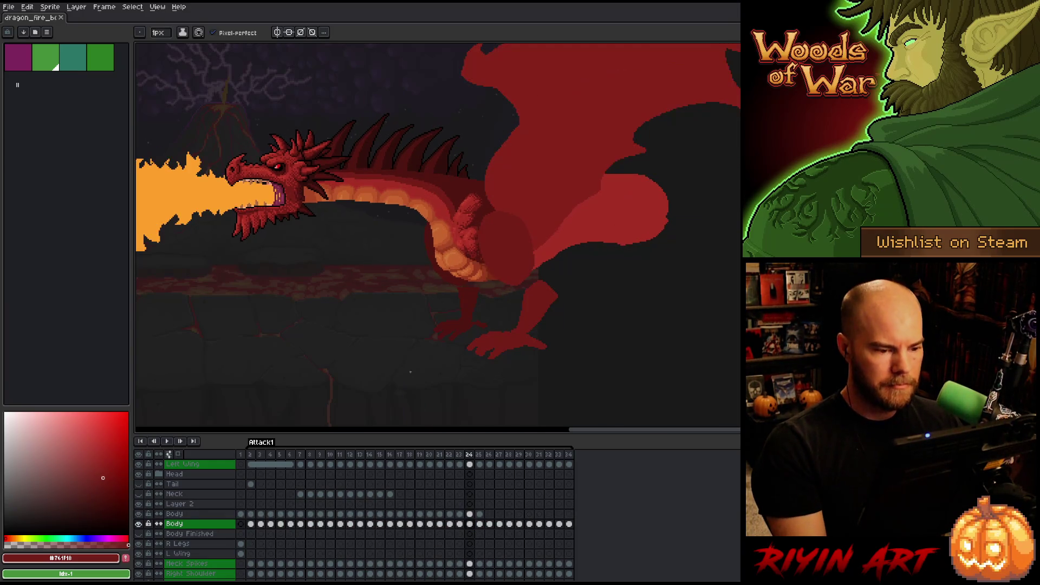
scroll(480, 257, "up", 2)
key("Left")
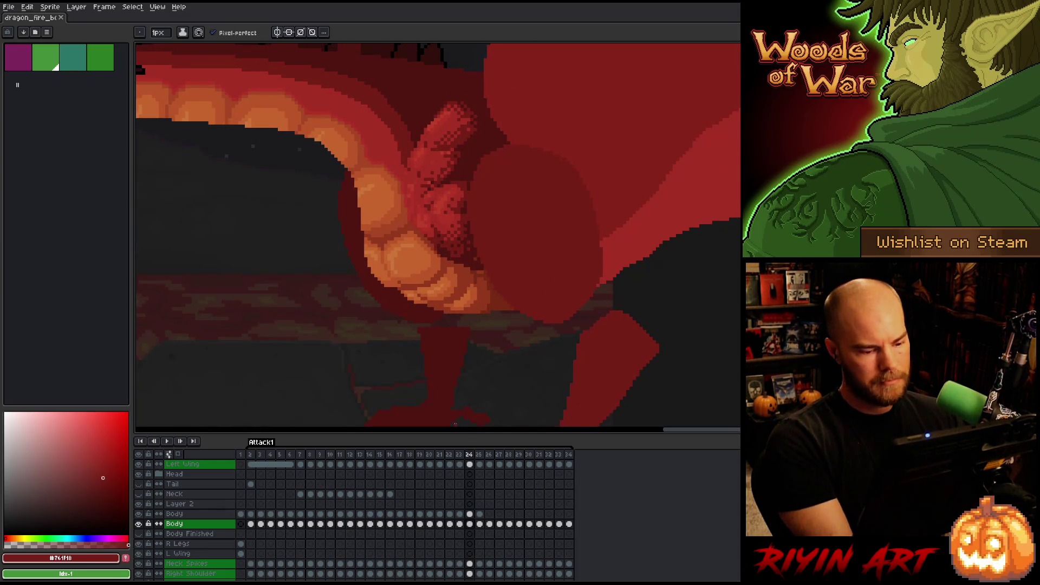
key("w")
left_click(464, 239)
left_click(471, 514)
key("ctrl+d")
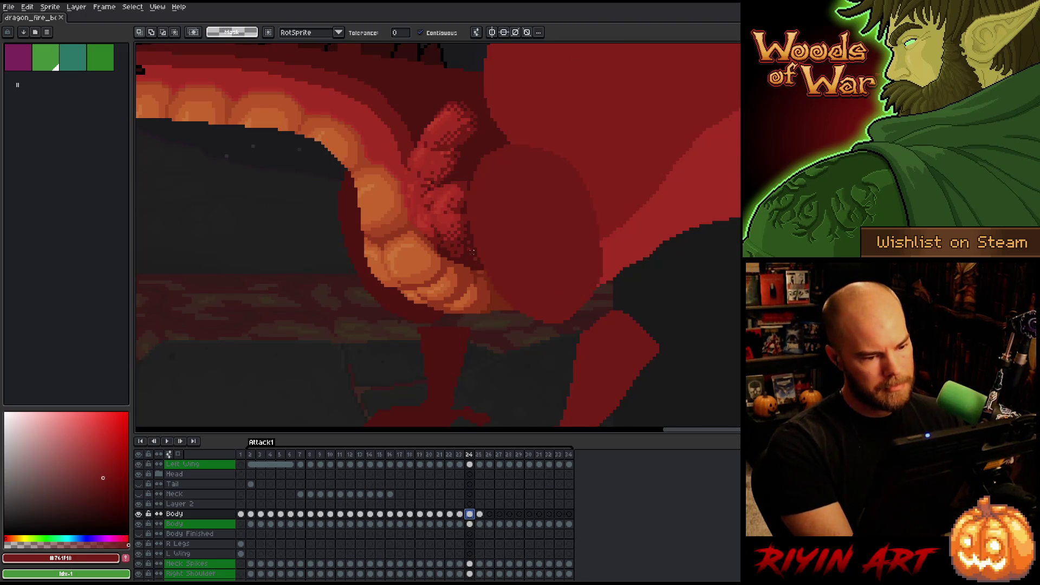
Select the mid-red shoulder region and pick up the dark red #501612 for frame 25
scroll(472, 252, "up", 3)
left_click(486, 257)
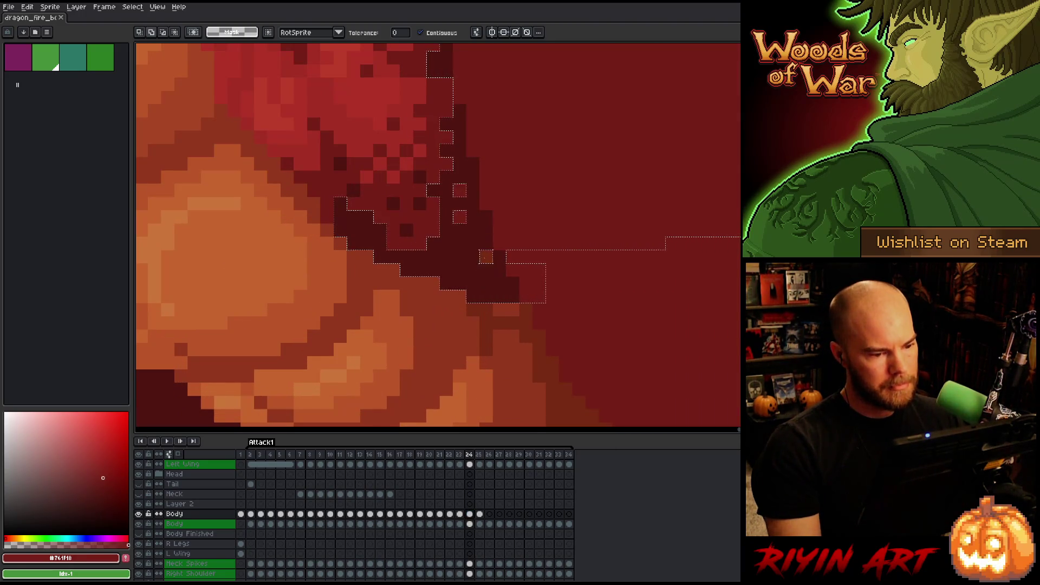
key("b")
left_click(487, 257, "alt")
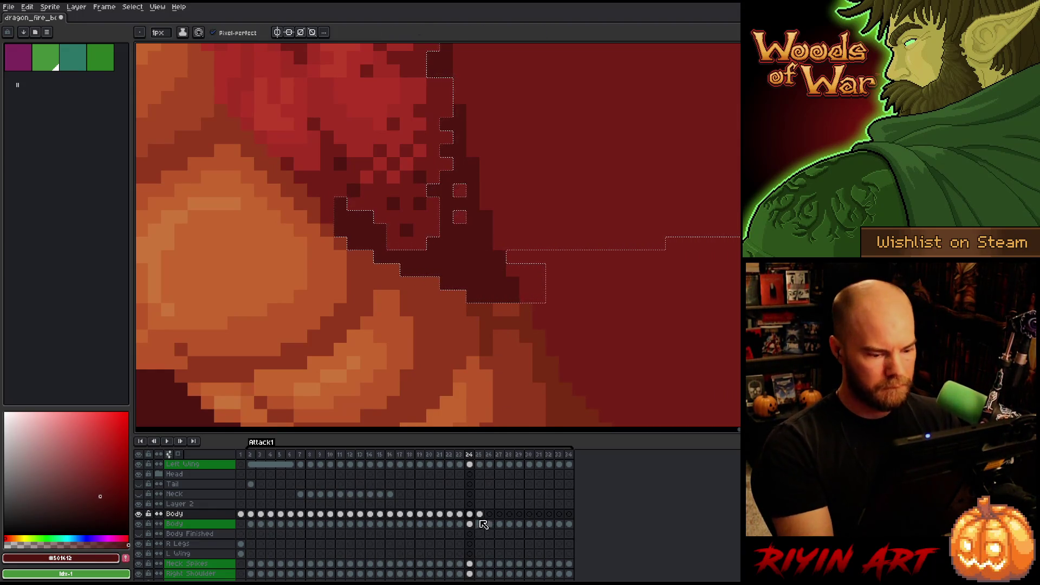
left_click(480, 513)
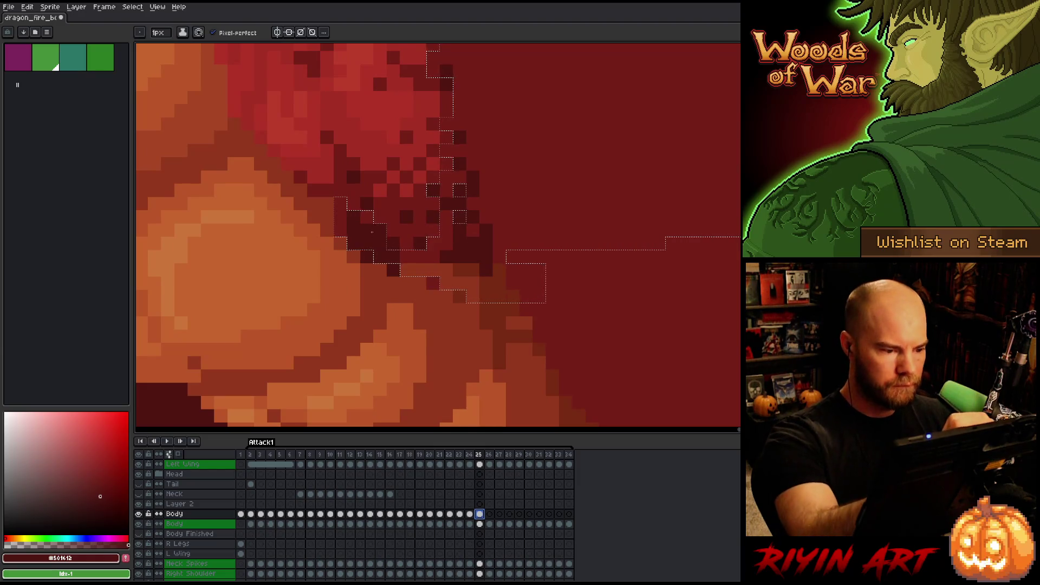
Move and repaint the maroon shadow strip along the belly edge, comparing frames 24 and 25
left_click(515, 281)
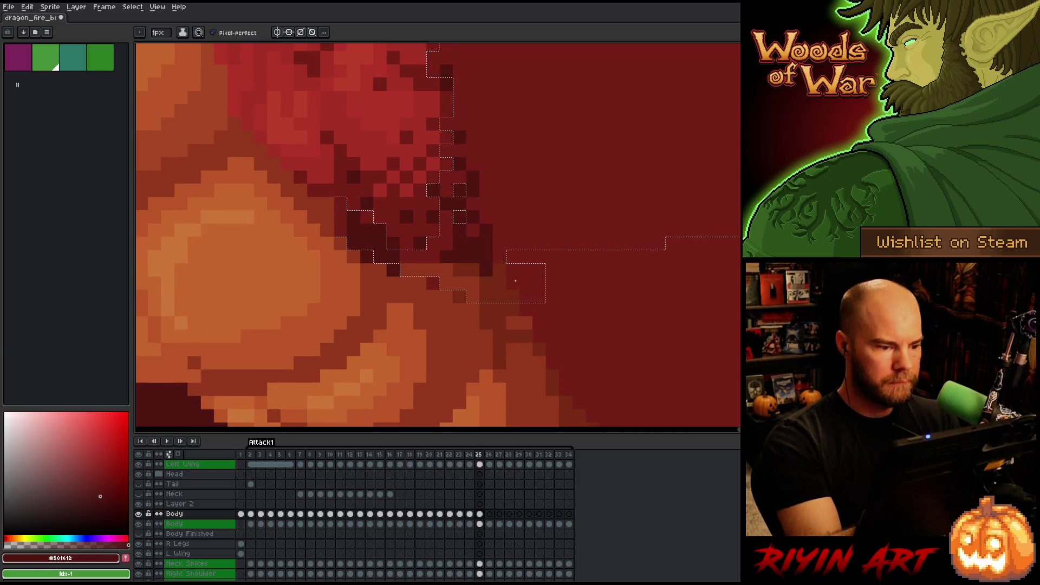
key("comma")
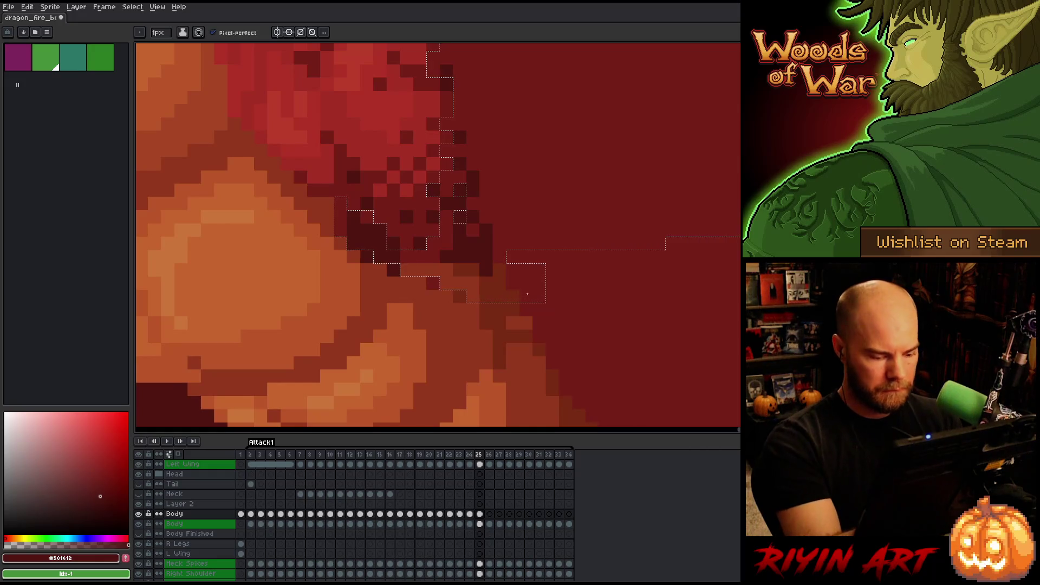
key("m")
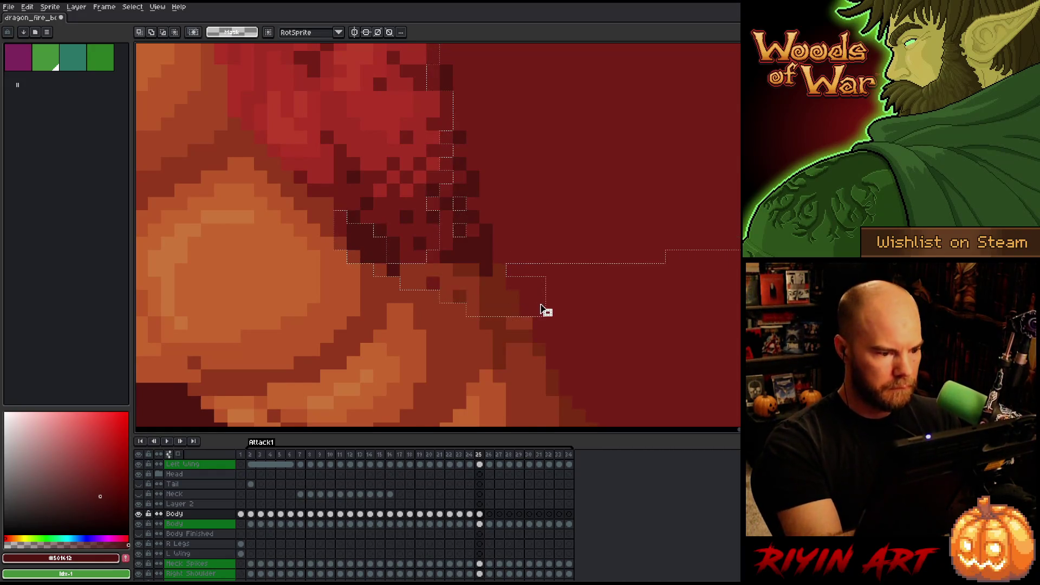
key("comma")
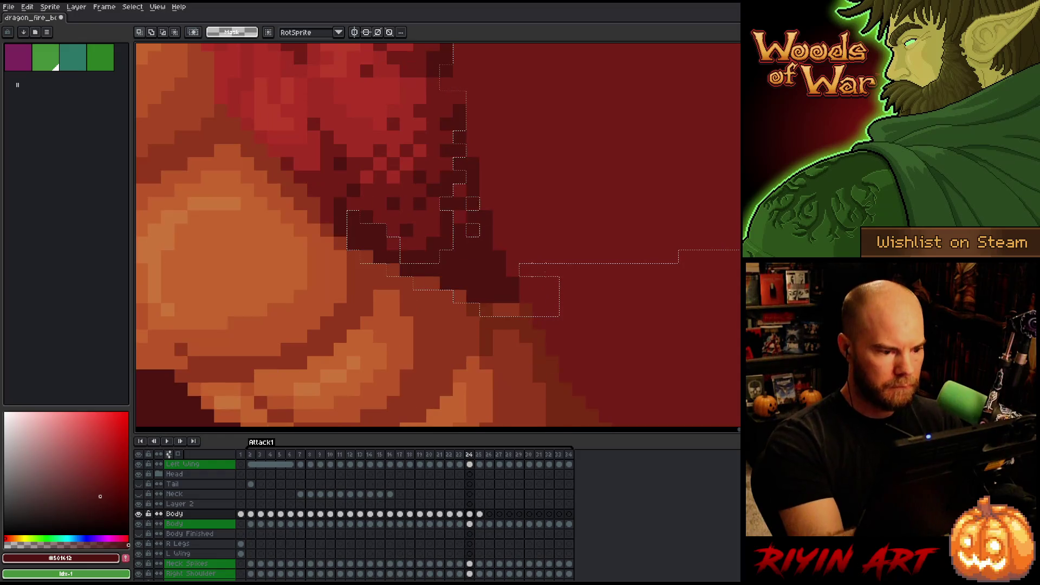
key("period")
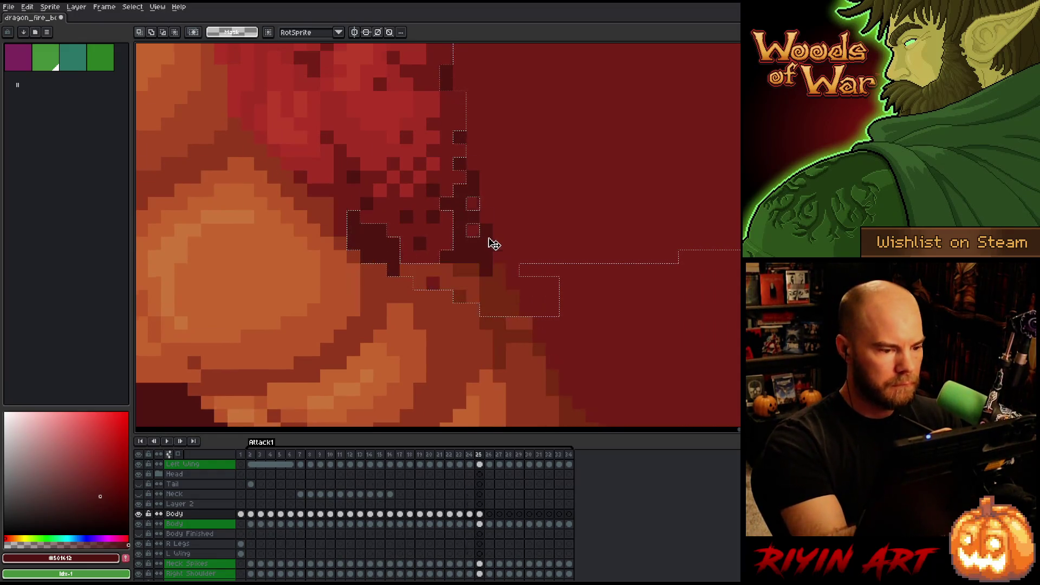
key("b")
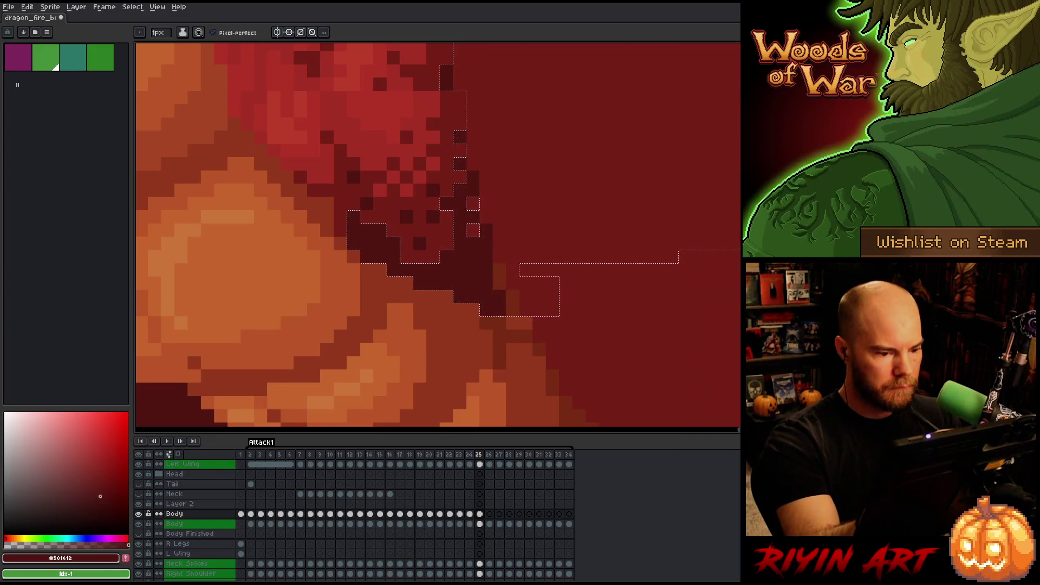
key("comma")
scroll(349, 266, "down", 4)
key("period")
key("comma")
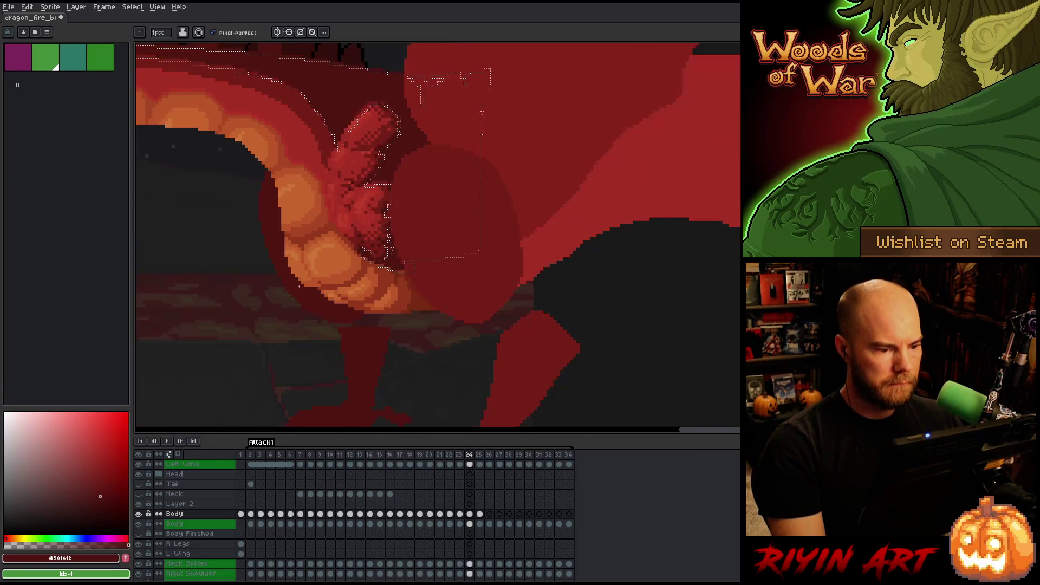
Flip between frames 24 and 25 to check the reshaped belly shadow
key("period")
key("v")
key("b")
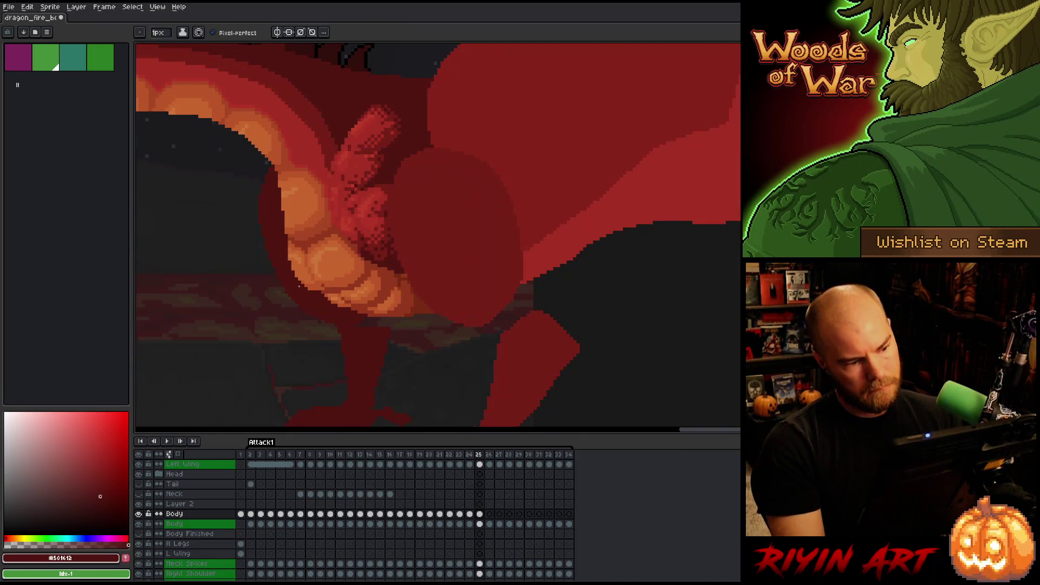
key("comma")
key("period")
key("comma")
key("period")
key("comma")
scroll(325, 292, "down", 4)
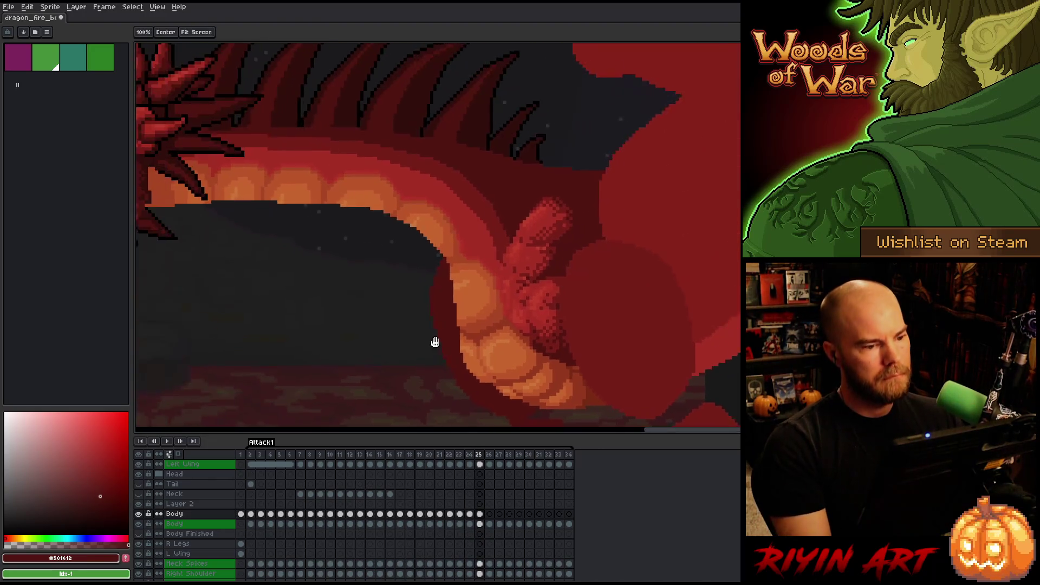
key("period")
key("comma")
key("period")
key("comma")
key("period")
key("comma")
key("period")
key("comma")
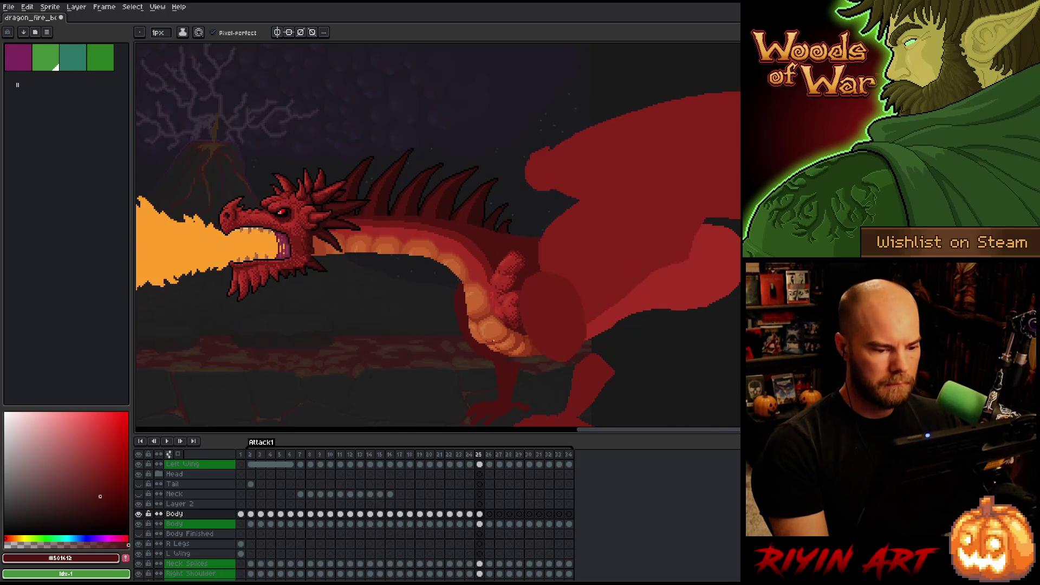
scroll(501, 355, "up", 4)
Pick up the dark red shadow colour and paint a shadow line along the belly edge on frame 23
key("i")
left_click(671, 357)
key("b")
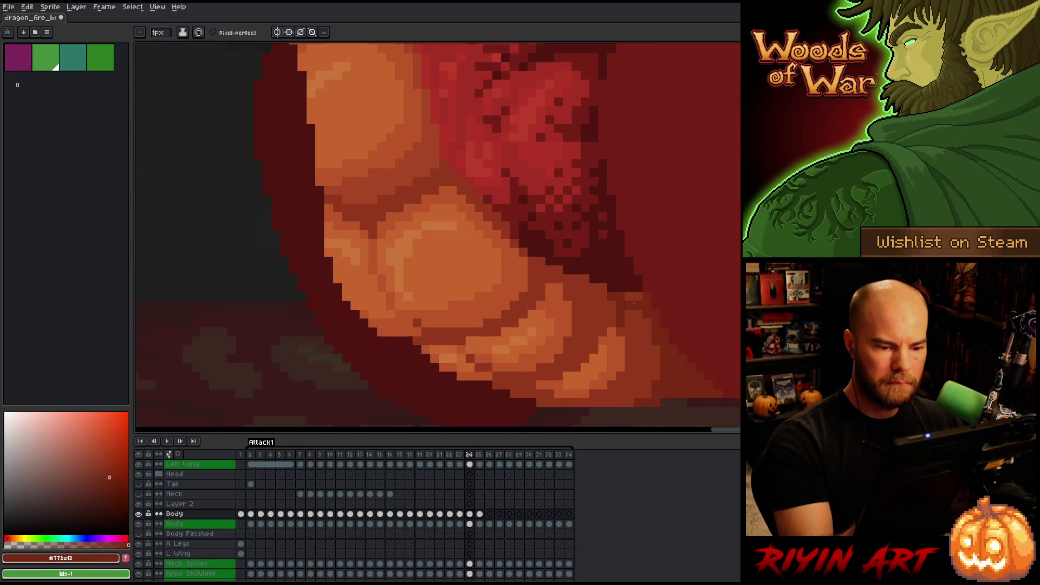
key("comma")
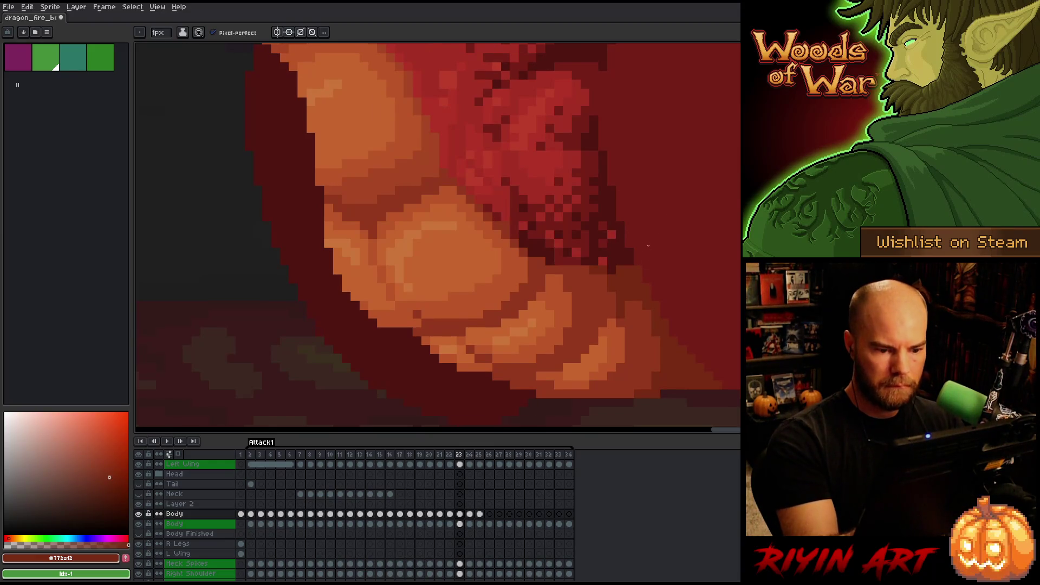
left_click(451, 514)
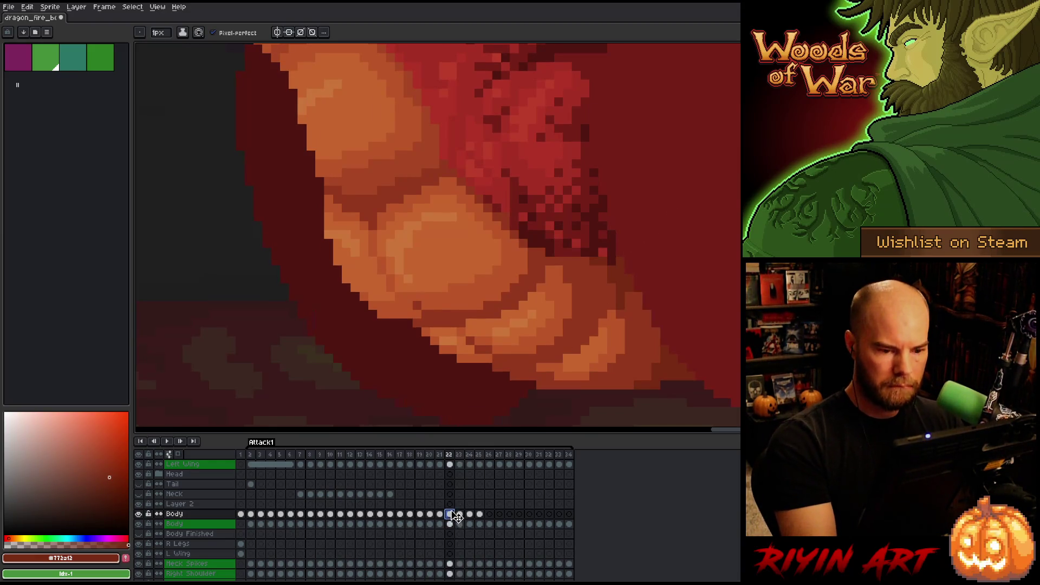
left_click(623, 236, "alt")
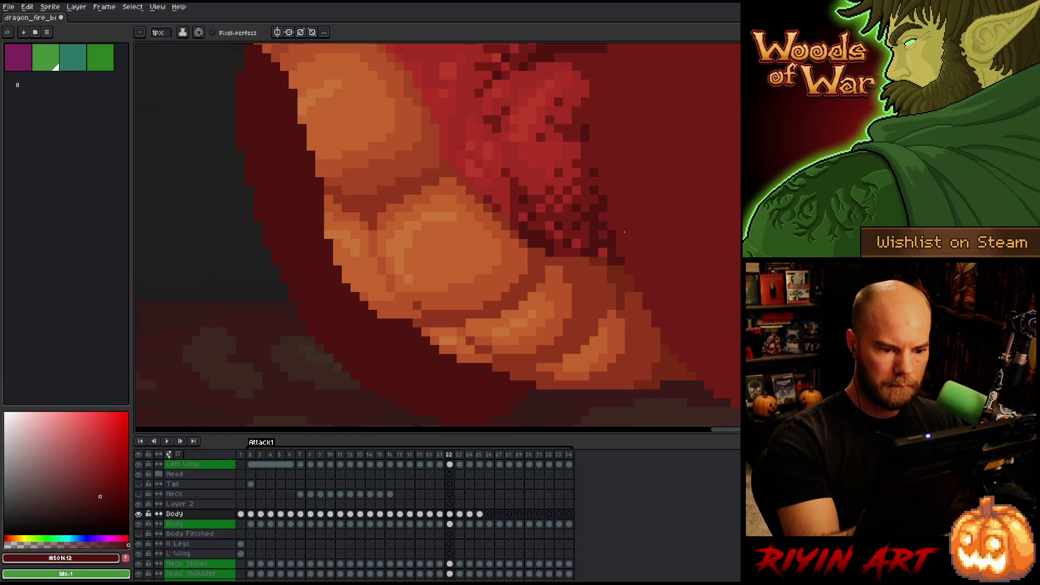
key("period")
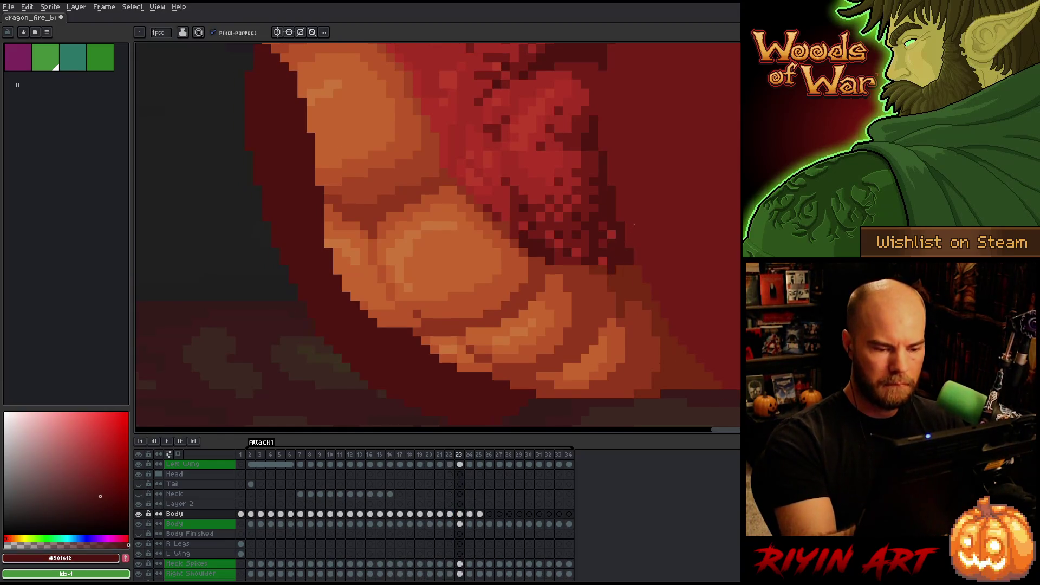
left_click_drag(620, 269, 640, 269)
Step back through frames 22 to 19, flipping frames 21 and 22 to compare the shadow
key("period")
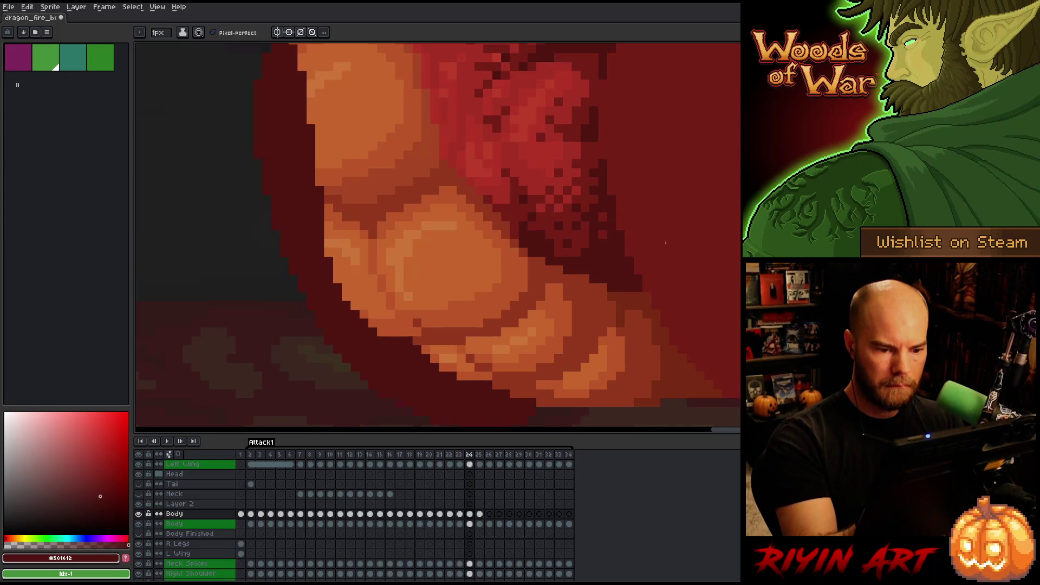
key("comma")
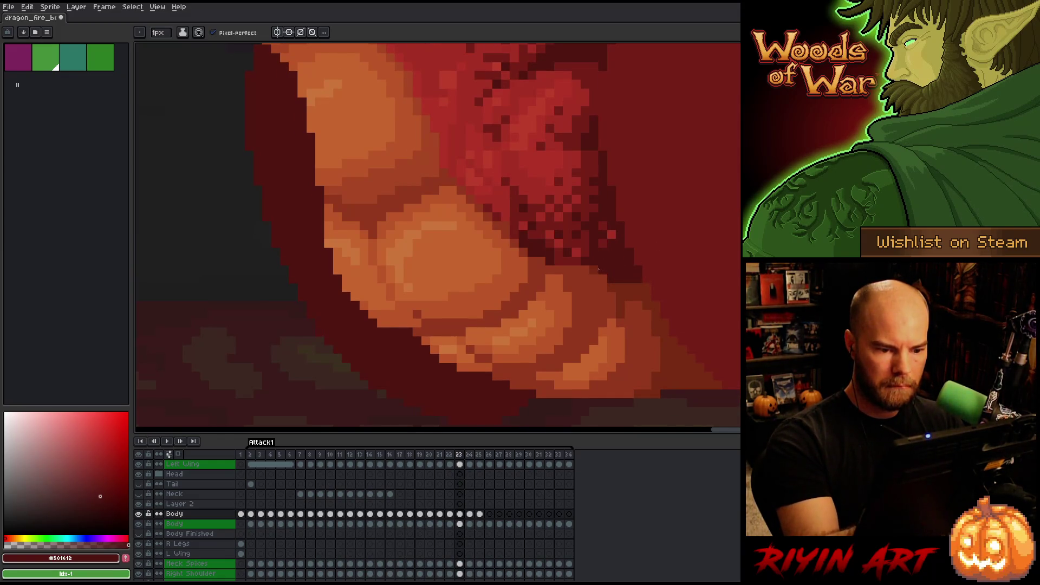
key("comma")
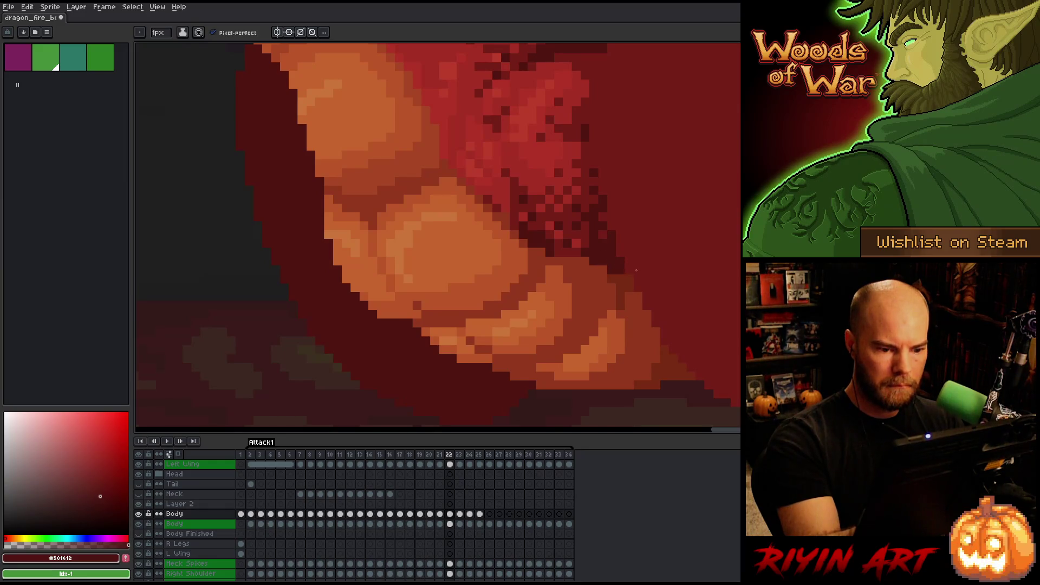
key("comma")
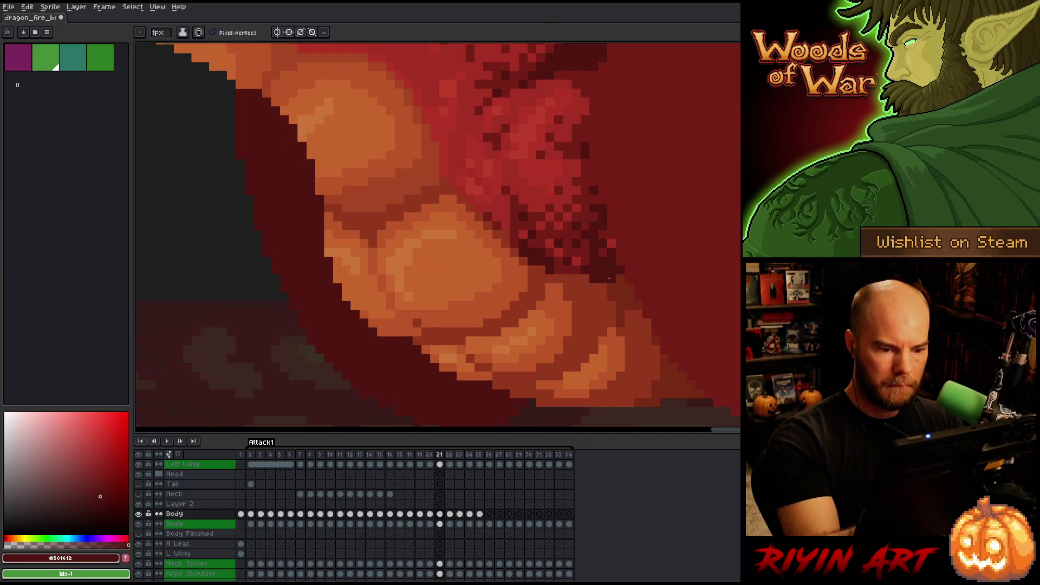
key("comma")
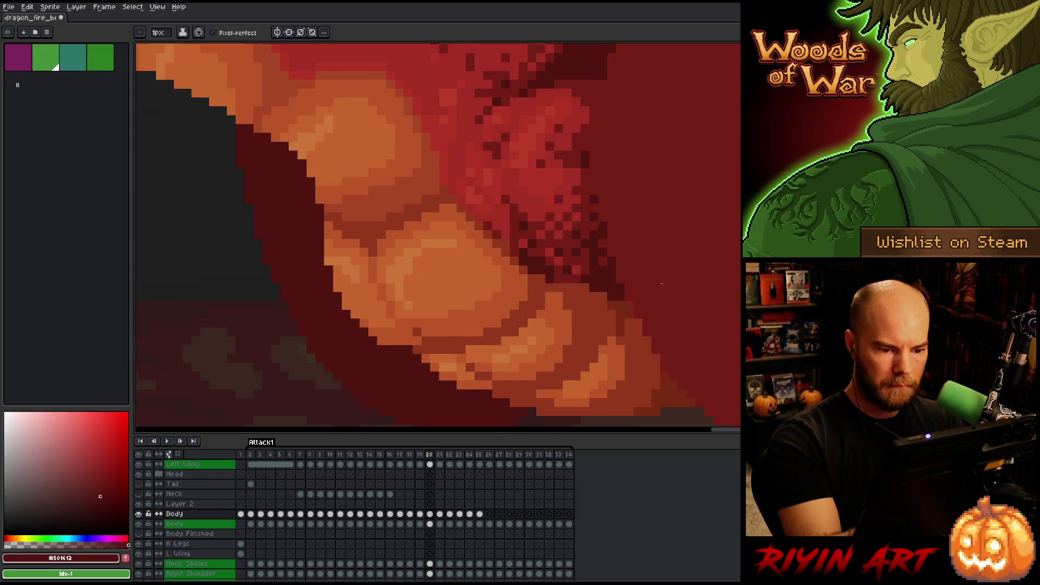
key("comma")
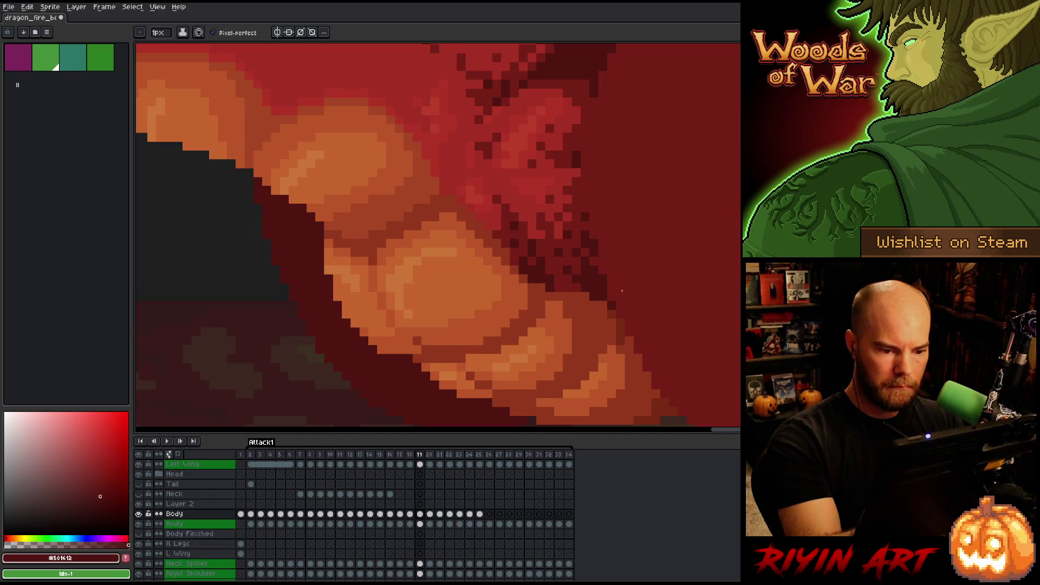
key("period")
key("period")
key("period")
key("comma")
key("period")
key("comma")
key("period")
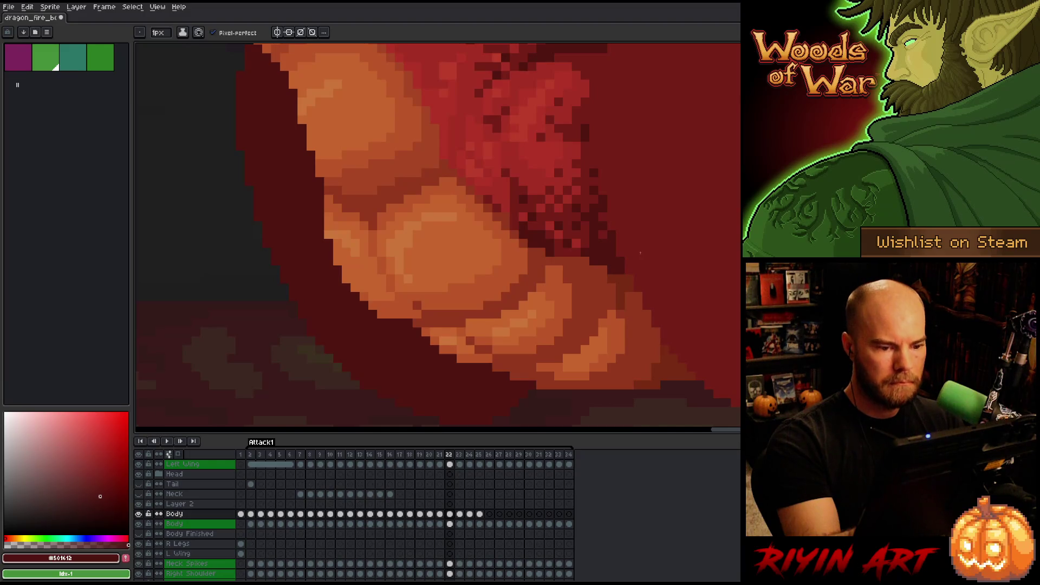
Paint a short dark red shadow line under the neck on frame 18
key("comma")
key("comma")
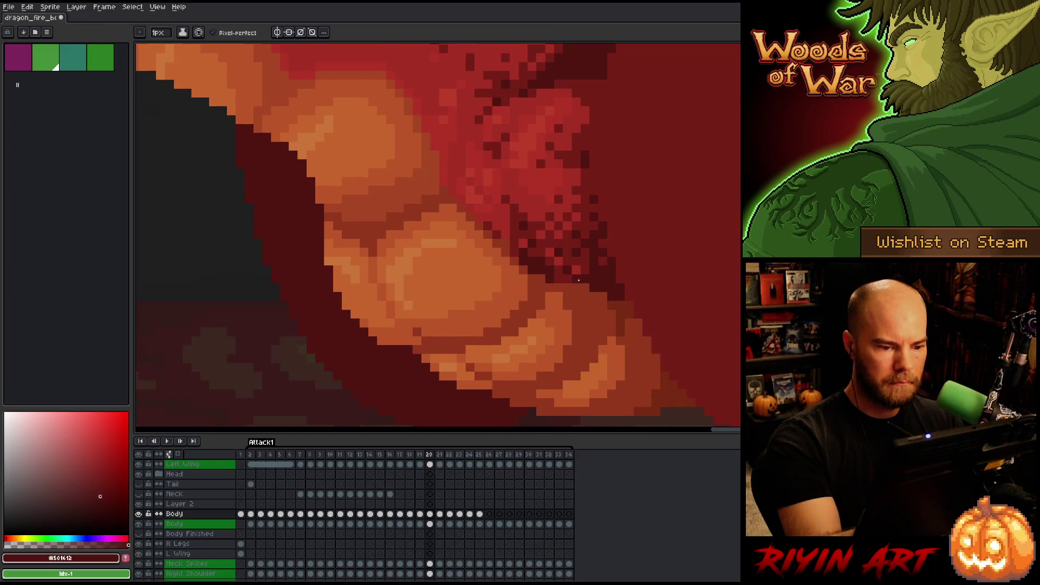
key("comma")
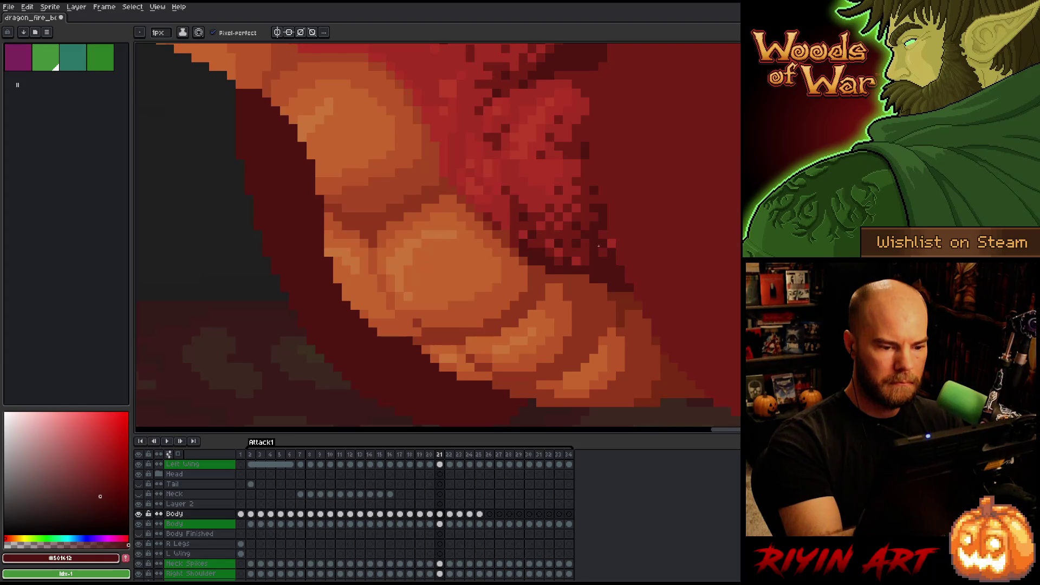
key("period")
key("comma")
key("comma")
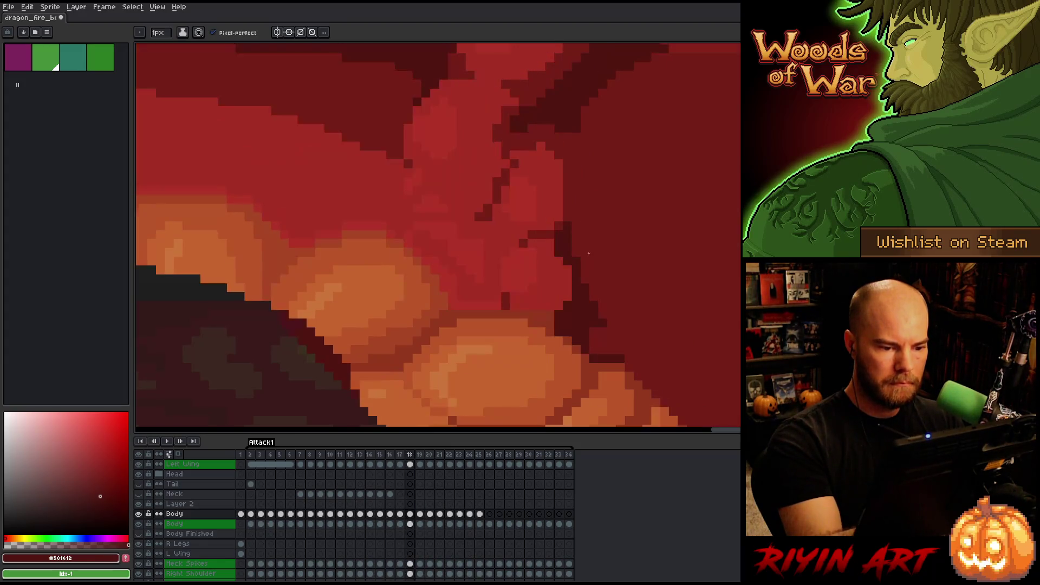
key("period")
key("comma")
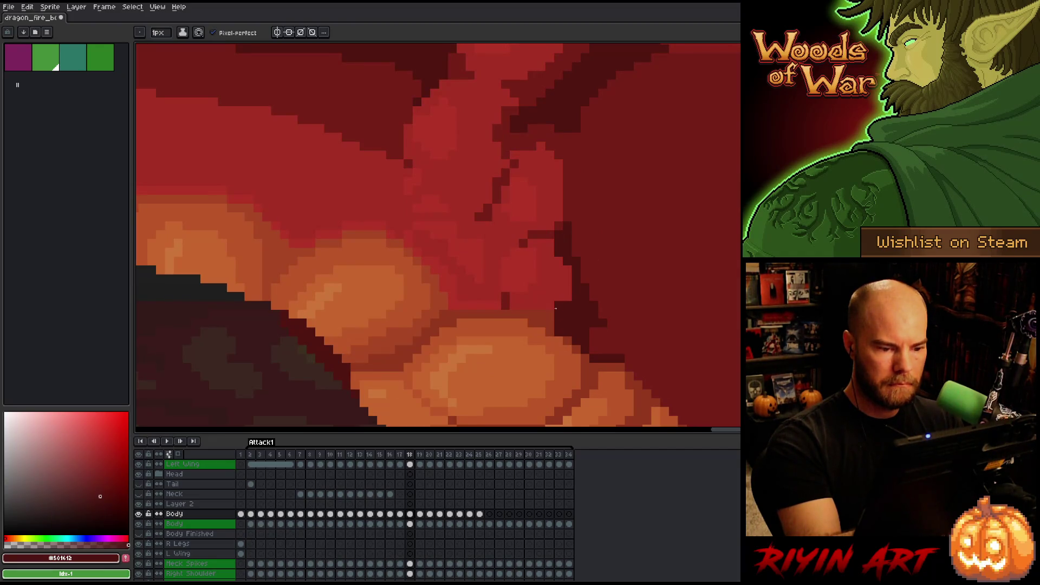
left_click_drag(514, 305, 536, 306)
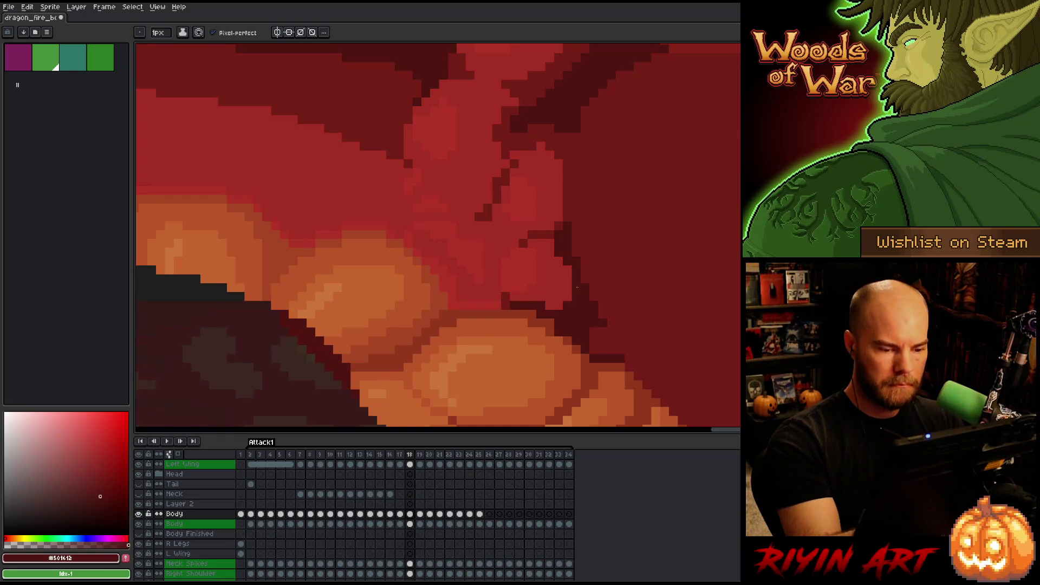
Step through frames 17 to 25 to check the shadows, then zoom out to the whole scene
key("comma")
key("period")
key("period")
key("period")
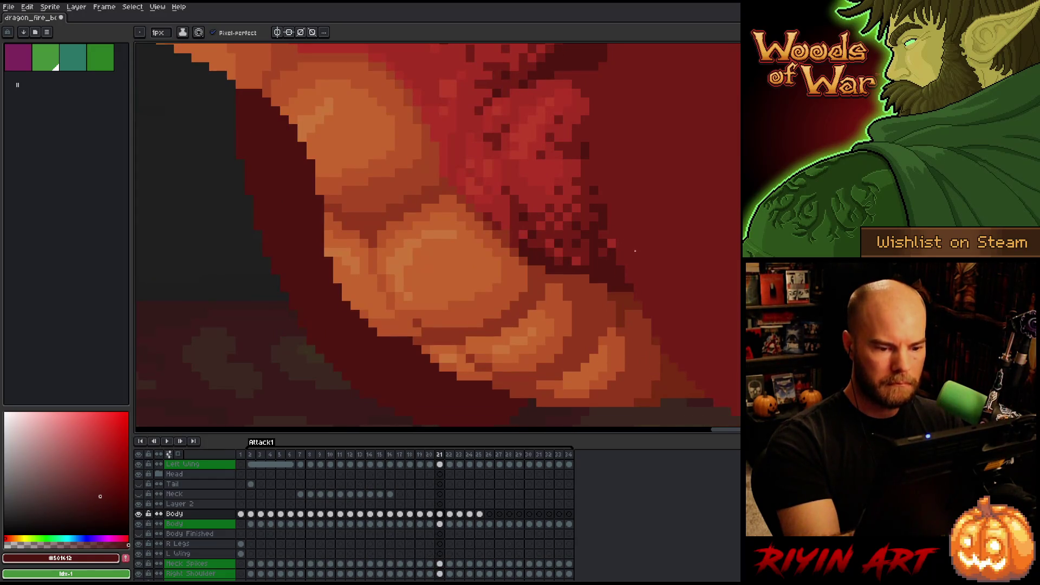
key("period")
key("period")
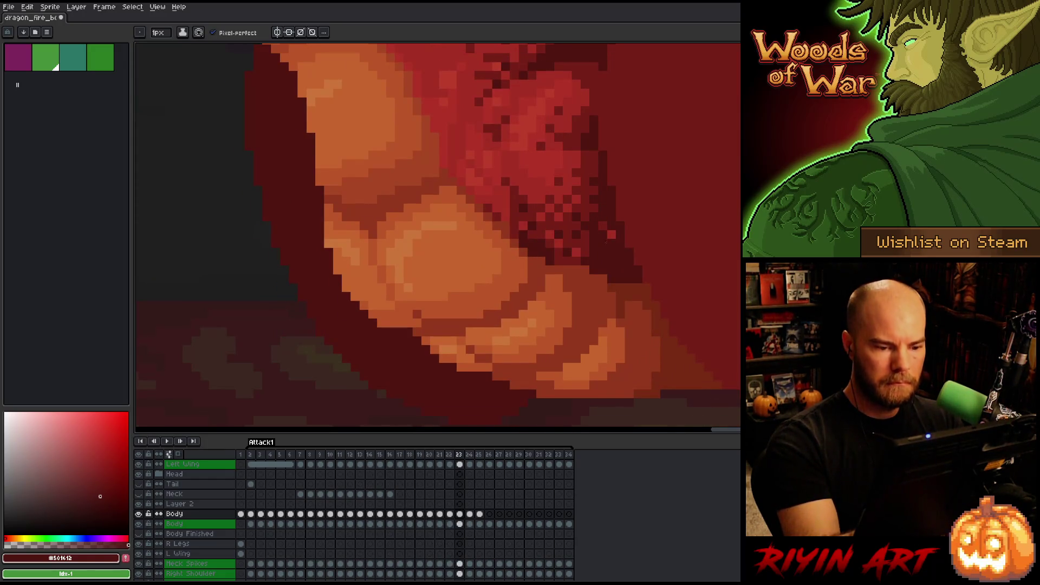
key("comma")
key("period")
key("comma")
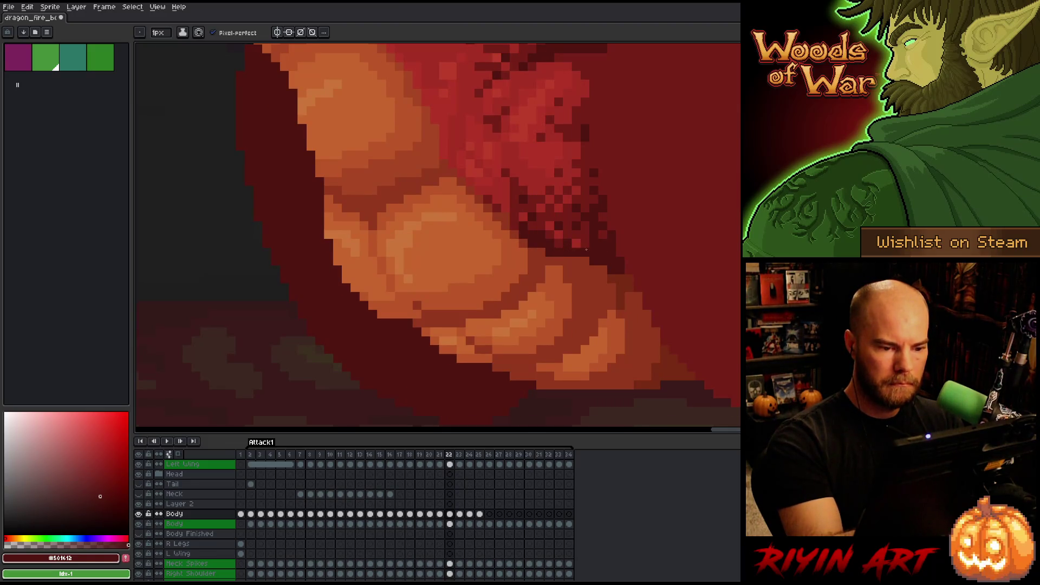
key("period")
key("period")
key("period")
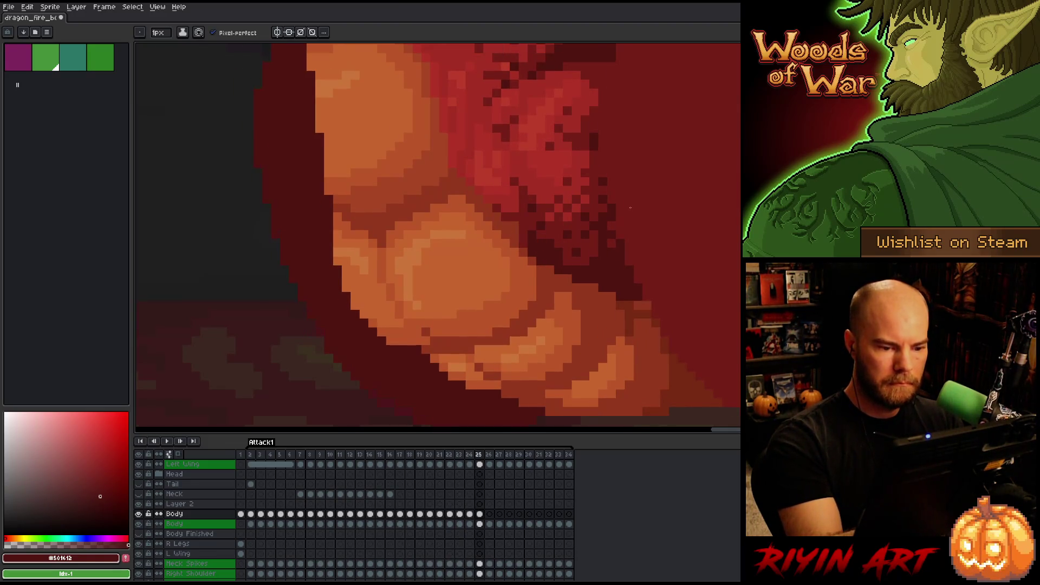
key("period")
key("comma")
key("comma")
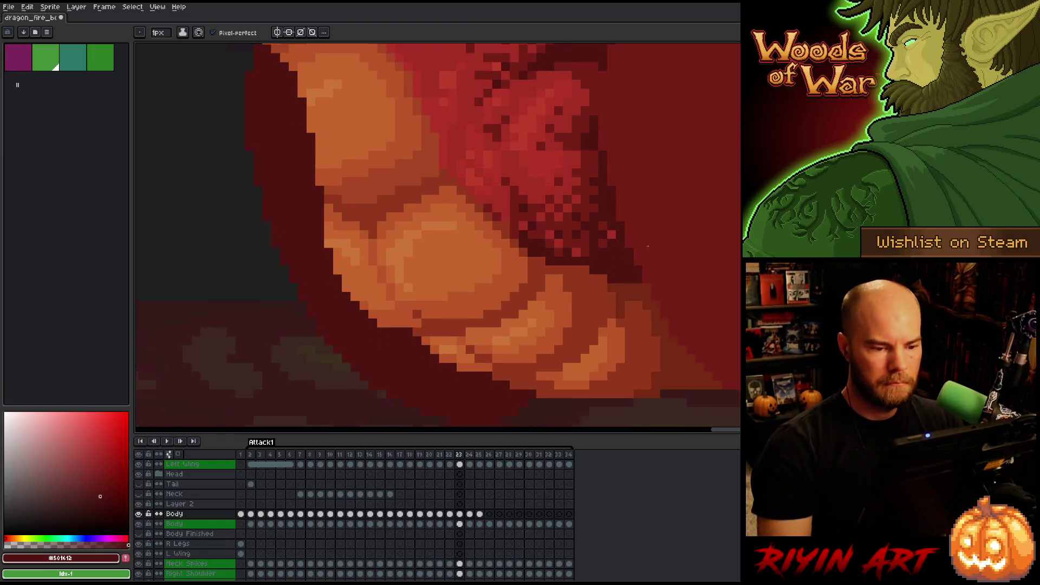
key("comma")
key("period")
key("period")
key("period")
scroll(378, 233, "down", 5)
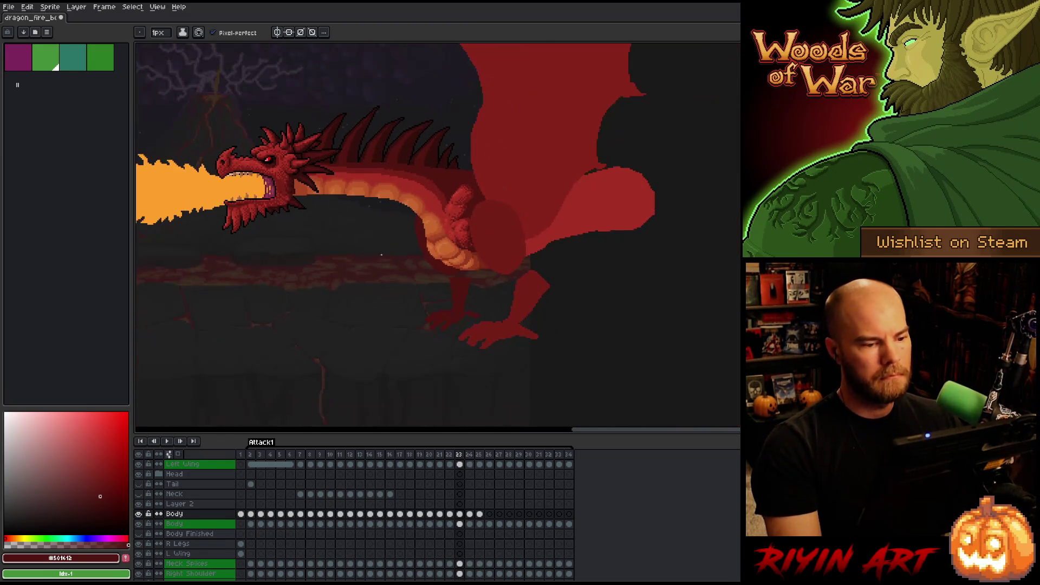
Preview the wing flap across frames 23–26 and pan the view to centre the dragon
key("comma")
key("comma")
key("comma")
key("period")
key("period")
key("period")
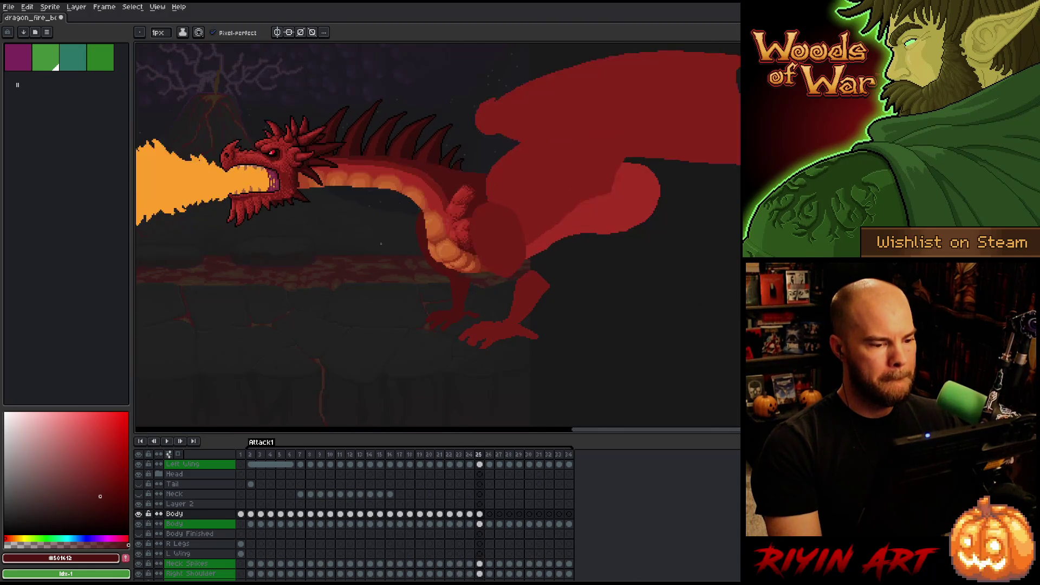
key("period")
key("period")
key("comma")
key("comma")
key("comma")
key("period")
key("period")
key("period")
key("comma")
key("comma")
key("comma")
key("period")
key("period")
key("period")
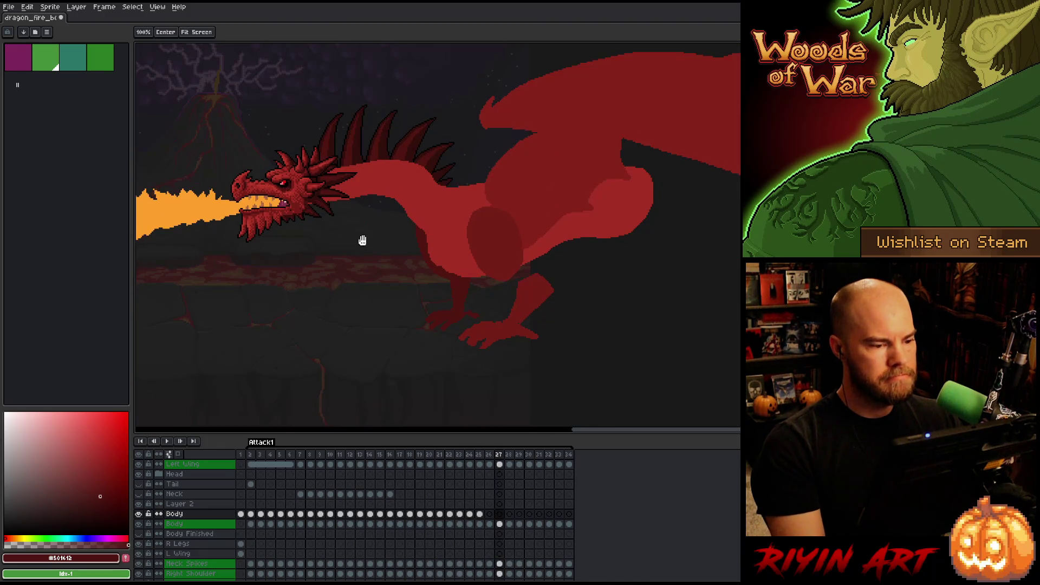
left_click_drag(355, 239, 468, 311)
key("comma")
key("period")
key("comma")
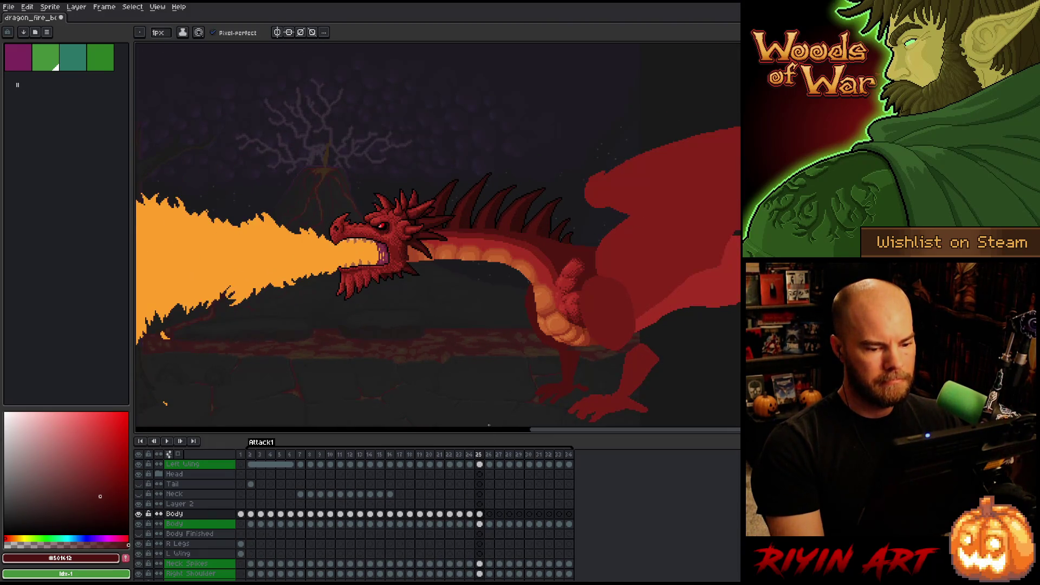
Select the Body cel on frame 26 and transform it, nudging the body down
left_click(481, 513)
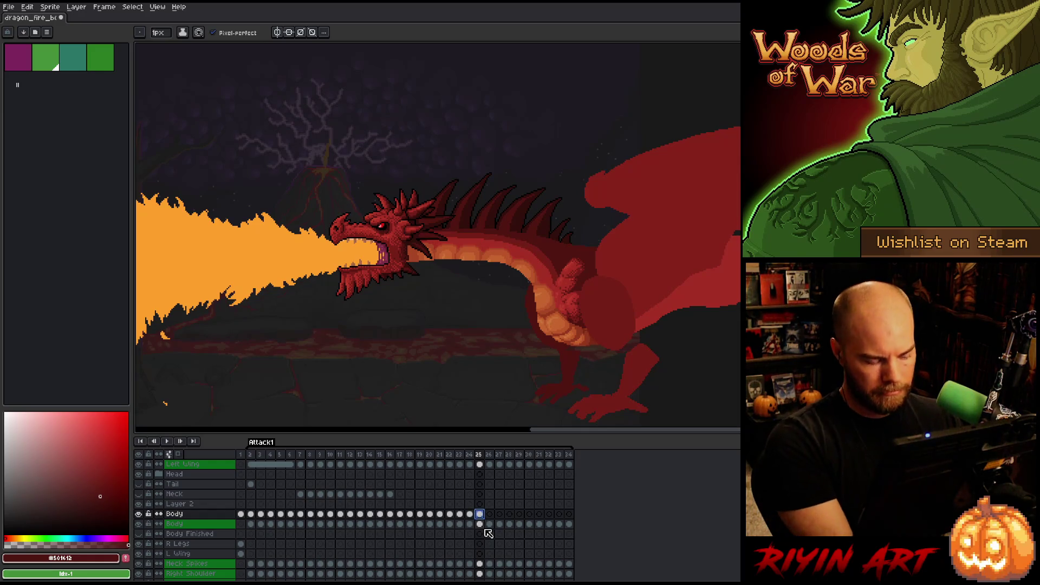
left_click(490, 514)
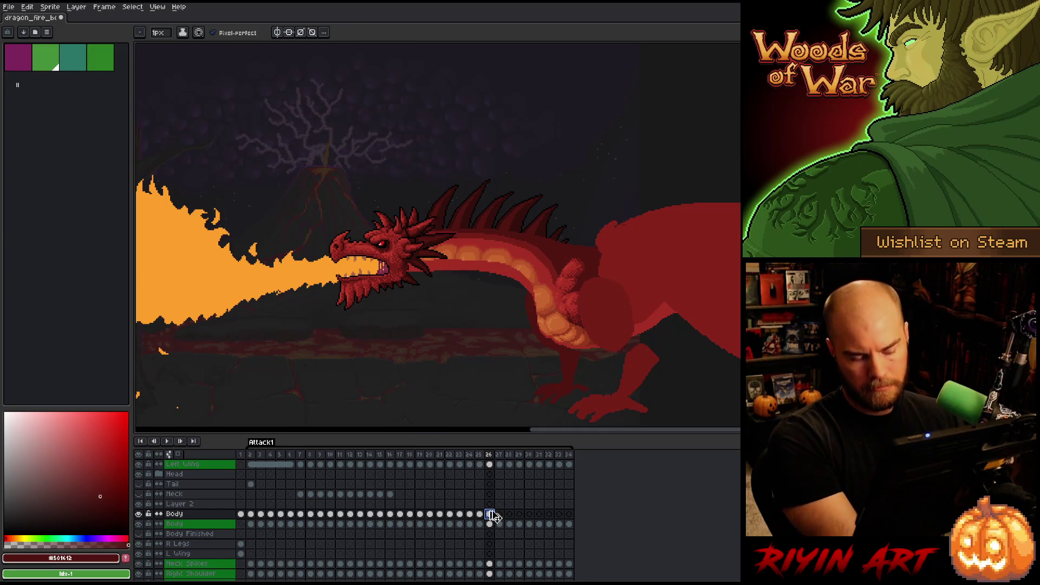
key("ctrl+t")
key("Down")
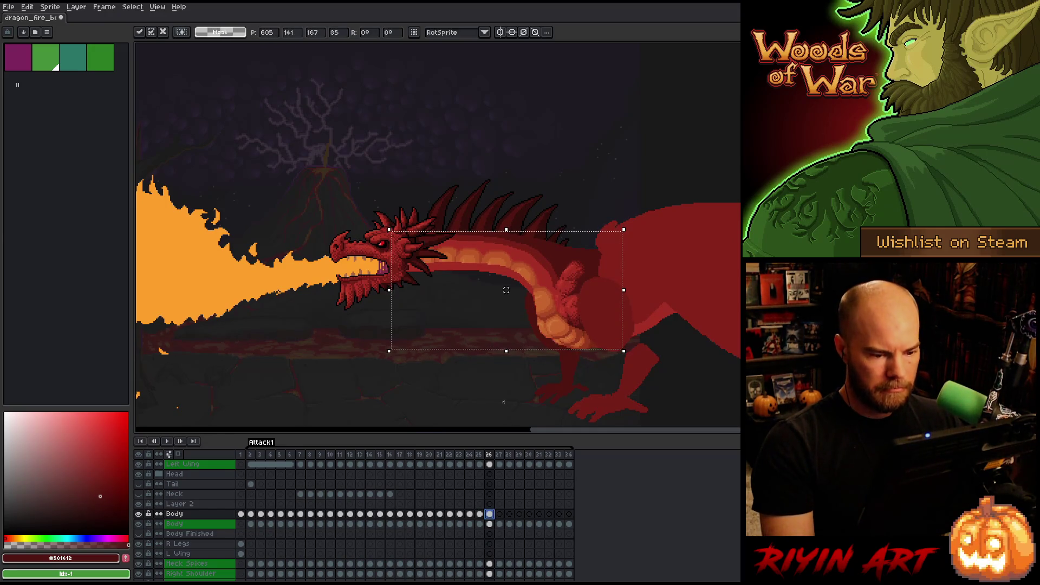
key("comma")
key("period")
key("comma")
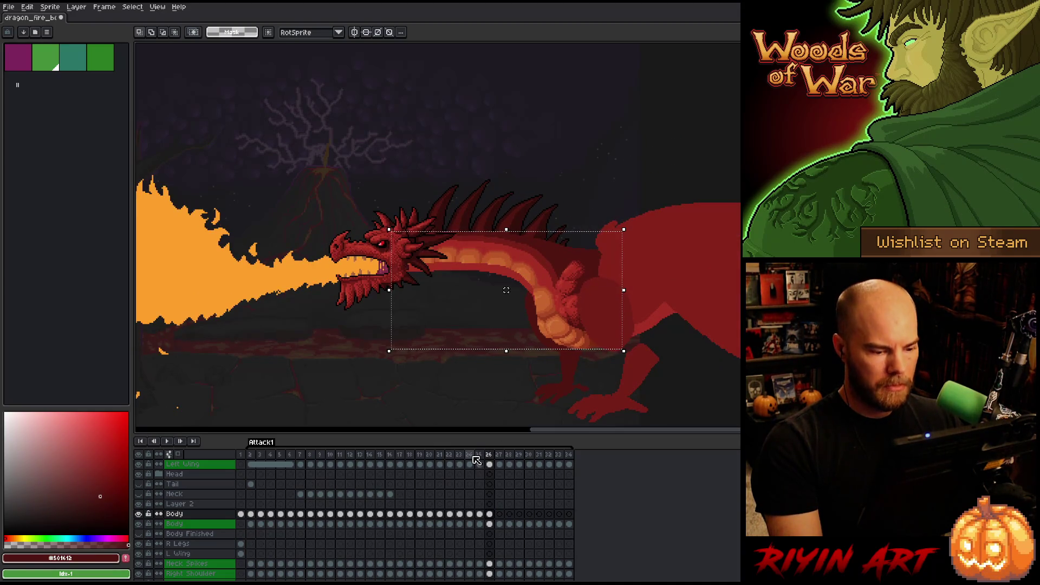
left_click(471, 457)
left_click(491, 457)
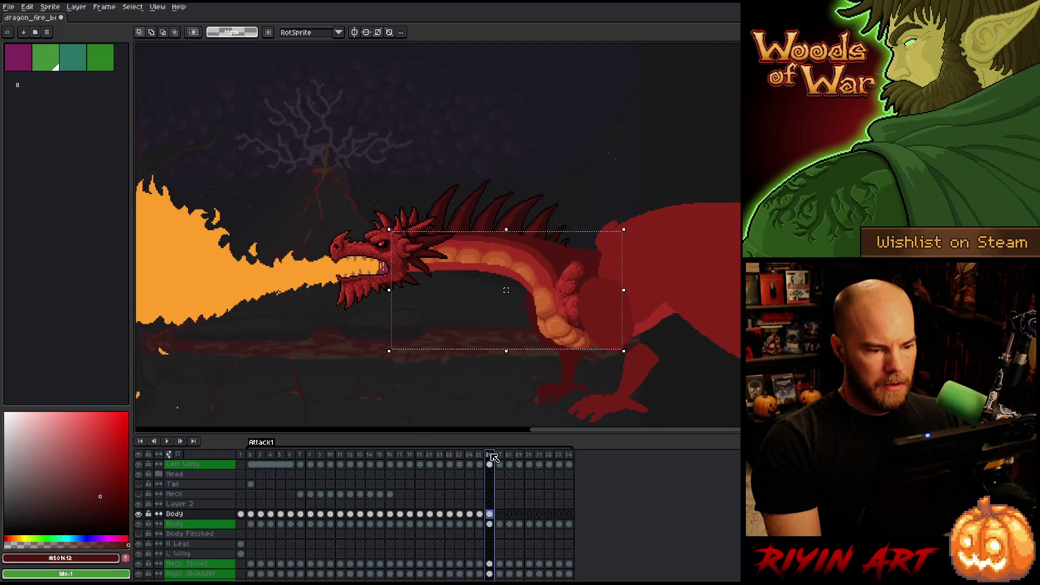
key("comma")
key("period")
left_click(449, 456)
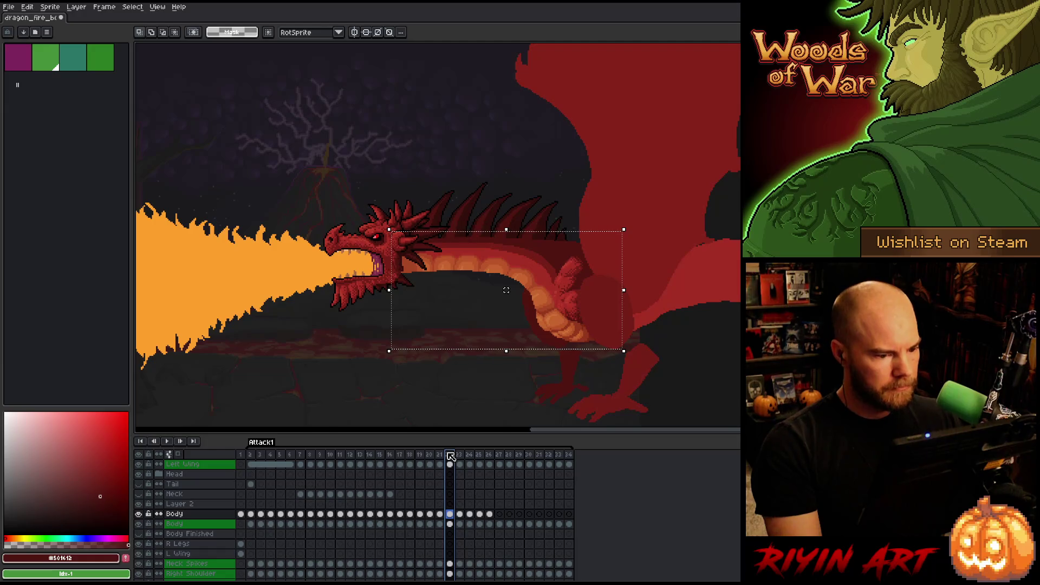
left_click(490, 457)
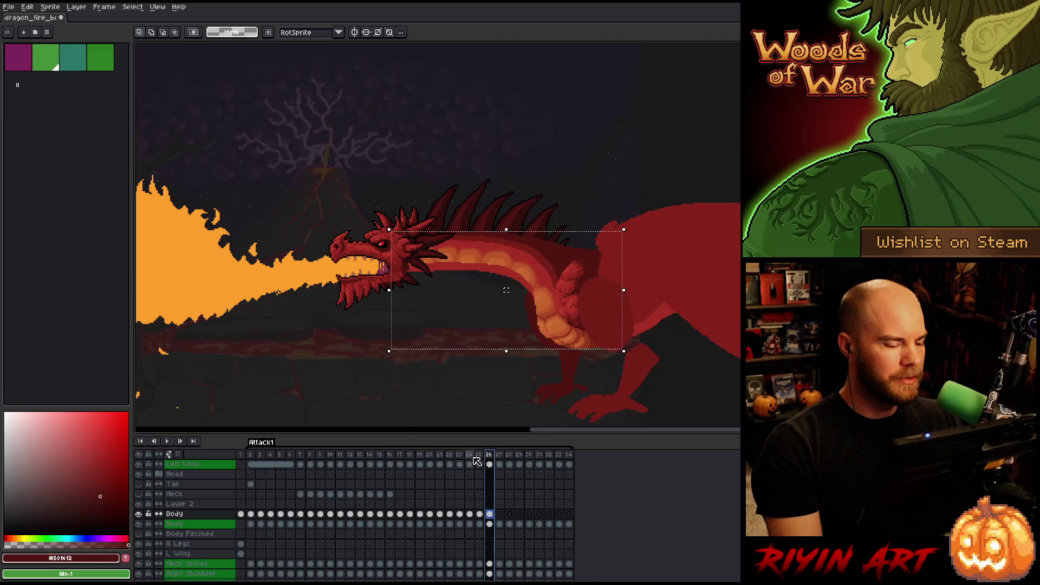
left_click(454, 457)
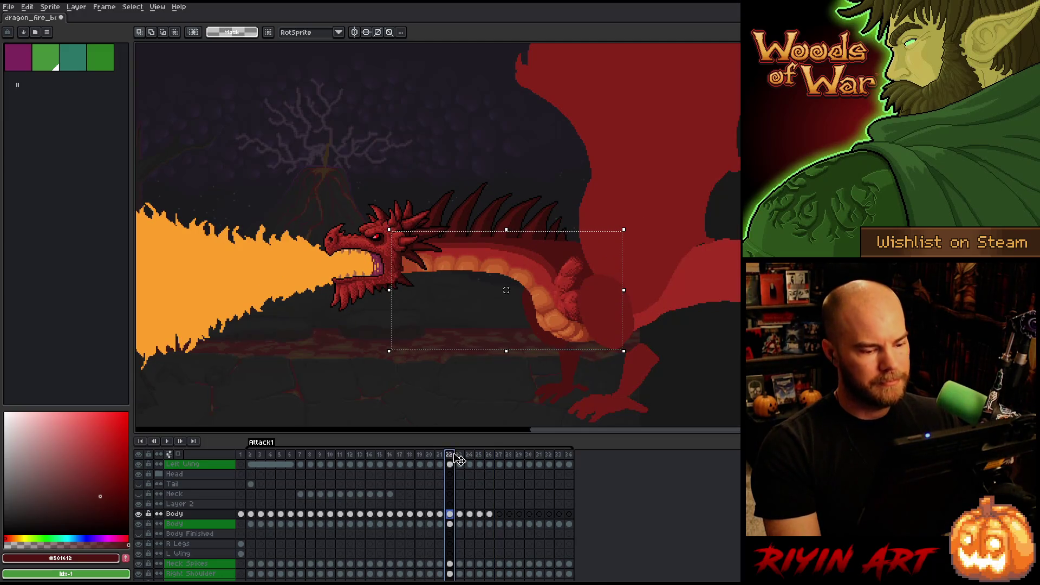
left_click(499, 458)
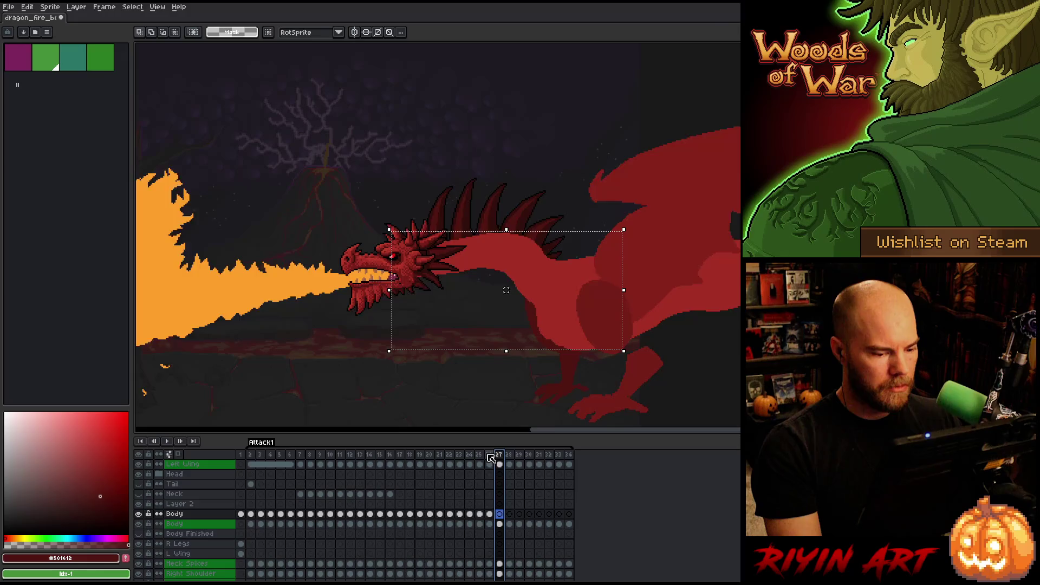
left_click(489, 457)
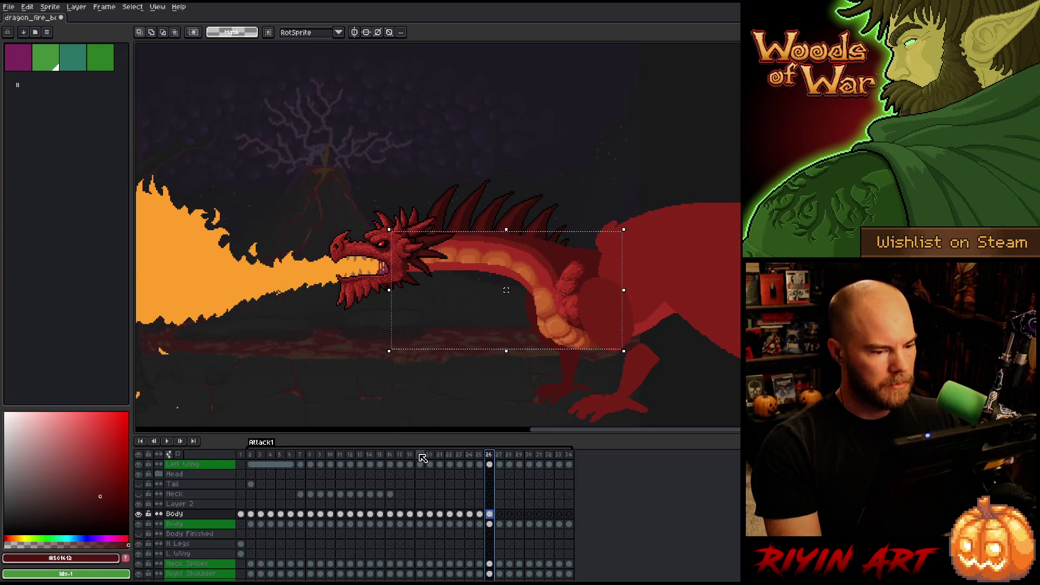
left_click(423, 458)
left_click(431, 457)
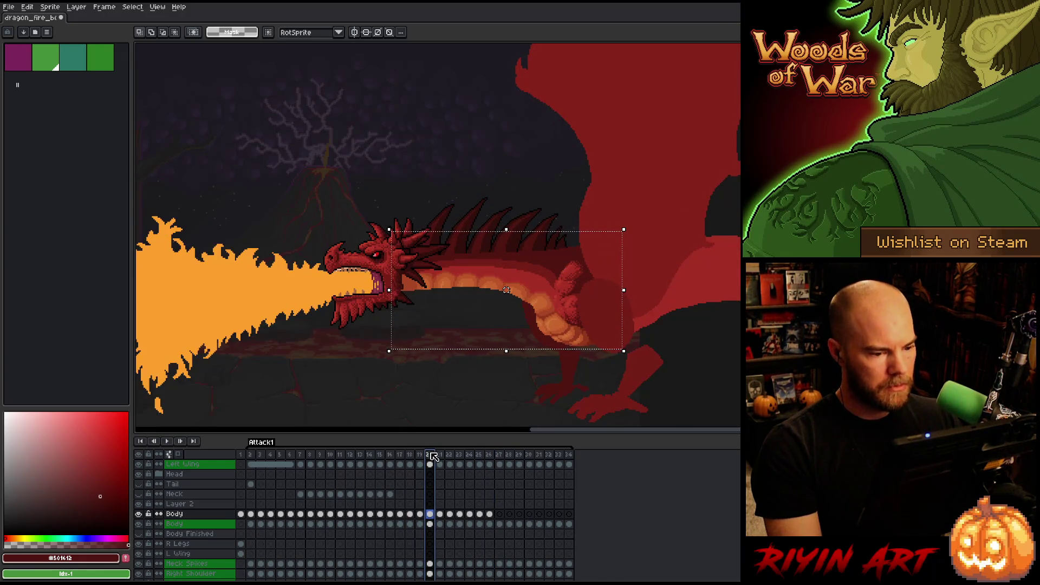
left_click(489, 457)
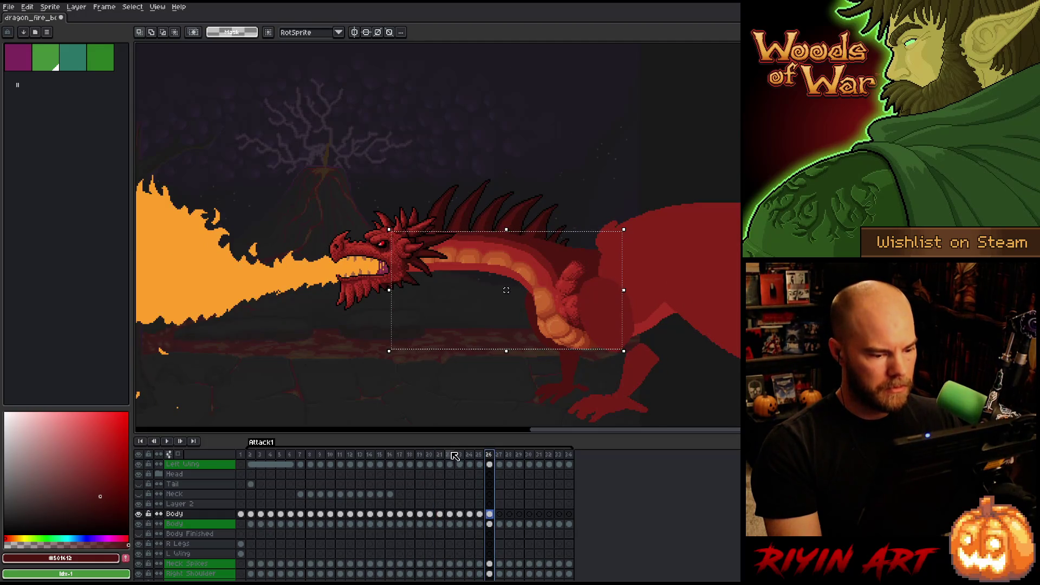
left_click(429, 457)
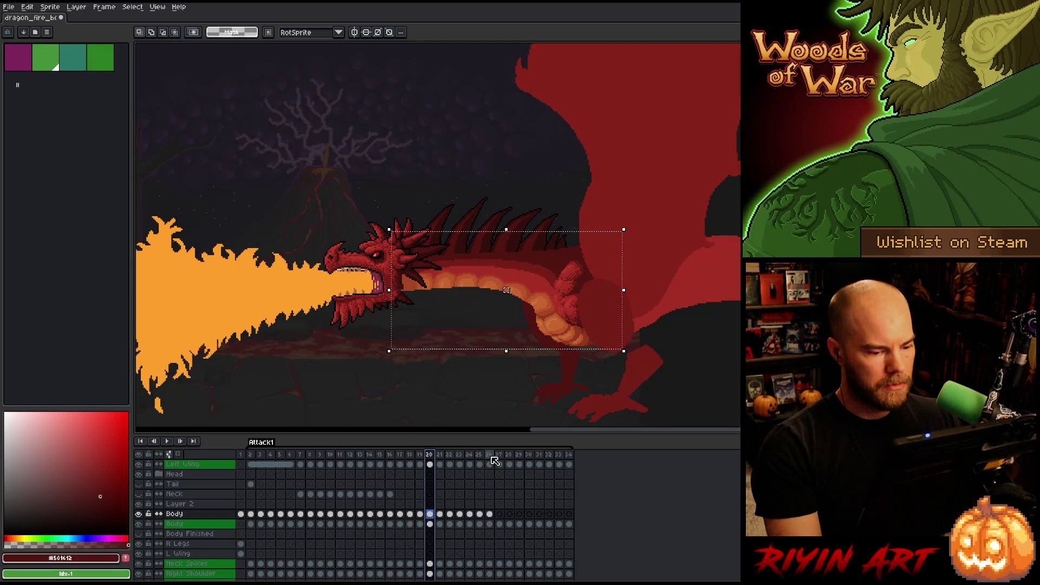
left_click(490, 457)
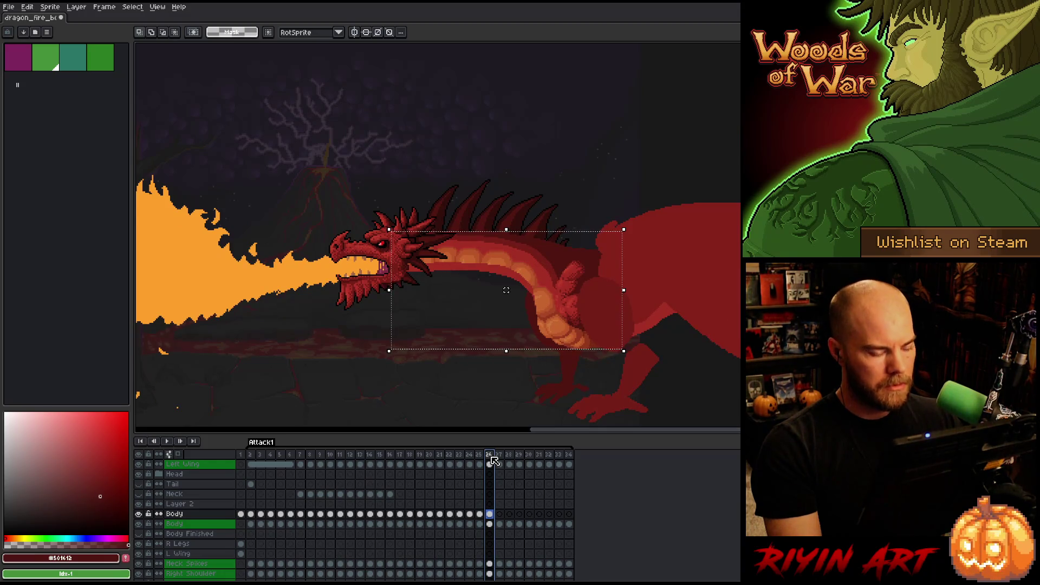
key("Left")
key("Left")
key("Left")
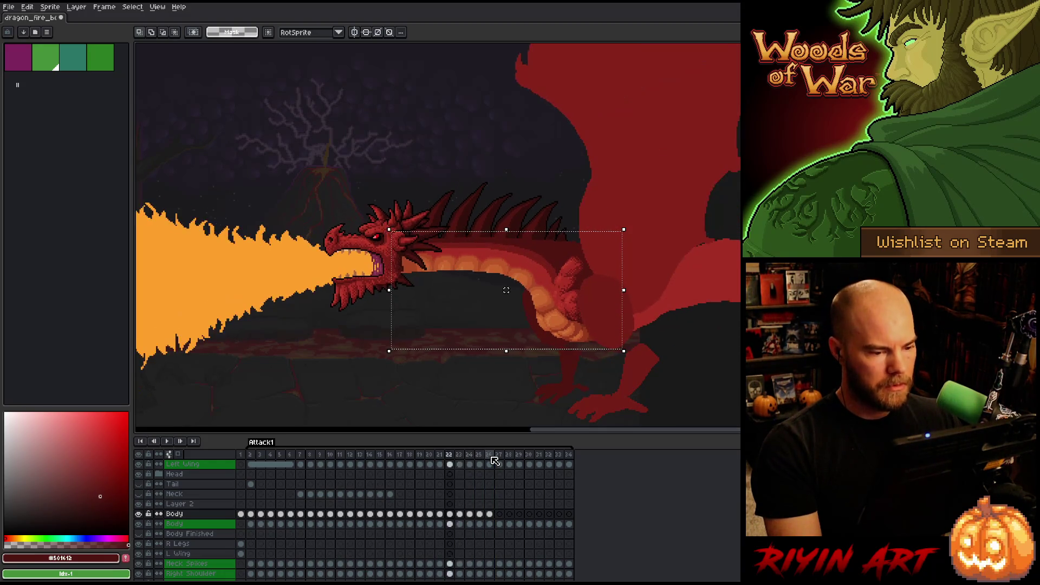
key("Right")
key("Left")
key("Right")
key("Right")
key("Left")
key("Left")
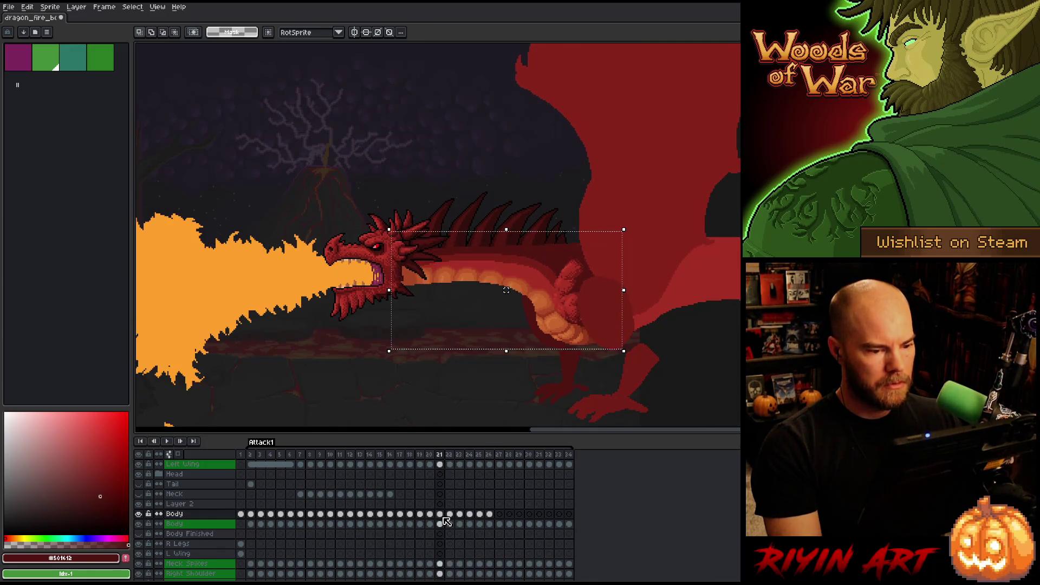
key("Right")
key("Left")
key("Right")
key("Right")
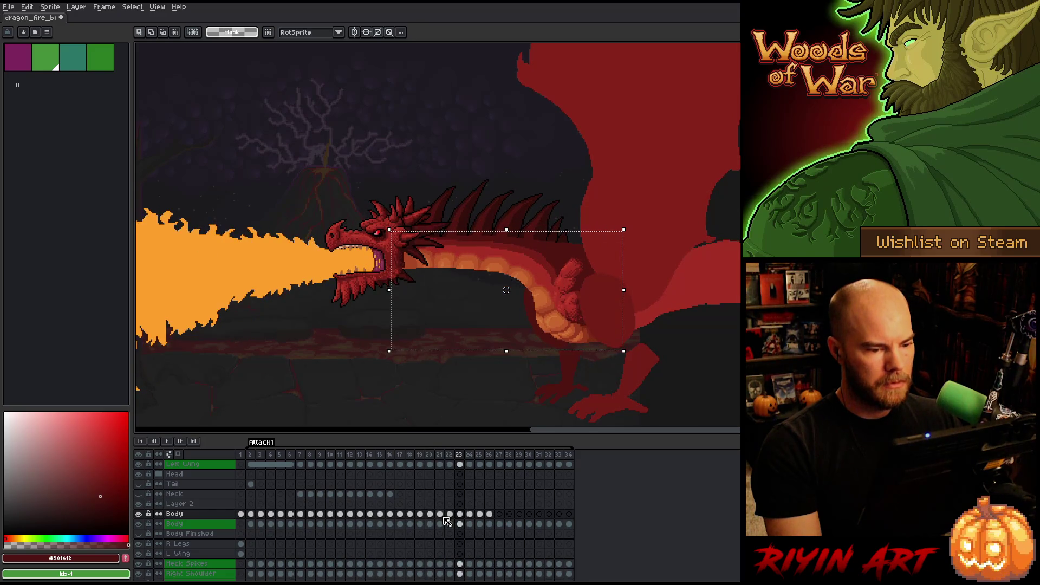
key("Left")
key("Left")
key("Left")
key("Right")
key("Right")
key("Right")
key("Left")
key("Left")
key("Left")
key("Right")
key("Right")
key("Right")
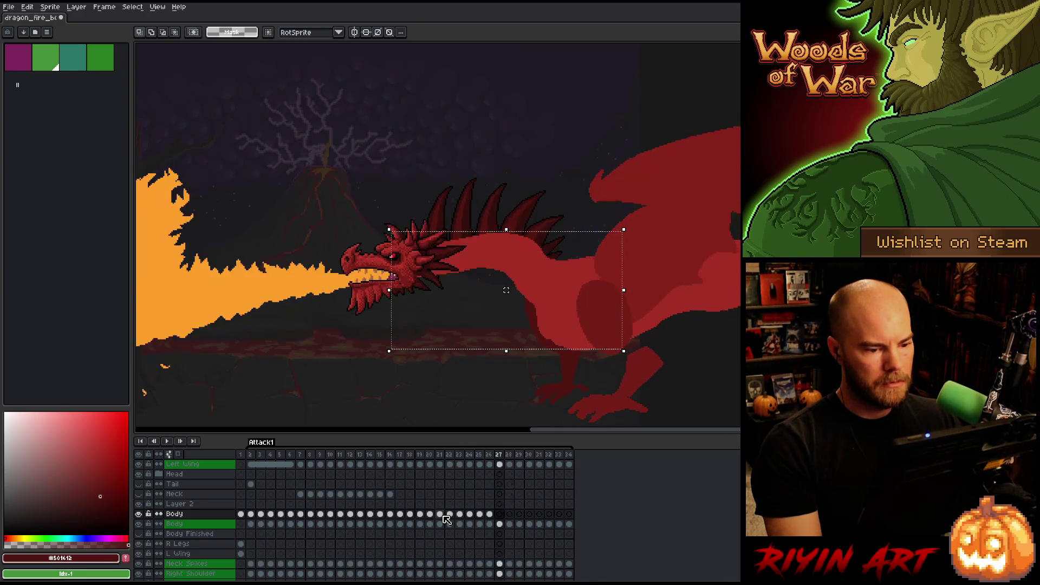
key("Left")
key("Right")
key("Right")
key("Right")
key("Left")
key("Left")
key("Left")
key("Right")
key("Left")
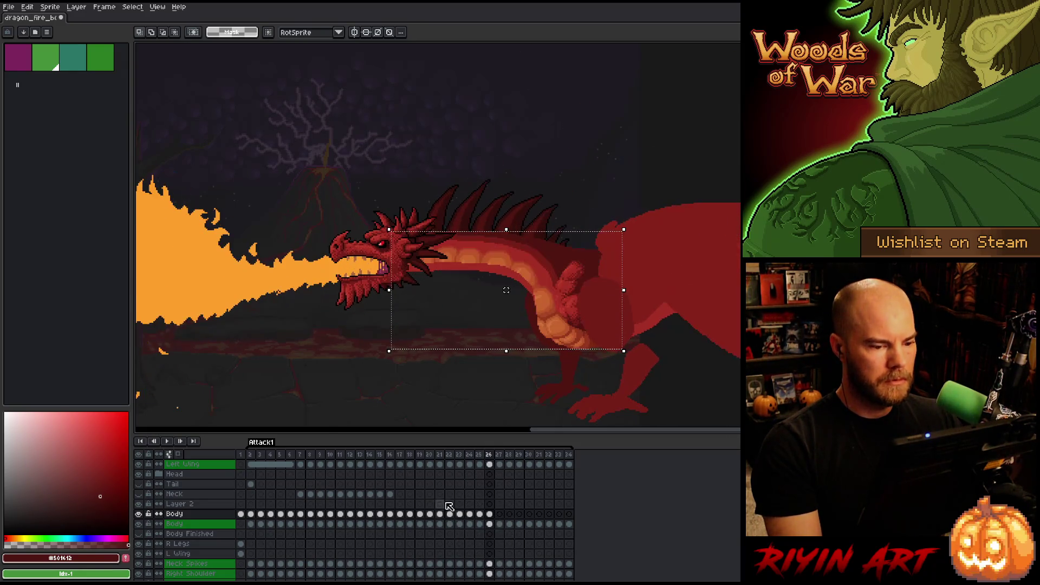
key("Left")
key("Right")
key("Left")
key("Right")
key("Right")
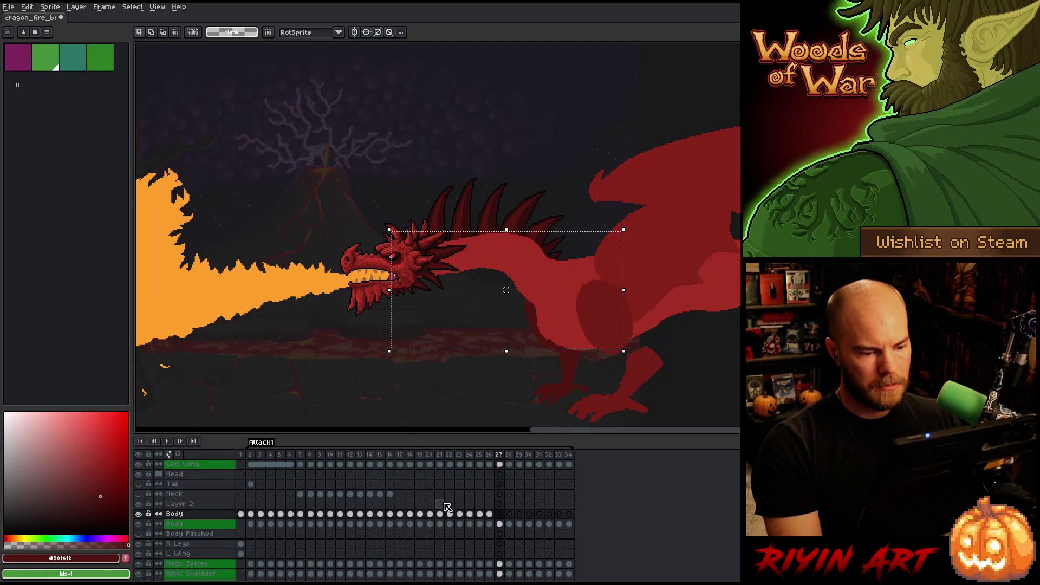
key("Left")
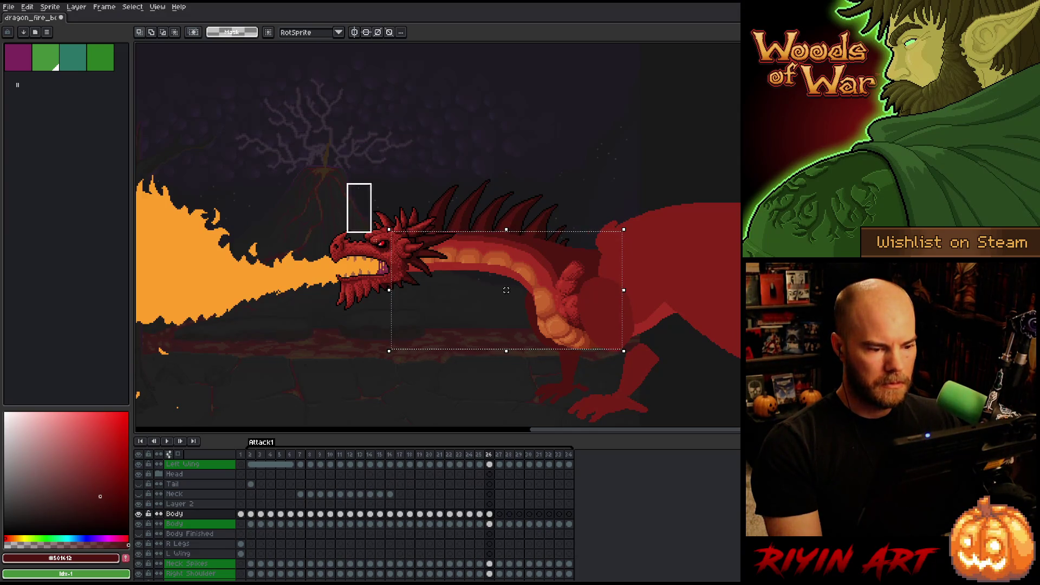
Box-select the dragon's head and nudge it down one pixel
left_click_drag(507, 318, 533, 312)
left_click(509, 263)
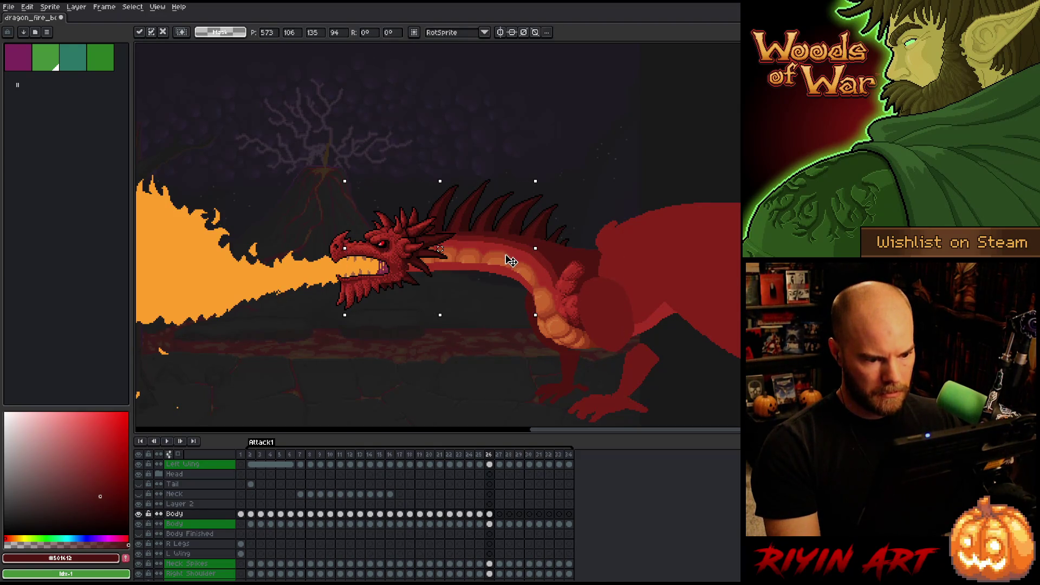
key("Down")
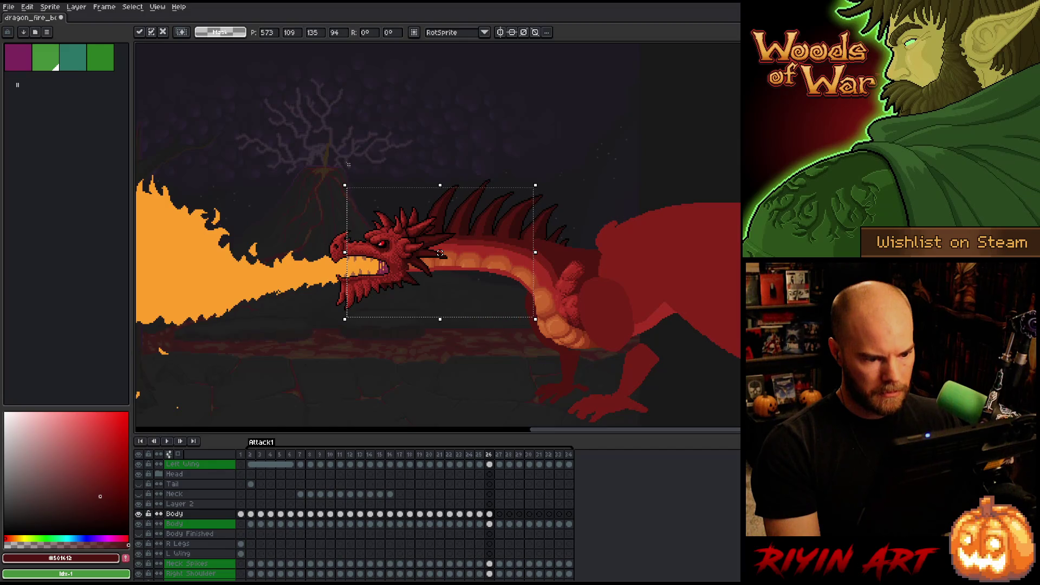
Reselect the neck section, nudge it down one pixel, and drop it flush with the body
mouse_move(333, 134)
left_mouse_down()
mouse_move(450, 204)
mouse_move(508, 331)
mouse_move(411, 130)
left_mouse_up()
left_click_drag(602, 148, 513, 388)
key("Down")
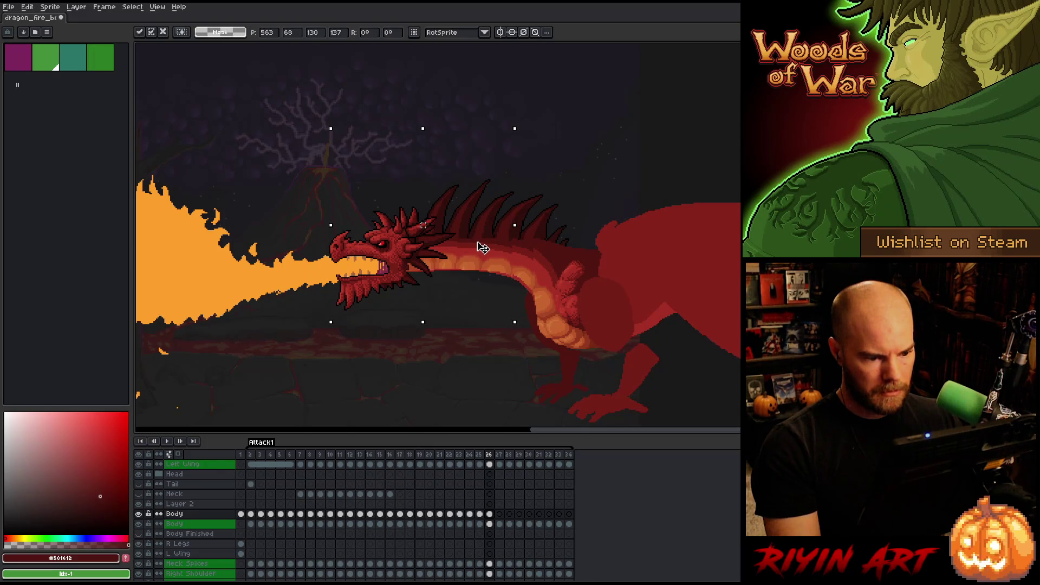
left_click_drag(567, 175, 484, 353)
key("Down")
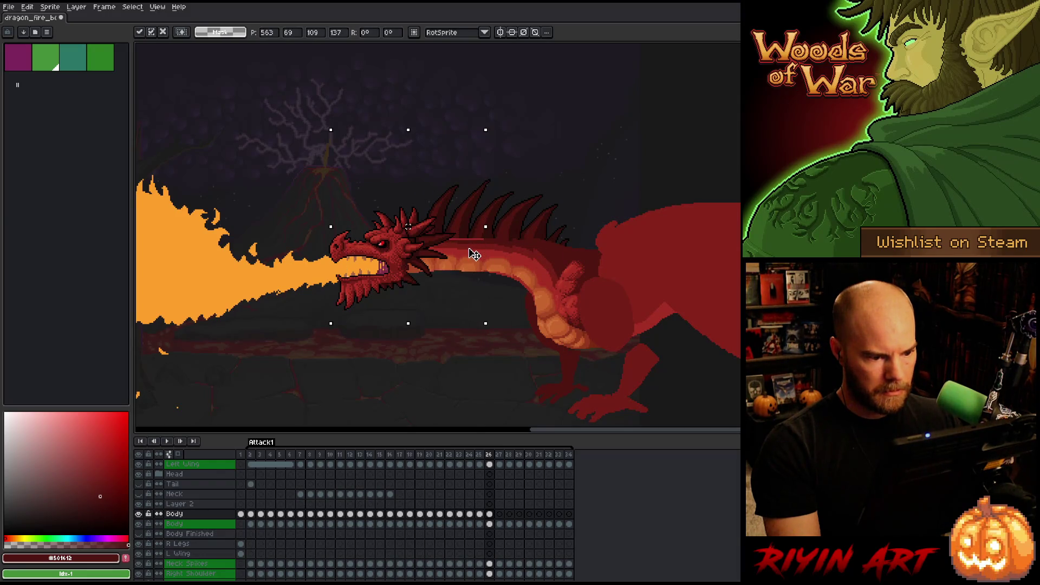
left_click_drag(473, 255, 475, 253)
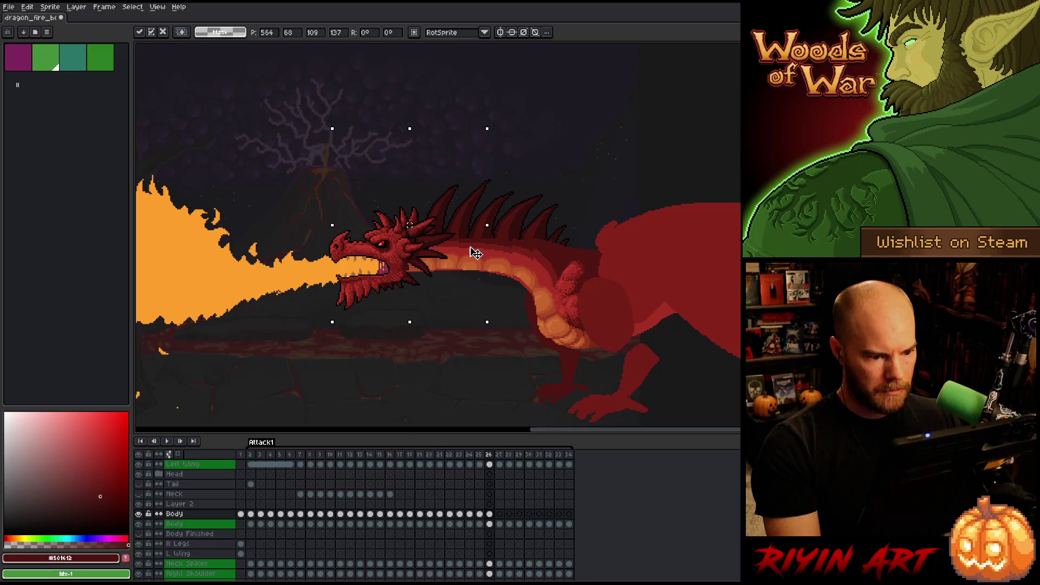
key("Left")
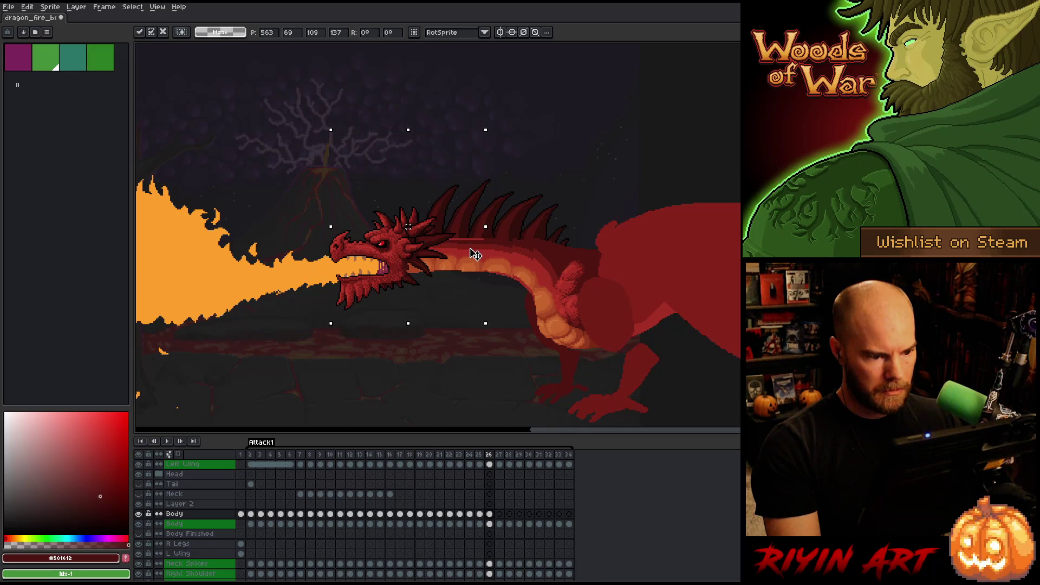
left_click(519, 297)
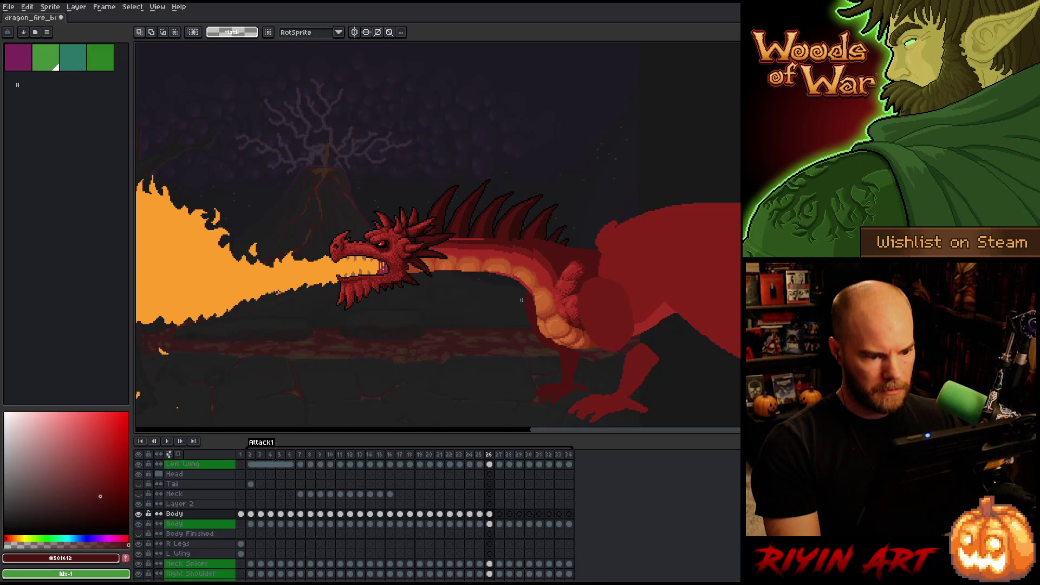
Marquee-select the belly, neck and body area, clear it, then undo to restore the selection
mouse_move(510, 286)
left_mouse_down()
mouse_move(522, 247)
mouse_move(566, 226)
left_mouse_up()
mouse_move(642, 198)
left_mouse_down()
mouse_move(580, 269)
mouse_move(515, 302)
left_mouse_up()
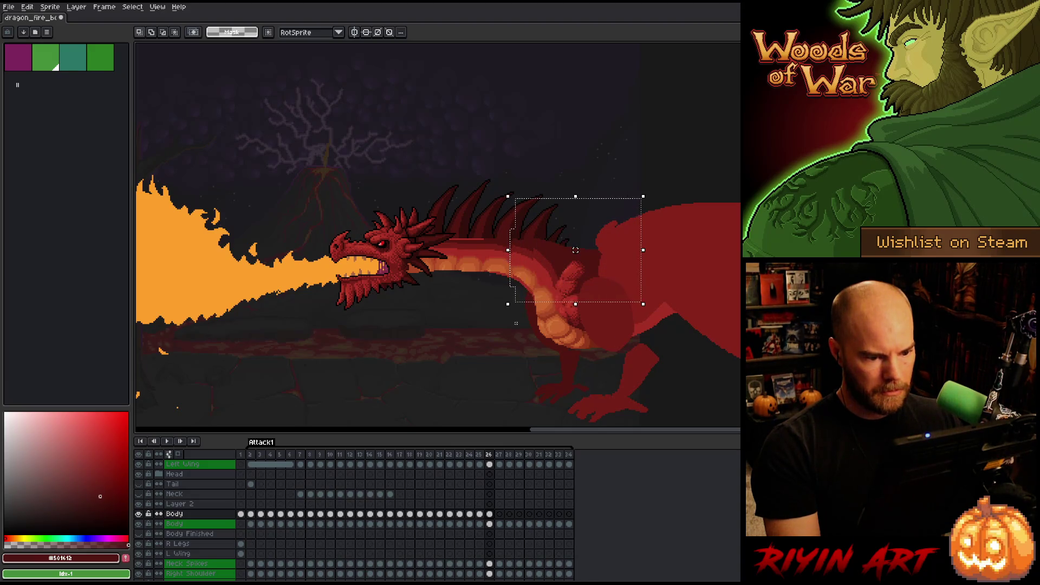
left_click_drag(692, 151, 555, 361)
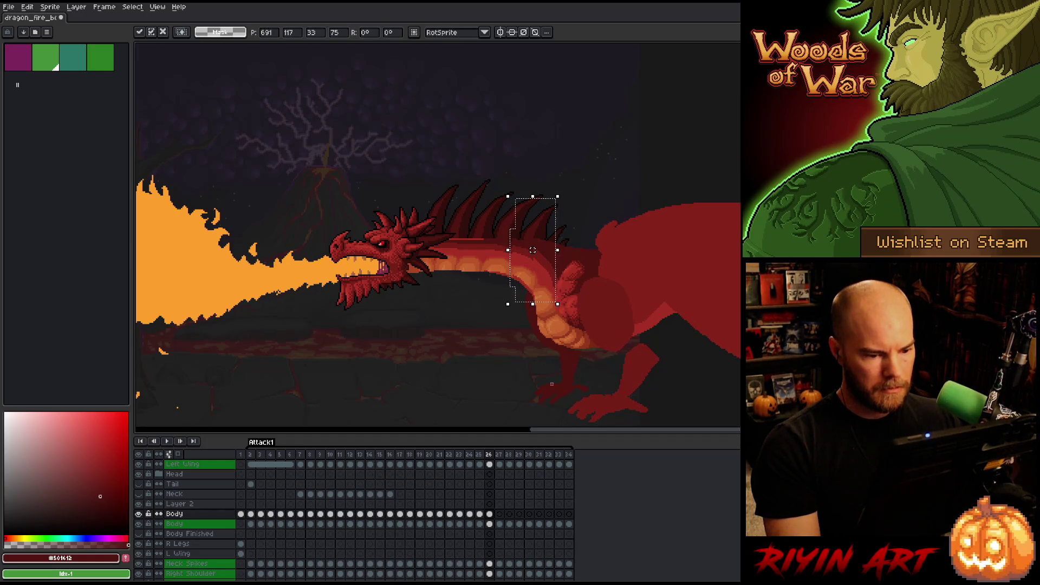
key("ctrl+d")
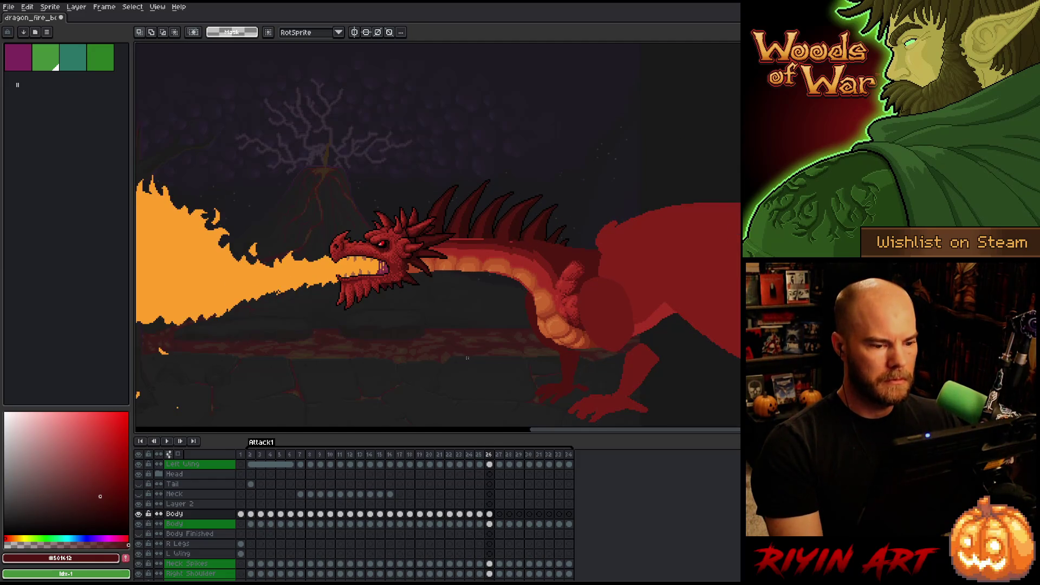
key("ctrl+z")
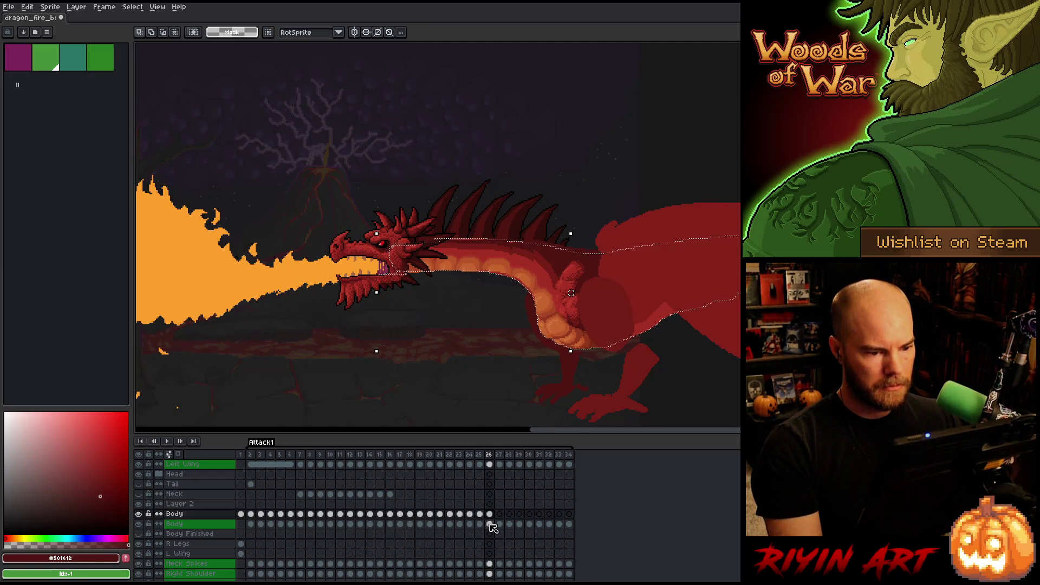
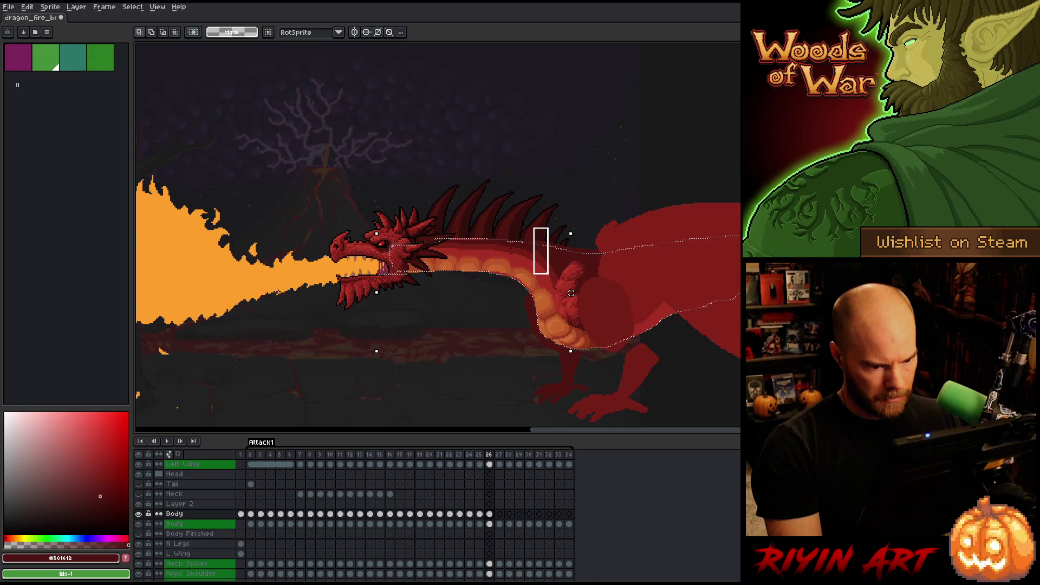
On the previous frame, paste a small neck patch near the spike base, nudged up one pixel
left_click_drag(552, 273, 550, 284)
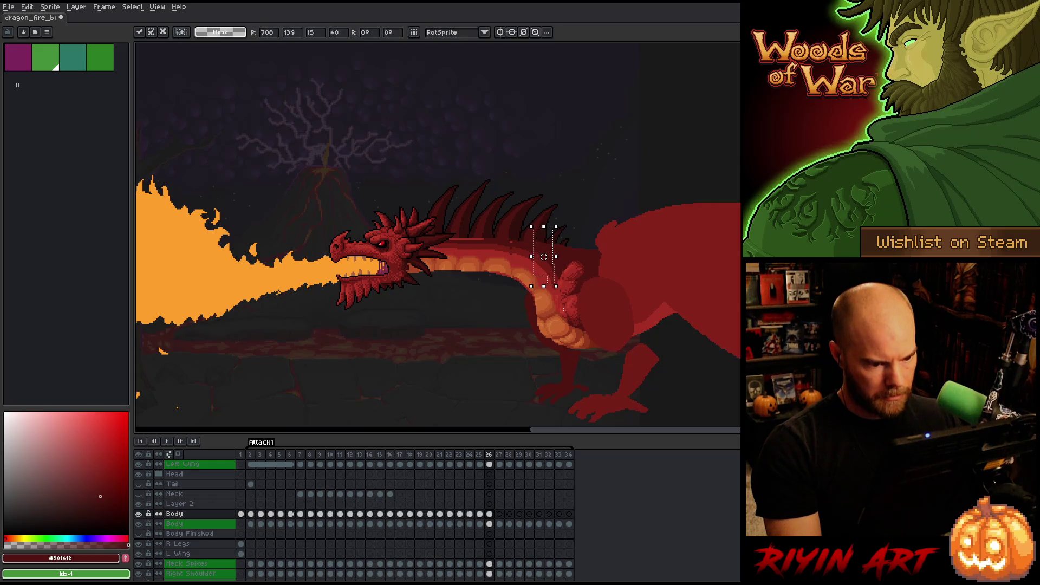
key("ctrl+d")
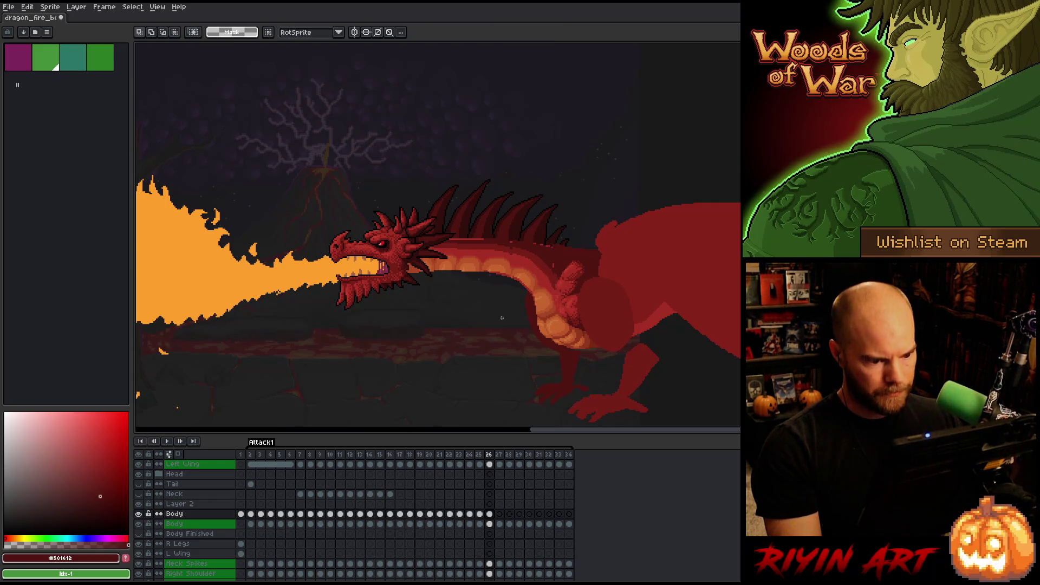
key("Left")
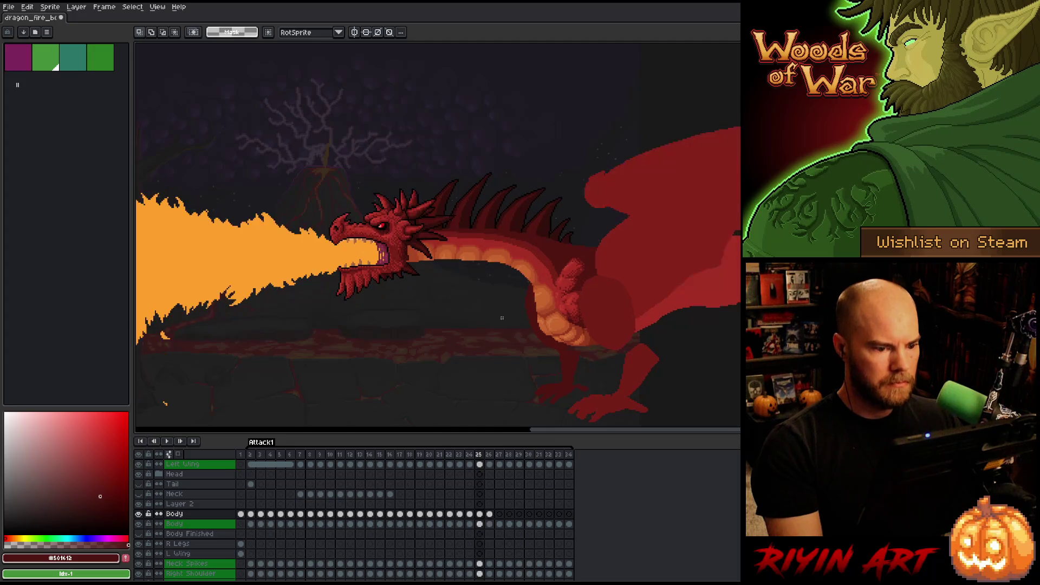
scroll(518, 253, "up", 3)
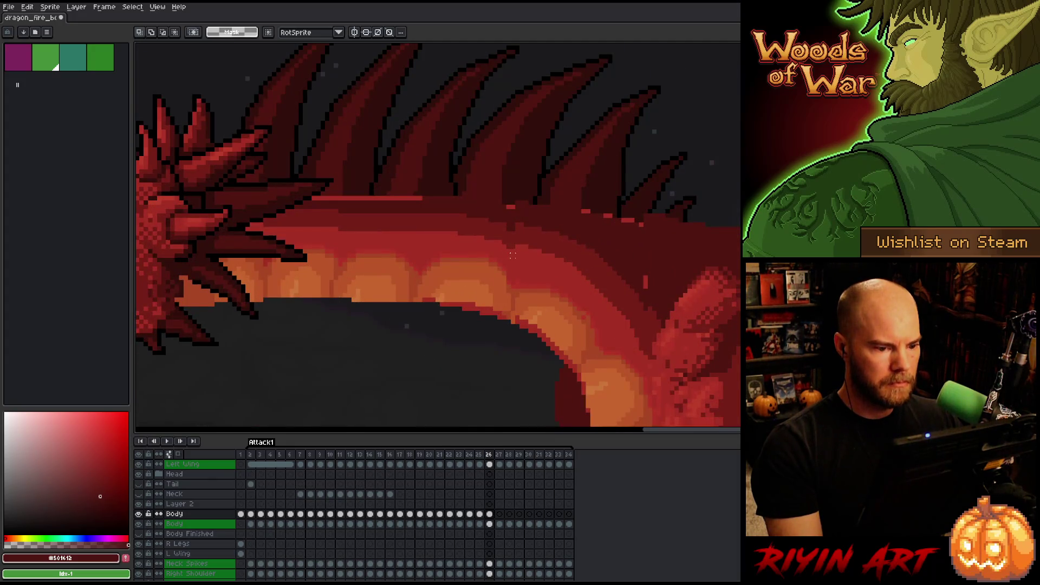
key("ctrl+v")
key("Up")
key("Return")
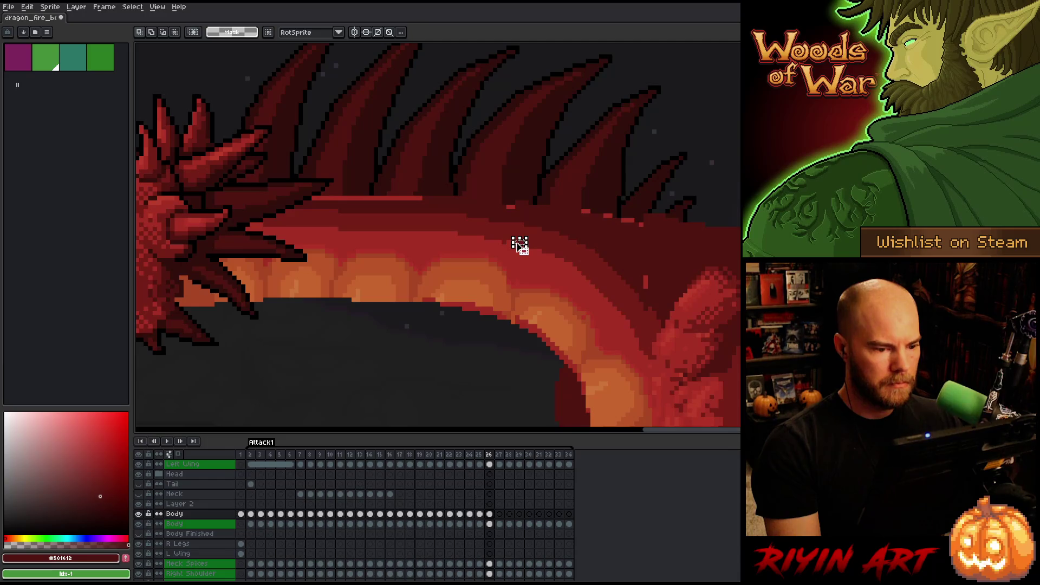
Stamp several more pasted copies, including 3x4 patches, along the neck edge
key("ctrl+v")
key("Return")
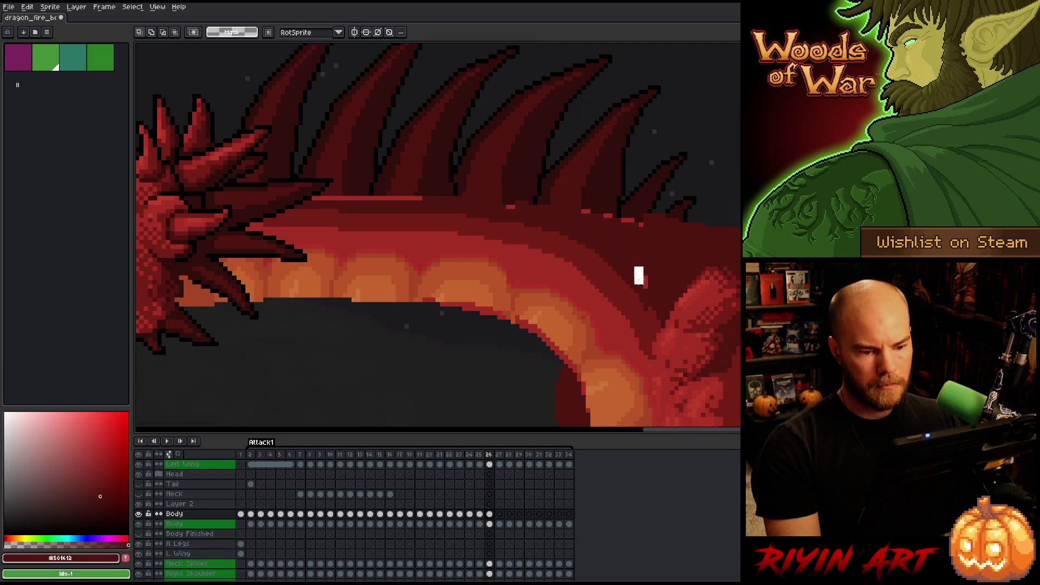
key("ctrl+v")
key("Return")
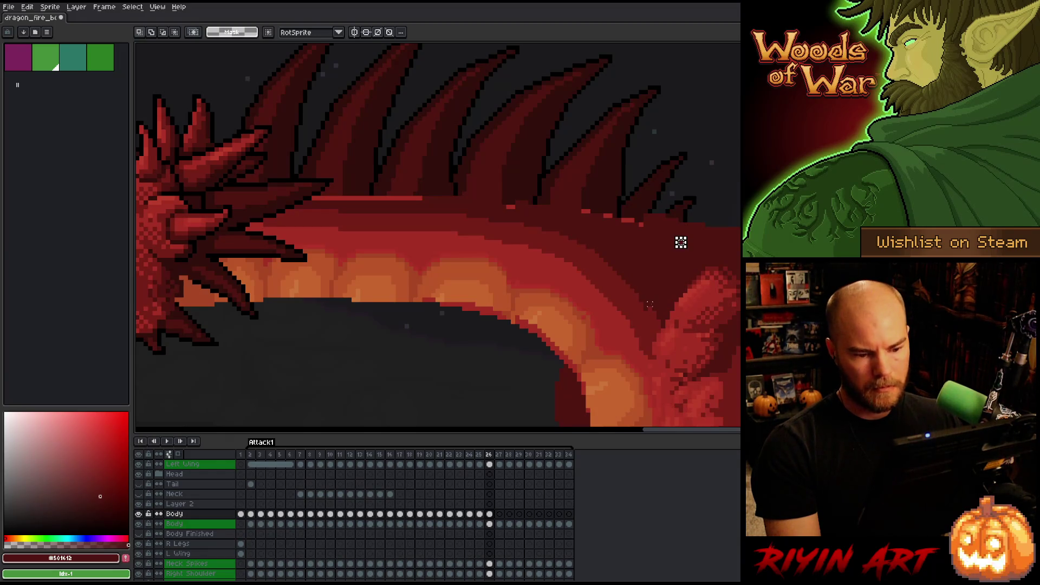
key("ctrl+v")
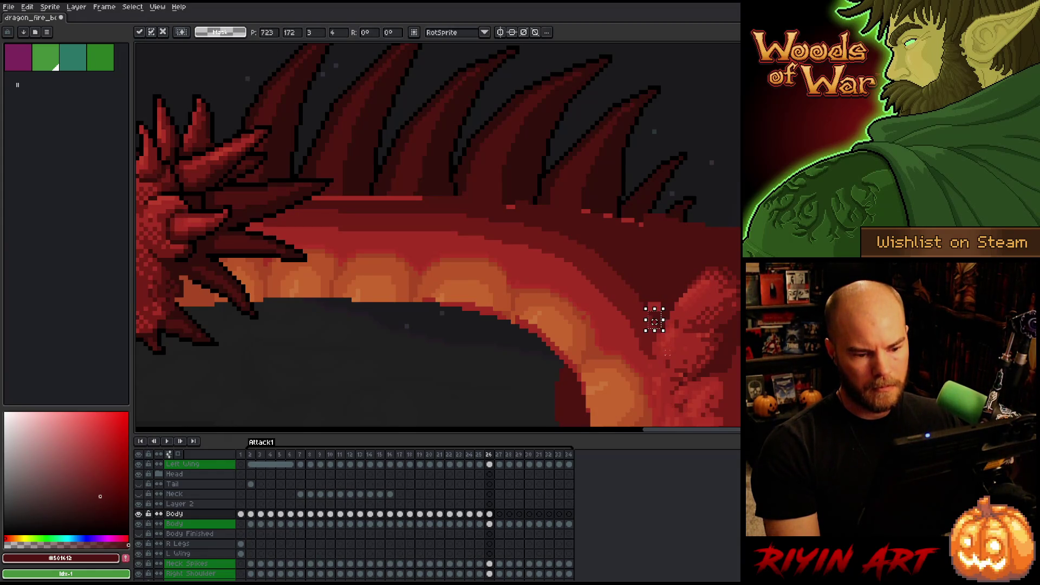
key("Return")
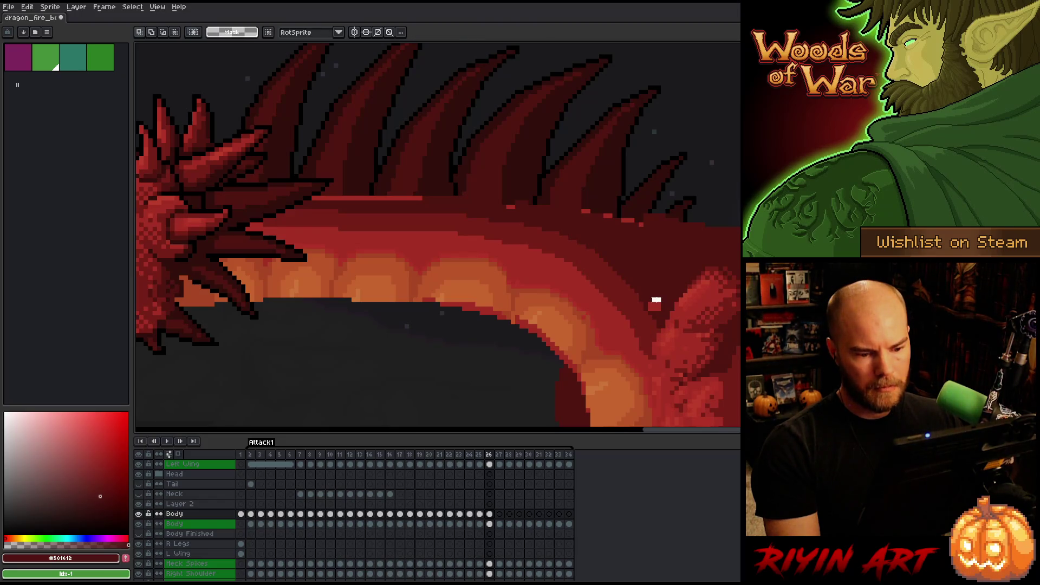
key("ctrl+v")
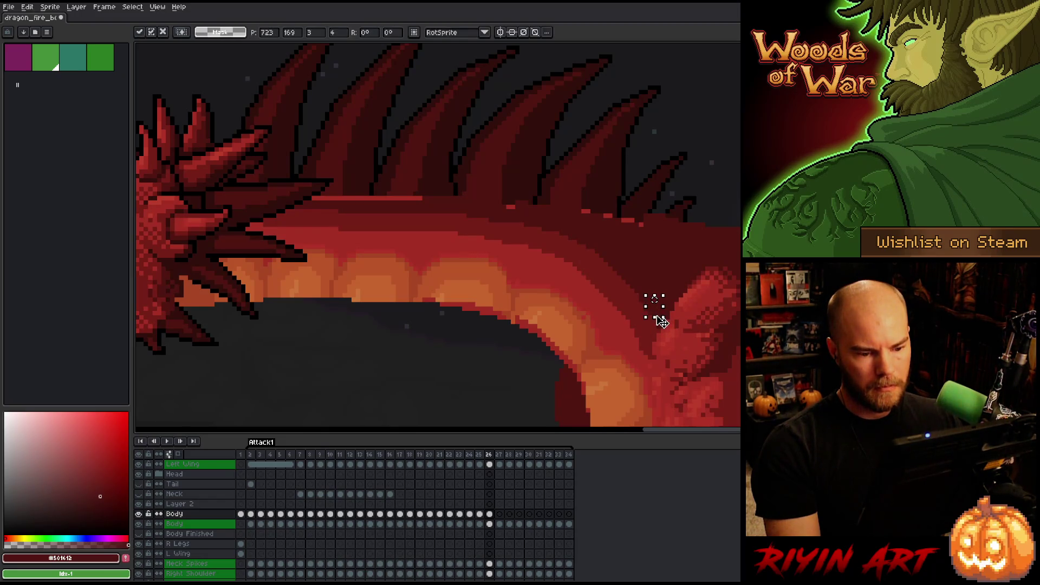
key("Return")
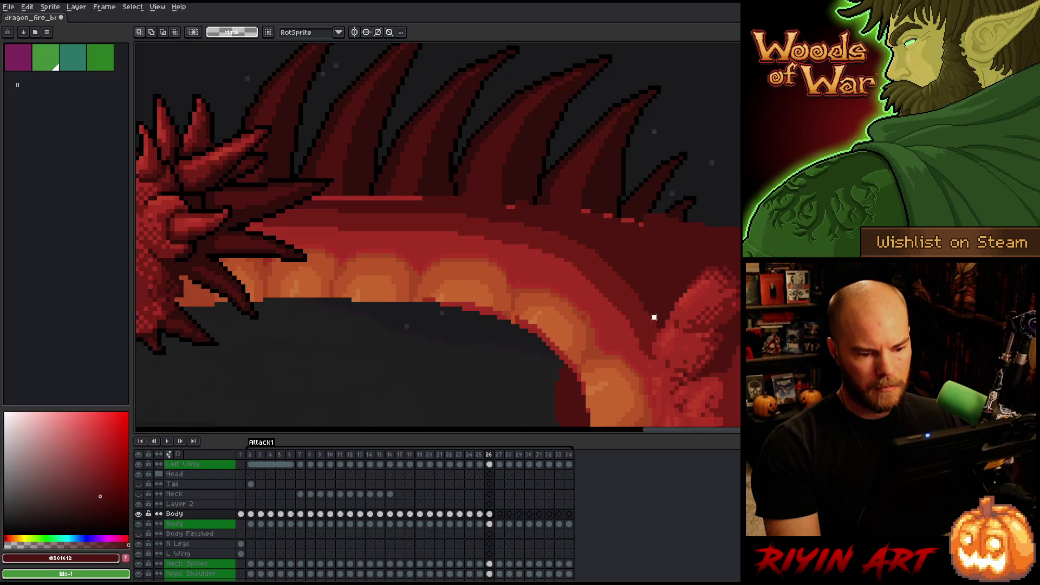
Add a 2x6 strip and a thin 1x8 strip at the neck edge, repositioning the thin one
key("ctrl+v")
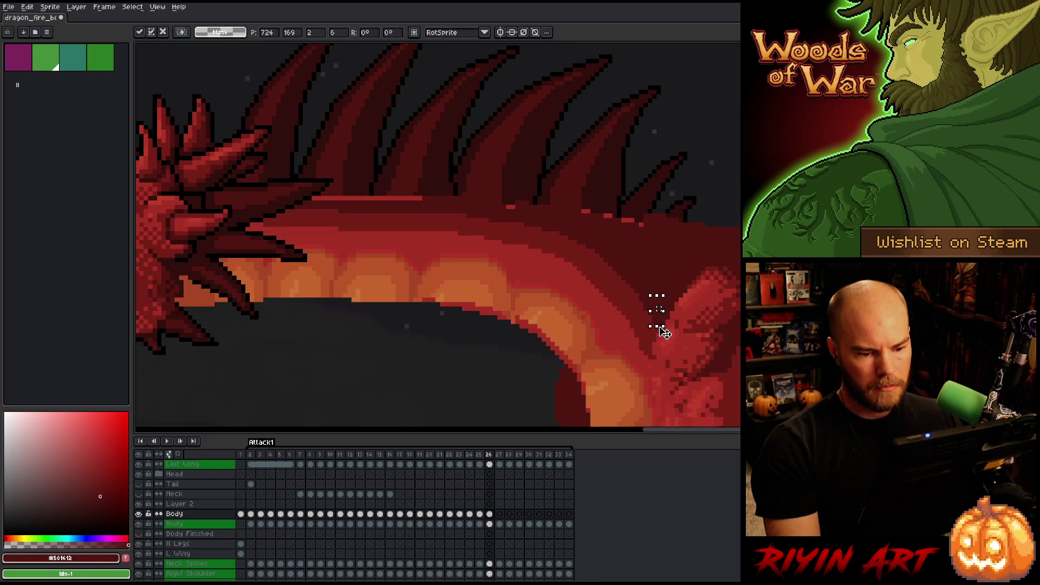
key("Return")
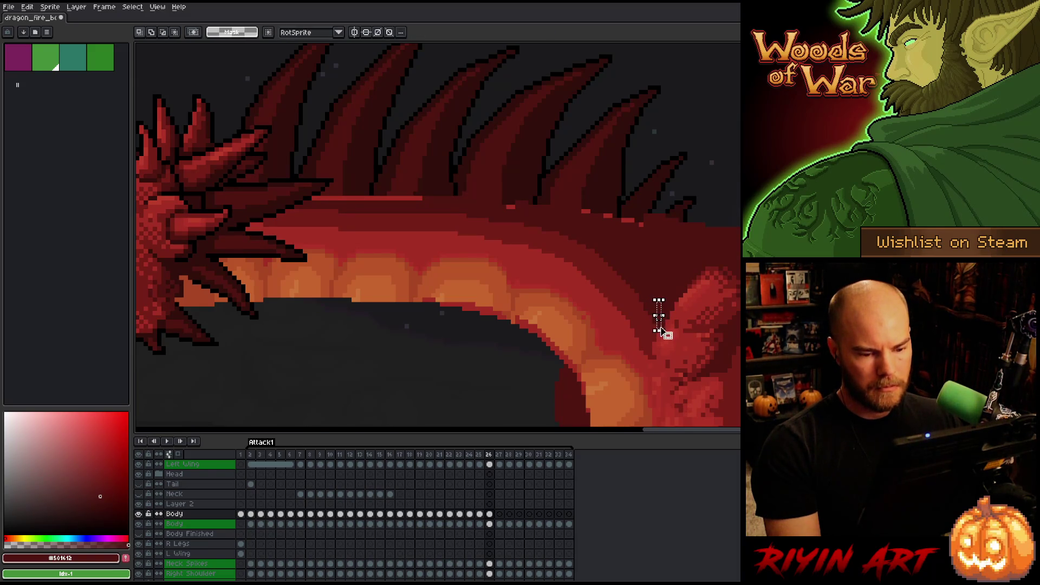
key("ctrl+v")
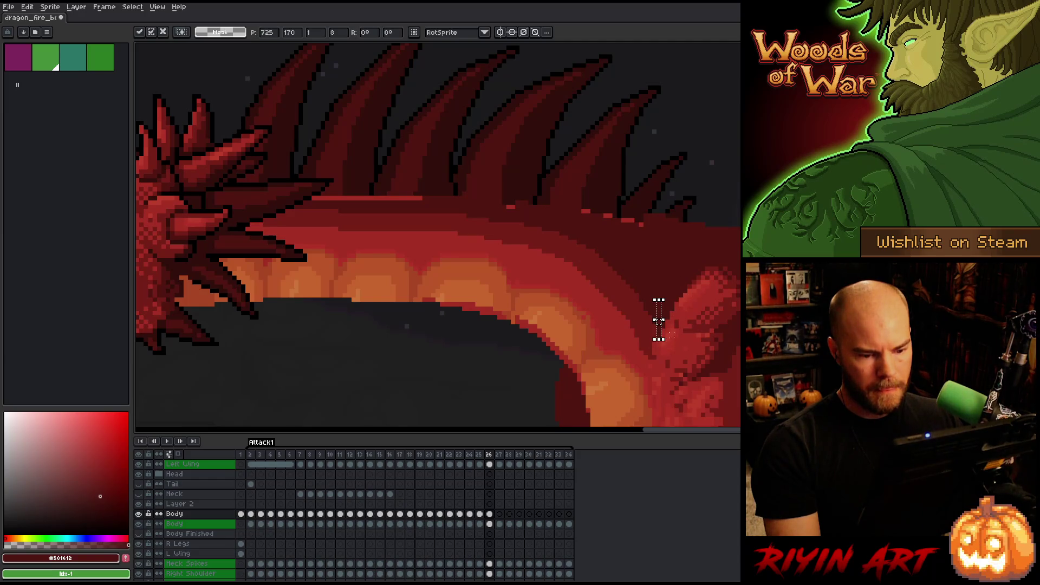
key("Return")
scroll(657, 318, "up", 4)
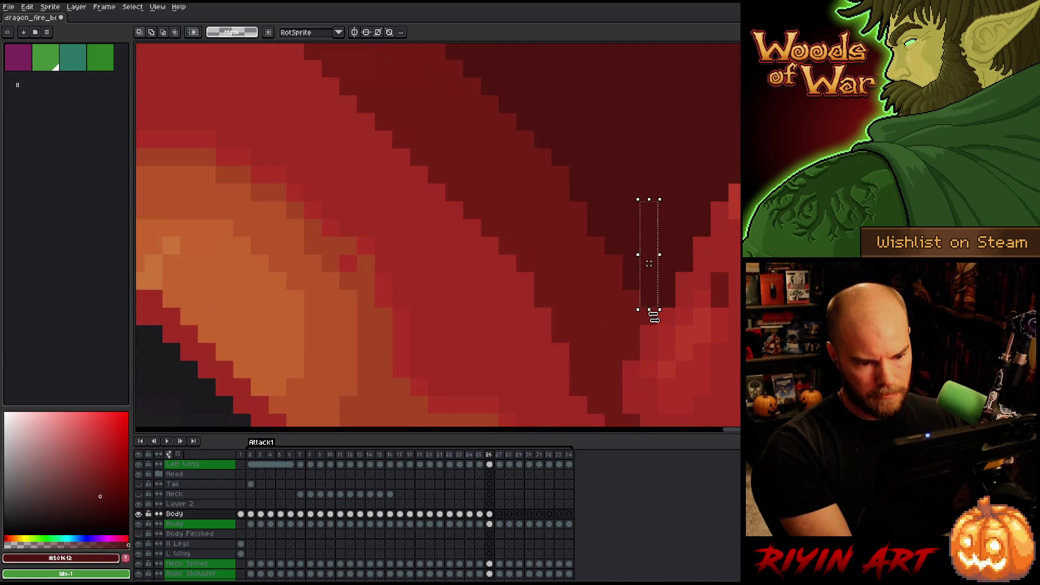
mouse_move(651, 310)
left_mouse_down()
mouse_move(657, 327)
mouse_move(647, 328)
left_mouse_up()
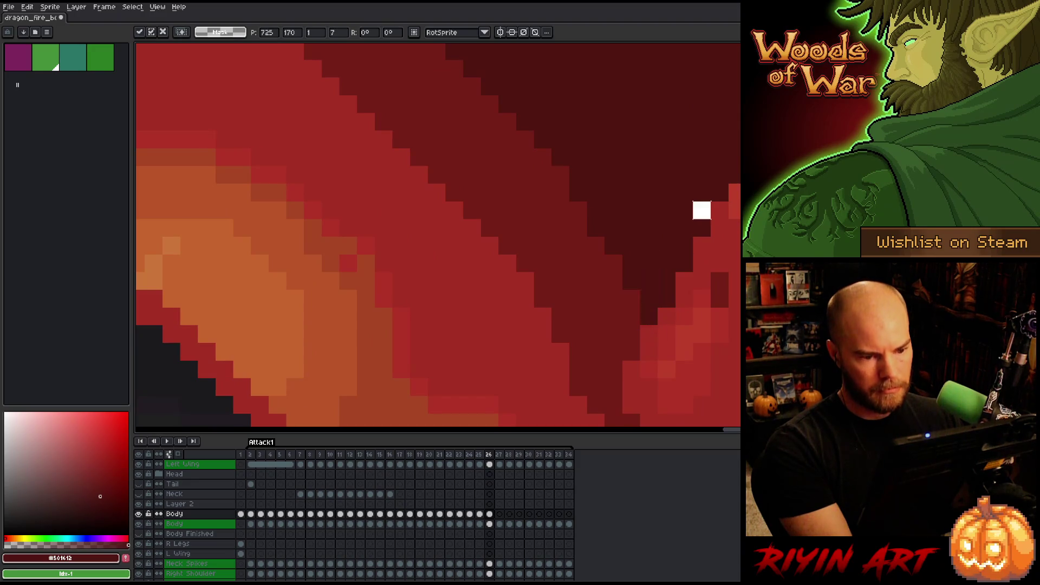
key("Return")
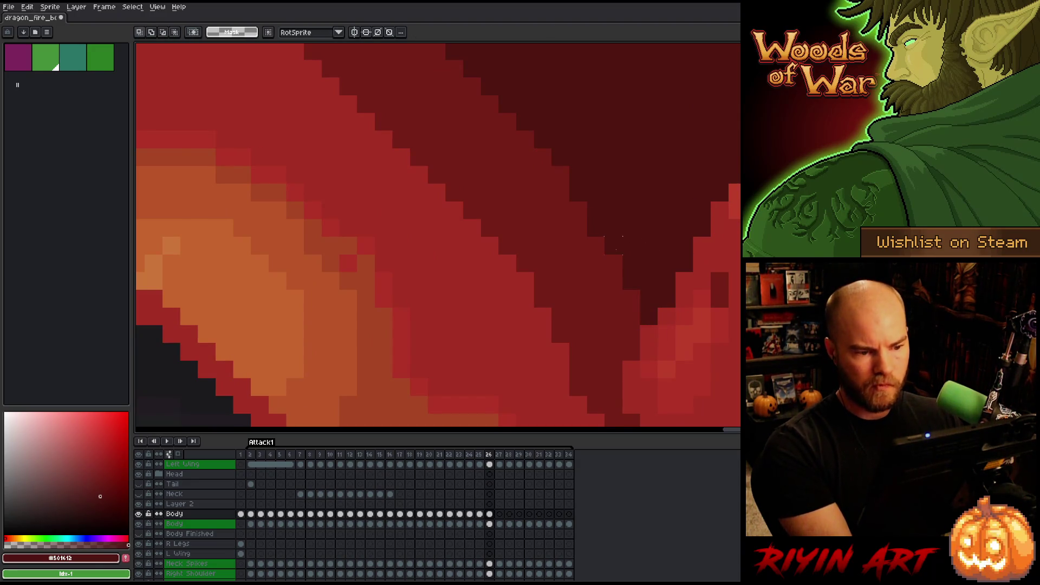
Stretch a one-pixel strip down to 4 pixels near the shoulder
mouse_move(613, 202)
left_mouse_down()
mouse_move(615, 270)
mouse_move(640, 279)
left_mouse_up()
key("Return")
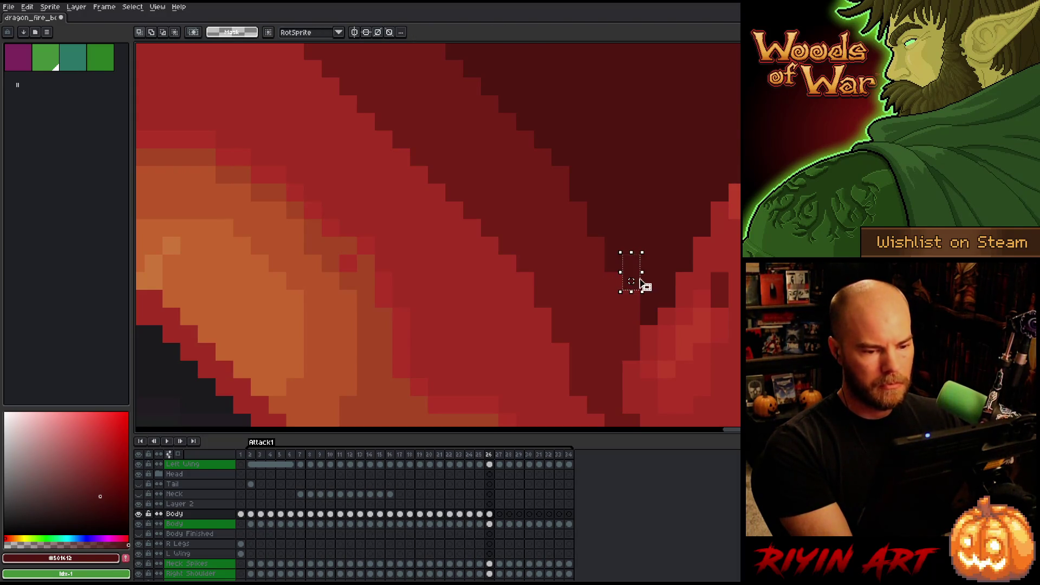
scroll(526, 316, "down", 5)
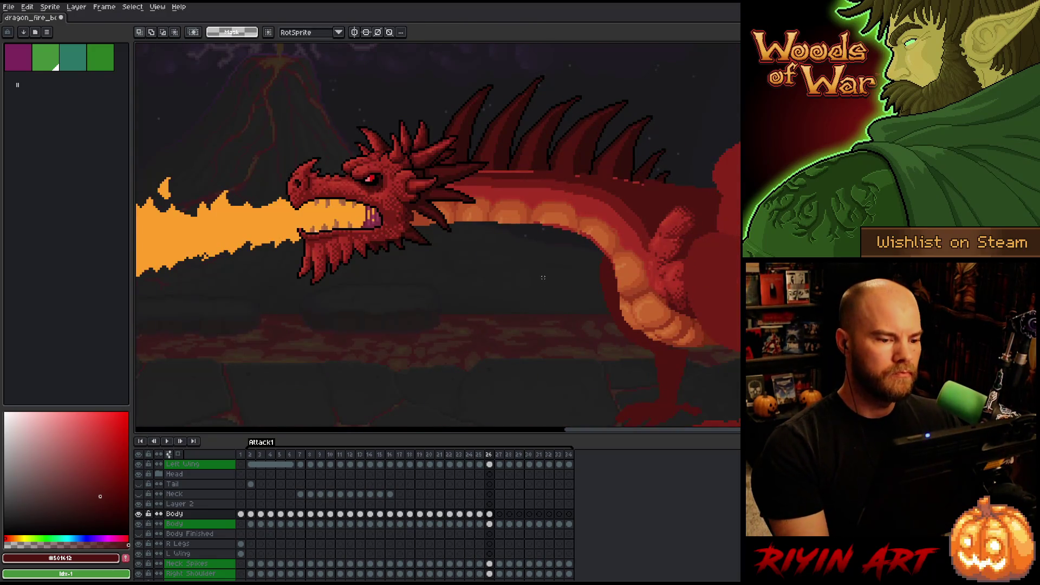
Select the Body cel and pan over the dragon's head and curled lower neck with the pencil
left_click(489, 523, "ctrl")
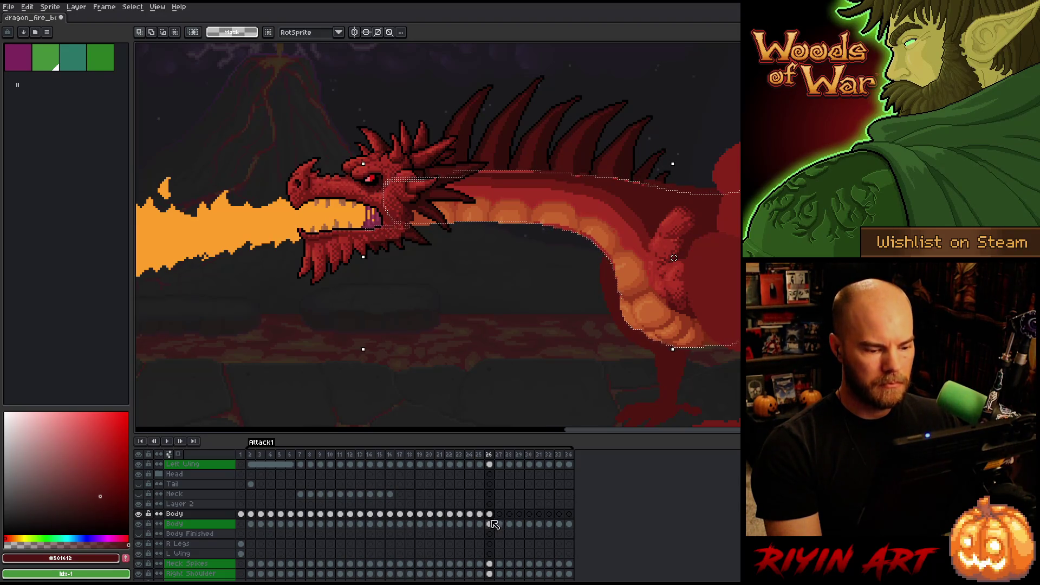
scroll(278, 329, "up", 3)
scroll(195, 318, "up", 2)
key("b")
scroll(708, 304, "down", 2)
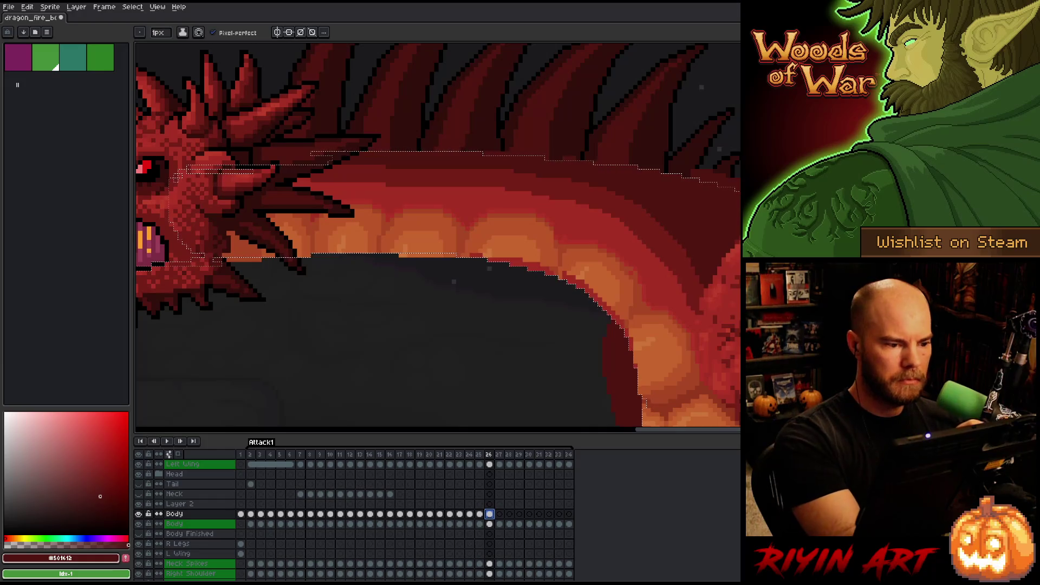
key("e")
key("b")
key("e")
key("e")
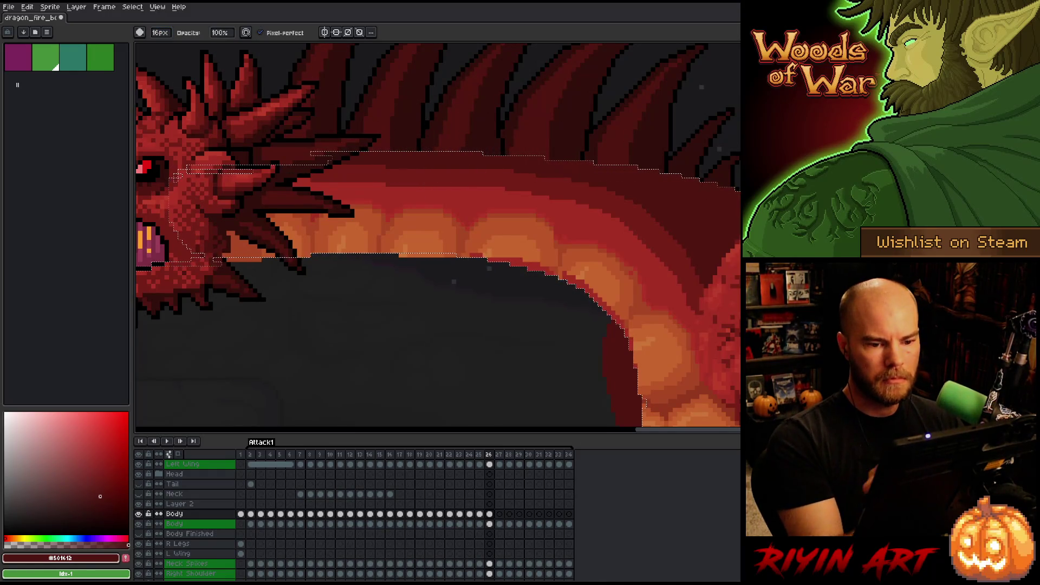
left_click_drag(535, 142, 433, 89)
left_click_drag(726, 168, 727, 97)
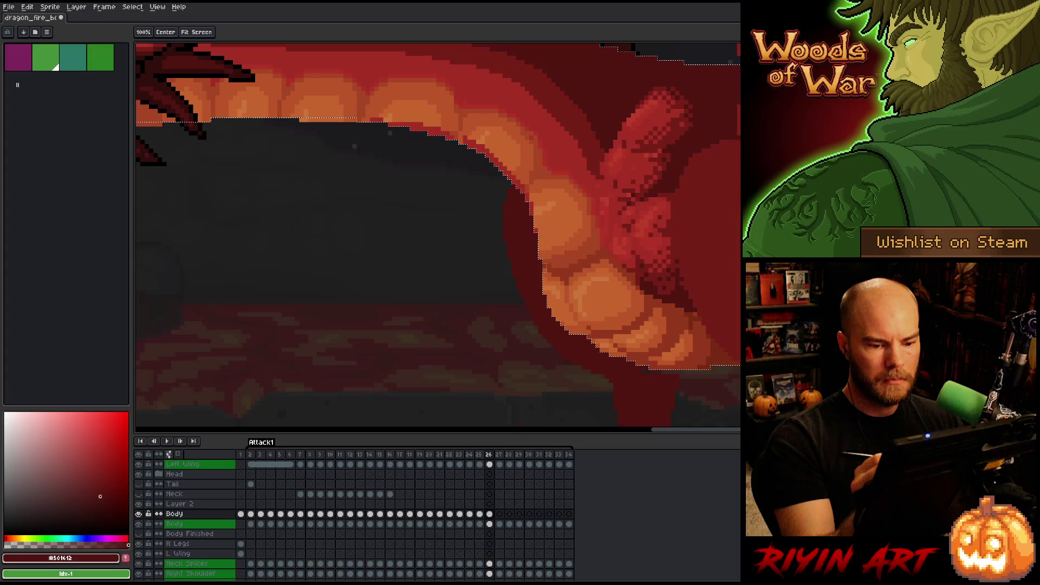
left_click_drag(616, 182, 776, 283)
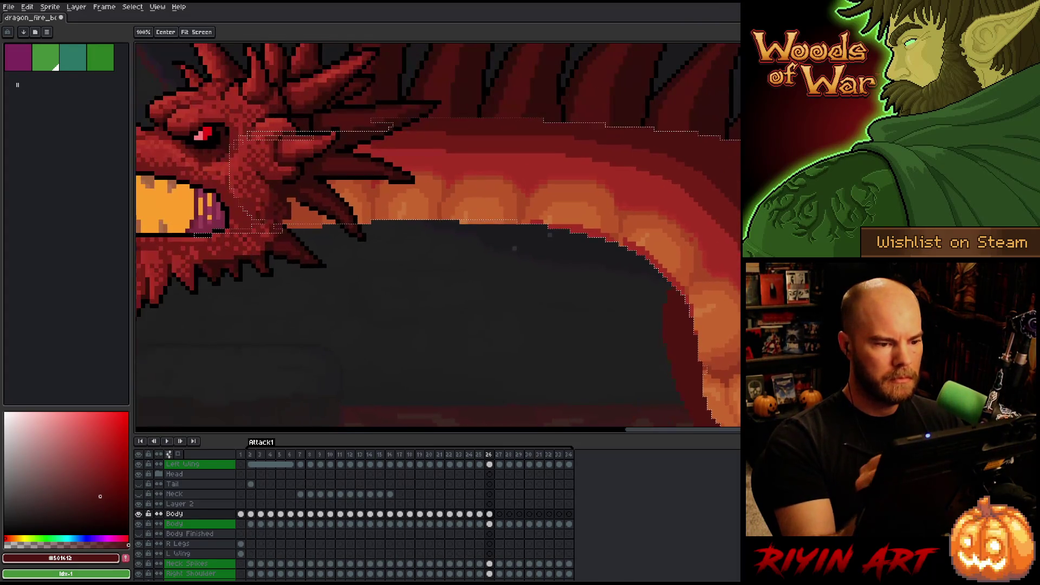
key("b")
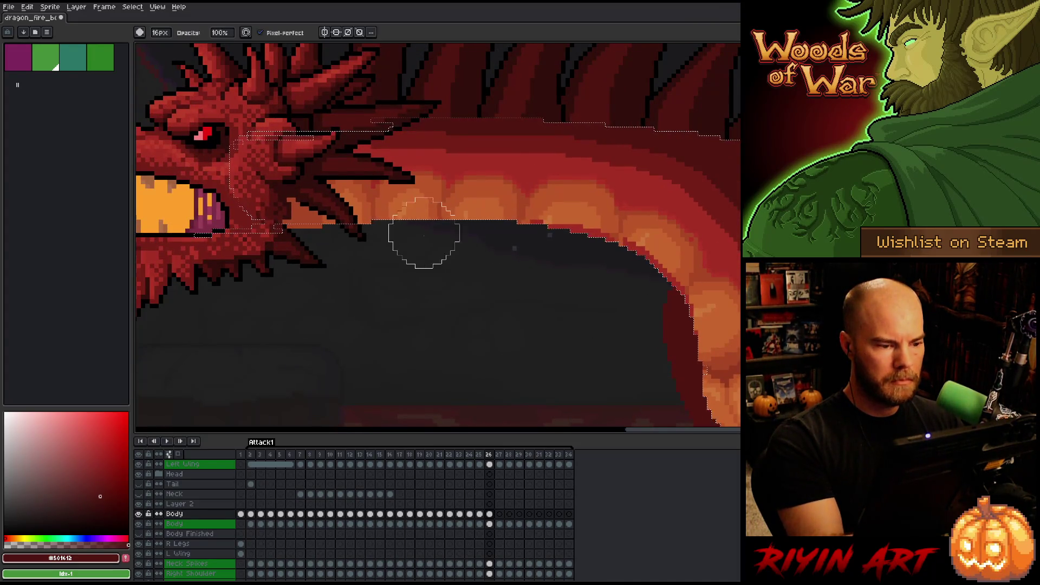
left_click_drag(587, 366, 459, 332)
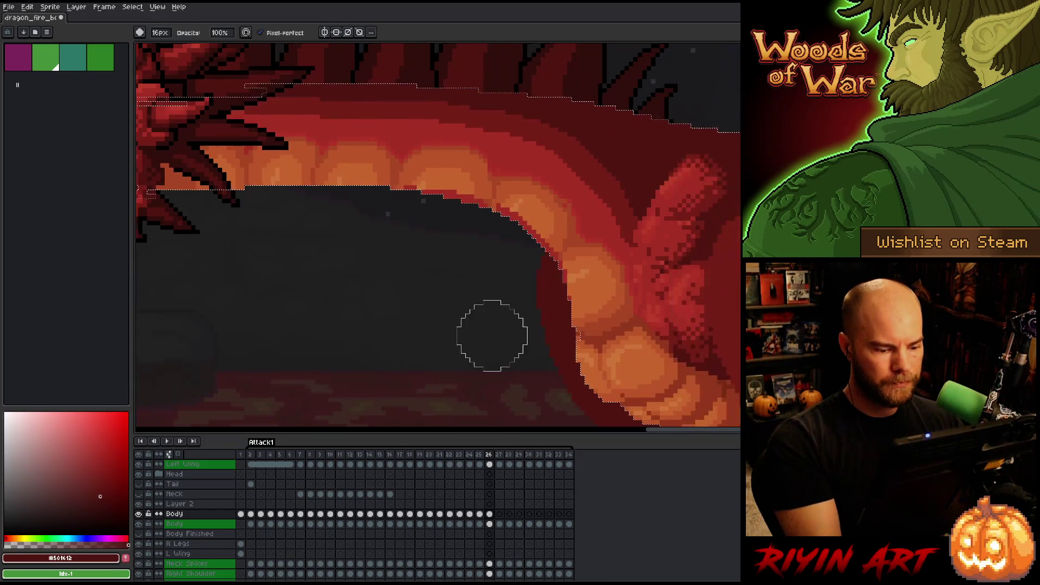
Set the brush size to 1 px and reselect the Body cel in frame 26
left_click(159, 32)
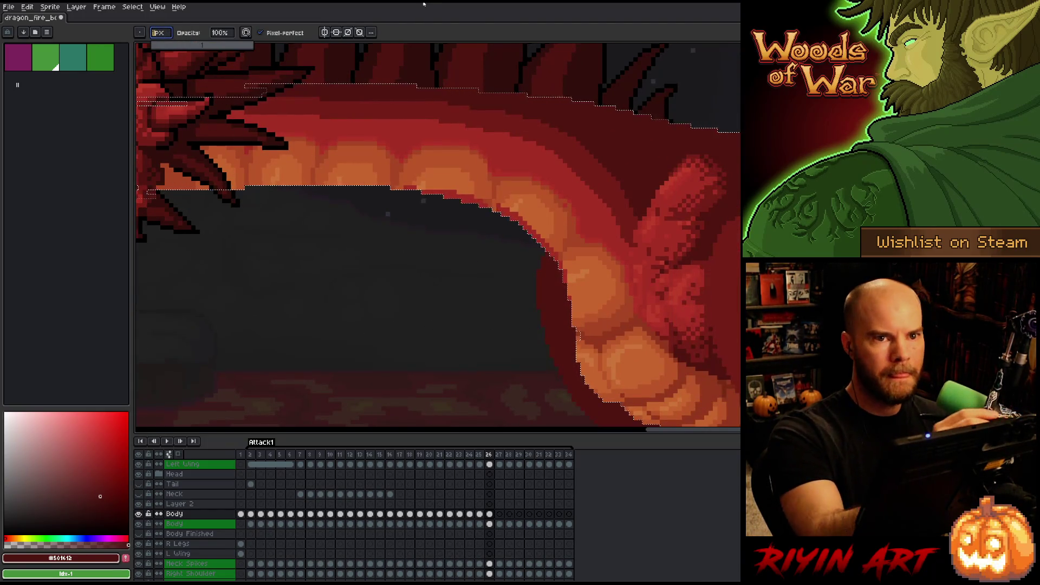
type("1")
key("Return")
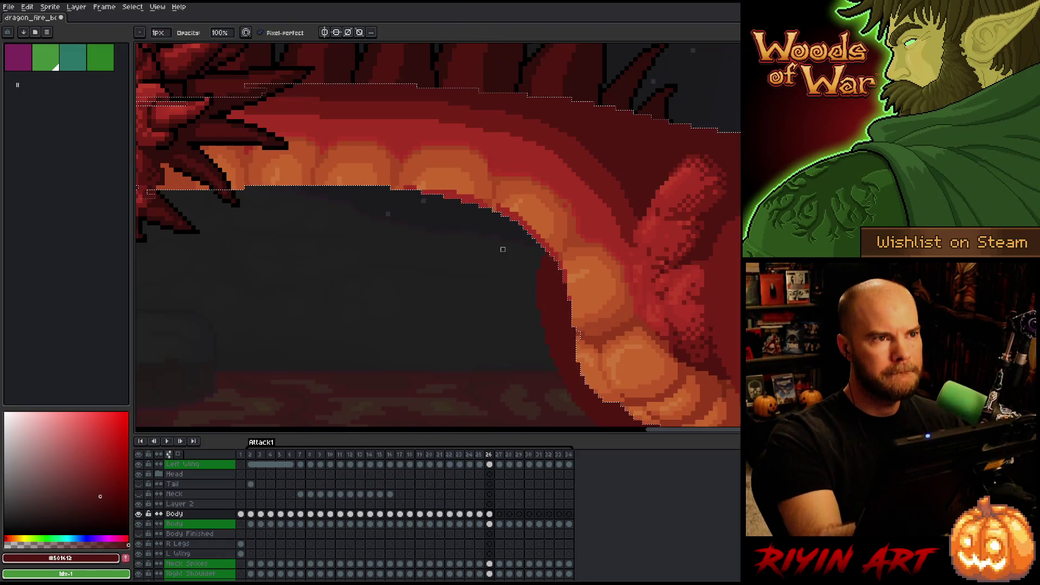
left_click(489, 513)
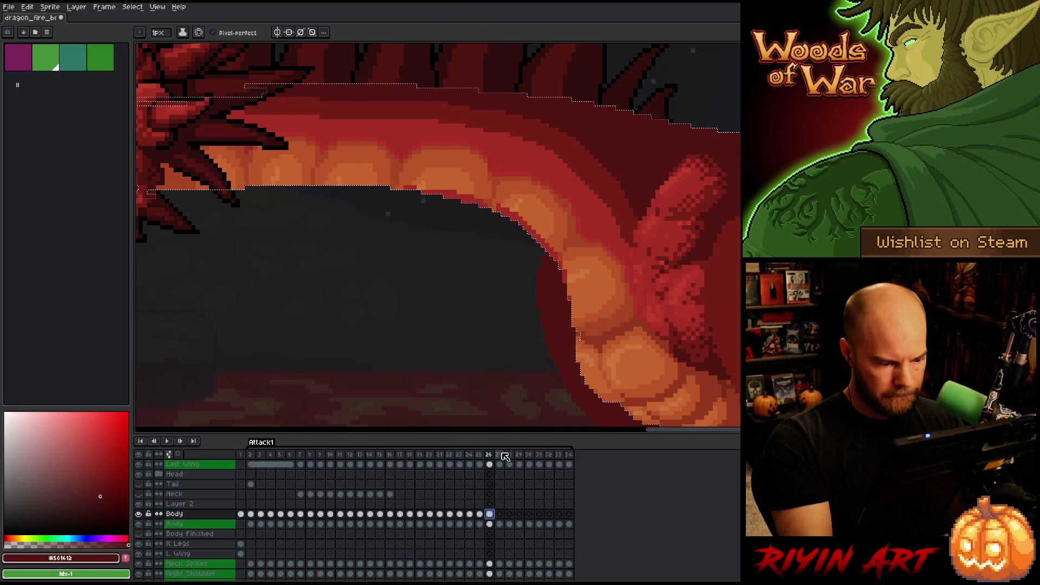
Save the sprite and repaint neck pixels with sampled dark red, rust and orange shades
left_click(500, 201, "alt")
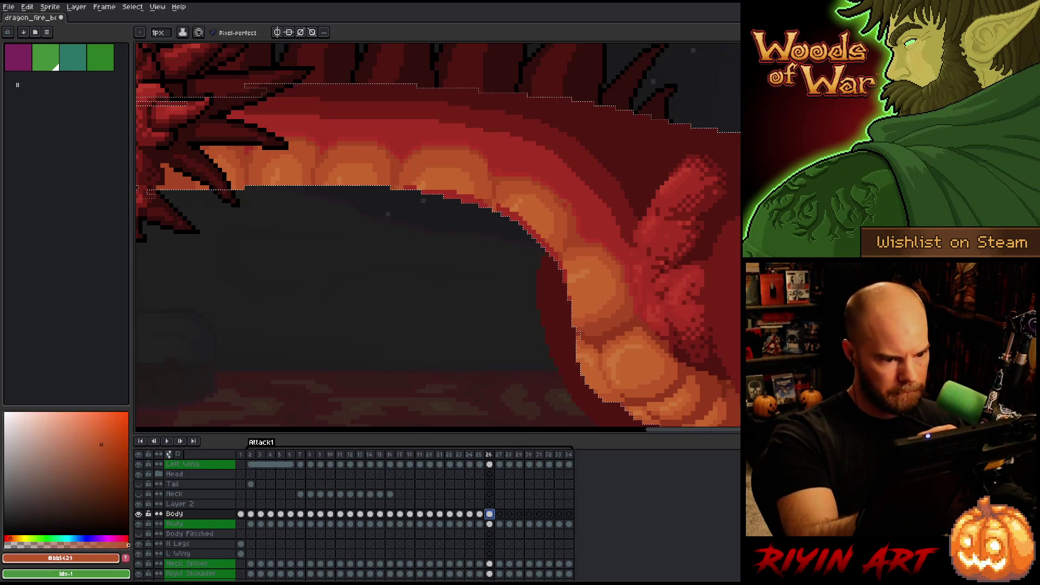
key("ctrl")
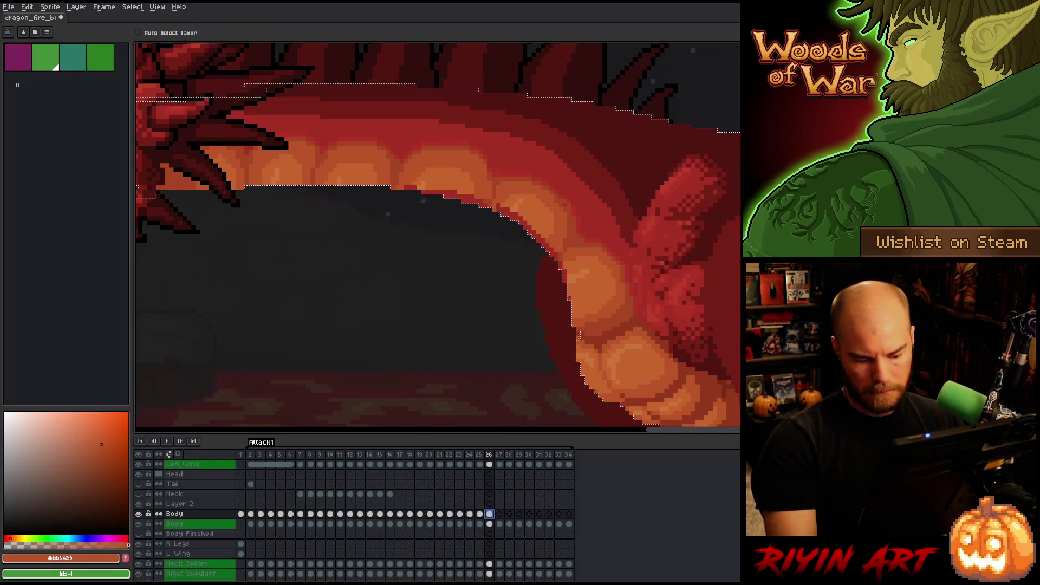
key("ctrl+s")
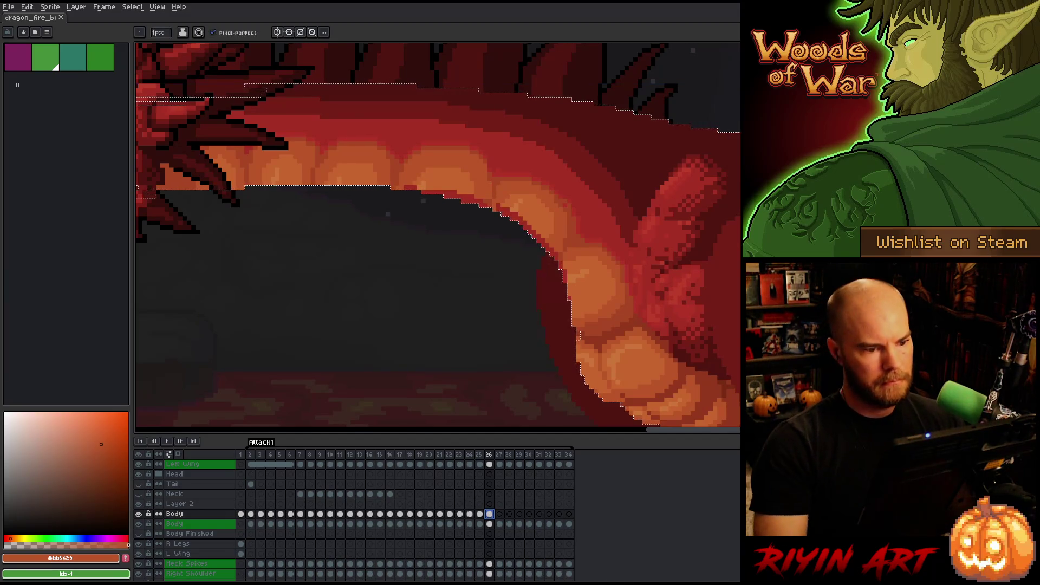
left_click(497, 164, "alt")
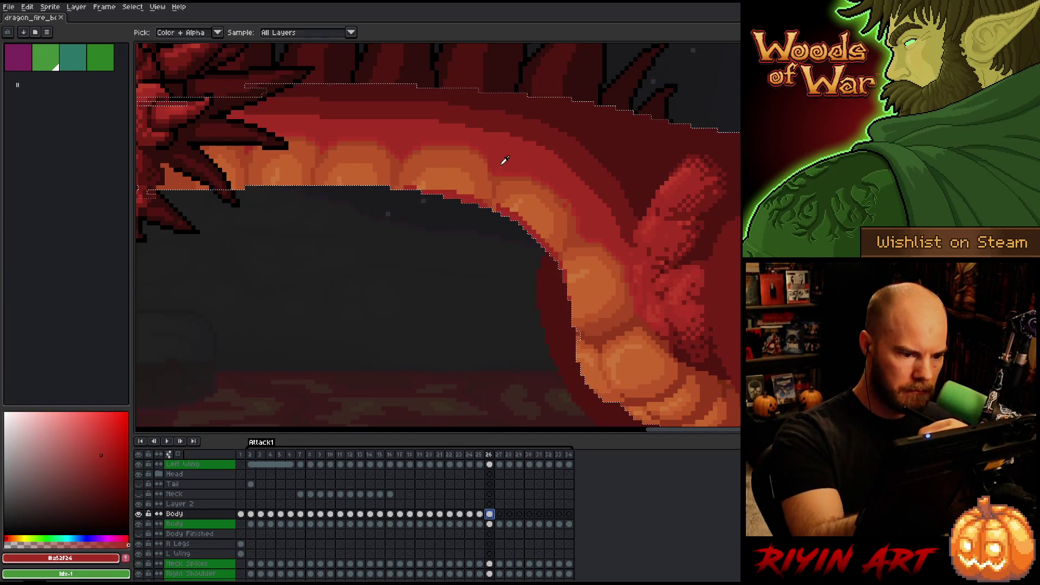
left_click(493, 163)
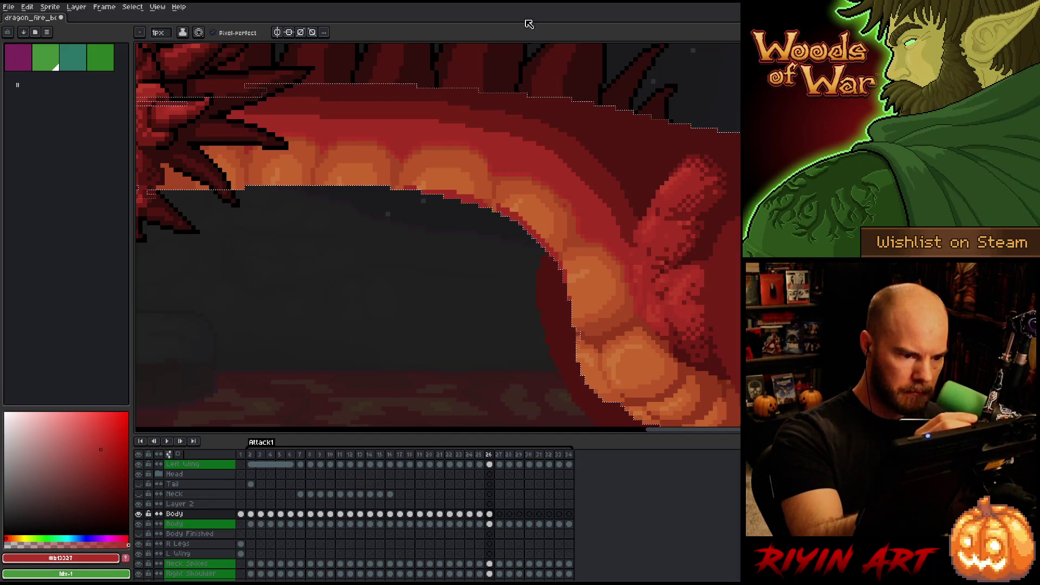
left_click(487, 166, "alt")
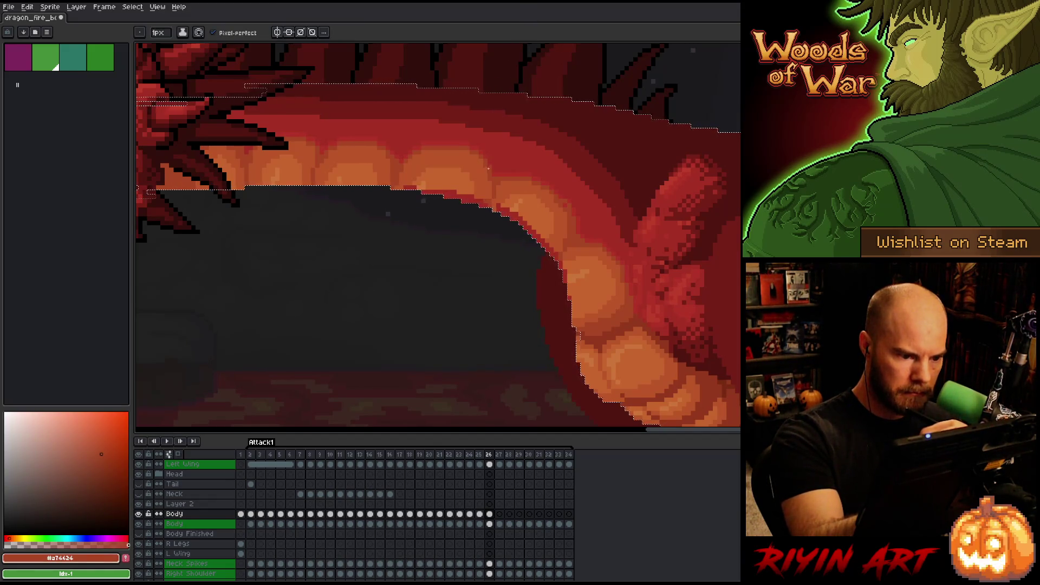
left_click(492, 162, "alt")
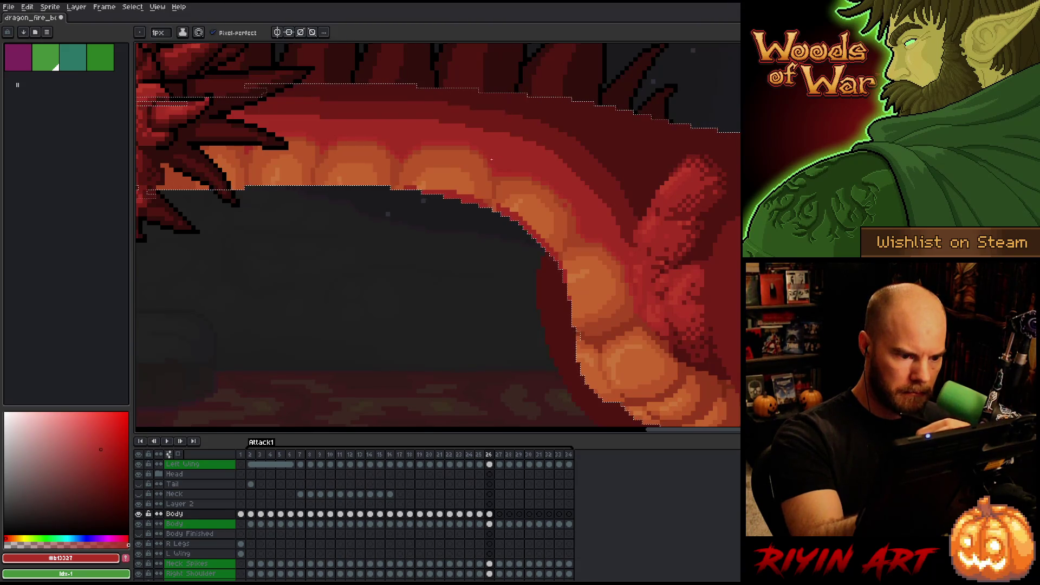
left_click(486, 201, "alt")
left_click(488, 173, "alt")
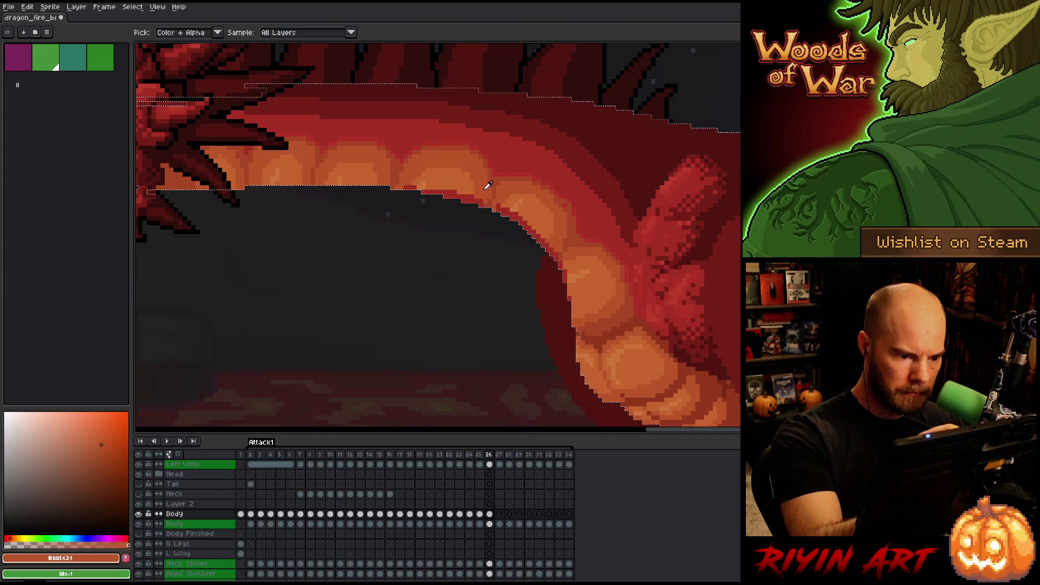
left_click(471, 179, "alt")
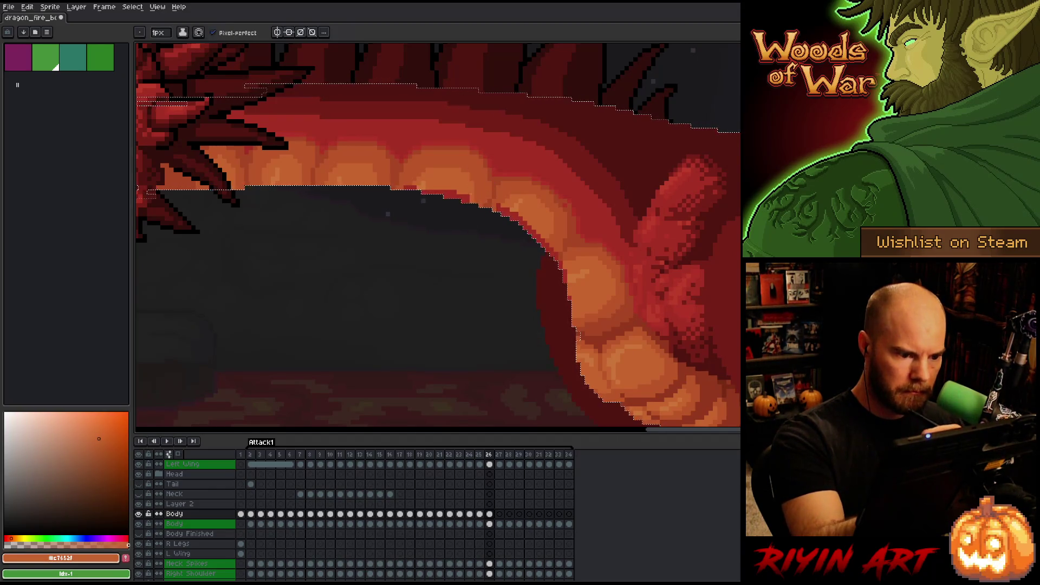
Touch up belly scales with mid, light and pale orange picked via the Alt-eyedropper
key("alt")
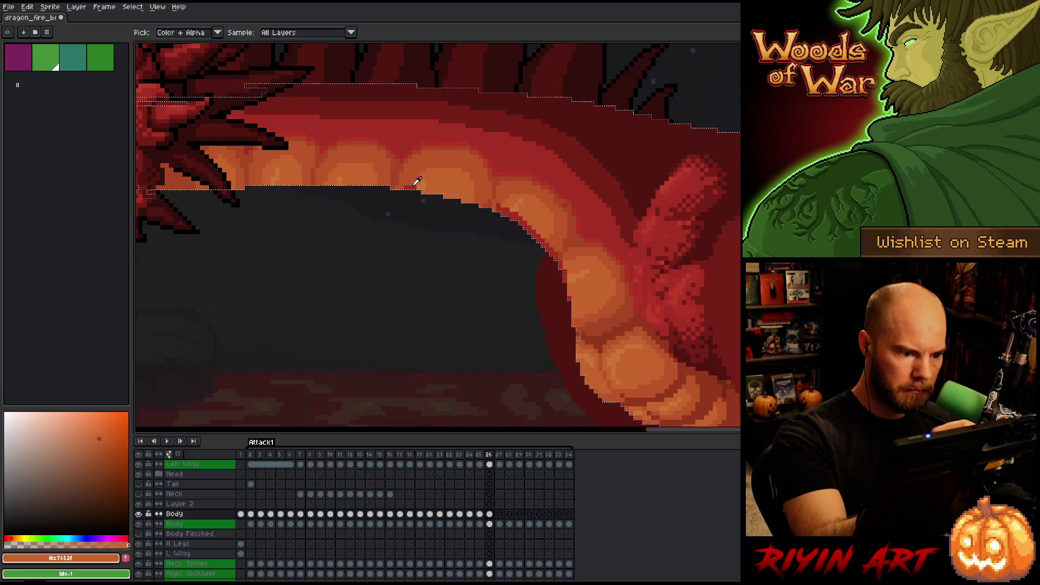
left_click(421, 179, "alt")
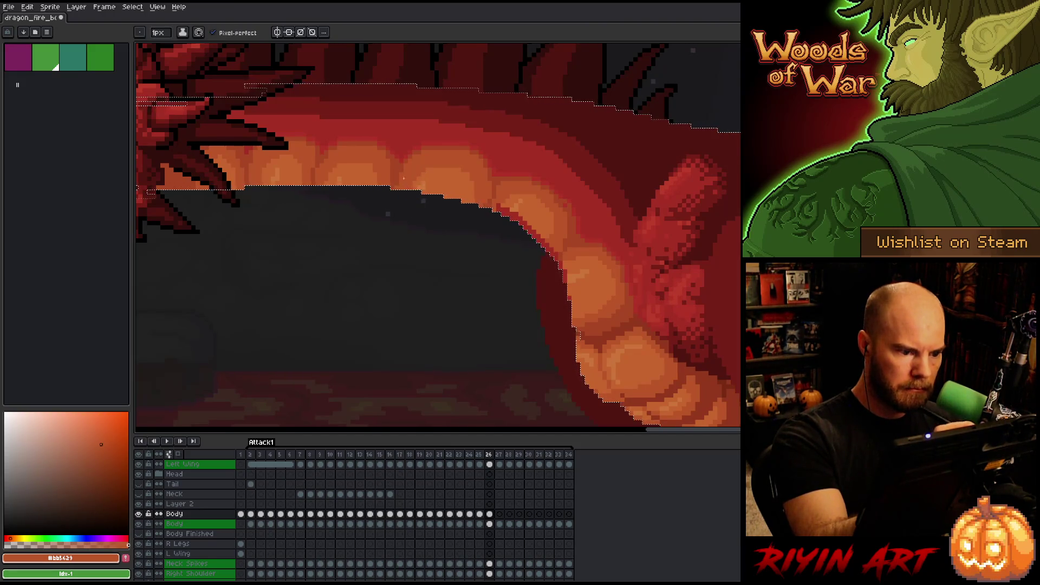
left_click(505, 202, "alt")
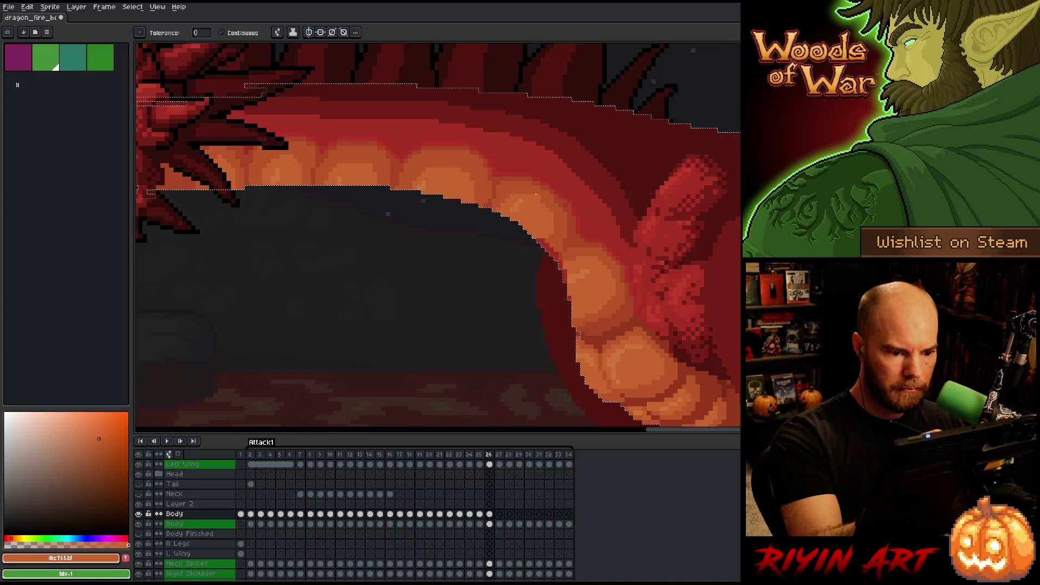
left_click(509, 203, "alt")
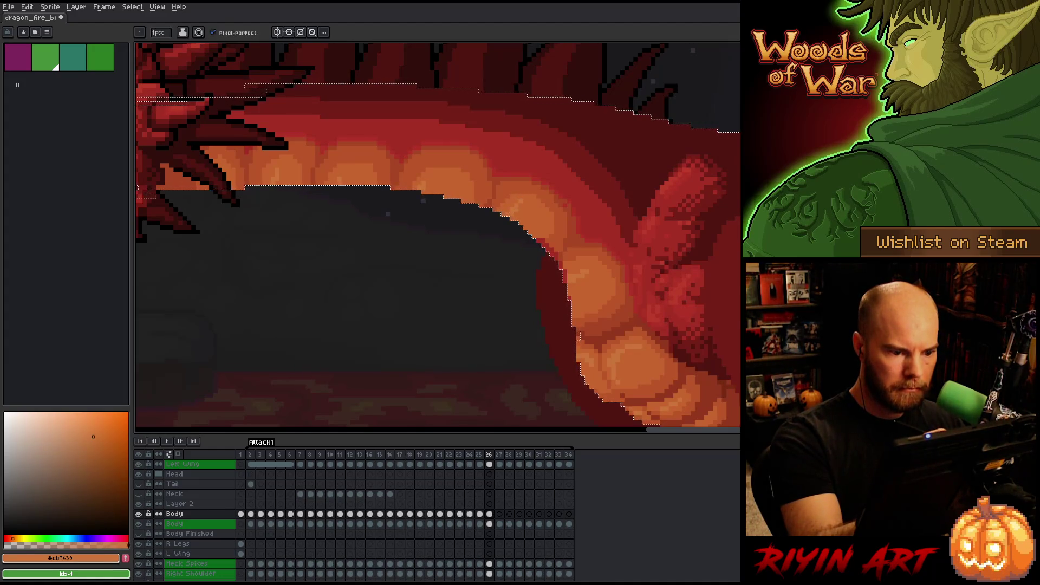
left_click(547, 231, "alt")
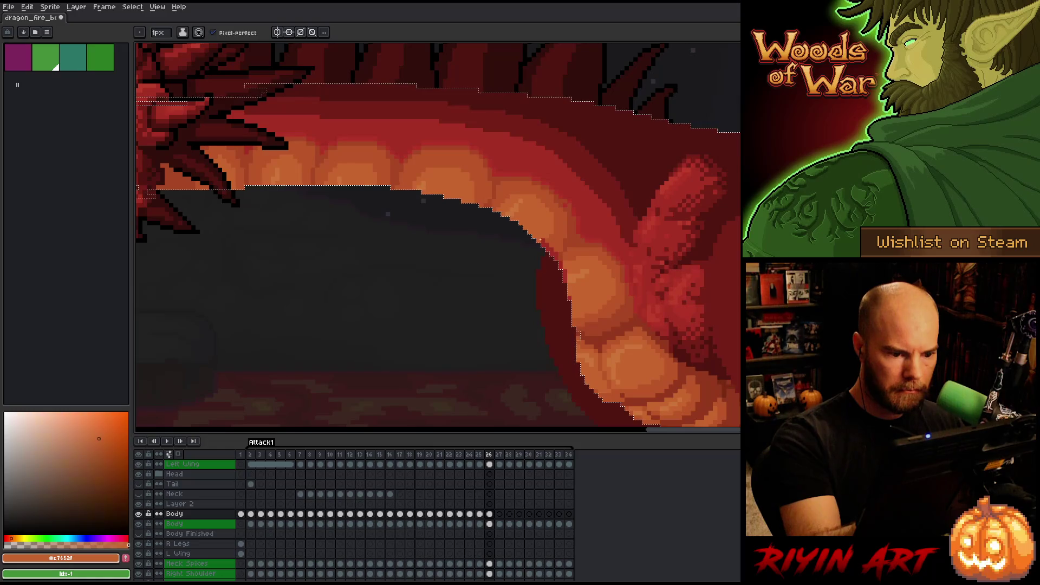
left_click(558, 237, "alt")
key("g")
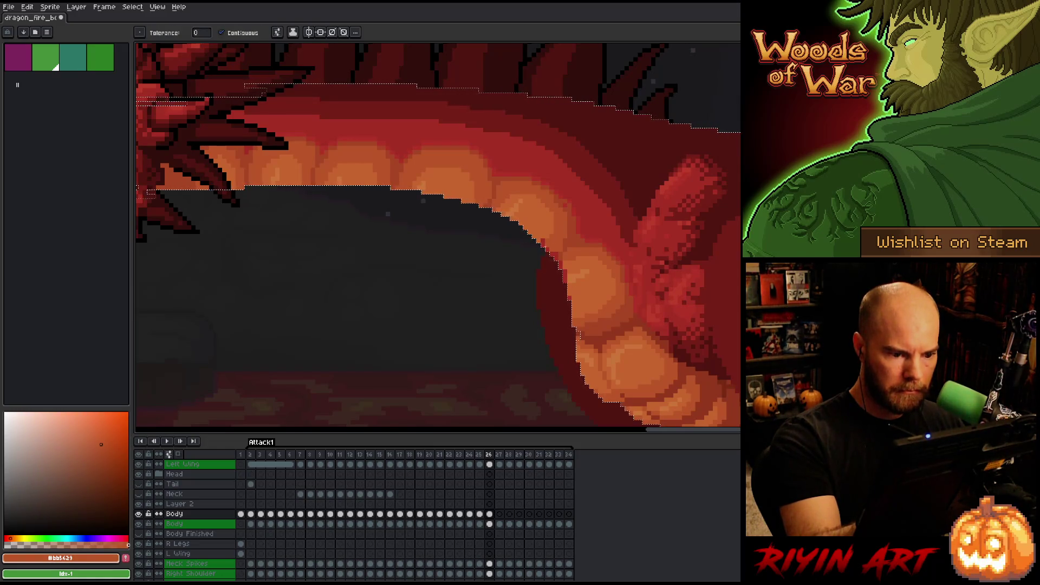
key("b")
Refine scale pixels further down the curled neck with light, mid and rust orange
left_click(543, 232, "alt")
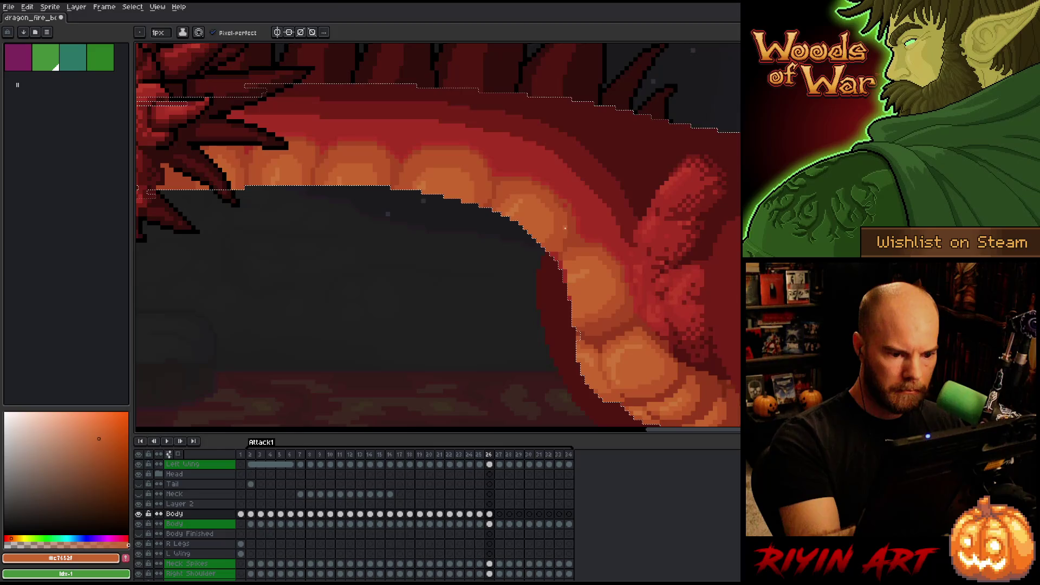
left_click(563, 248, "alt")
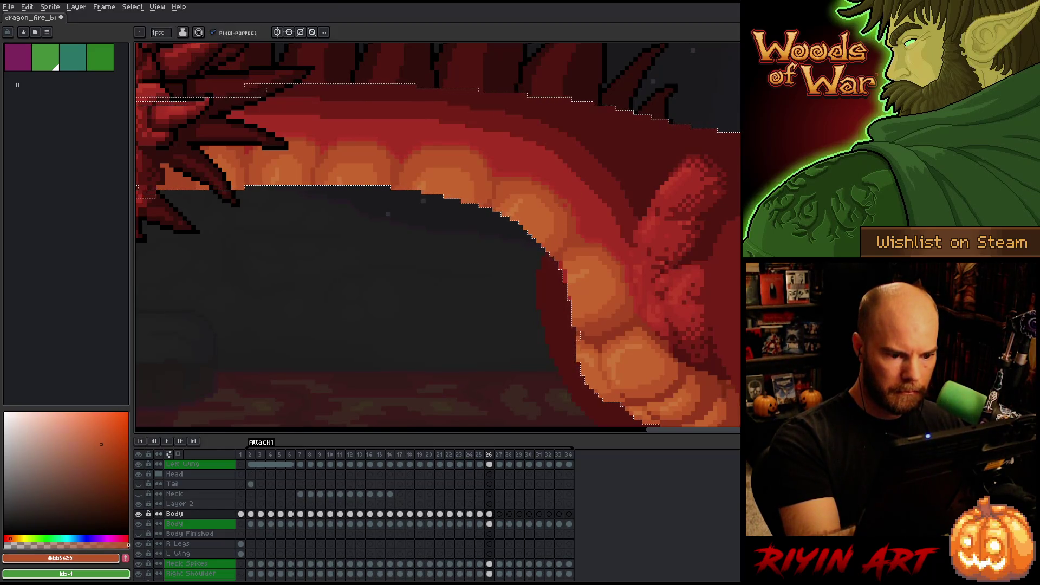
left_click(558, 236, "alt")
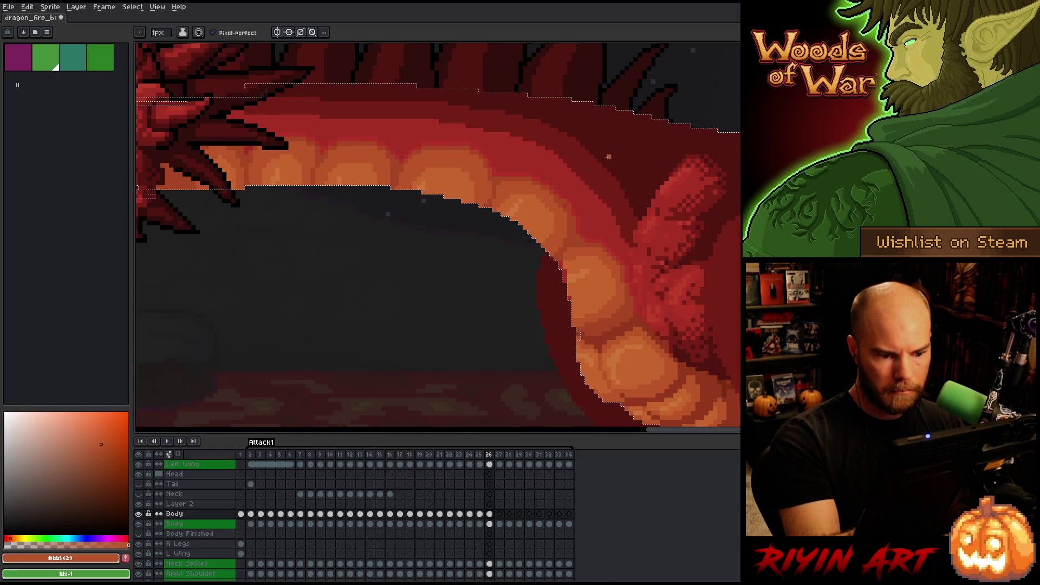
left_click(571, 262, "alt")
left_click(561, 239, "alt")
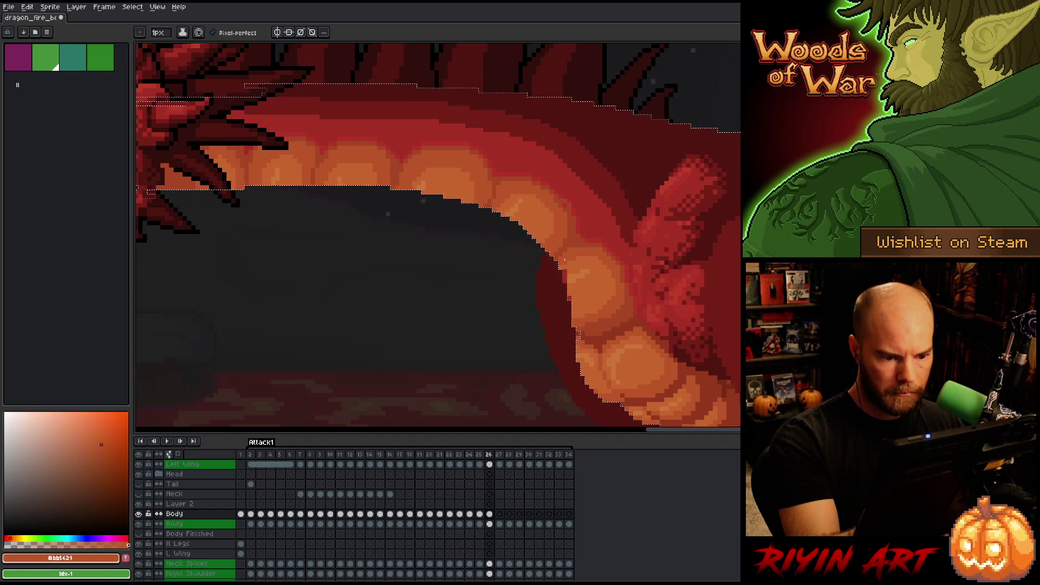
left_click(571, 264, "alt")
left_click(576, 269, "alt")
left_click(582, 282, "alt")
mouse_move(583, 337)
left_mouse_down()
mouse_move(568, 278)
mouse_move(529, 273)
left_mouse_up()
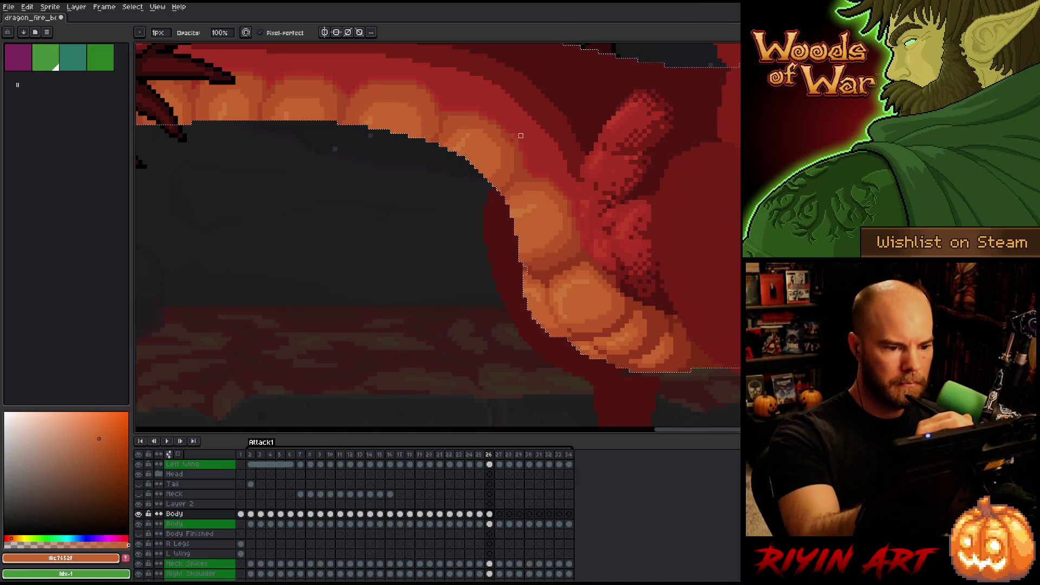
Rework the upper neck edge with sampled dark red and rust, then pan toward the head
key("v")
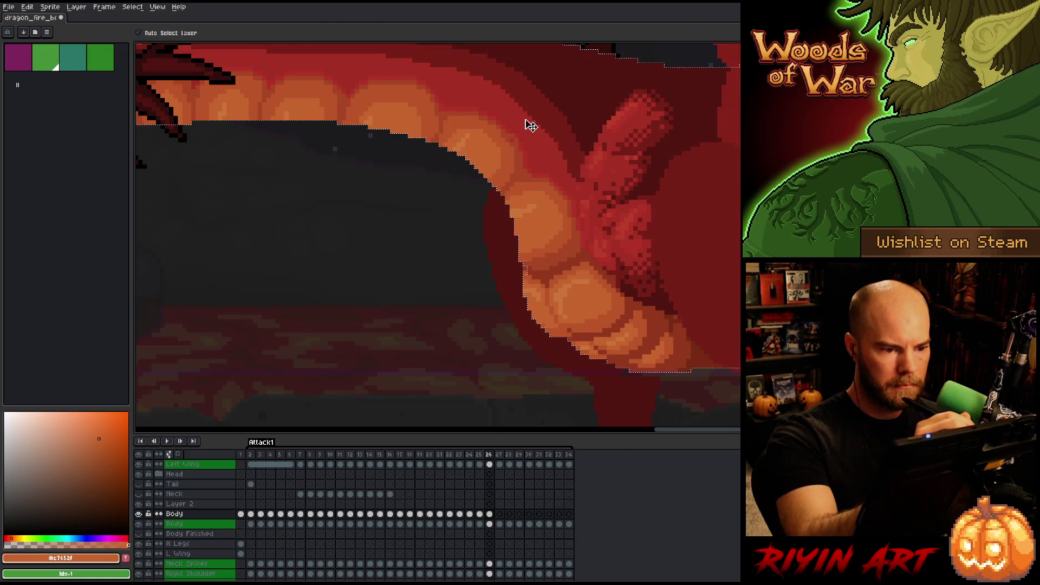
key("ctrl+d")
key("i")
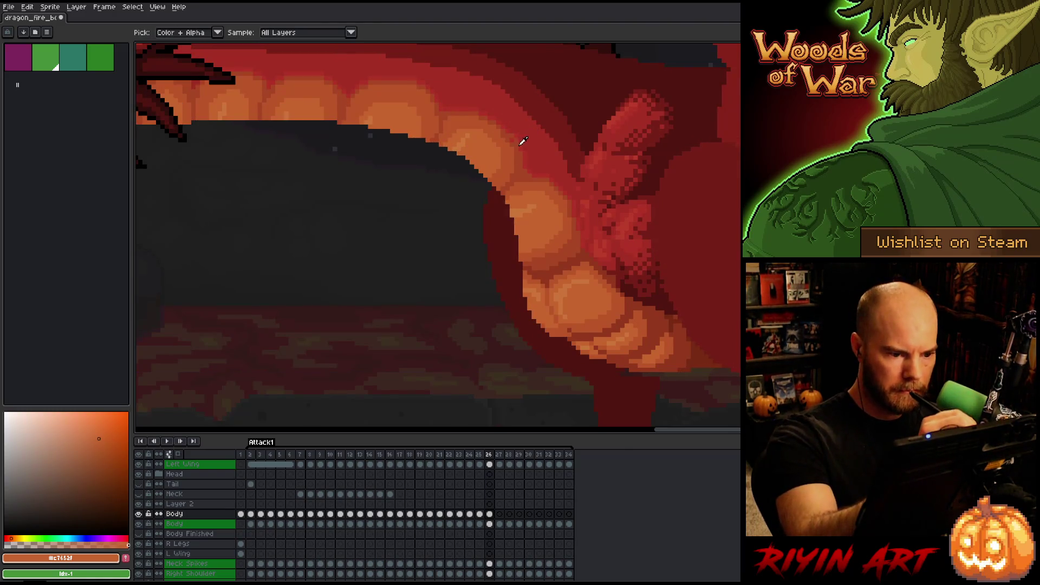
left_click(518, 143, "alt")
left_click(516, 134, "alt")
left_click(514, 126, "alt")
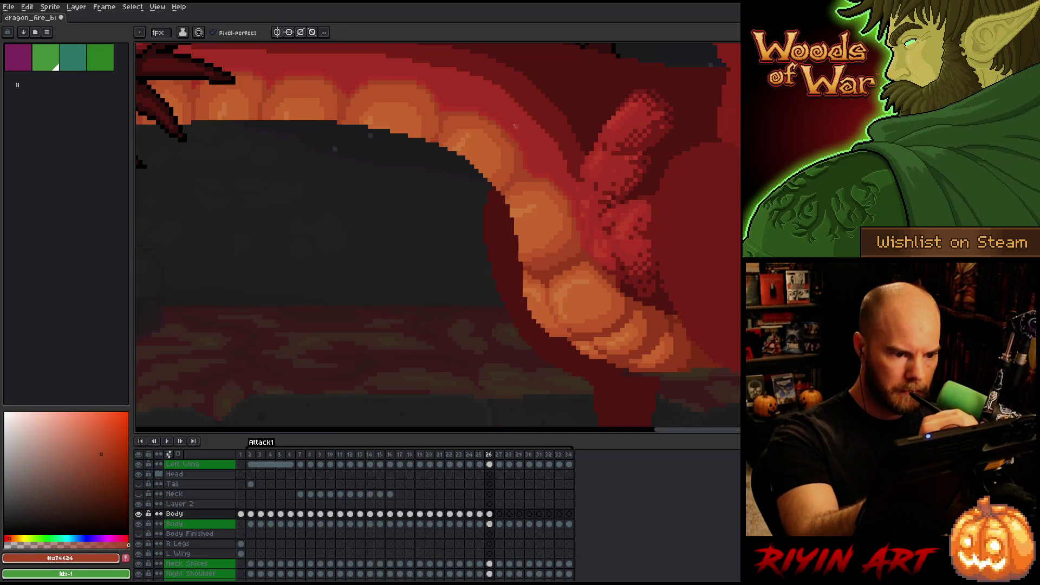
mouse_move(515, 96)
left_mouse_down()
mouse_move(615, 239)
mouse_move(606, 241)
left_mouse_up()
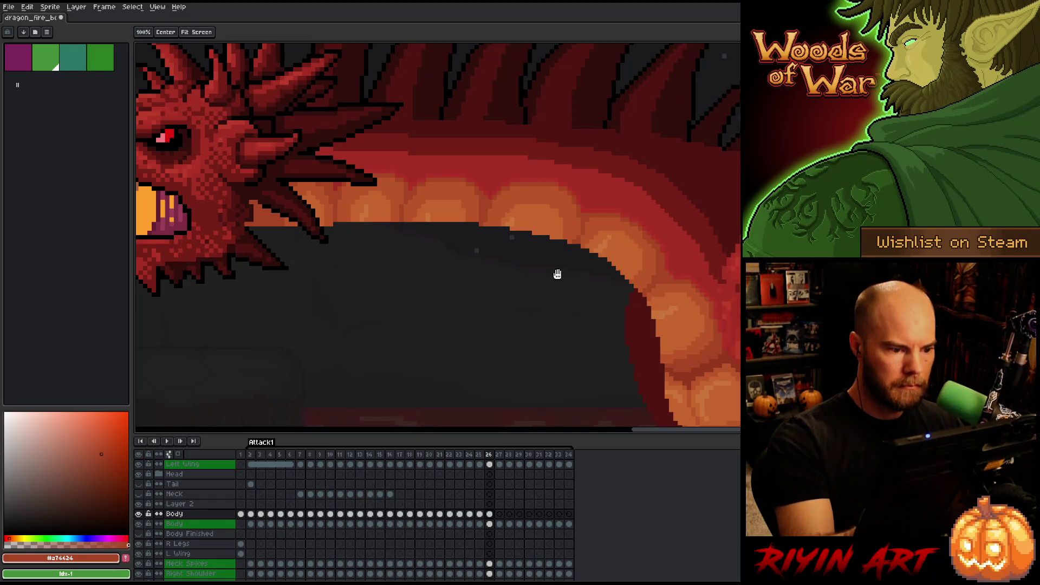
Select the Body cel, deselect, and step between frames 26 and 27
right_click(513, 332)
key("Escape")
left_click(489, 524, "ctrl")
scroll(525, 342, "down", 3)
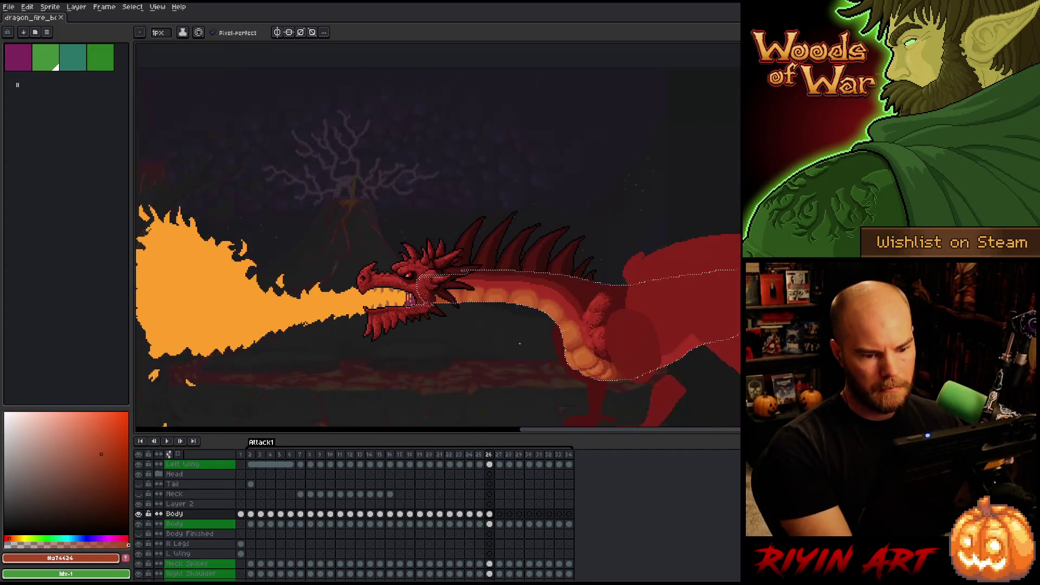
key("ctrl+d")
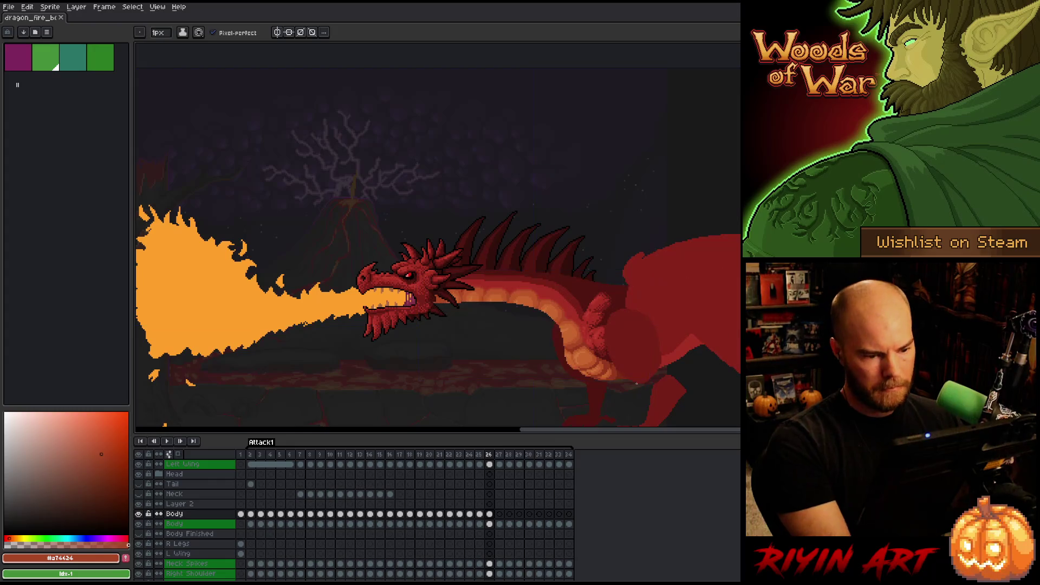
key("period")
key("comma")
key("period")
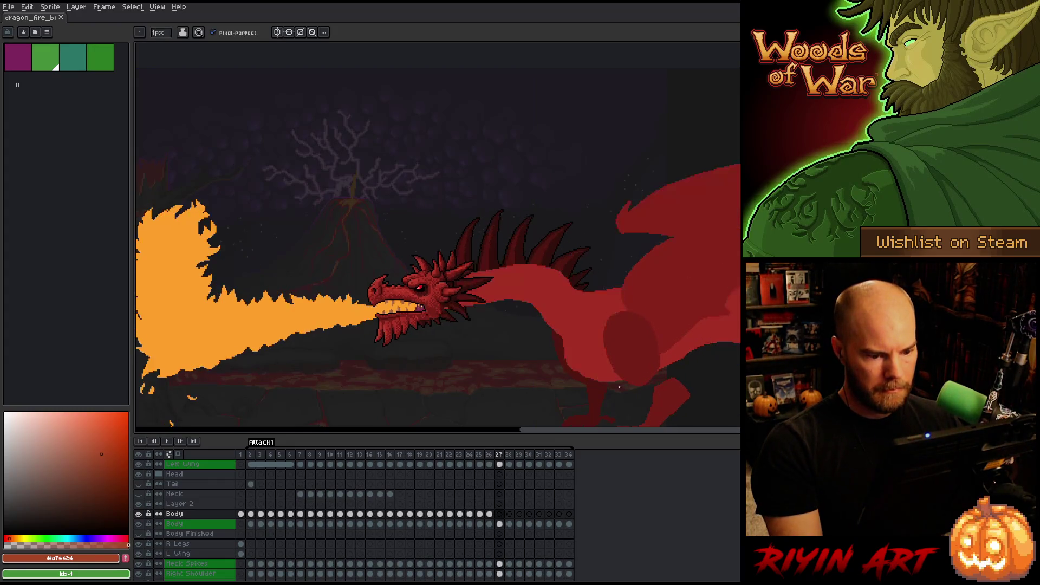
Play through the fire animation from frame 7 to 25, flipping between frames 26 and 27
left_click(301, 455)
key("period")
key("period")
key("period")
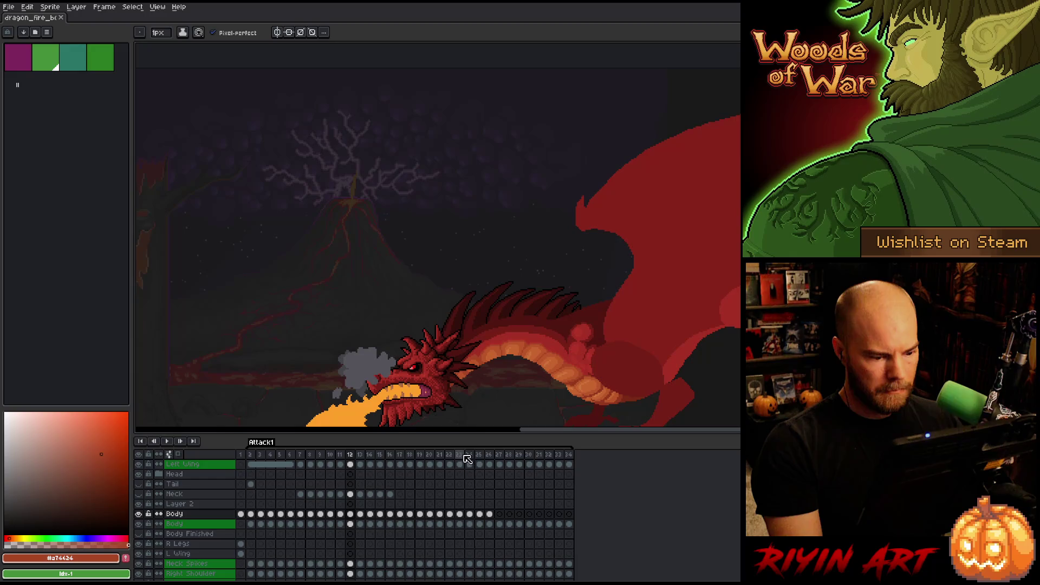
left_click(480, 456)
key("period")
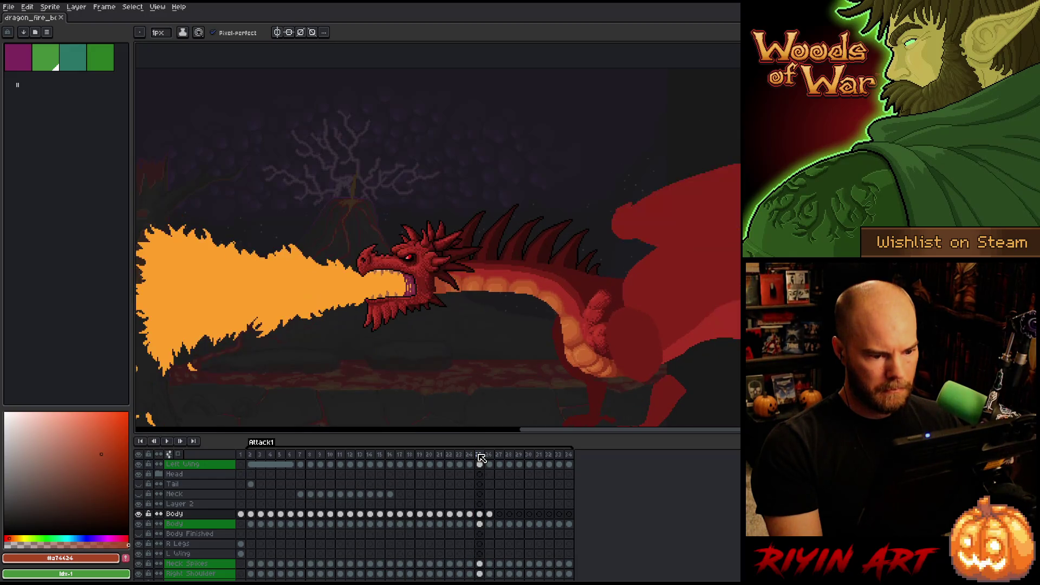
key("period")
key("comma")
key("period")
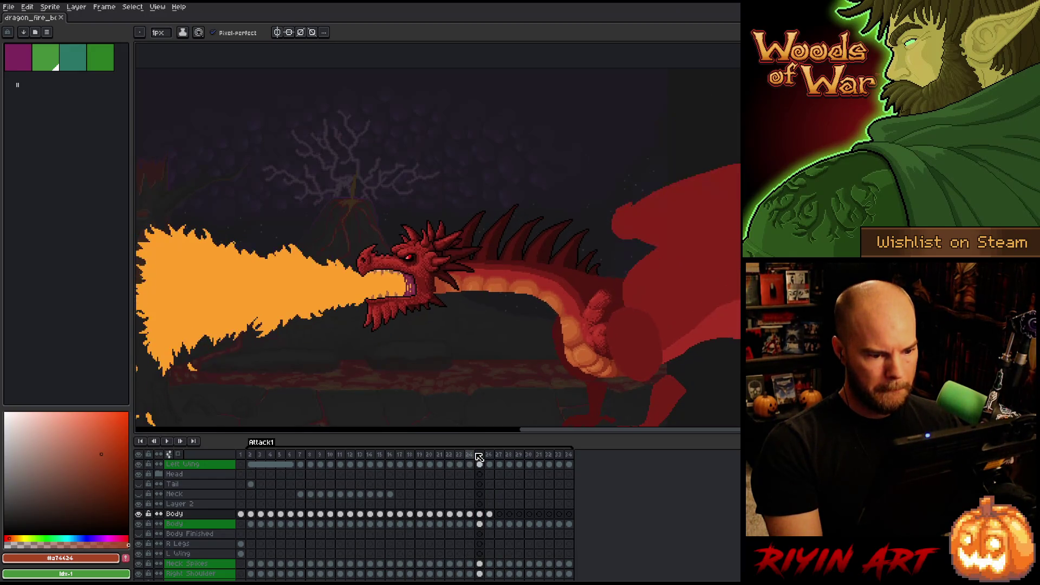
key("comma")
key("period")
key("comma")
key("period")
key("comma")
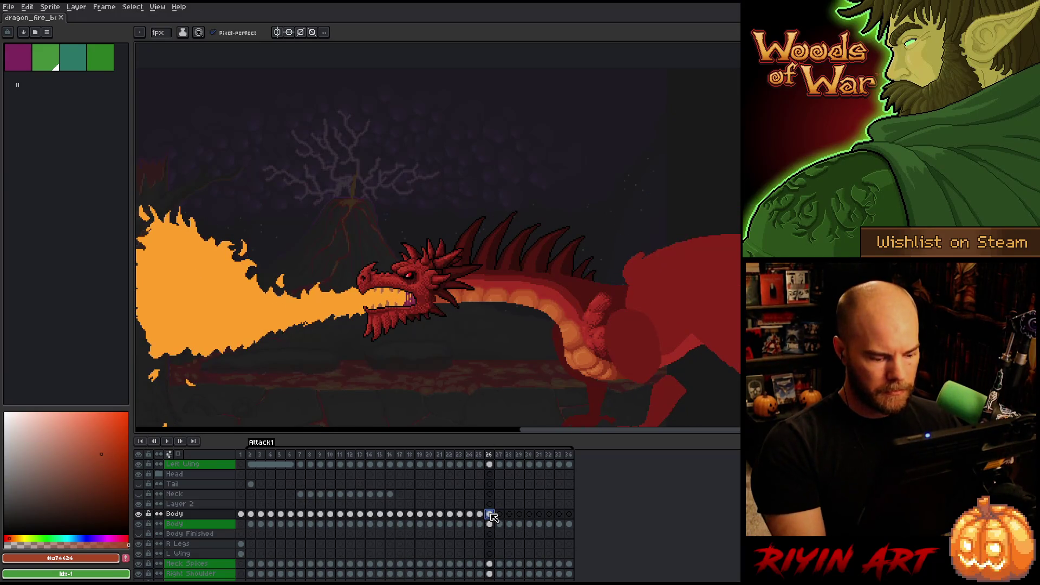
Select the Body cel at frame 27, centre the dragon and start a transform
left_click(499, 515)
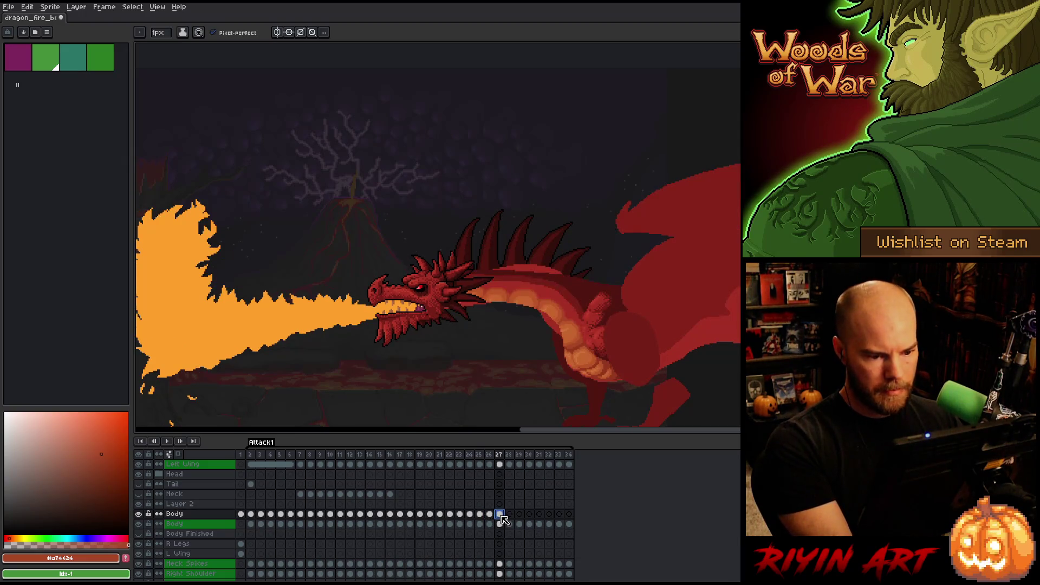
left_click_drag(563, 398, 504, 360)
key("ctrl+t")
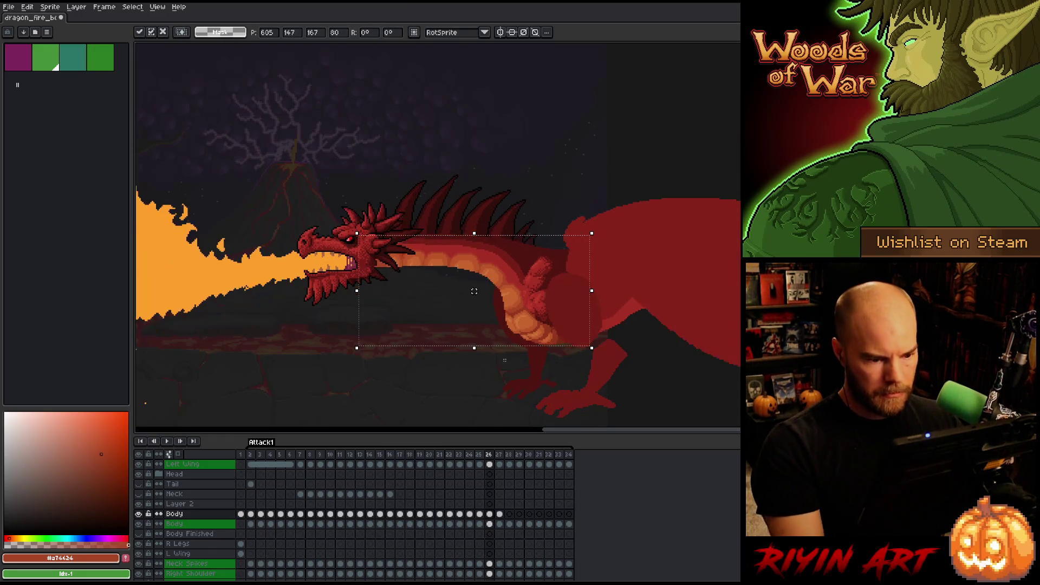
Commit the frame 27 body transform, compare with the Body layer toggled, and advance to frame 29
key("Return")
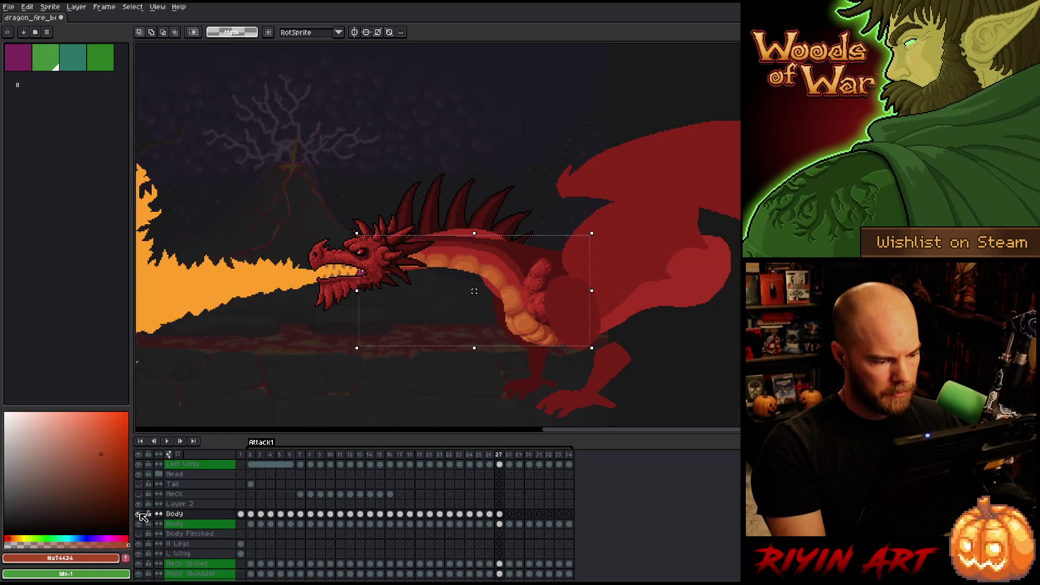
key("Left")
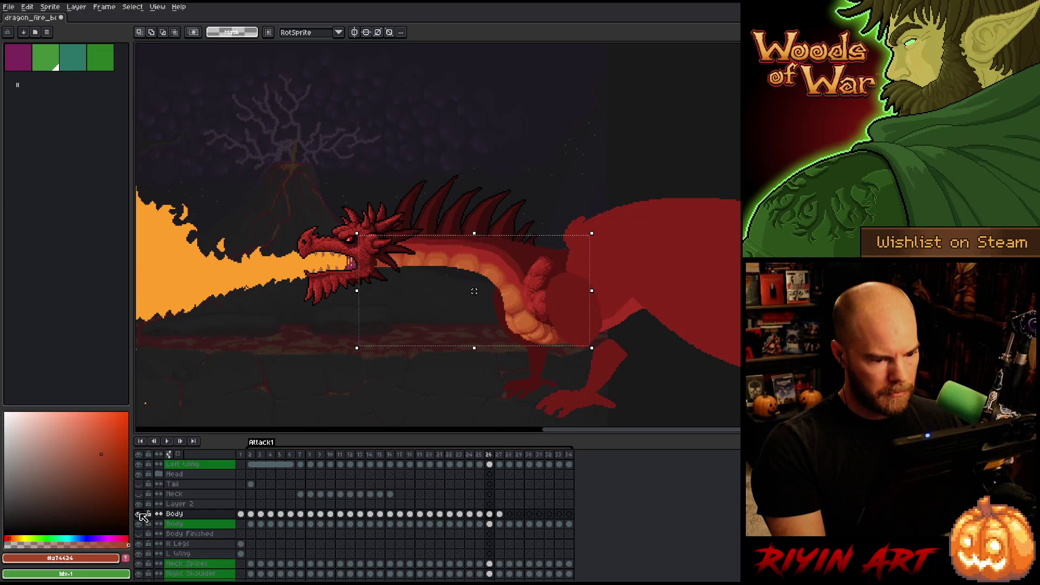
key("Right")
left_click(139, 514)
left_click(140, 513)
left_click(139, 513)
left_click(140, 513)
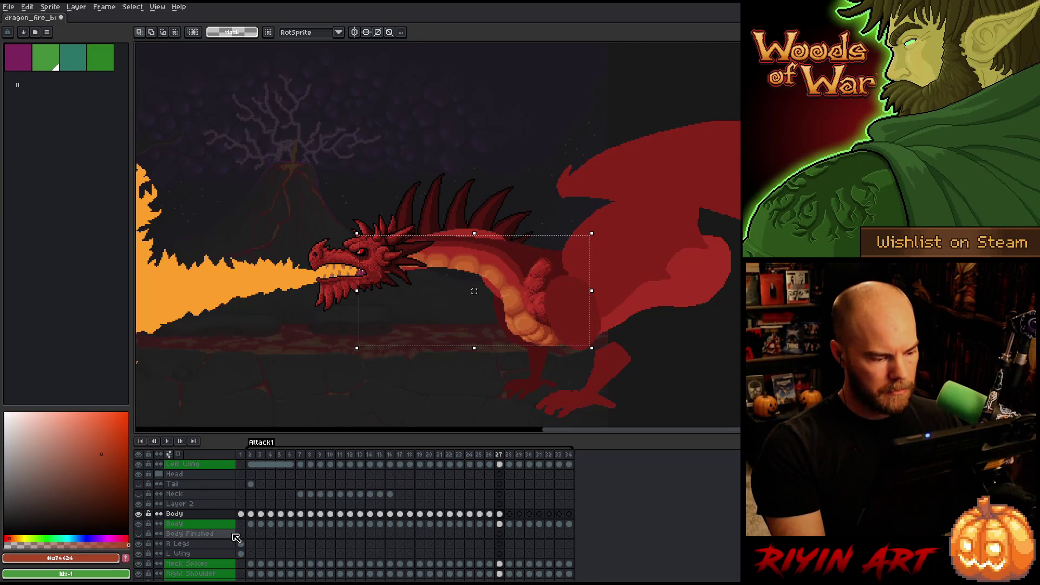
key("Right")
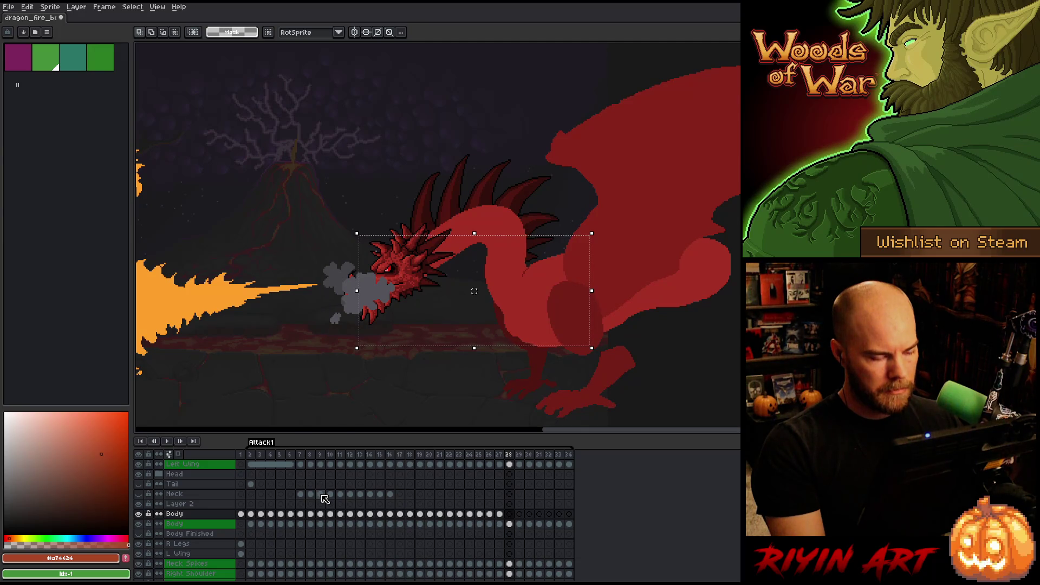
key("Right")
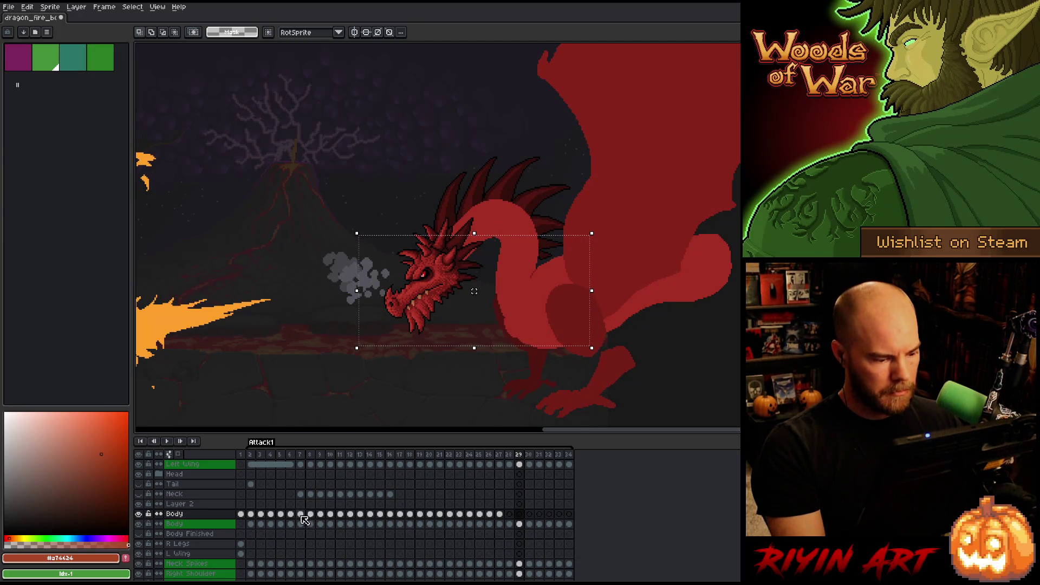
Paste the belly scales from frame 2 onto frame 29, nudged down one pixel
left_click(253, 515)
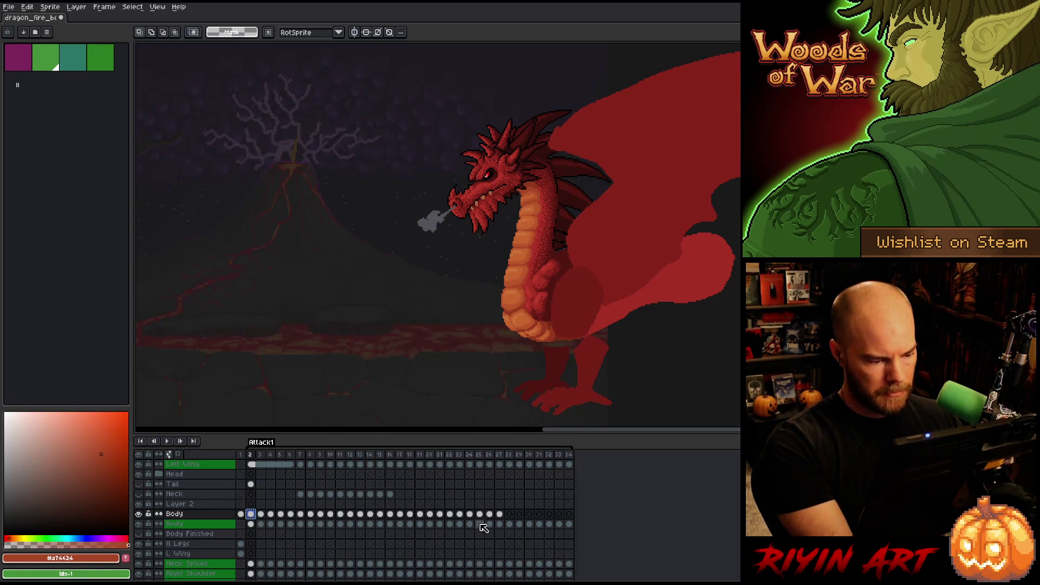
left_click(520, 515)
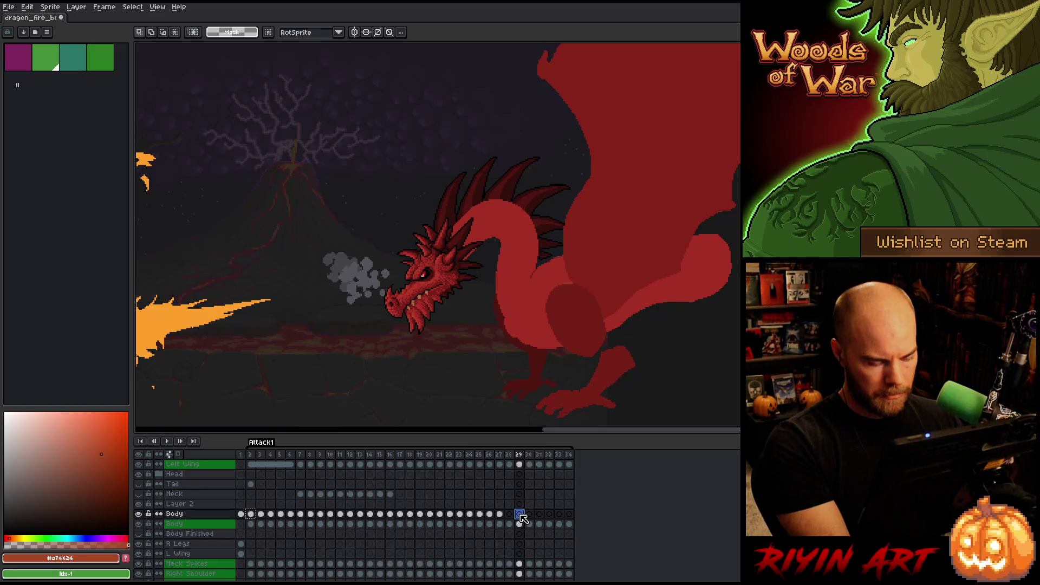
key("ctrl+v")
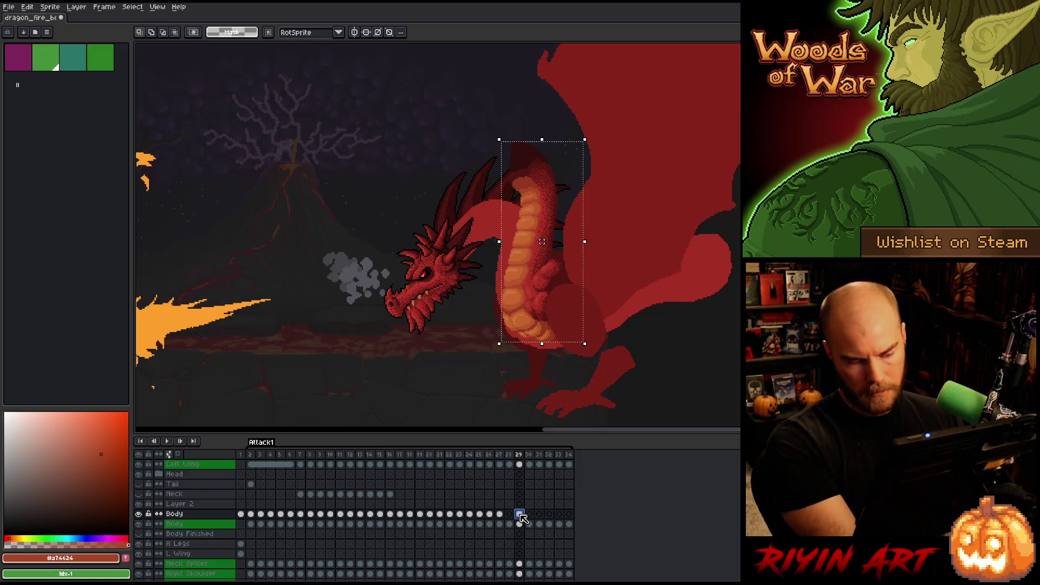
key("Down")
key("Down")
left_click(518, 514)
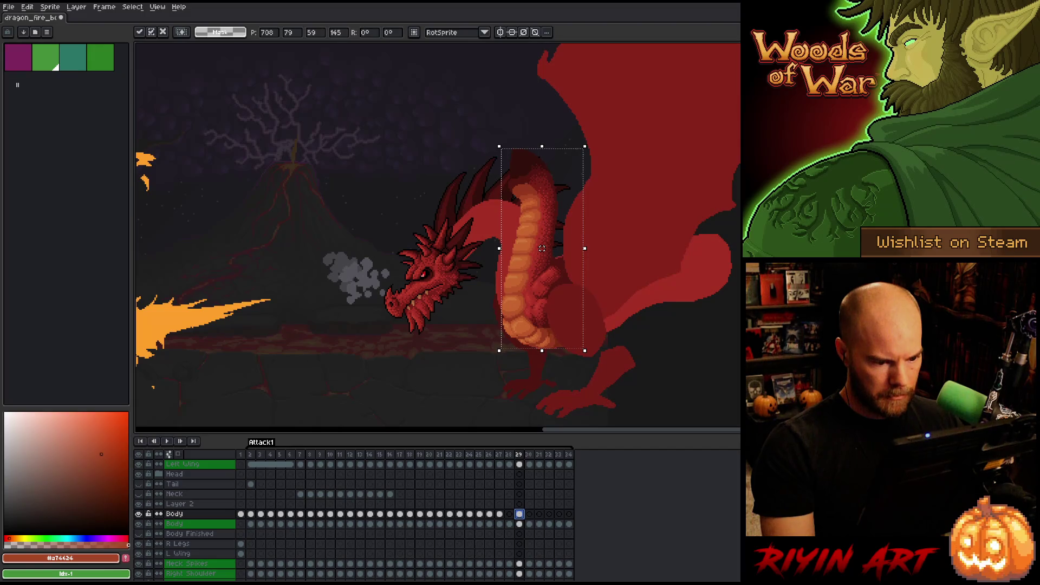
scroll(425, 381, "up", 1)
key("ctrl+d")
Return to frame 27 and toggle the Body layer to compare
key("Left")
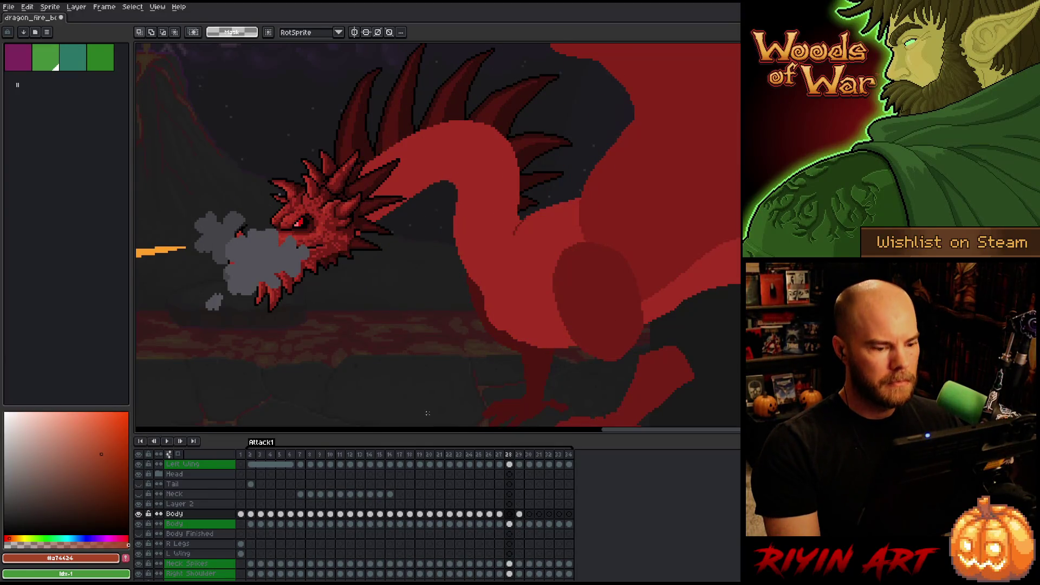
key("Left")
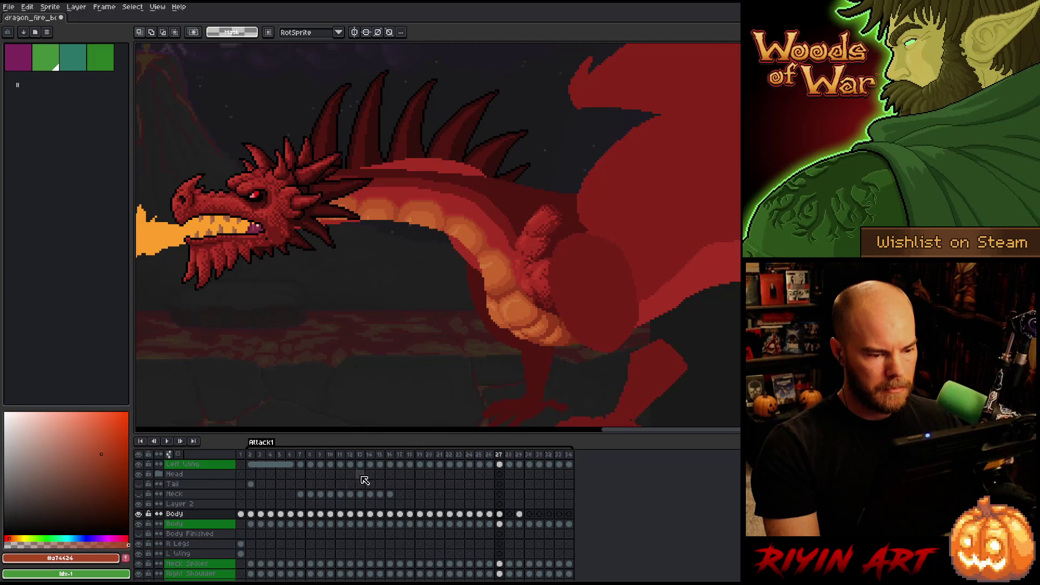
left_click(139, 513)
left_click(139, 514)
left_click(139, 513)
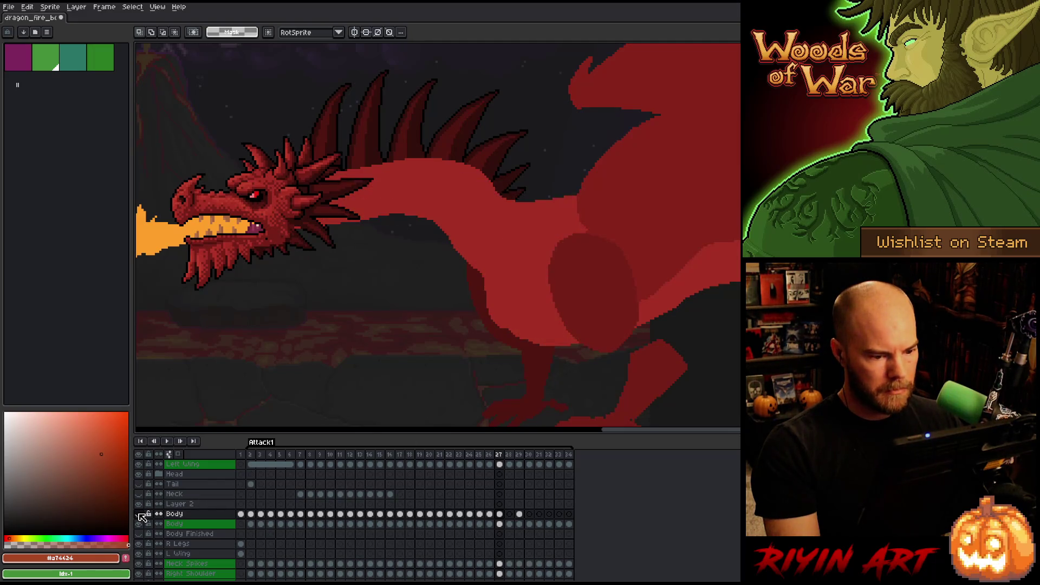
left_click(139, 513)
left_click(139, 513)
left_click(139, 514)
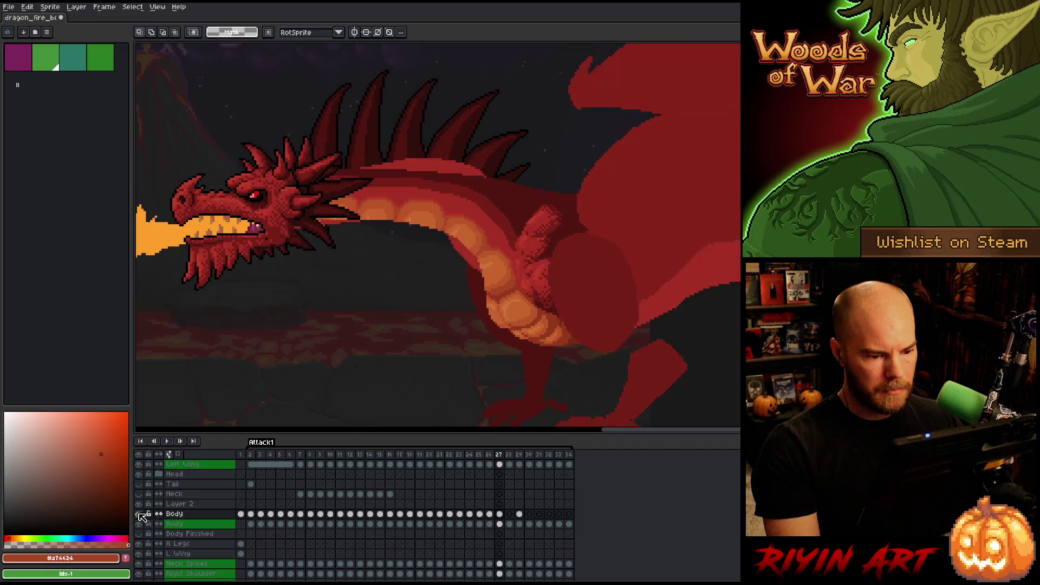
Flip between frames 27, 28 and 29, then select the area around the shoulder bump
key("Right")
key("Right")
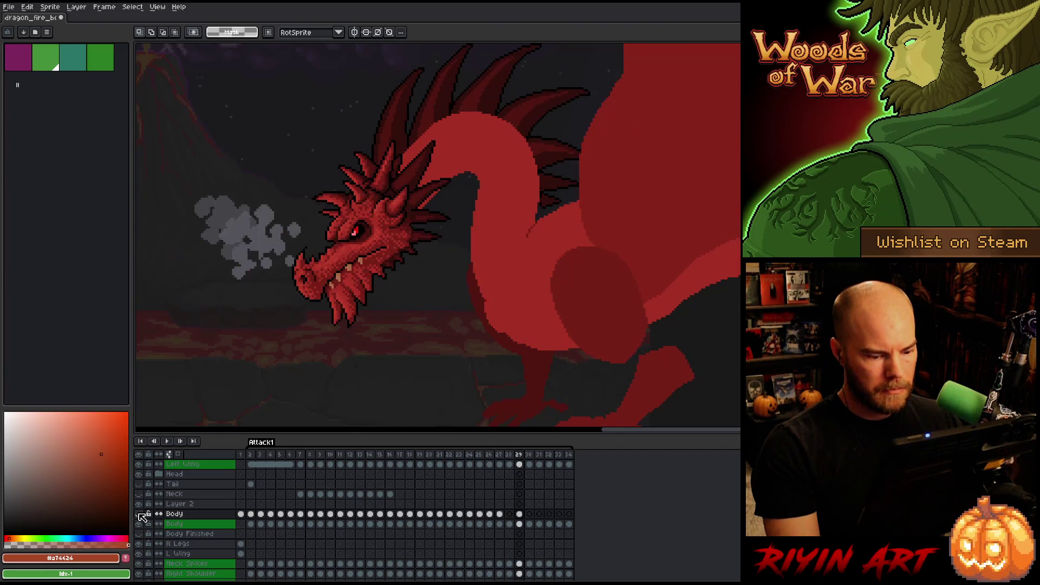
key("Left")
key("Left")
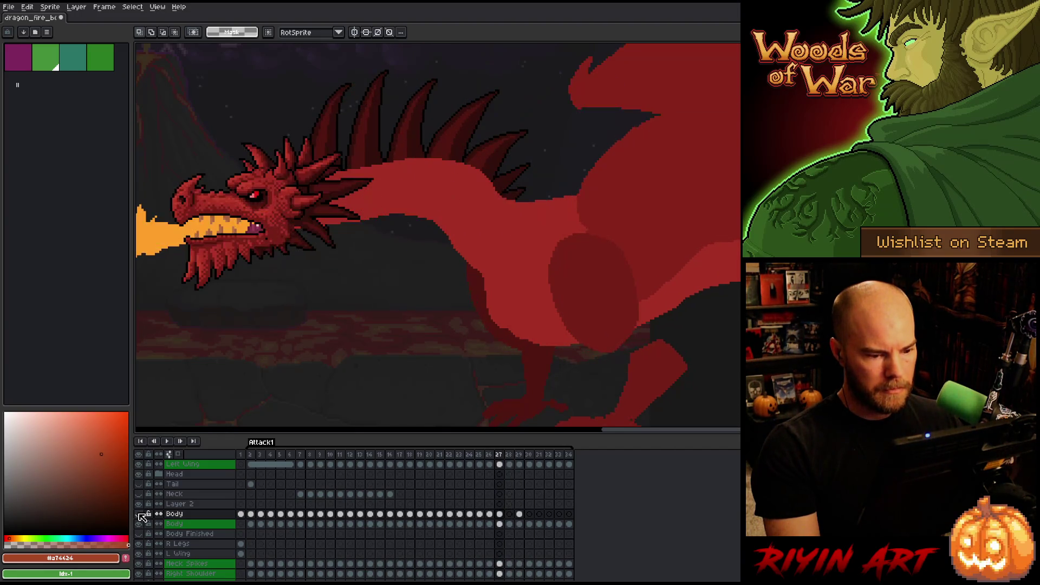
key("Right")
key("Right")
key("Left")
key("Right")
key("Left")
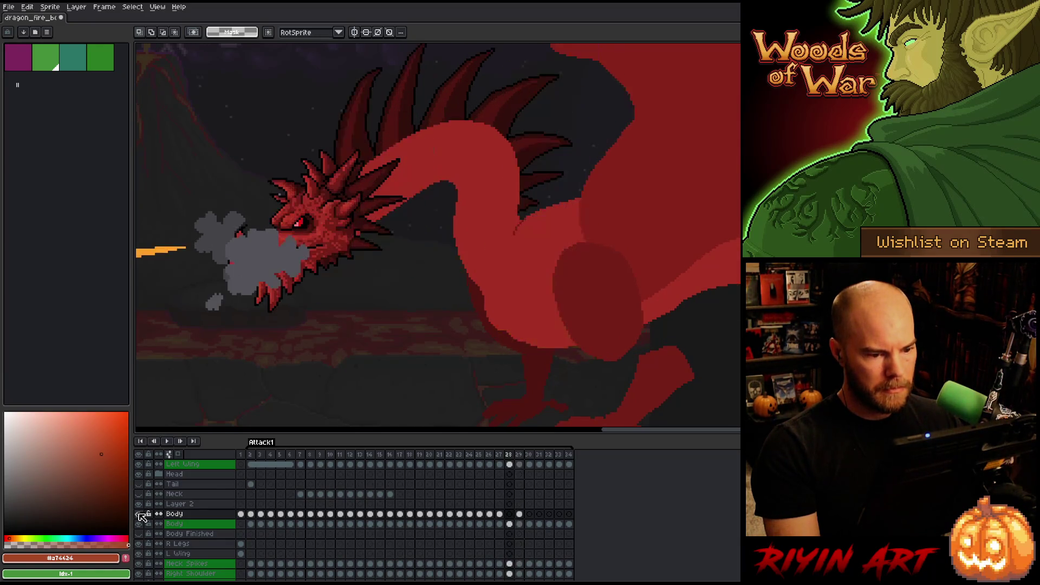
key("Left")
key("Left")
key("Right")
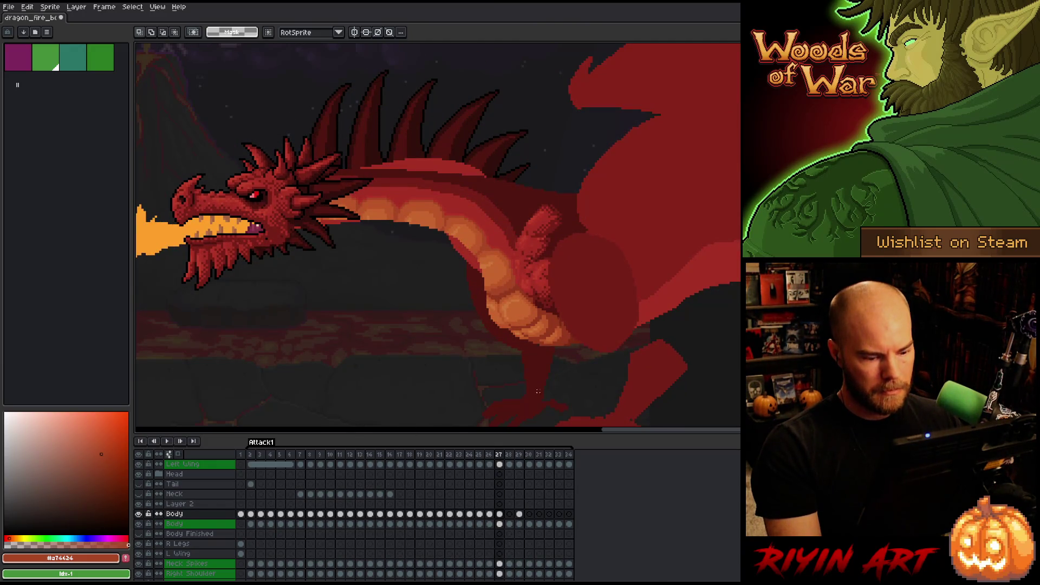
mouse_move(497, 169)
left_mouse_down()
mouse_move(546, 260)
mouse_move(558, 260)
left_mouse_up()
Mark a thin vertical strip beside the neck at the shoulder join, then deselect
left_click_drag(483, 297, 513, 141)
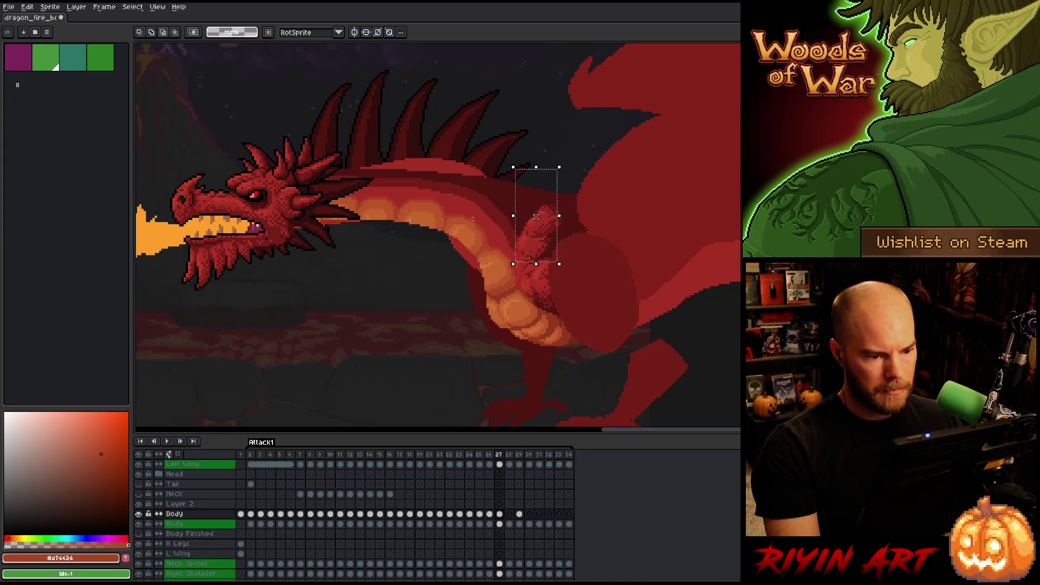
key("ctrl+d")
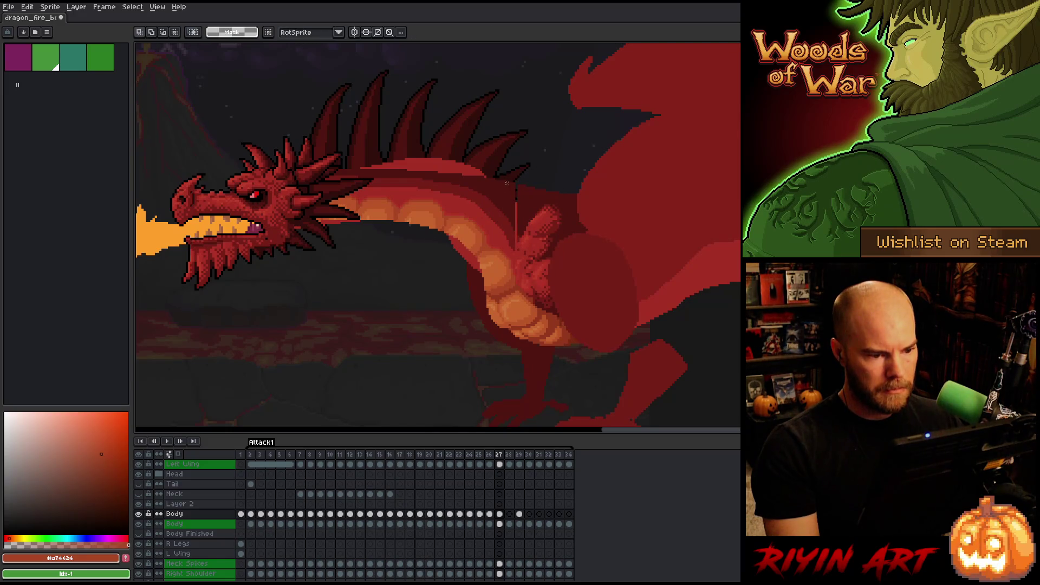
left_click_drag(513, 183, 515, 253)
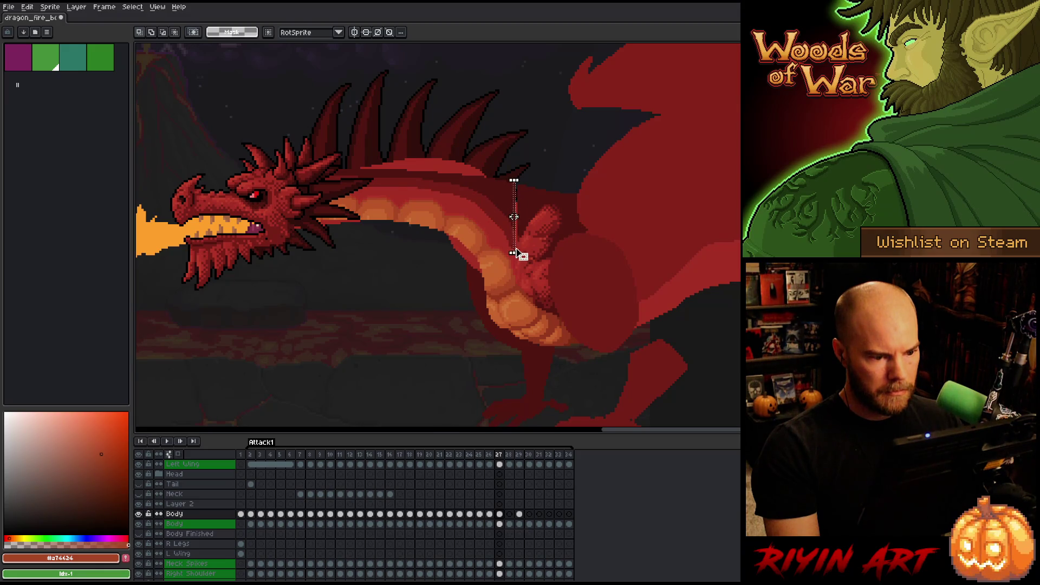
left_click(517, 217)
key("ctrl+d")
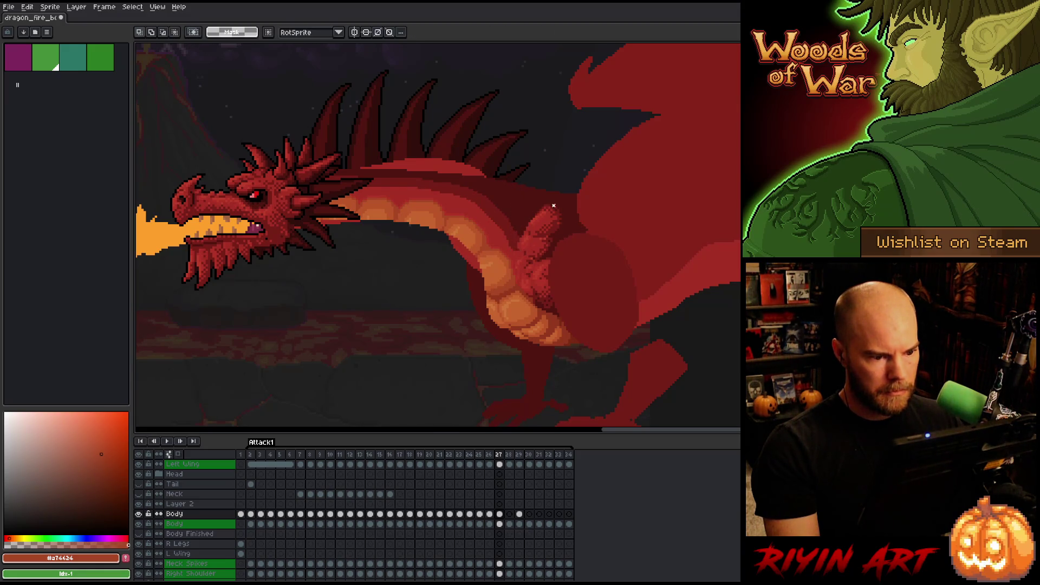
Step through frames 26 to 29 and select frame 29's Body cel
key("comma")
key("period")
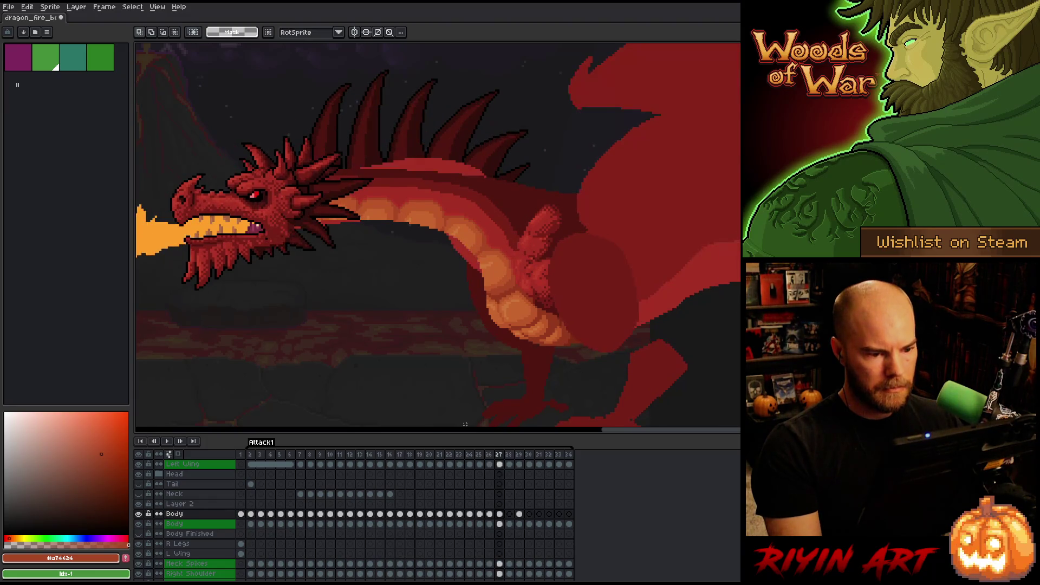
key("period")
left_click(519, 514)
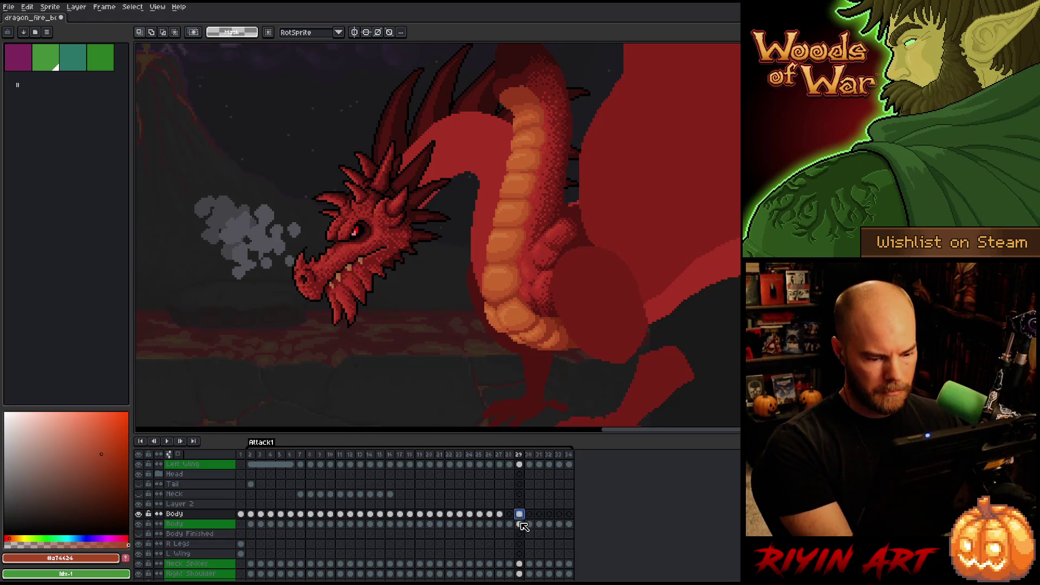
Paste the orange belly scales onto frame 28's Body cel, nudged up slightly, and commit
left_click(511, 518)
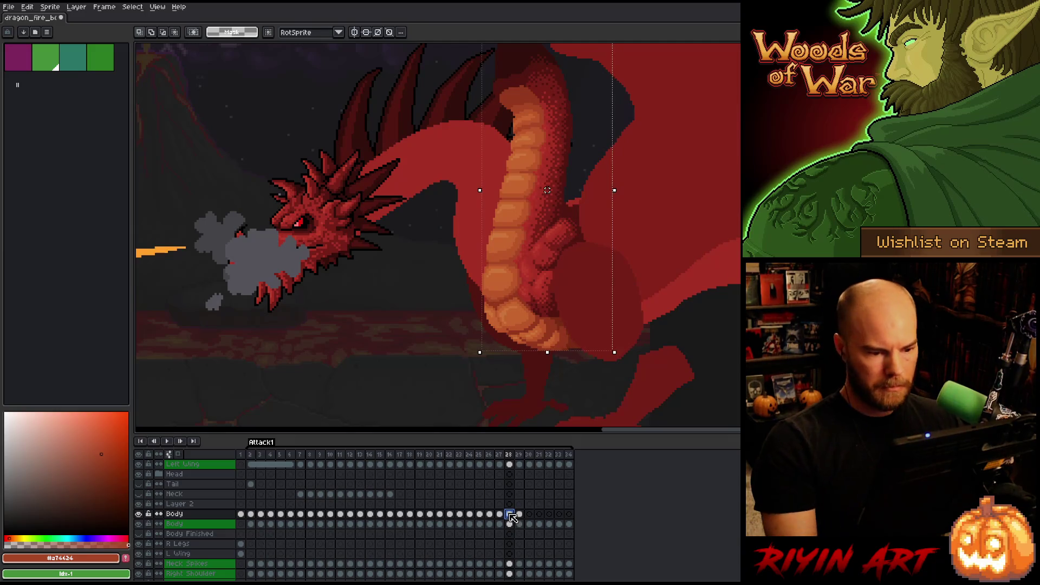
key("Up")
key("Up")
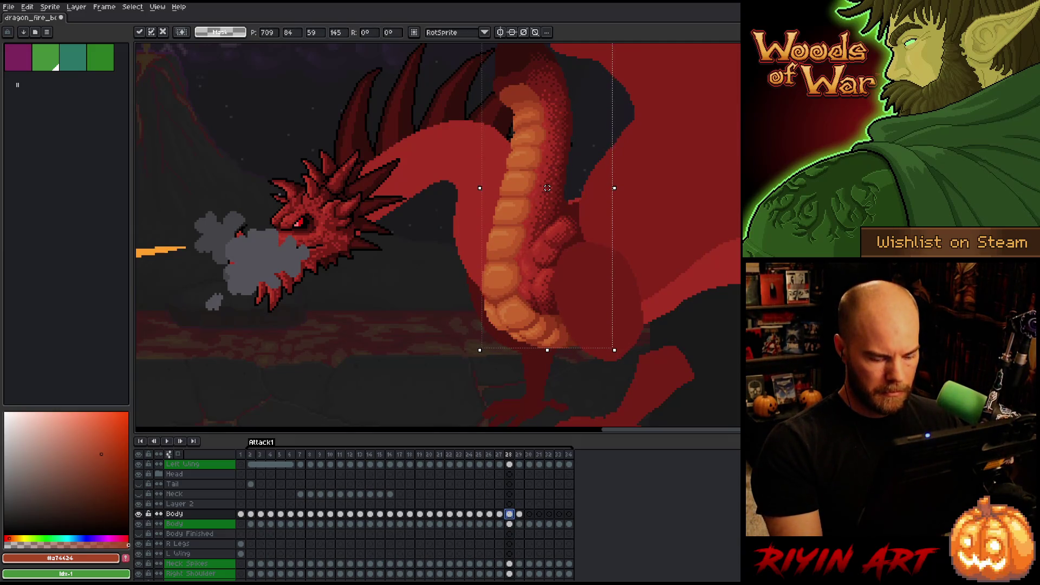
key("Return")
key("Return")
key("Return")
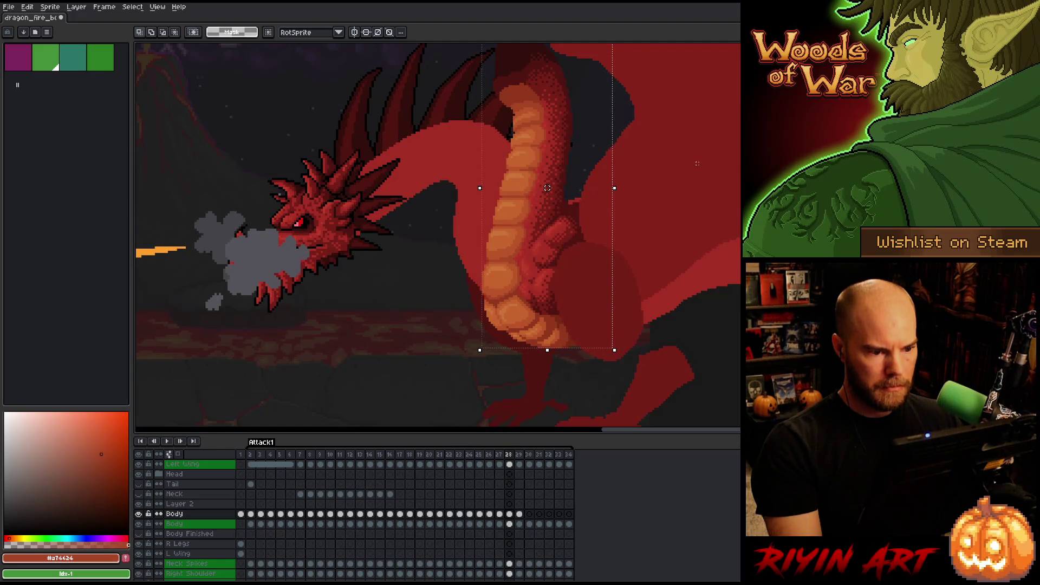
scroll(697, 163, "down", 1)
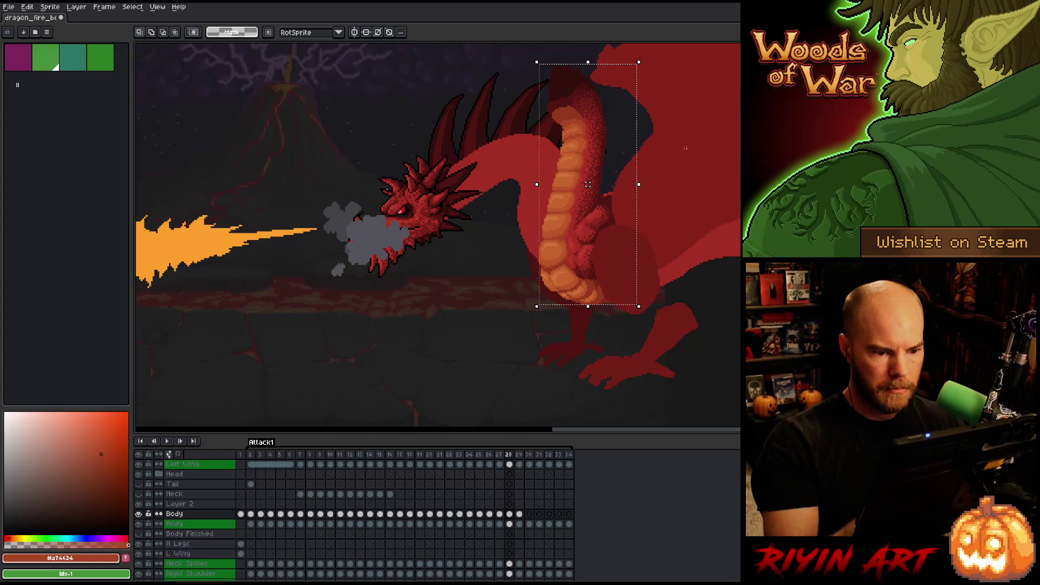
key("b")
key("ctrl+d")
Draw a straight line over the wing and erase the belly pixels from the lassoed neck and head
left_click_drag(686, 97, 605, 184)
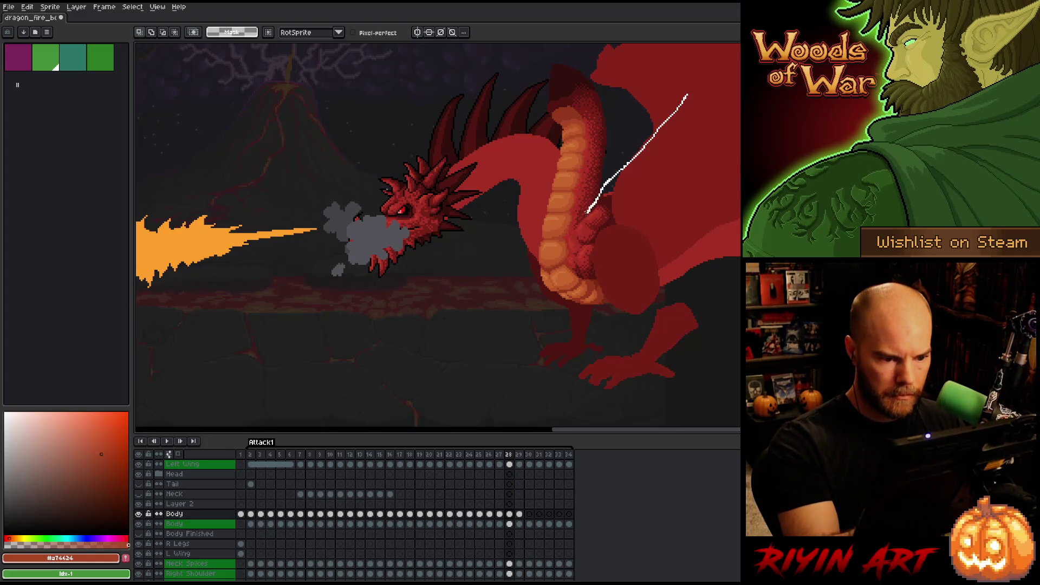
mouse_move(521, 257)
left_mouse_down()
mouse_move(467, 81)
mouse_move(687, 73)
mouse_move(616, 99)
left_mouse_up()
key("Delete")
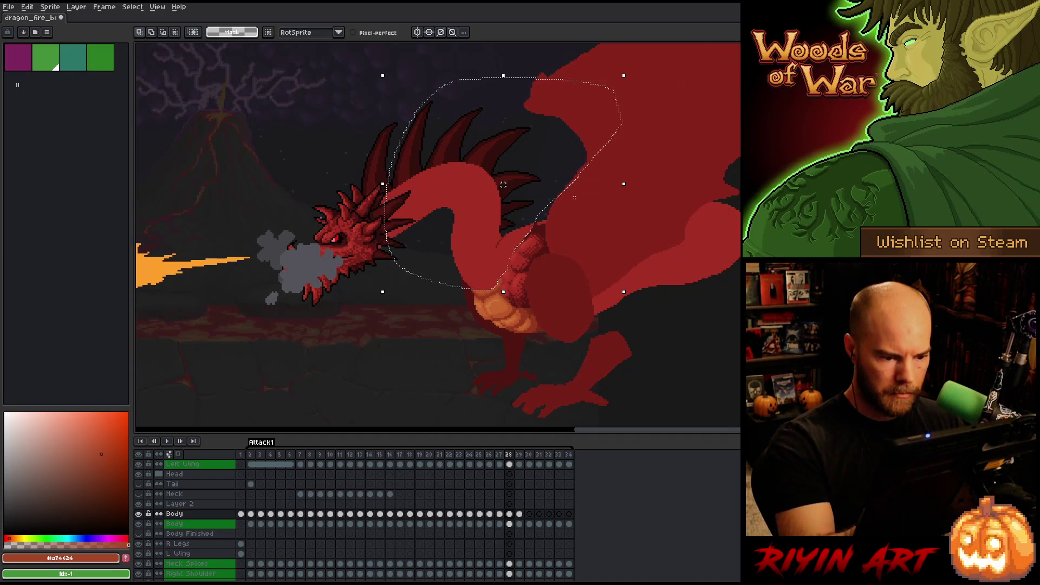
key("comma")
key("comma")
key("period")
key("period")
key("comma")
key("comma")
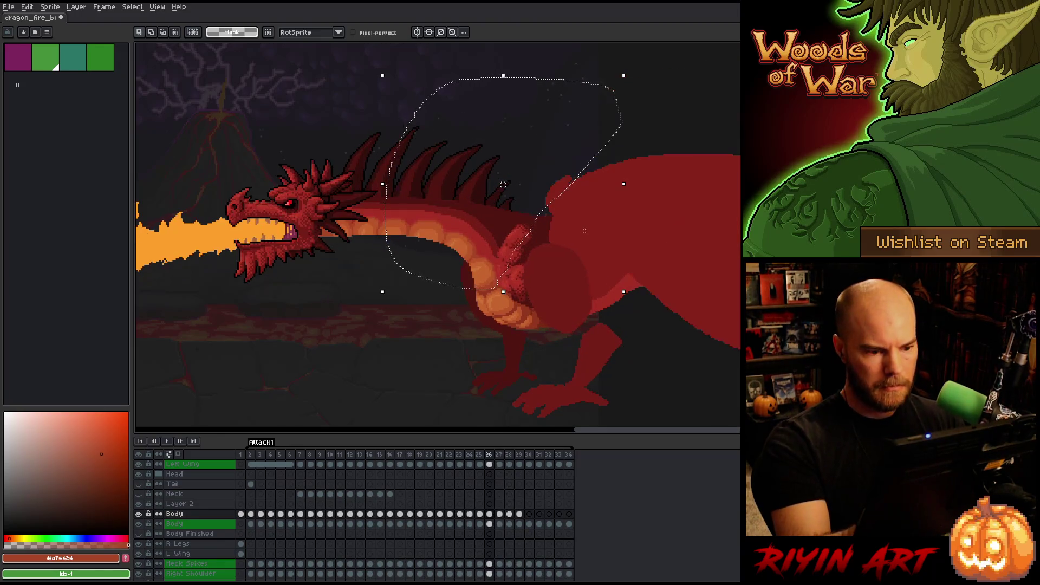
key("ctrl+d")
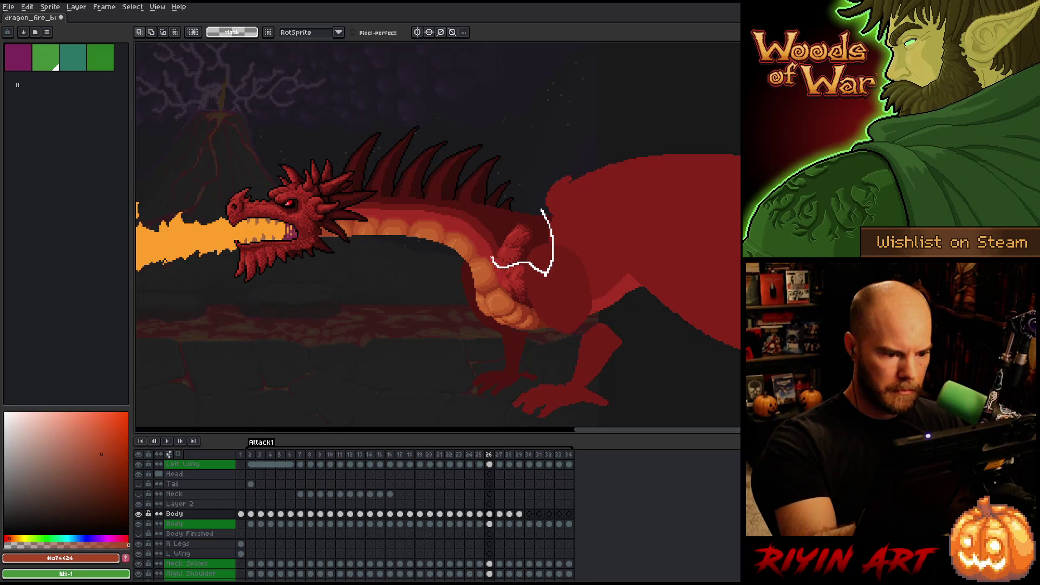
Lasso the small shoulder bump beside the neck and lift it for transforming
left_click_drag(531, 213, 542, 209)
key("ctrl+t")
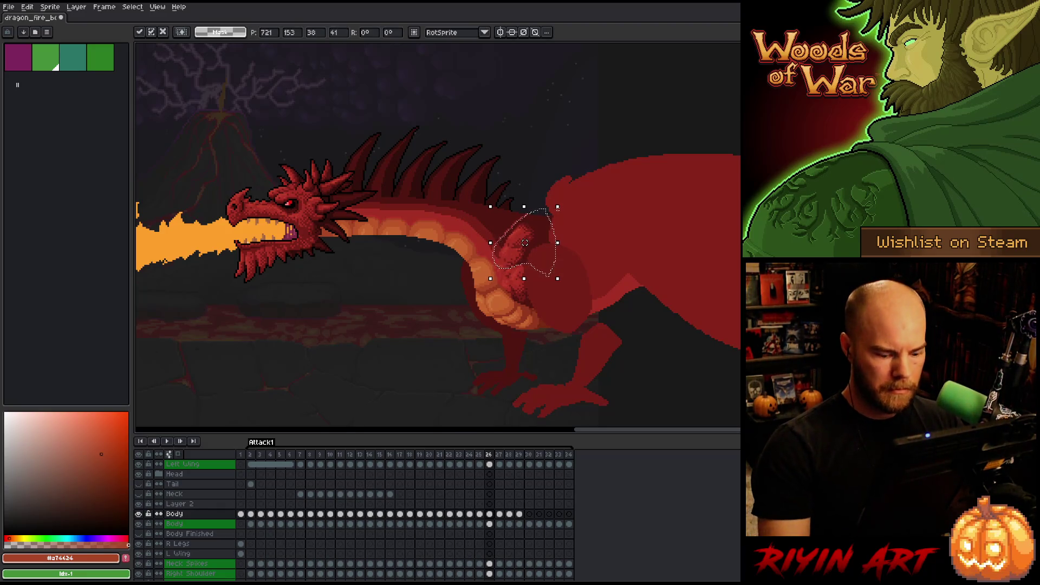
key("ctrl+d")
key("b")
Eyedrop the dragon's mid body red and compare with the neighbouring frames
left_click(494, 228, "alt")
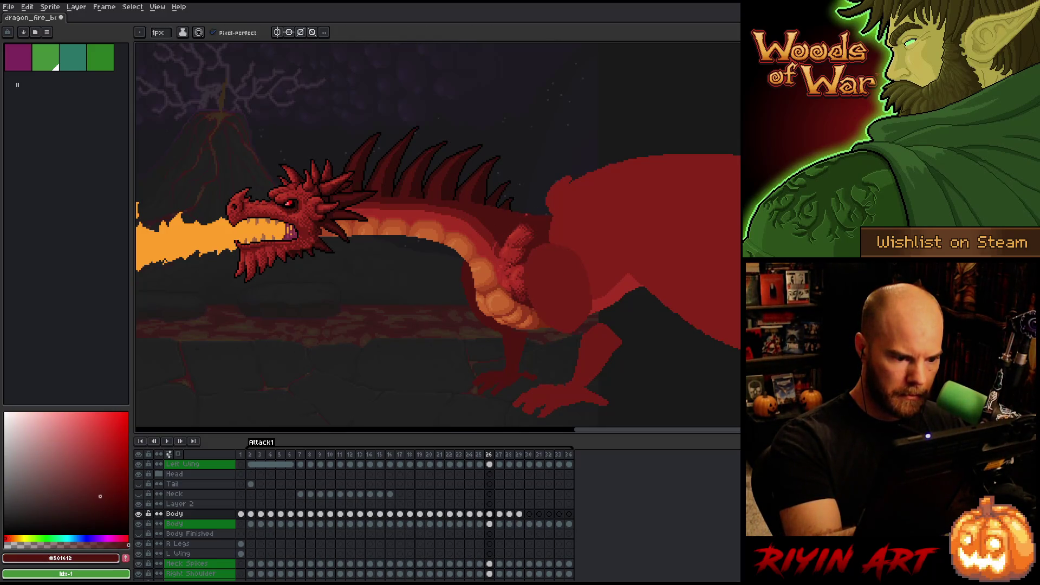
key("e")
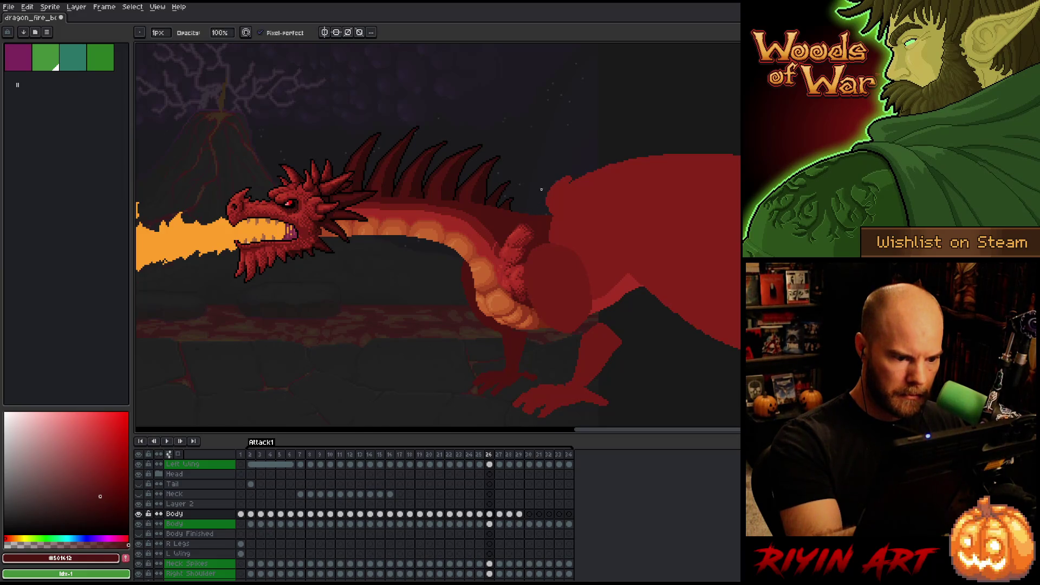
key("b")
left_click(493, 248, "alt")
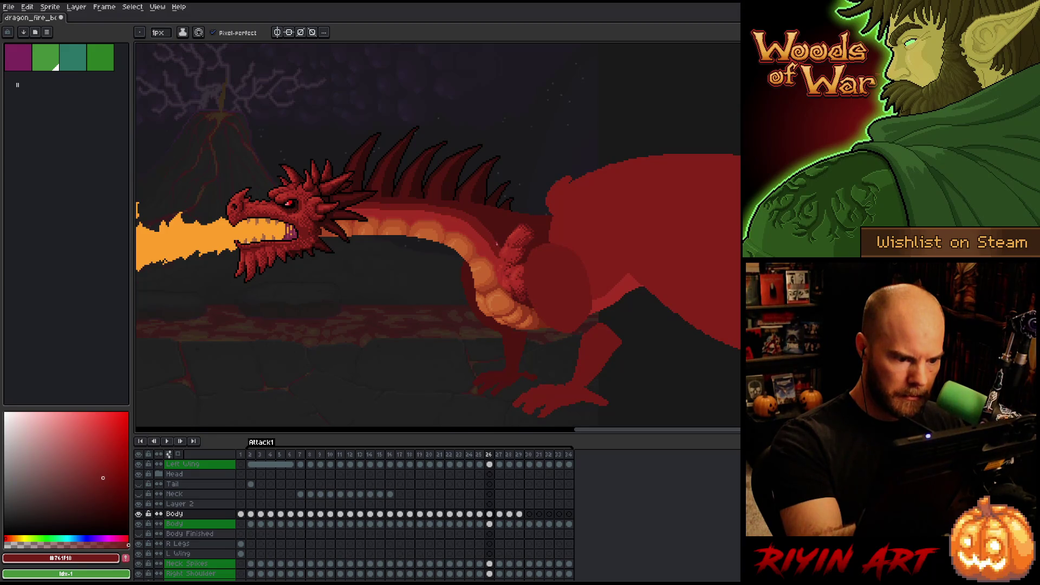
key("Left")
key("Right")
key("Right")
key("Right")
key("Left")
In frame 27, lasso the shoulder scale cluster and nudge it down a few pixels
key("m")
mouse_move(531, 220)
left_mouse_down()
mouse_move(518, 265)
mouse_move(534, 244)
left_mouse_up()
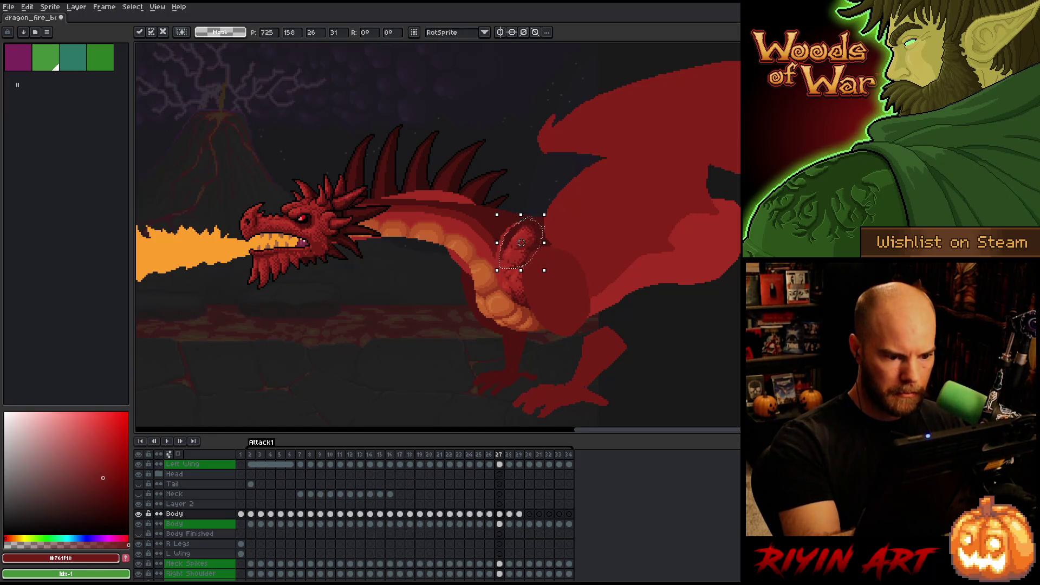
key("Right")
key("Left")
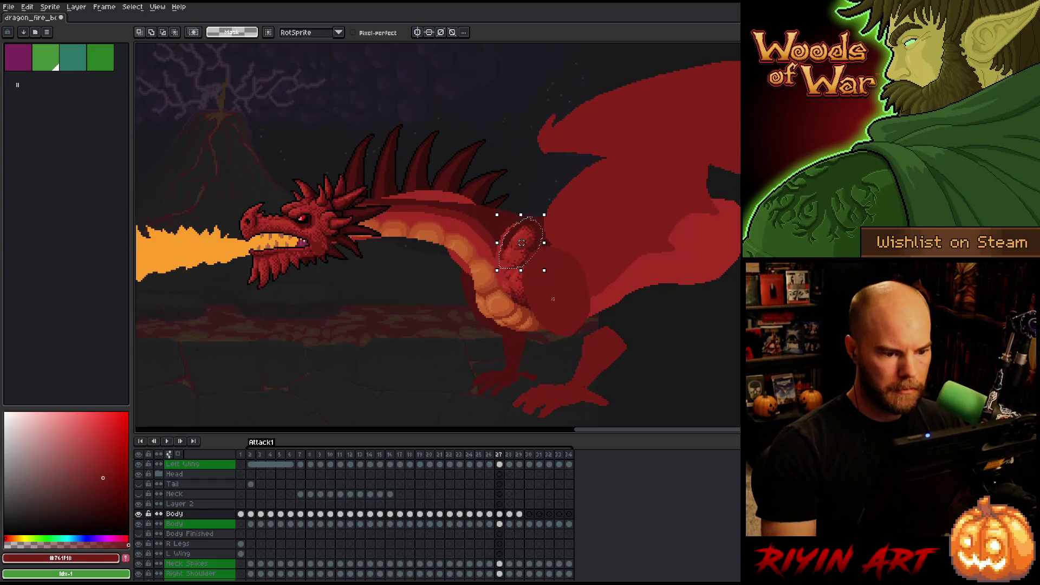
key("Down")
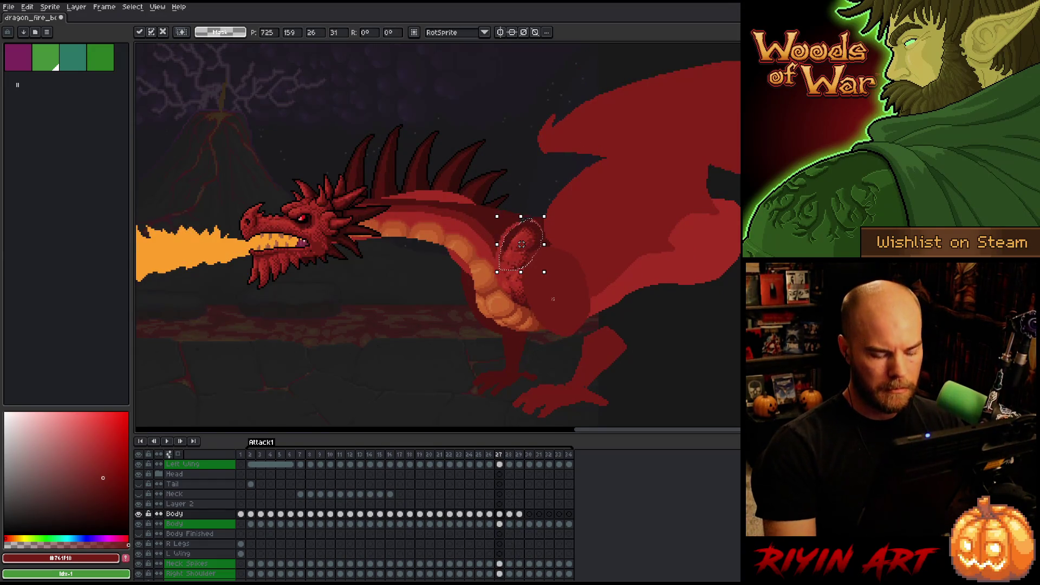
key("comma")
key("period")
key("period")
key("comma")
key("comma")
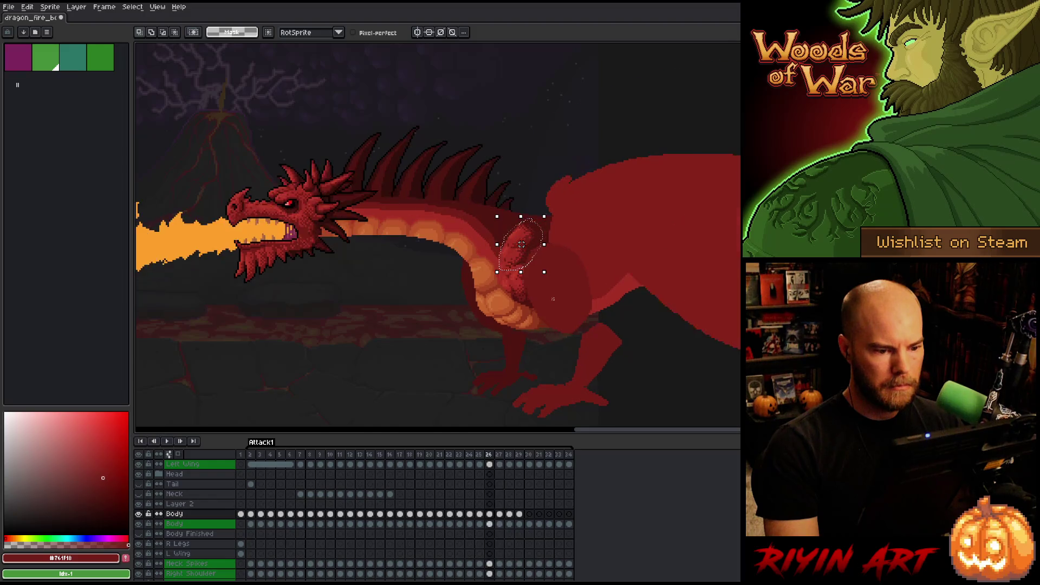
In frame 28, outline the shoulder scales, shift them slightly left, and deselect
key("period")
key("period")
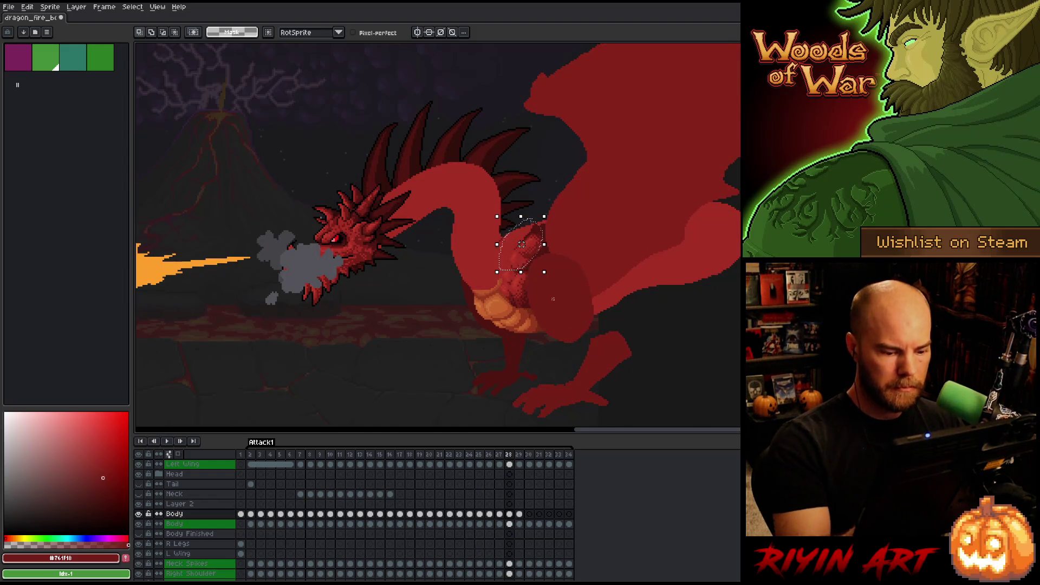
mouse_move(543, 188)
left_mouse_down()
mouse_move(549, 238)
mouse_move(530, 270)
left_mouse_up()
left_click_drag(547, 234, 537, 250)
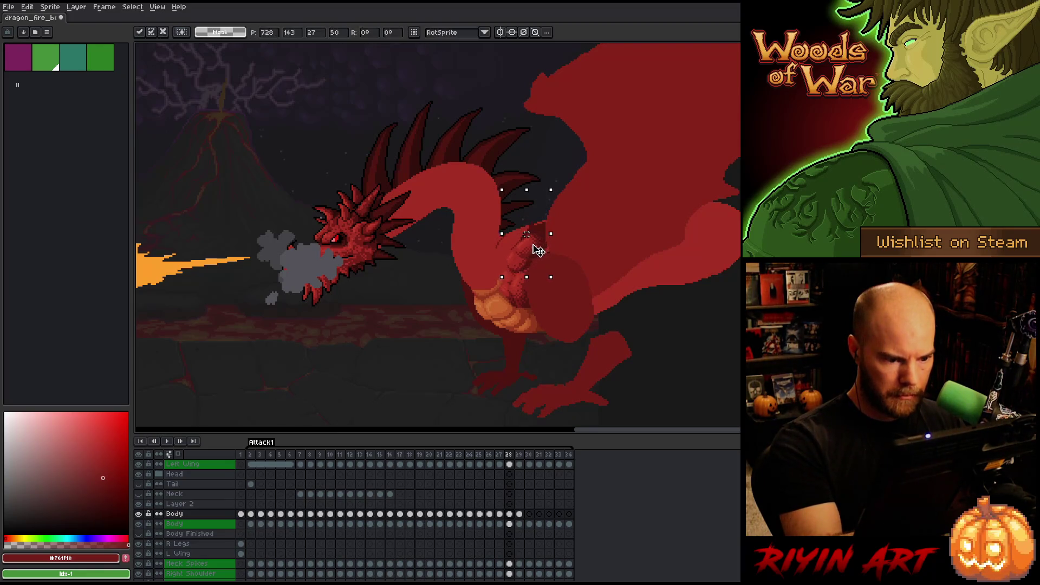
key("Return")
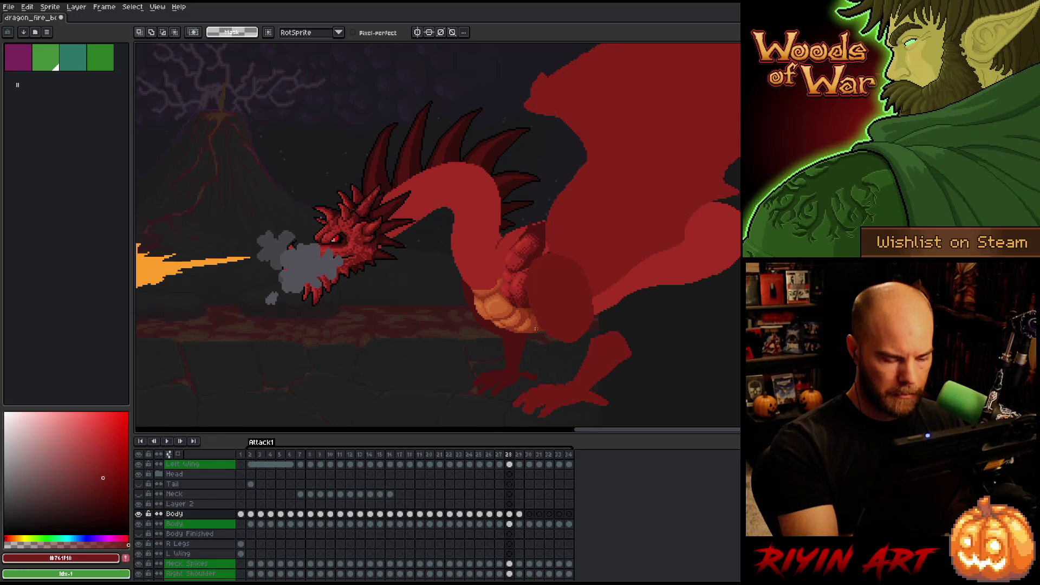
key("Right")
key("Left")
key("Right")
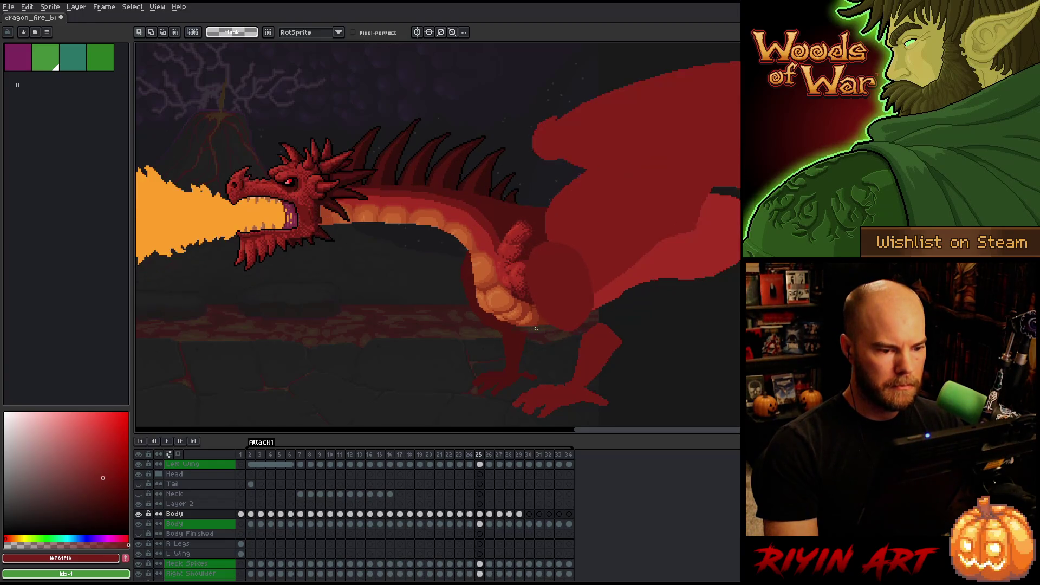
key("Right")
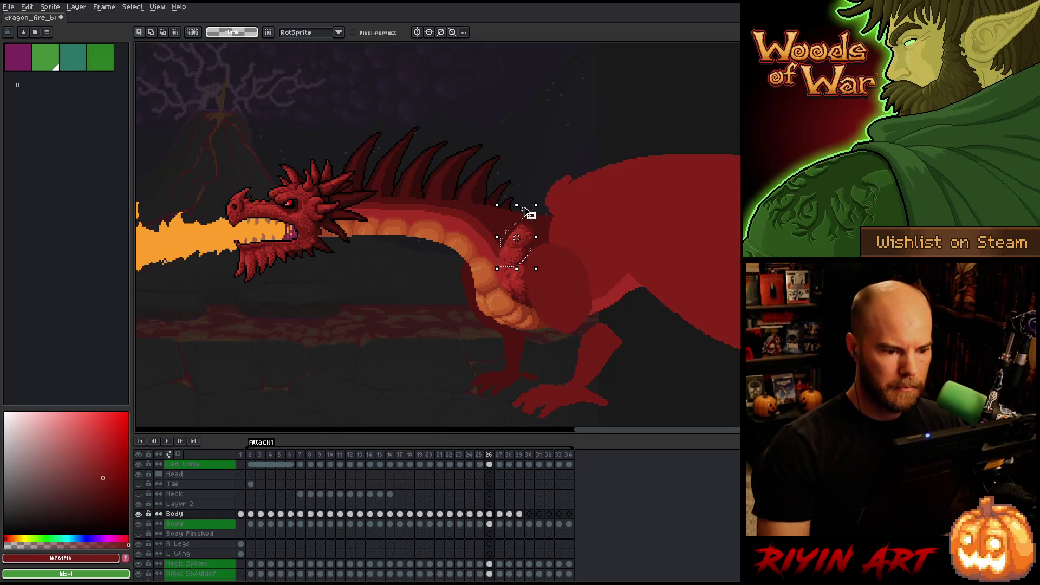
key("ctrl+d")
Sample the darkest red with the pencil and flip between frames 25 and 29
key("b")
left_click(525, 214, "alt")
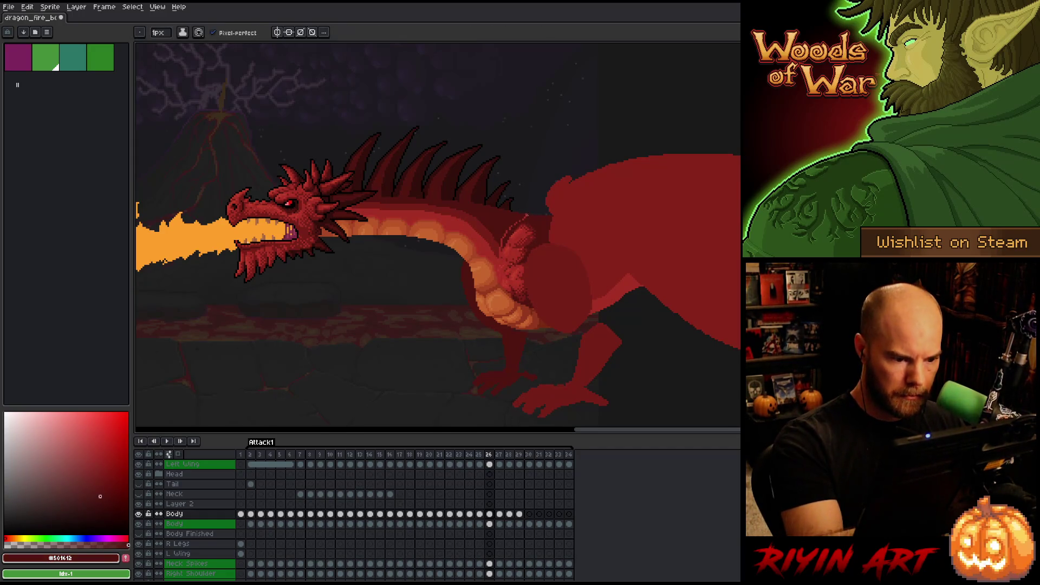
key("Left")
key("Right")
key("Left")
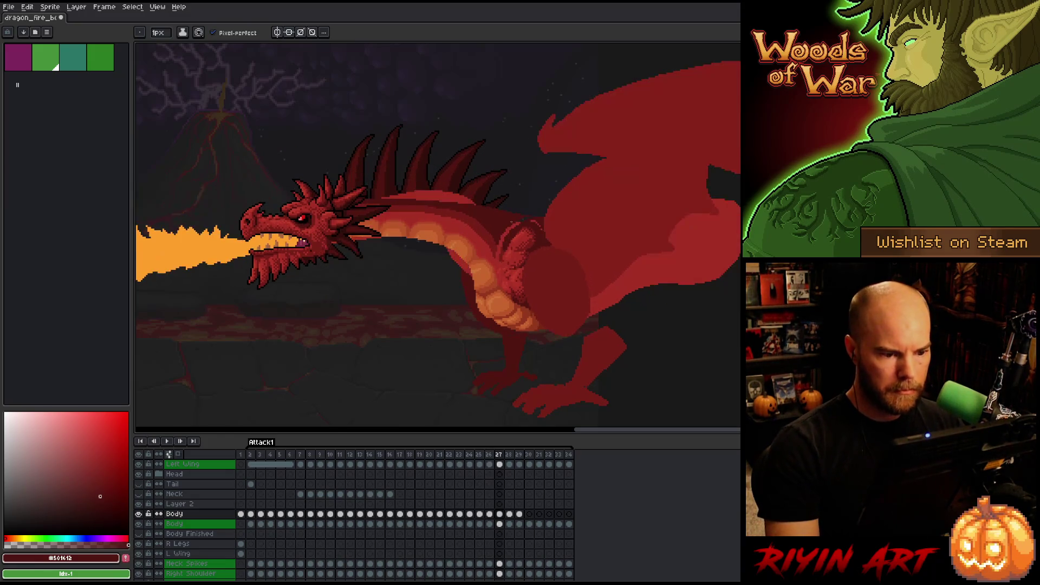
key("Right")
key("Left")
key("Right")
key("Left")
key("Right")
key("Left")
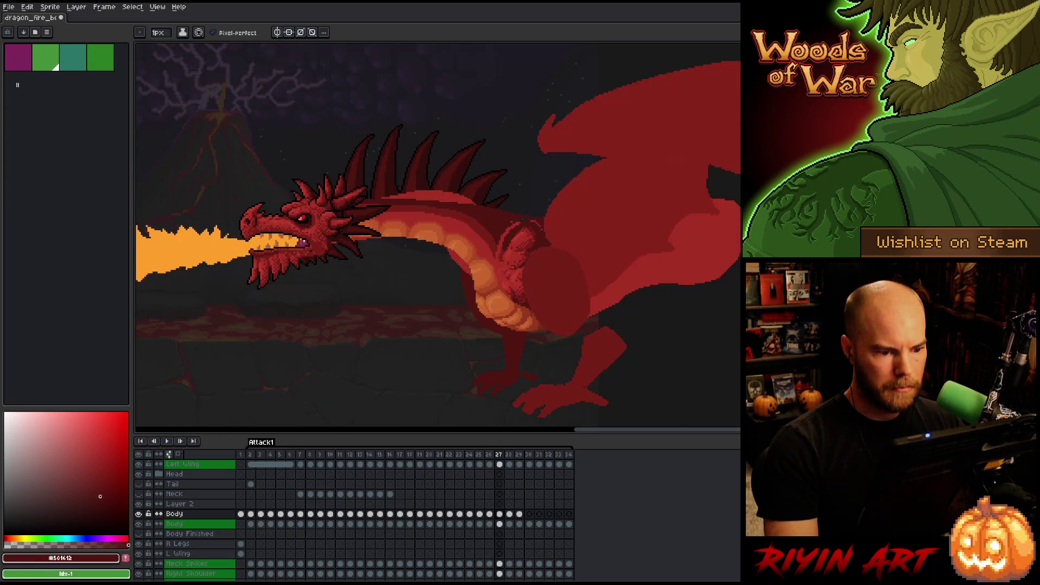
key("Right")
key("Right")
key("Right")
Step through frames 26 to 29 to review the neck motion, ending on frame 27
key("Left")
key("Left")
key("Left")
key("Right")
key("Right")
key("Right")
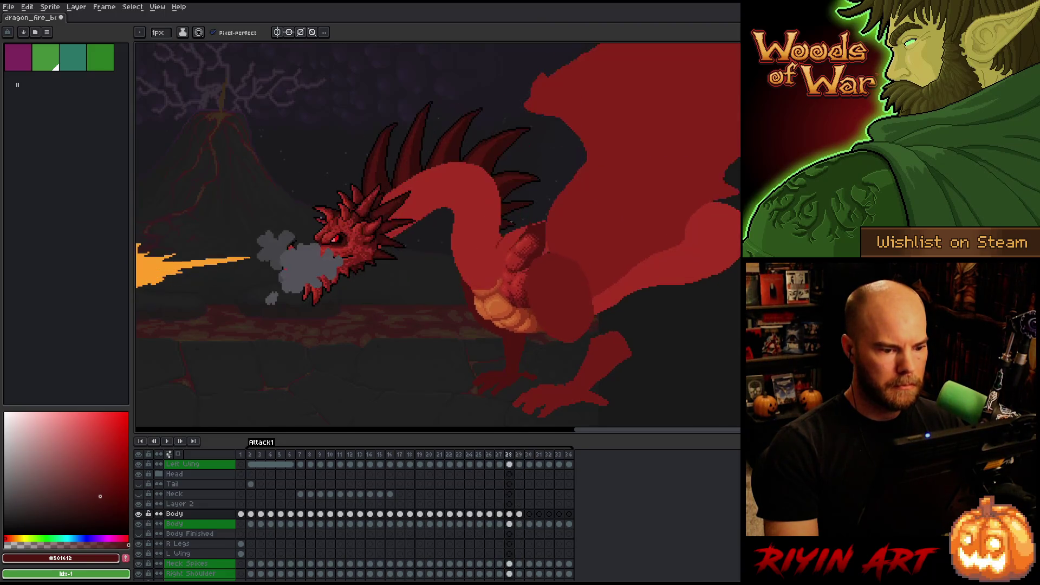
key("Left")
key("Left")
key("Left")
key("Right")
key("Right")
key("Left")
key("Left")
key("Right")
key("Right")
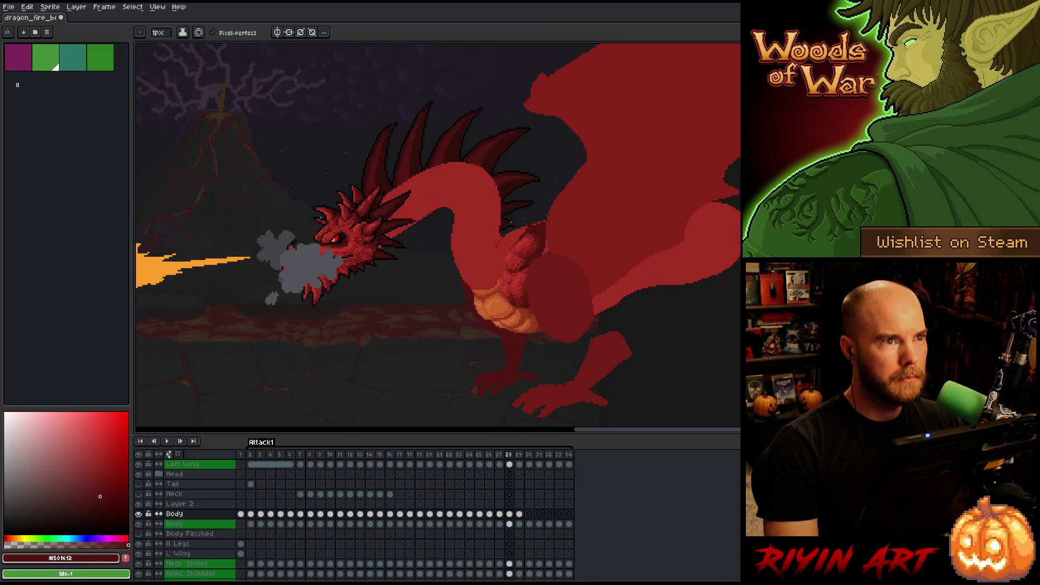
key("Left")
key("Right")
key("Right")
key("Right")
key("Left")
key("Left")
key("Left")
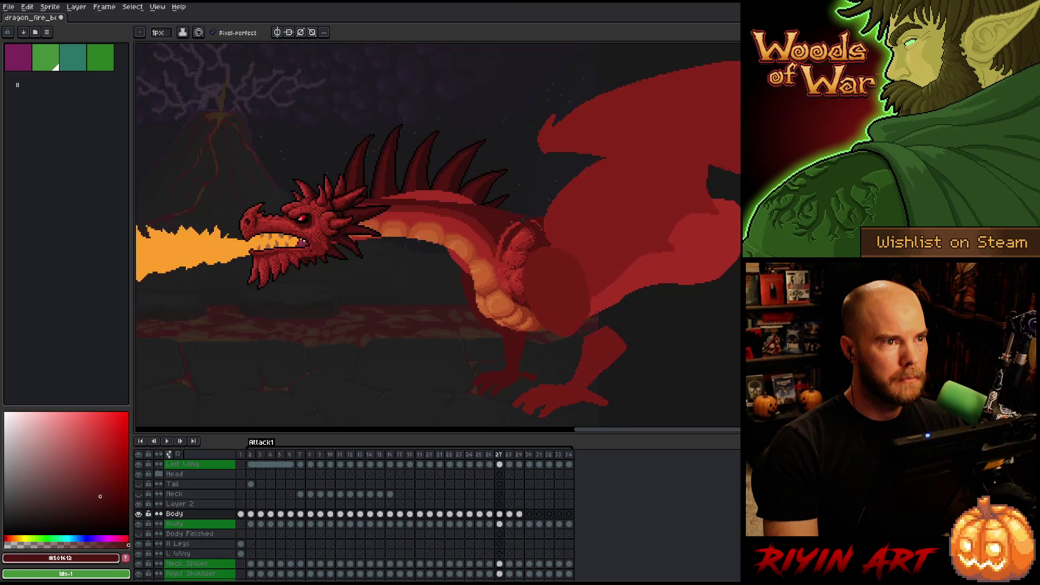
key("Right")
key("Right")
key("Left")
key("Right")
key("Left")
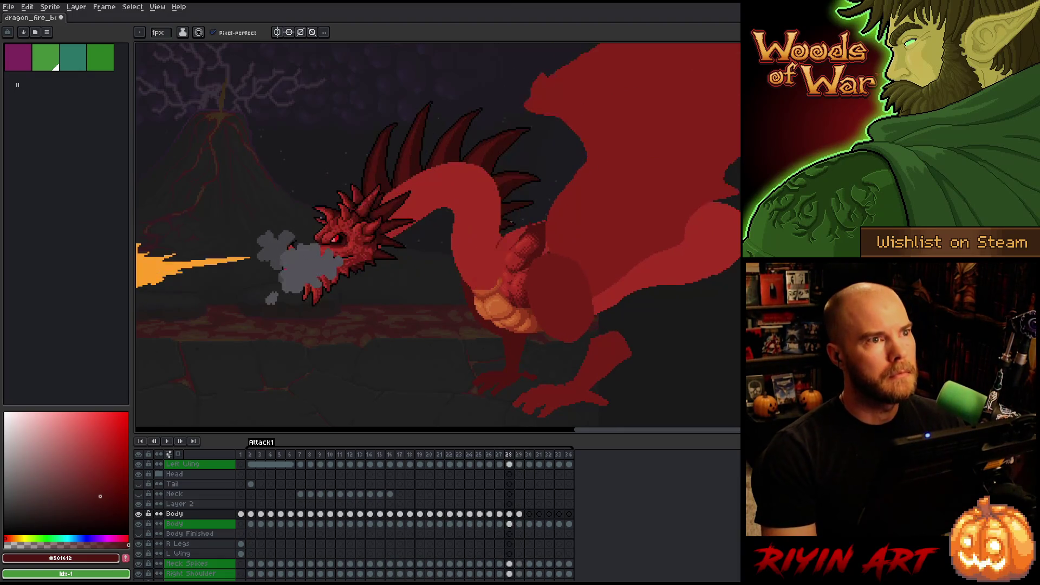
key("Left")
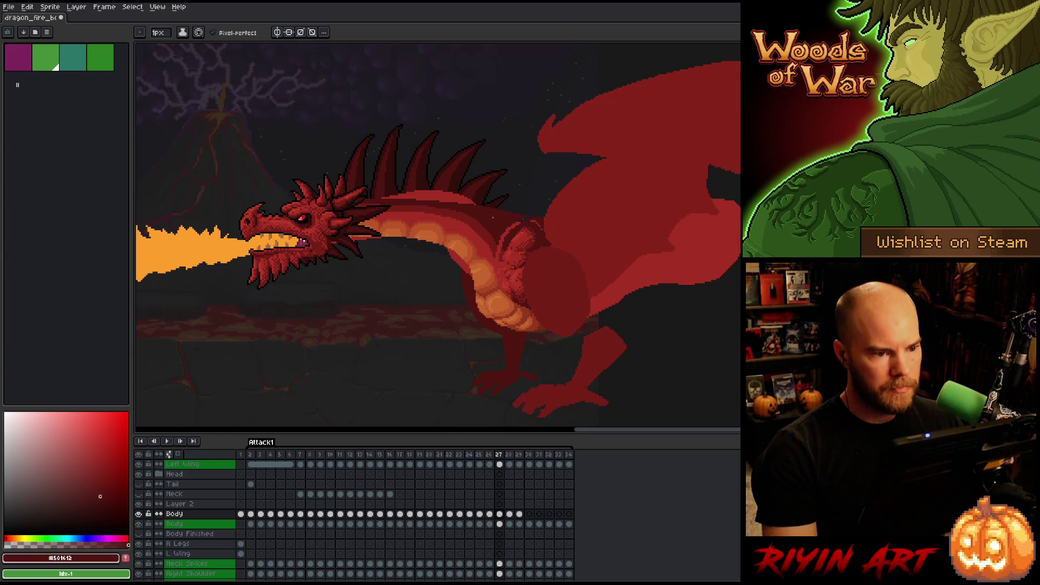
Compare frame 27 with frame 25 and its neighbours, then start lassoing the head and neck
key("Left")
key("Left")
key("Left")
key("Right")
key("Right")
key("Right")
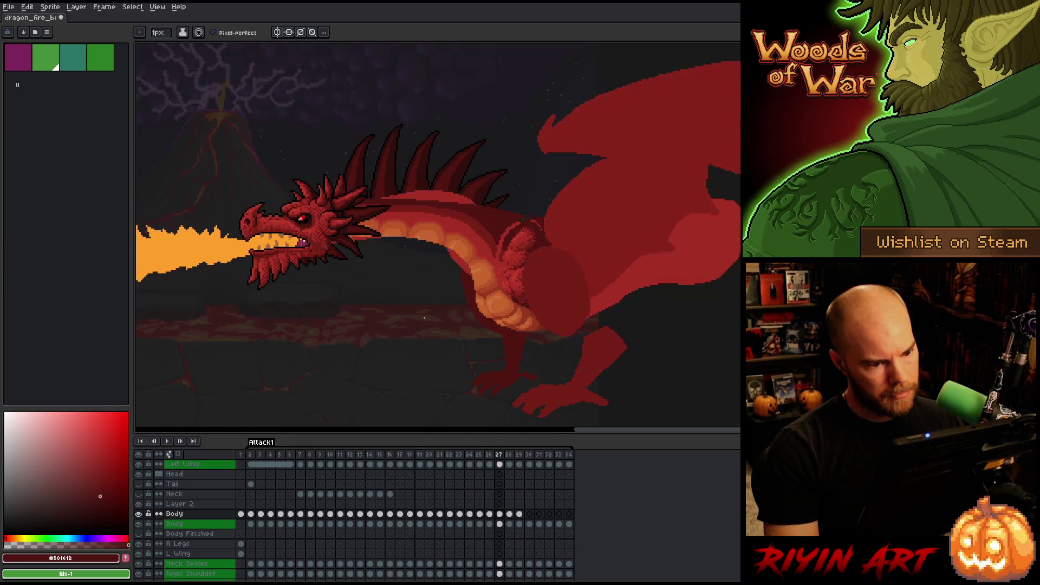
key("Left")
key("Right")
key("Left")
key("Right")
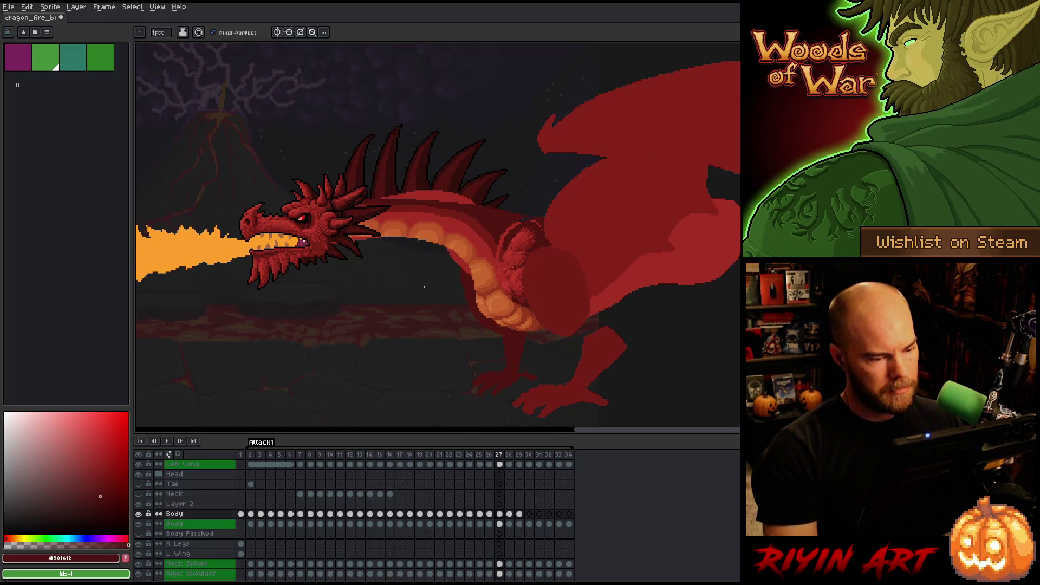
key("m")
left_click_drag(521, 186, 532, 213)
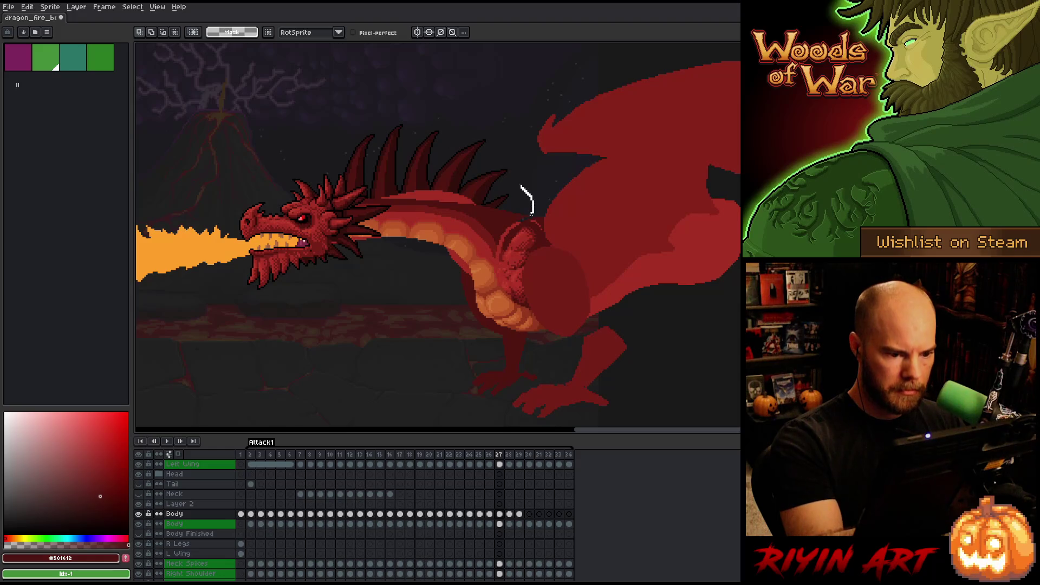
Finish lassoing frame 27's head and neck and delete the orange belly shading
mouse_move(497, 259)
left_mouse_down()
mouse_move(407, 301)
mouse_move(476, 97)
mouse_move(512, 130)
left_mouse_up()
key("Delete")
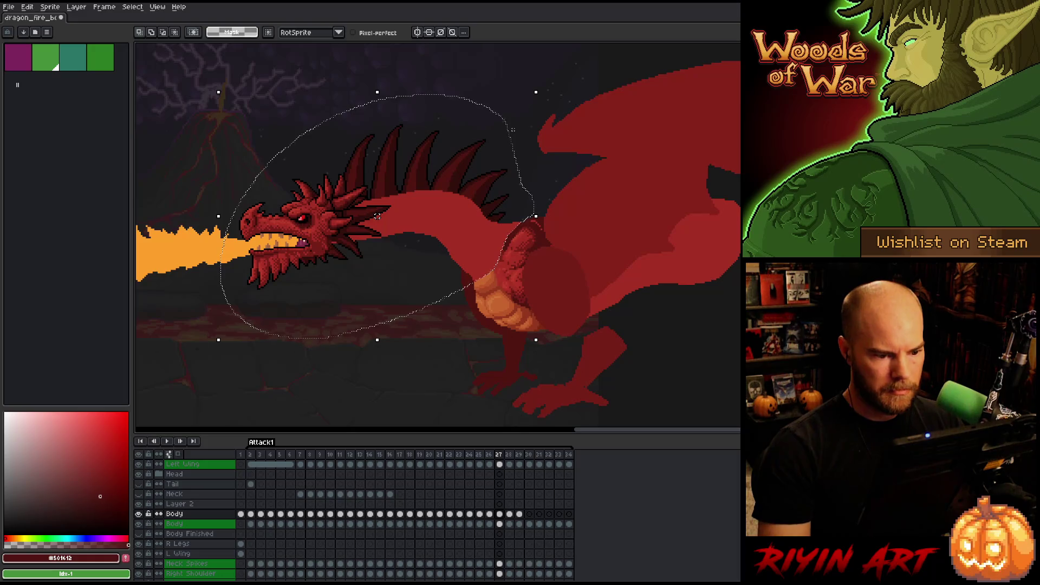
left_click(489, 513)
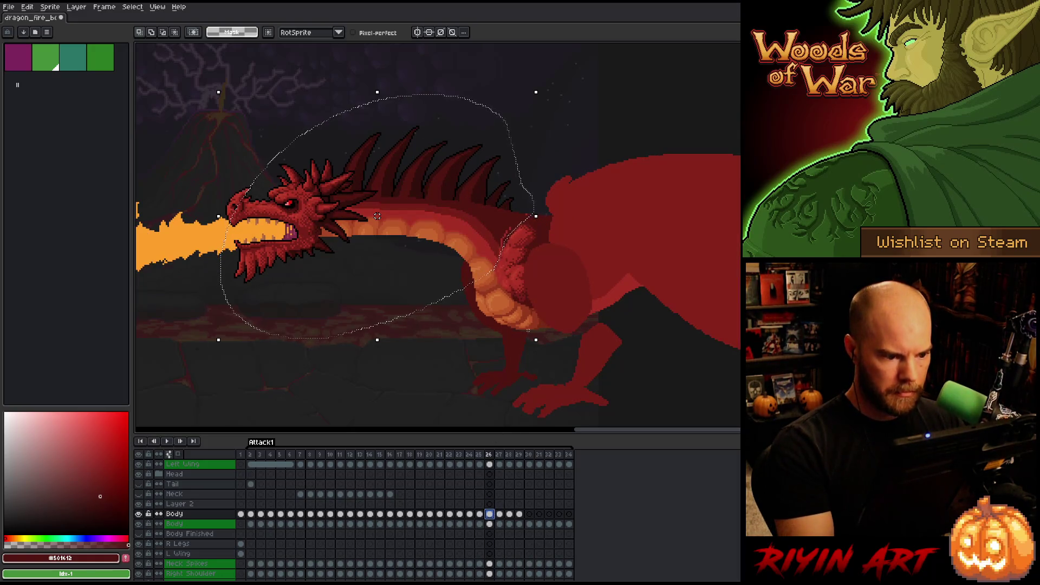
key("period")
key("comma")
key("ctrl+d")
key("b")
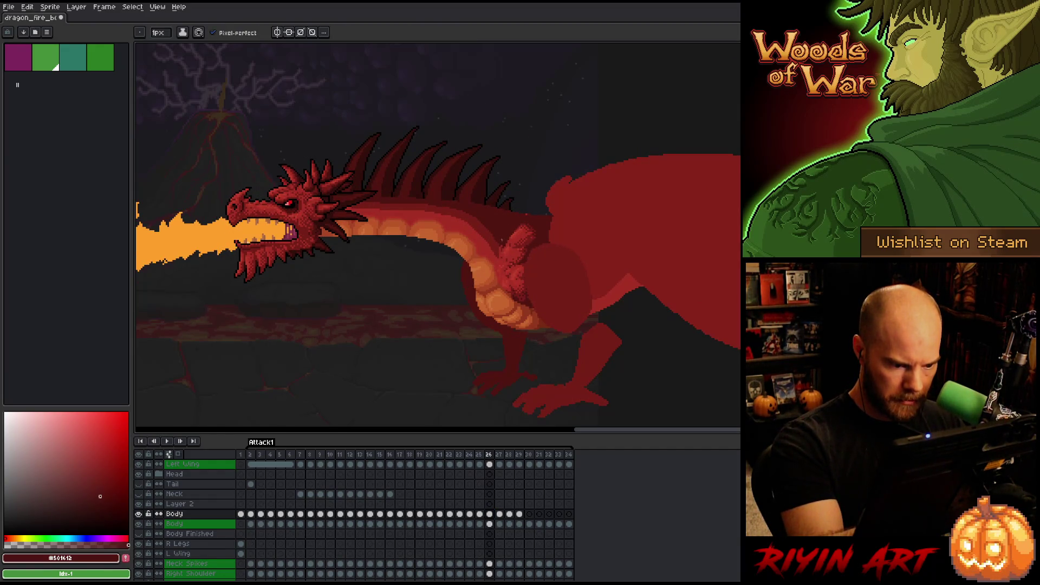
Sample the body's darkest red and compare frames 24 through 26
left_click(499, 248, "alt")
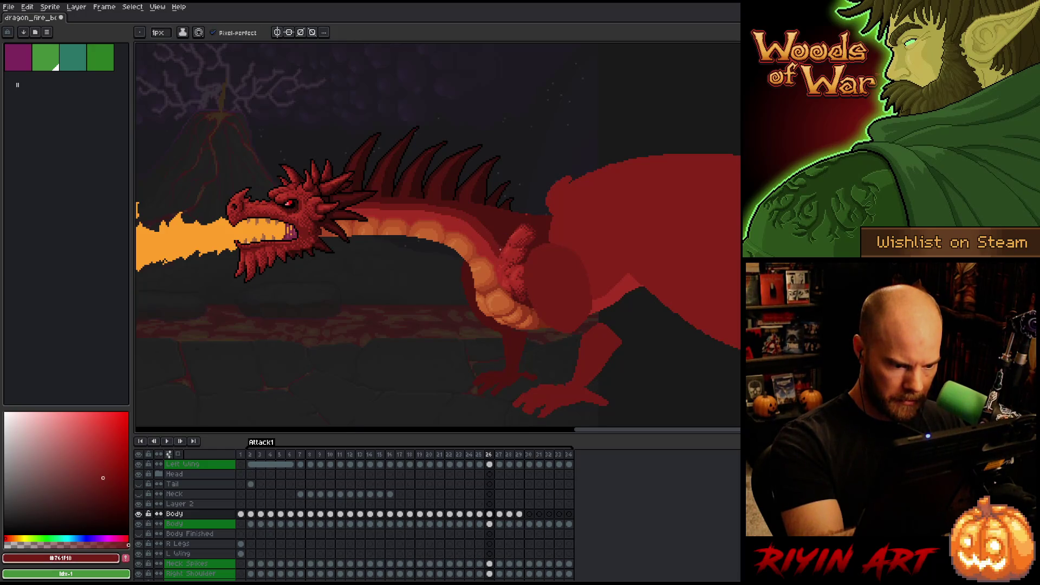
left_click(501, 248, "alt")
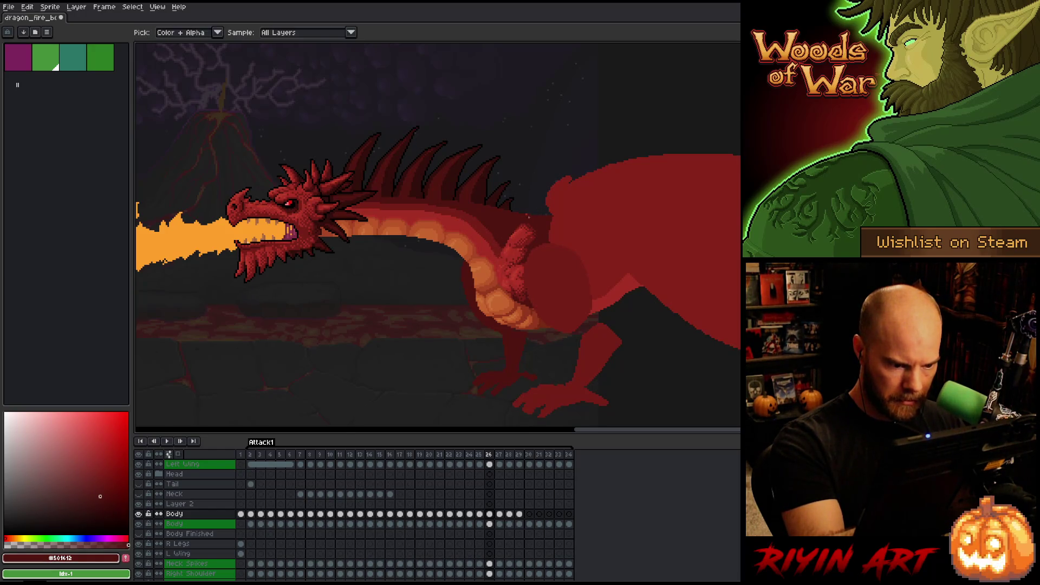
key("Left")
key("Right")
key("Left")
key("Right")
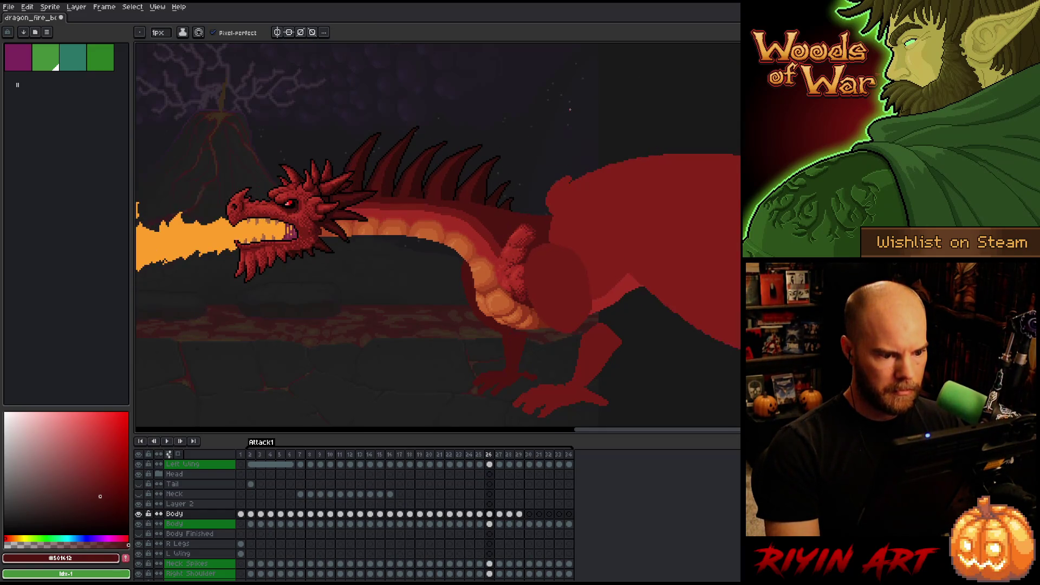
key("Left")
key("Left")
key("Right")
key("Right")
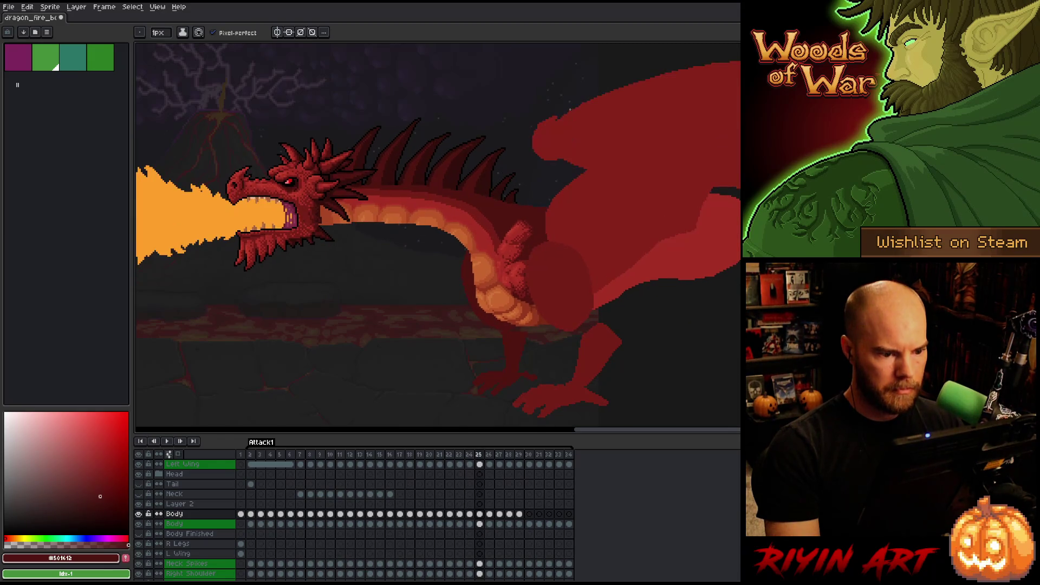
key("m")
key("Left")
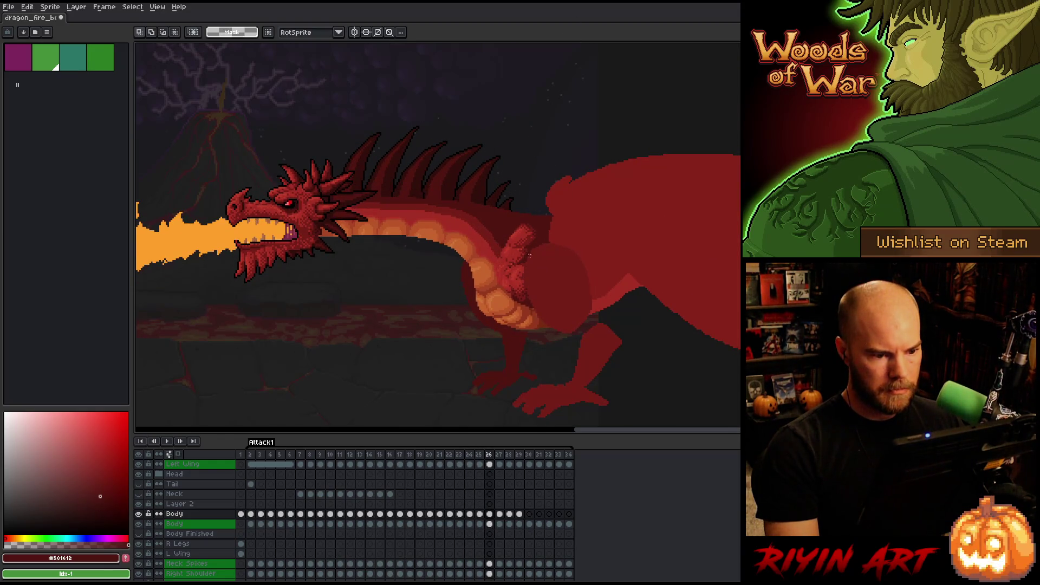
Select the dragon's arm region and nudge it one pixel right
scroll(525, 228, "up", 5)
left_click_drag(559, 142, 383, 327)
key("Right")
key("Return")
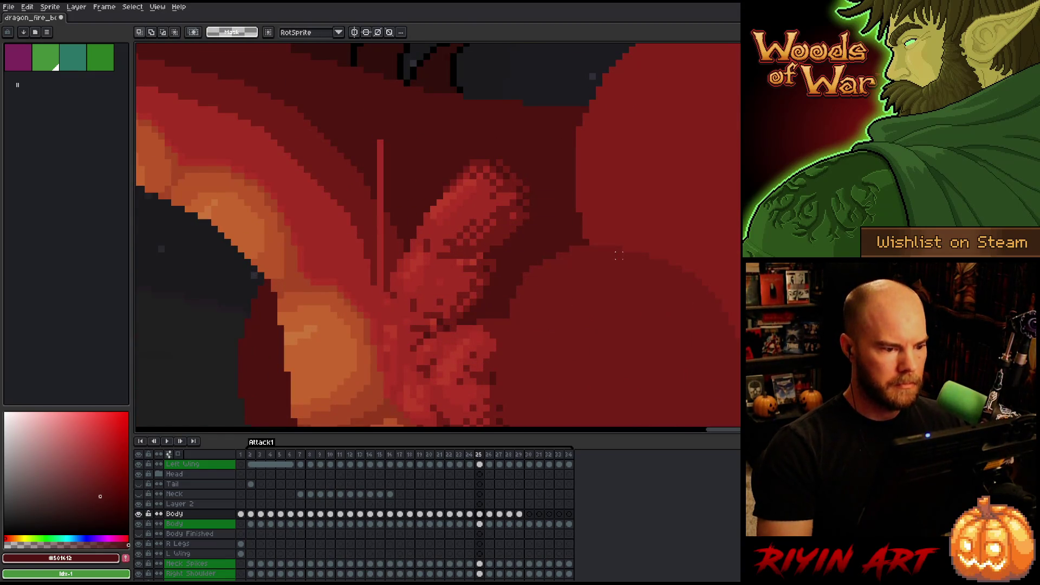
key("b")
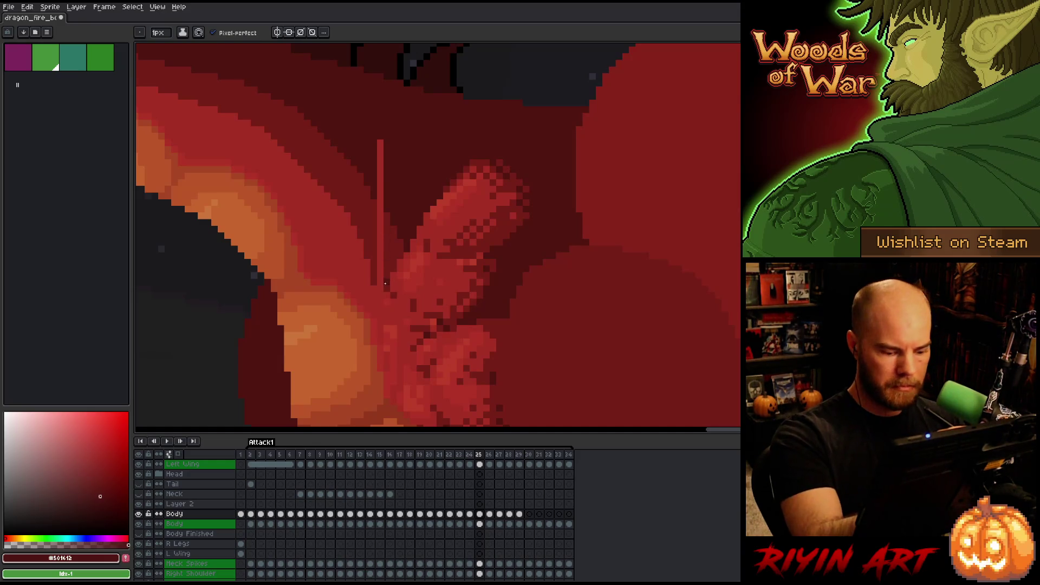
Paint over the light vertical line in dark red, then play the animation
left_click(382, 287, "alt")
left_click_drag(382, 291, 380, 140)
left_click(386, 189, "alt")
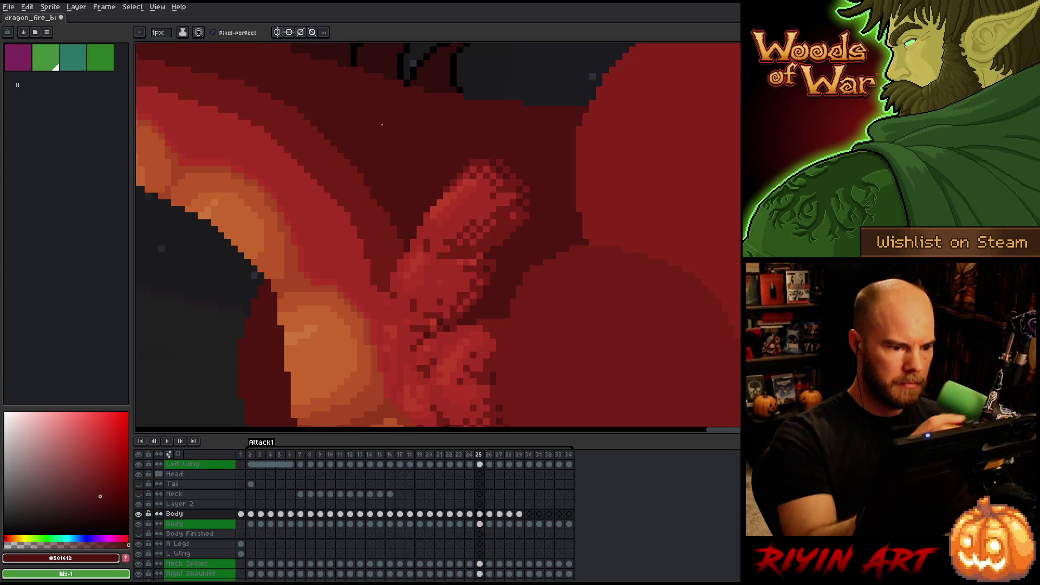
scroll(395, 103, "down", 5)
key("Return")
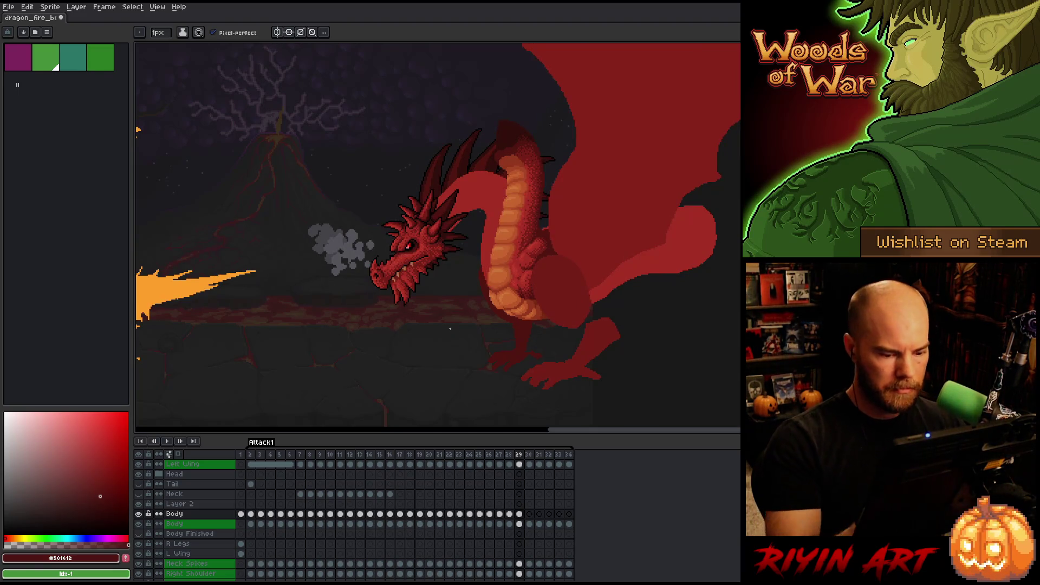
Lasso and delete the orange belly along frame 29's raised neck, then go to frame 30
key("q")
left_click_drag(550, 187, 541, 228)
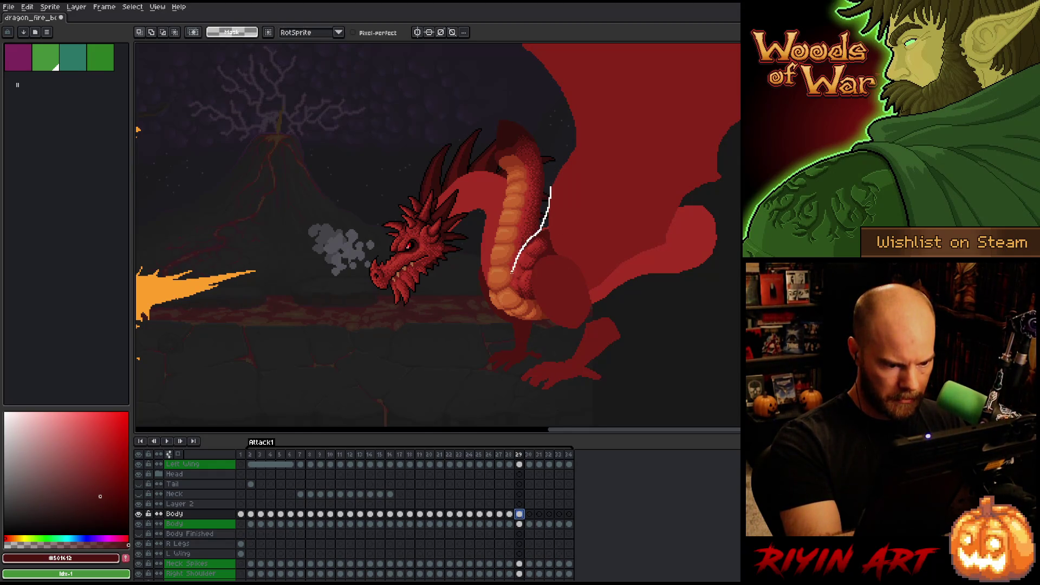
mouse_move(459, 276)
left_mouse_down()
mouse_move(578, 135)
mouse_move(550, 189)
left_mouse_up()
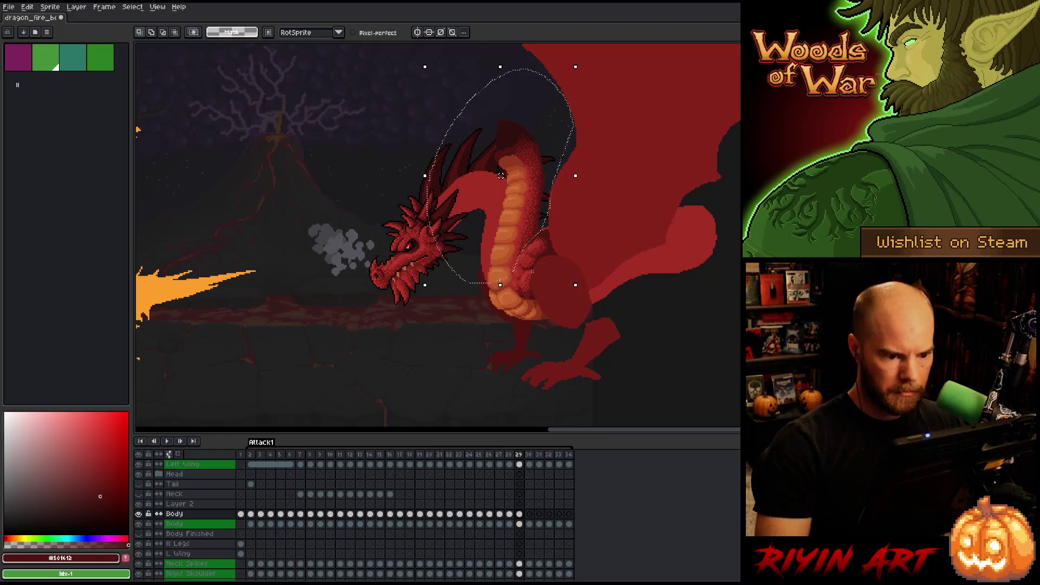
key("Delete")
key("ctrl+d")
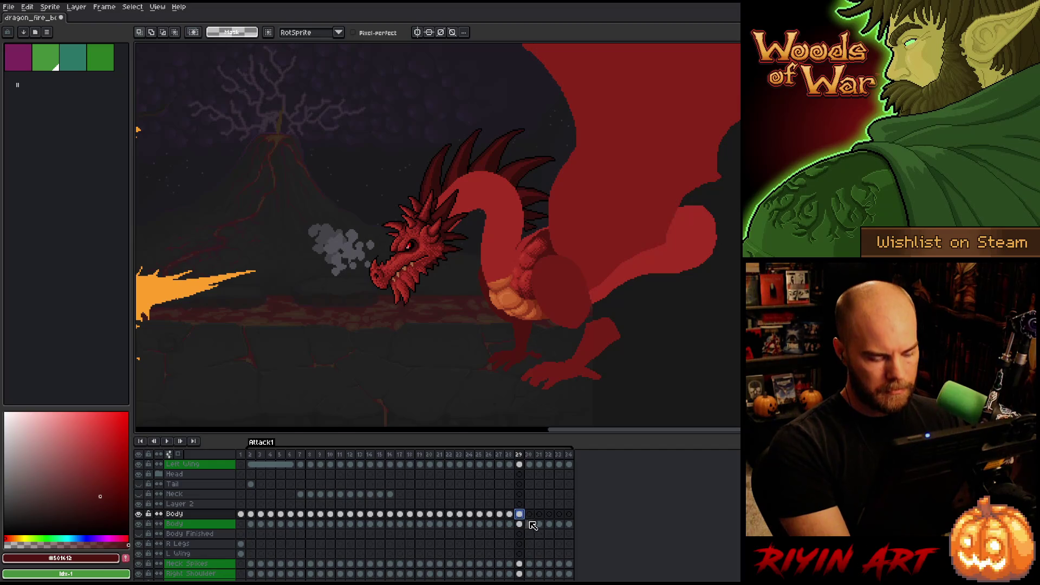
left_click(529, 514)
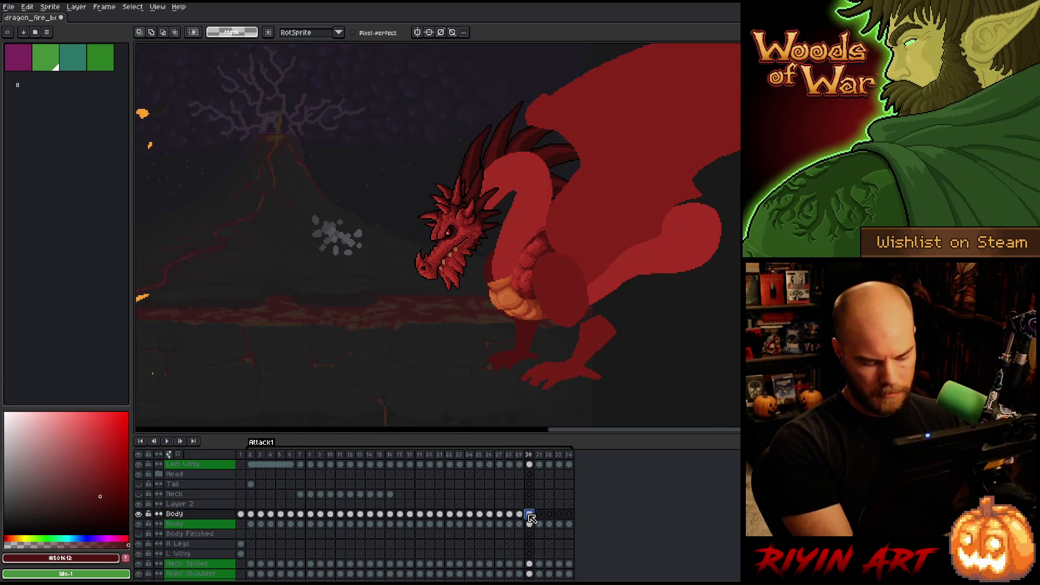
Nudge frame 30's chest pixels up one pixel, commit, and compare with the next frame
key("ctrl+a")
key("Up")
key("Up")
key("Right")
key("Right")
key("Right")
key("Left")
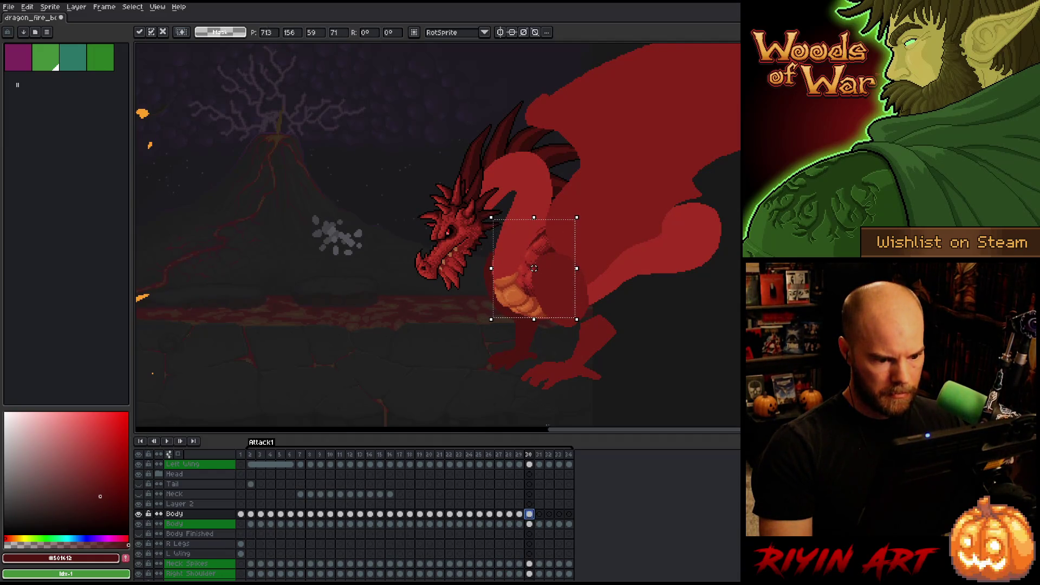
key("Return")
scroll(546, 257, "up", 1)
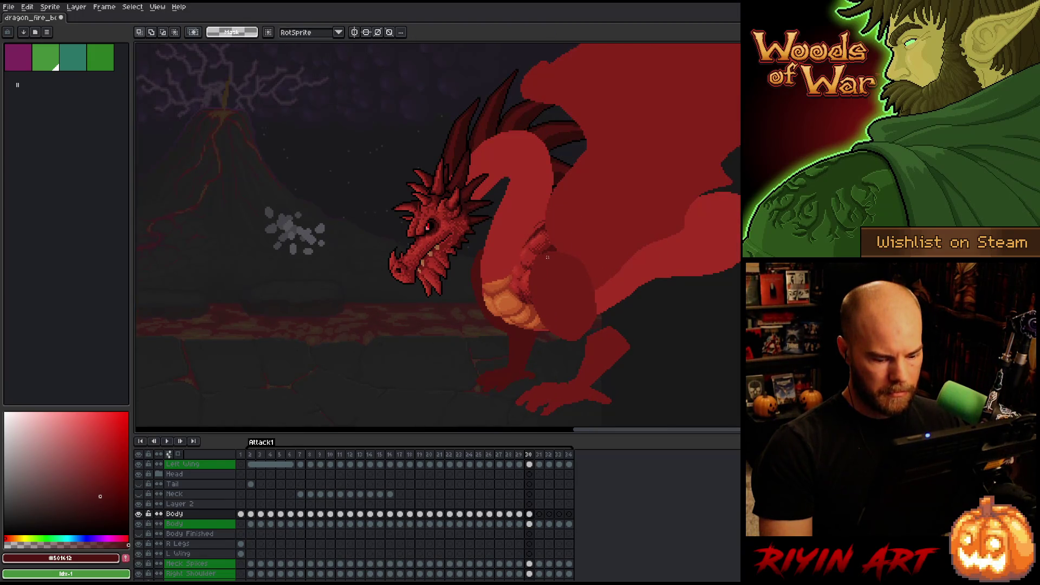
key("Right")
key("Left")
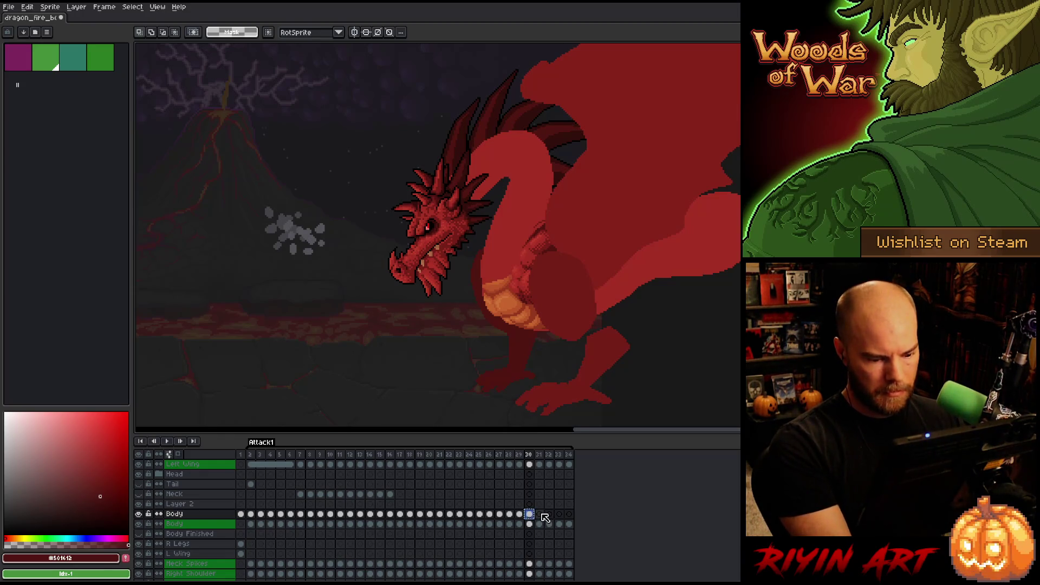
On frame 31, try moving the chest, then cancel and compare it with neighbouring frames
left_click(543, 515)
key("ctrl+t")
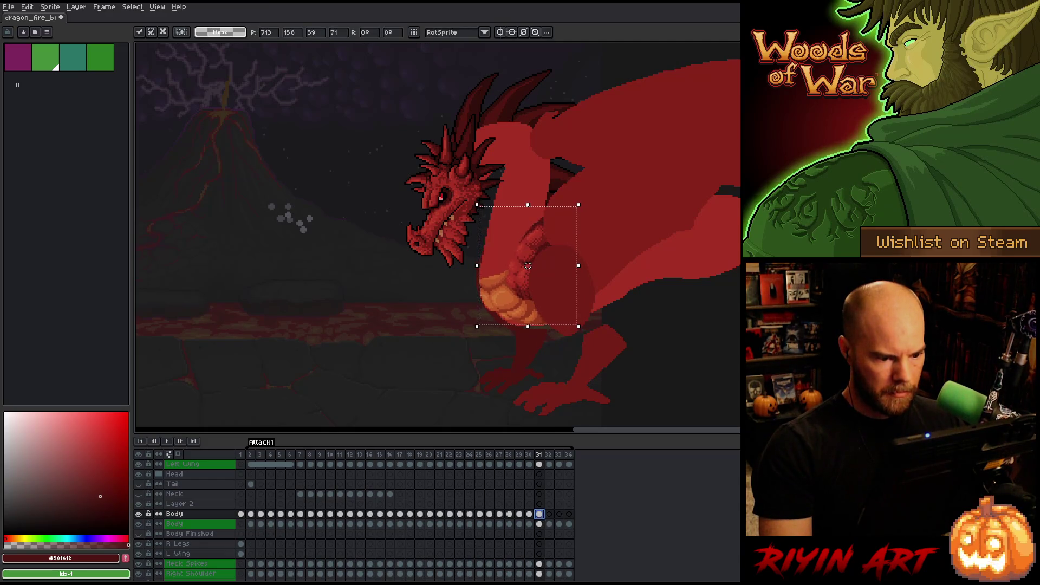
key("Return")
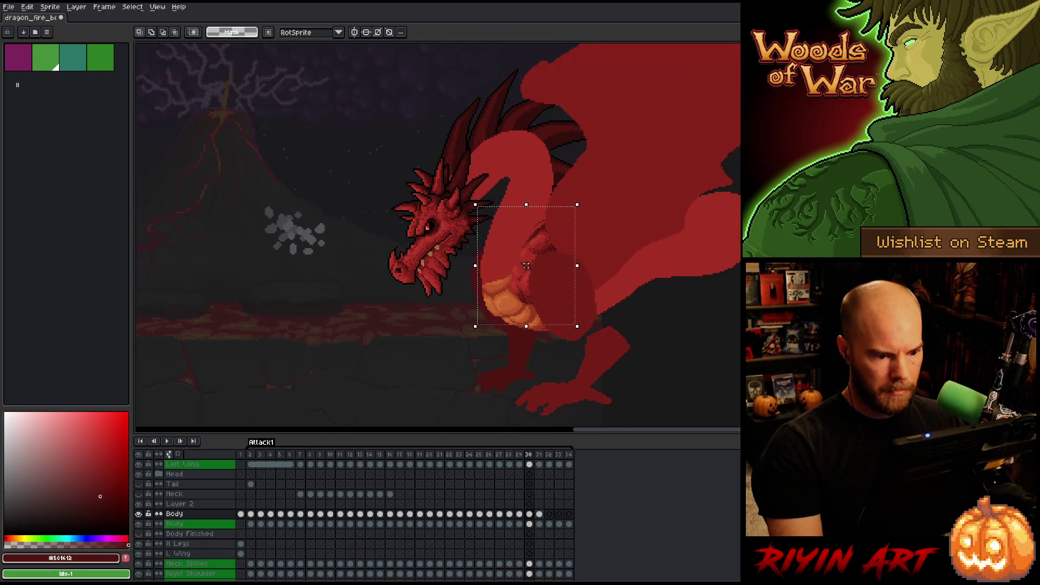
key("comma")
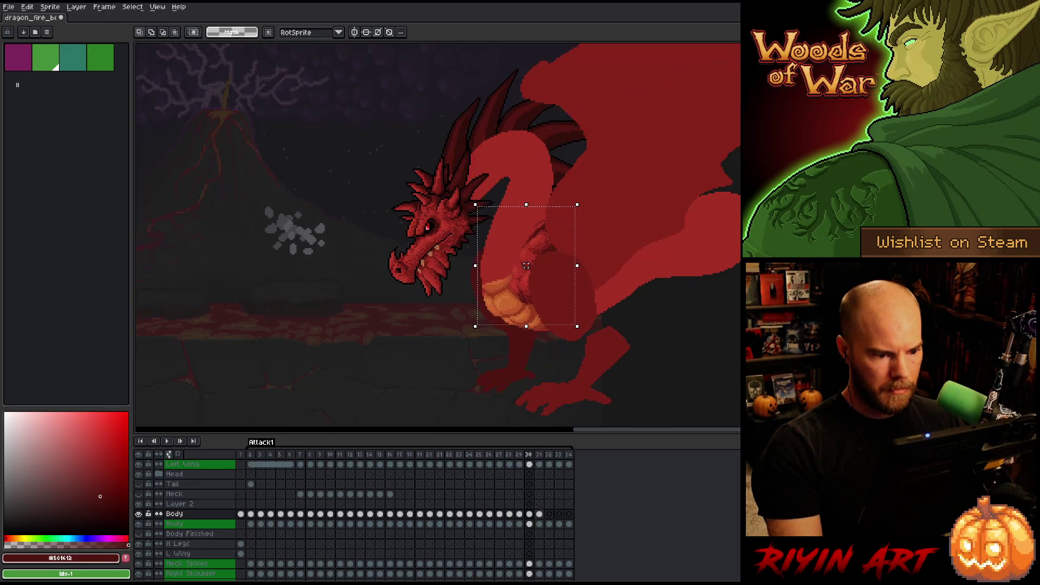
key("period")
key("comma")
key("period")
key("comma")
key("comma")
key("comma")
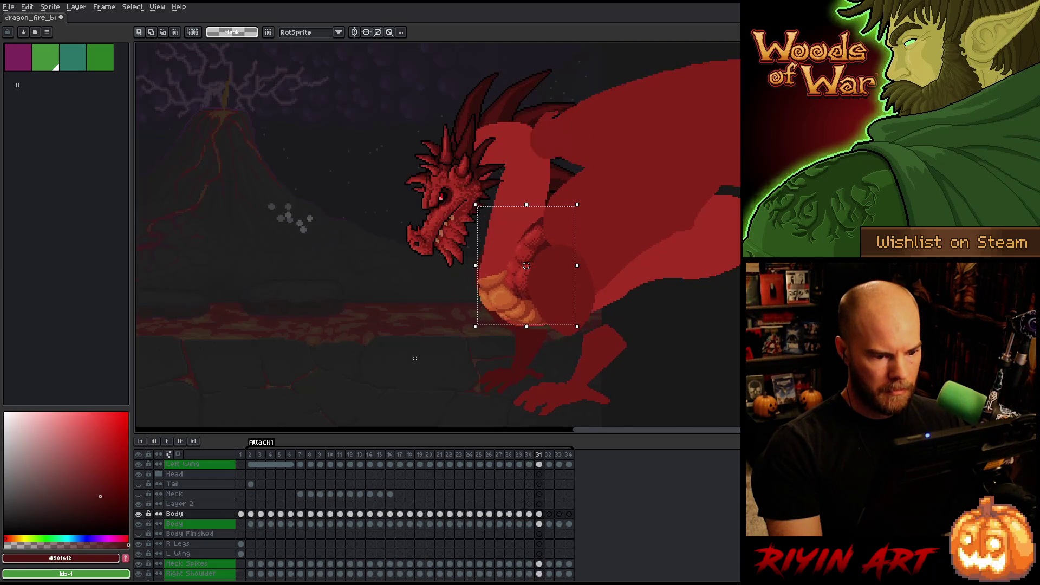
key("period")
key("period")
key("period")
key("period")
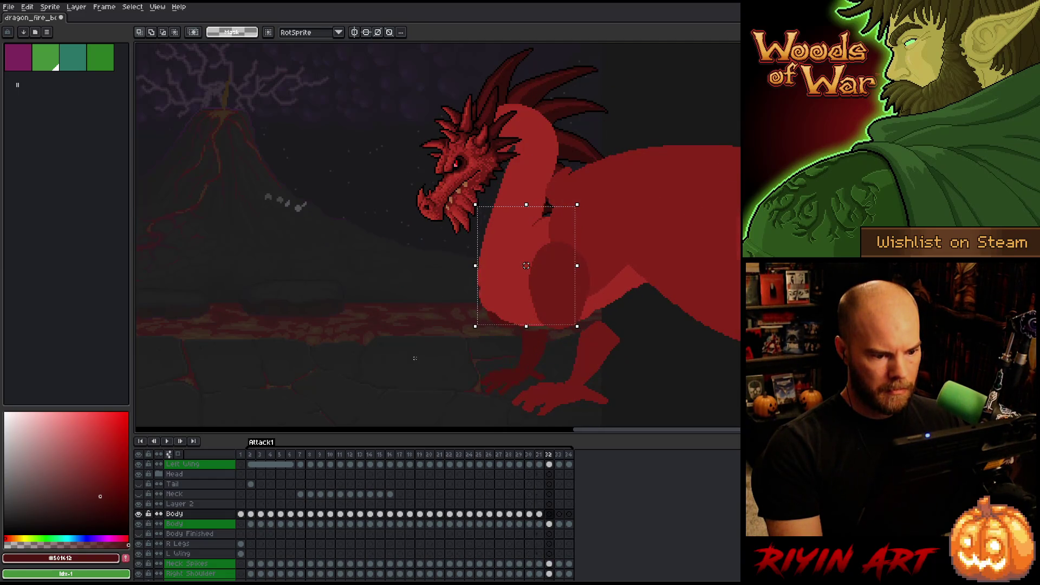
key("comma")
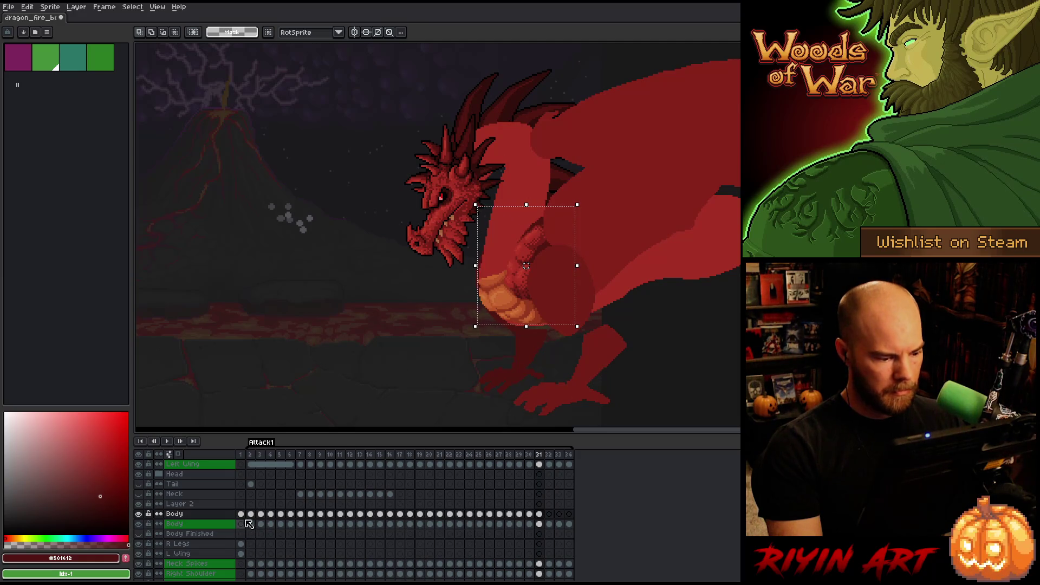
Check frame 31 against the original pose in frame 1, then deselect the chest
left_click(243, 514)
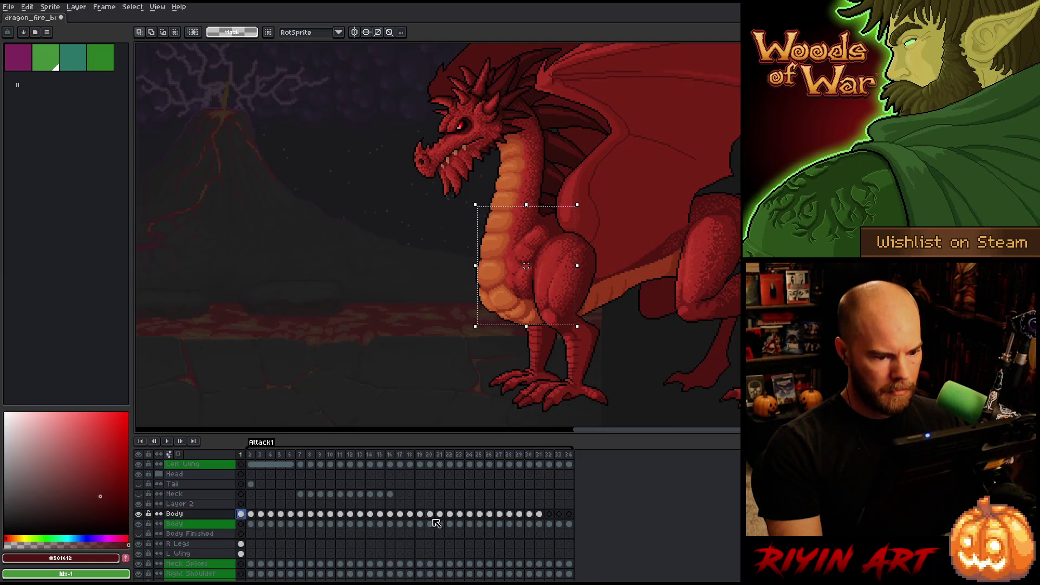
left_click(540, 513)
key("period")
key("comma")
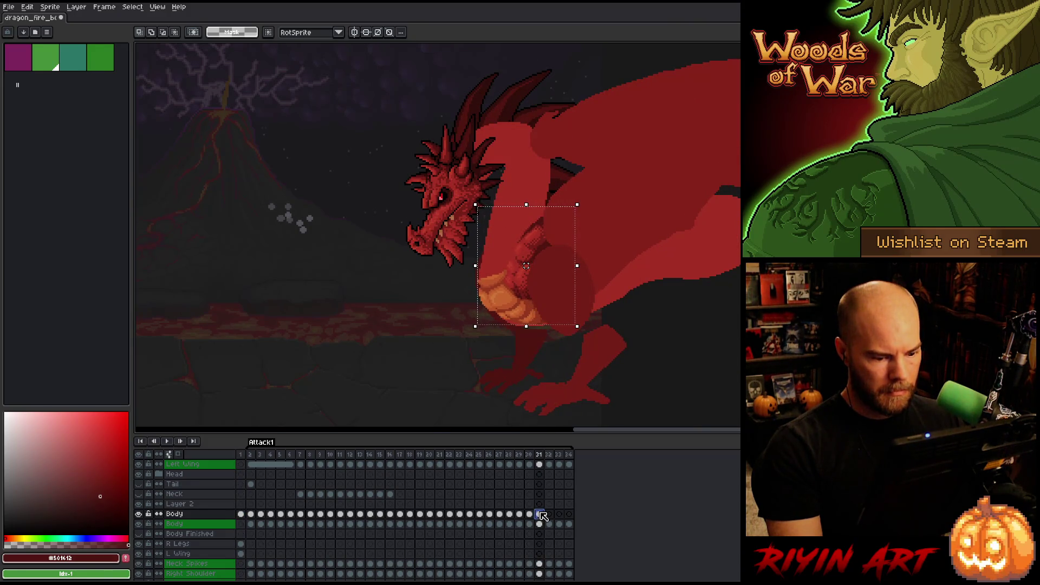
key("ctrl+d")
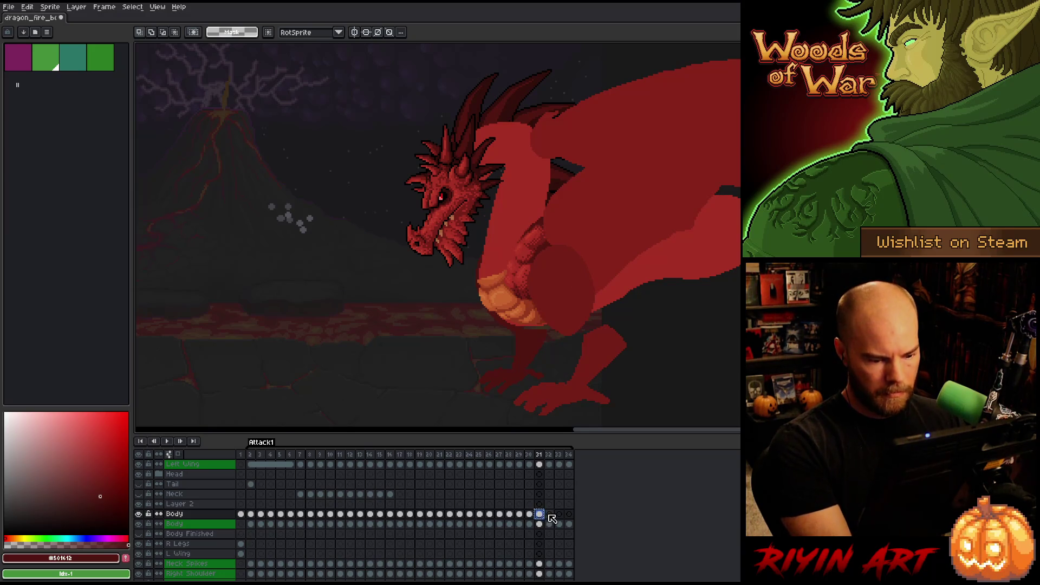
Nudge frame 32's chest area down about 3 pixels, comparing with frame 31
left_click(549, 515)
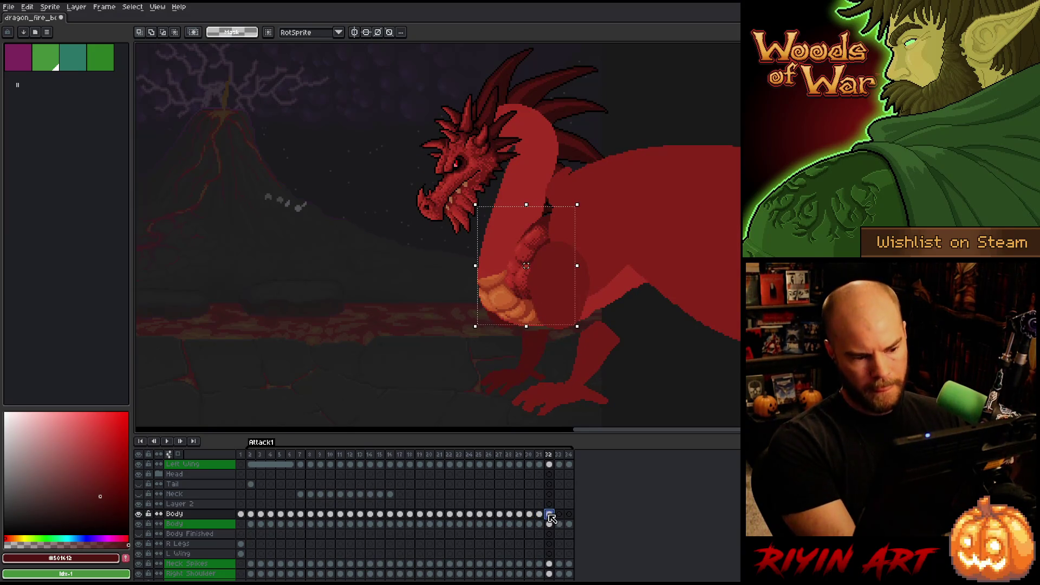
key("Down")
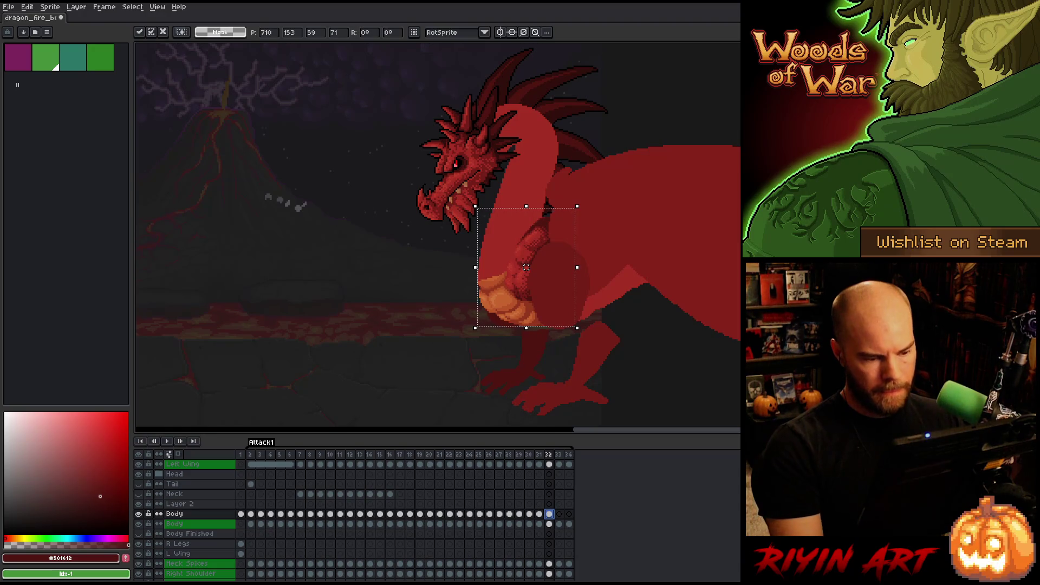
key("comma")
key("period")
key("comma")
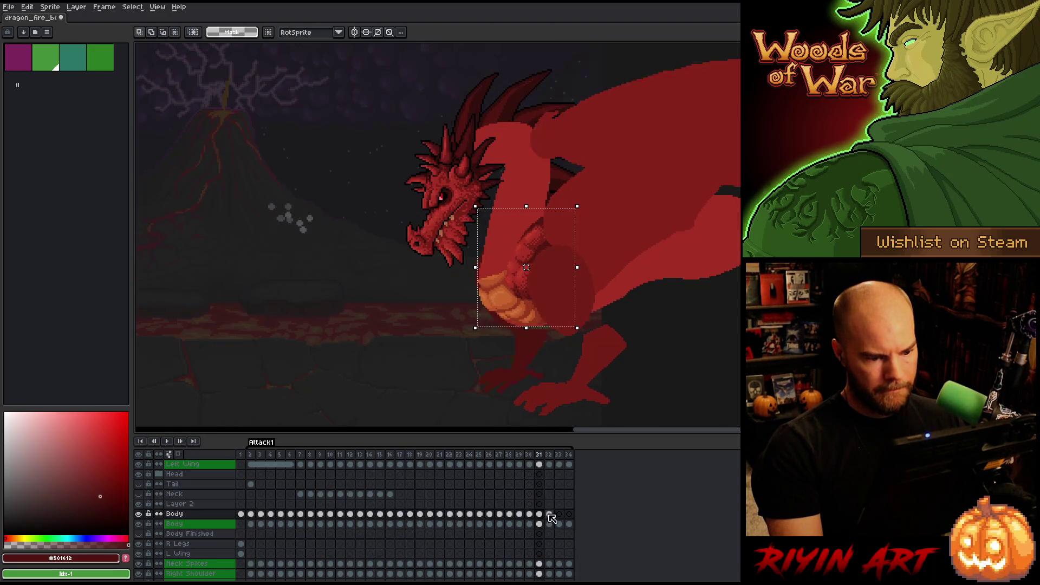
key("Down")
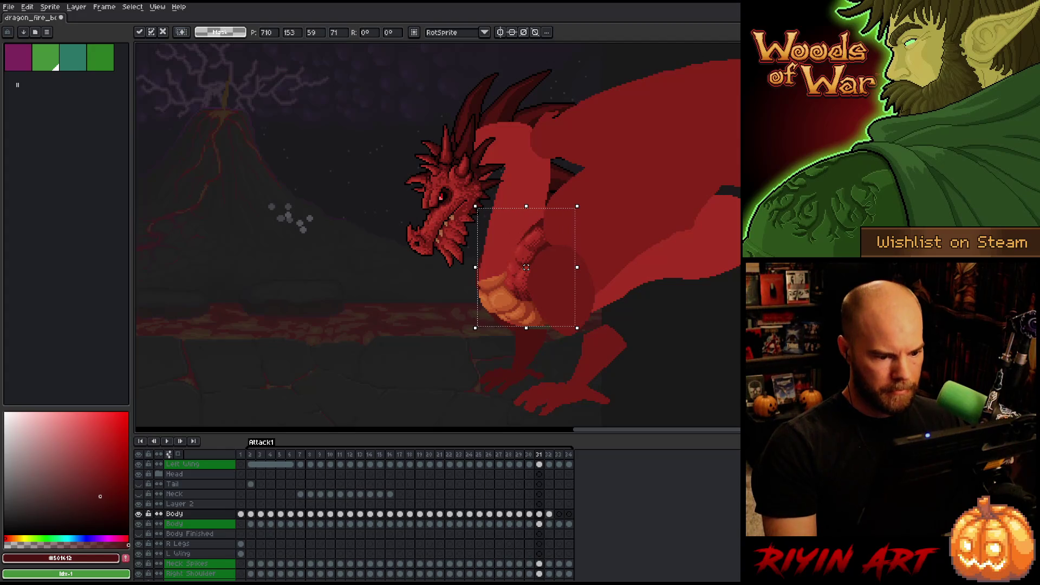
key("period")
key("period")
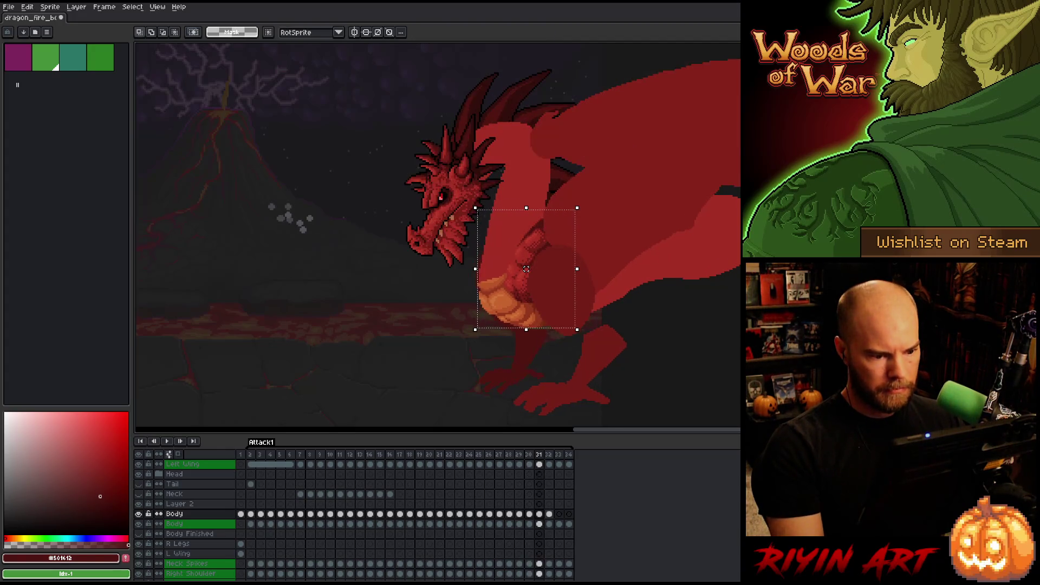
key("period")
key("comma")
key("comma")
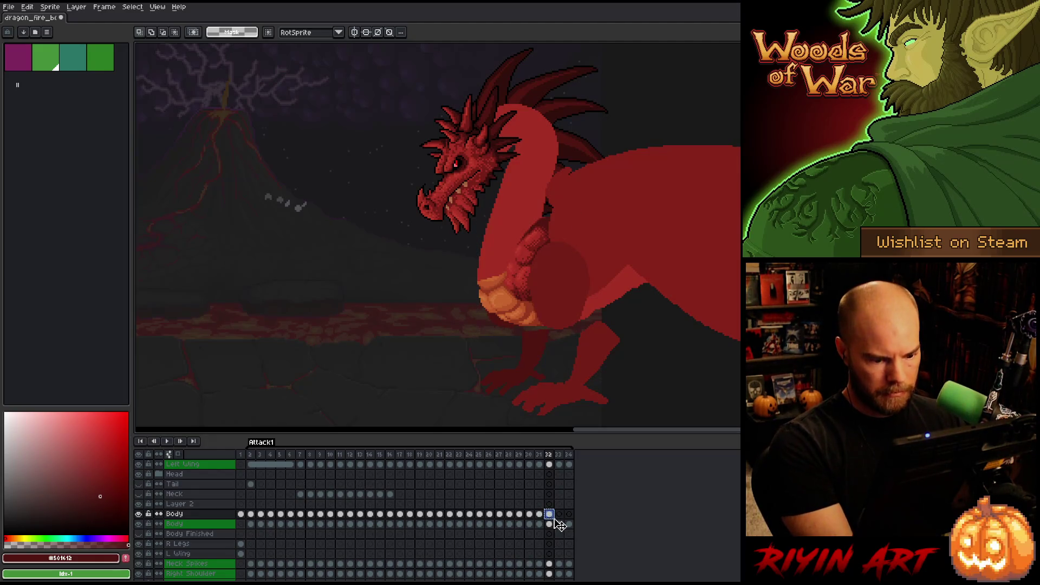
Select and transform the chest area on frame 33, checking it against frame 32
left_click(560, 513)
left_click_drag(475, 205, 577, 326)
key("ctrl+t")
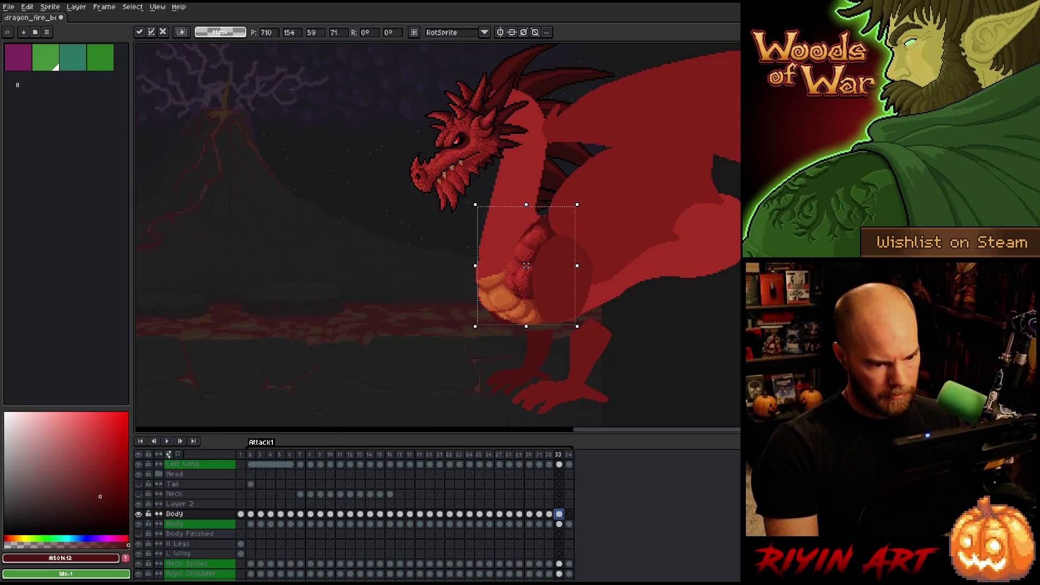
key("Return")
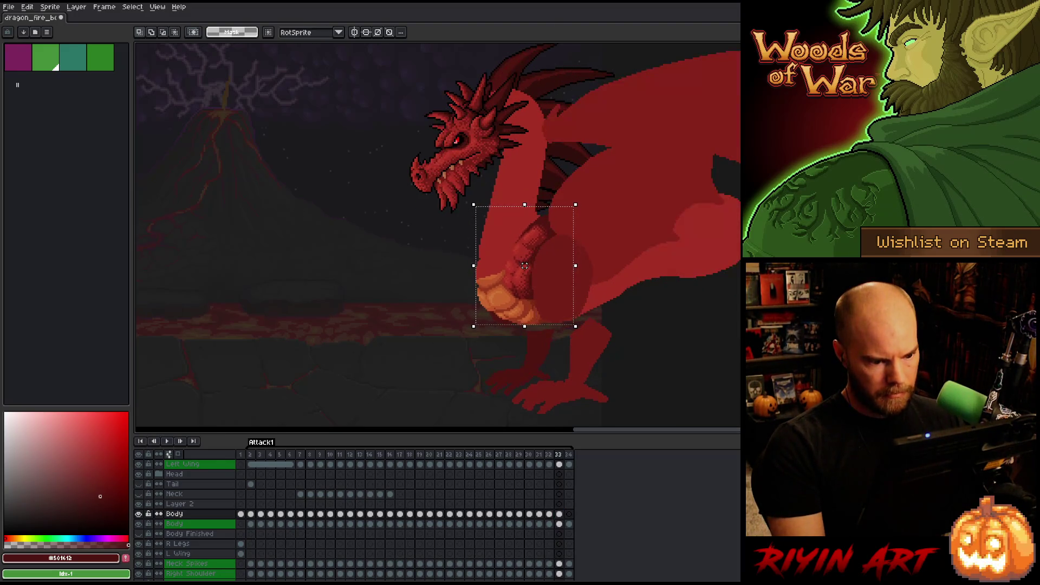
key("comma")
key("period")
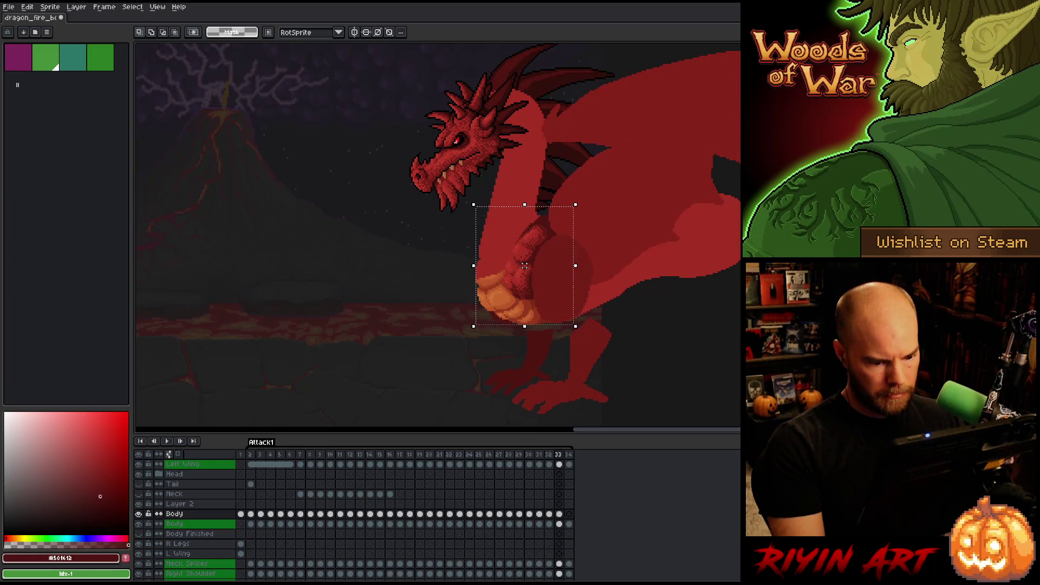
Shift frame 34's chest pixels slightly right and play the animation
left_click(569, 514)
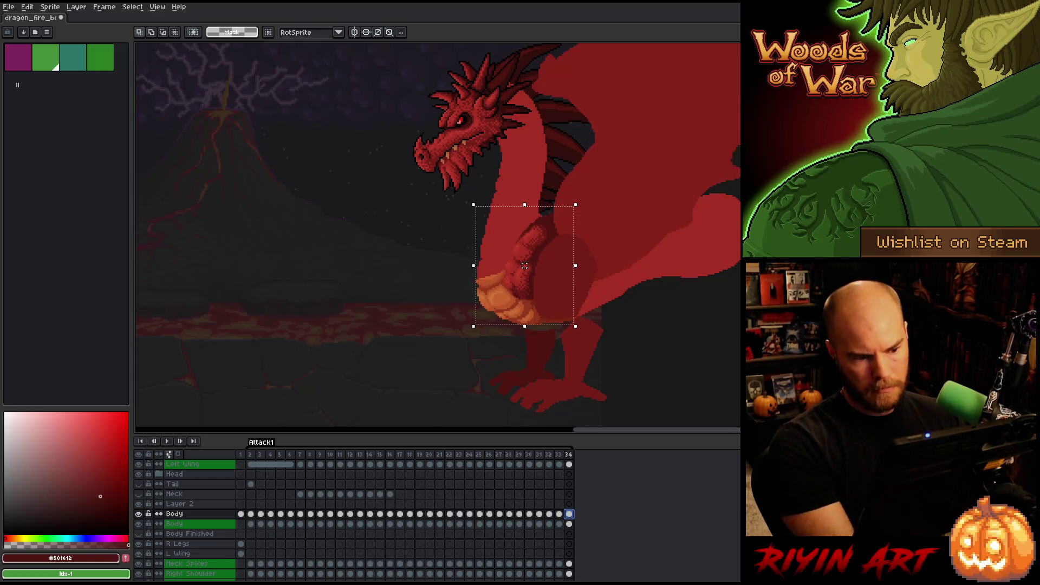
left_click_drag(524, 265, 526, 265)
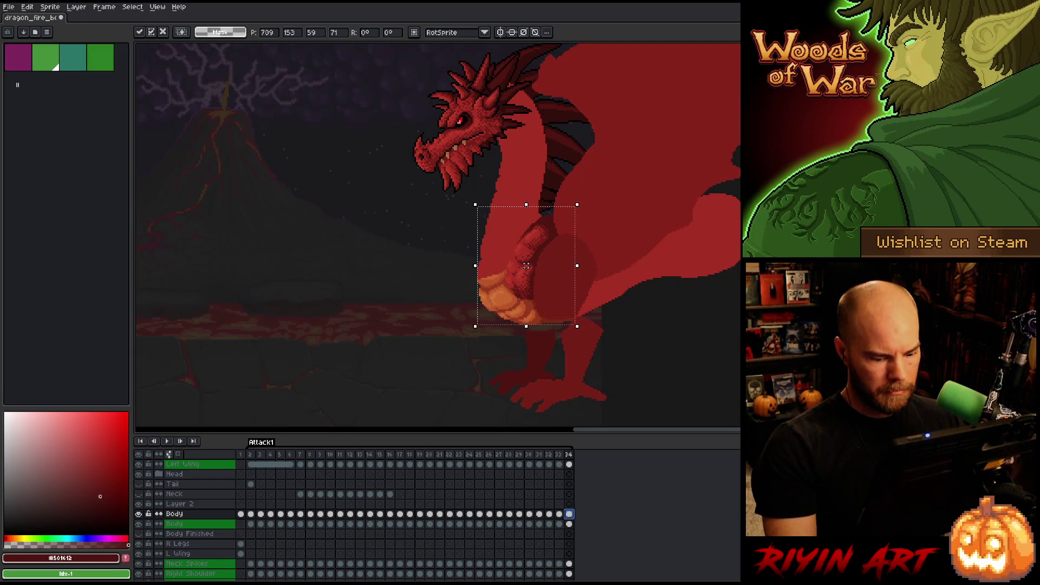
left_click(569, 513)
key("Return")
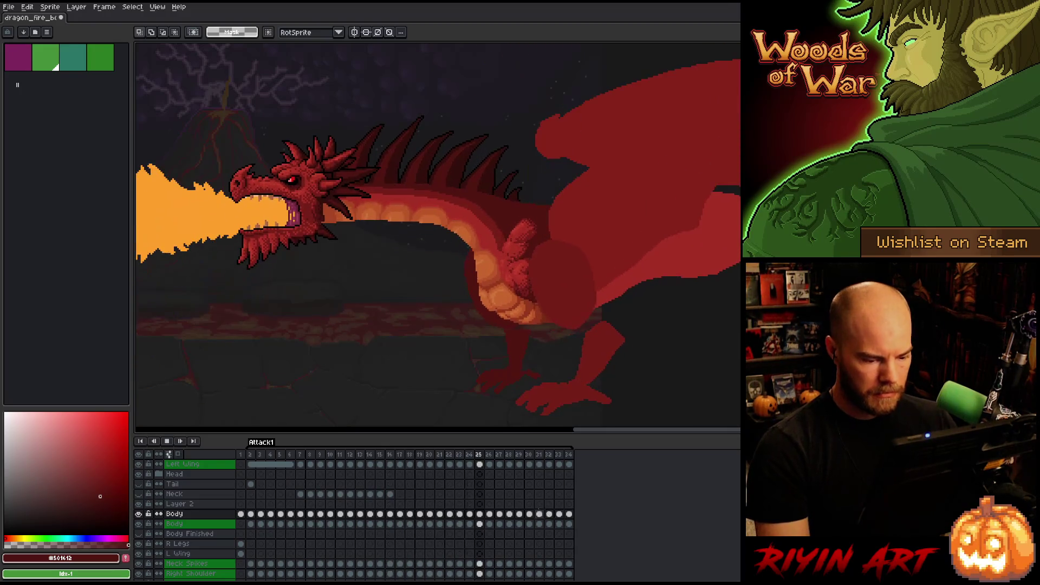
key("space")
Compare frames 26 and 27, settling back on frame 26
key("Right")
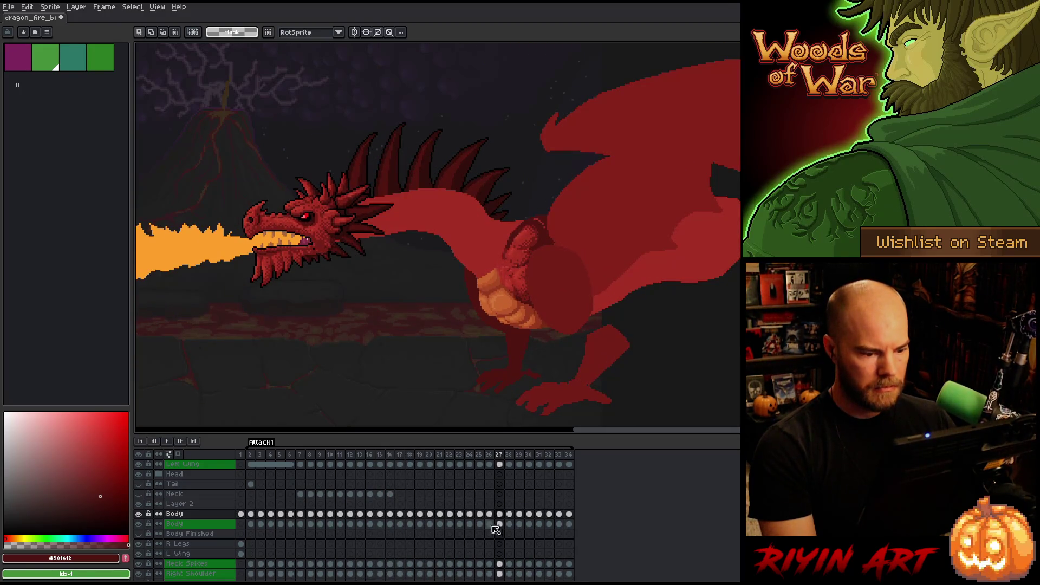
key("Left")
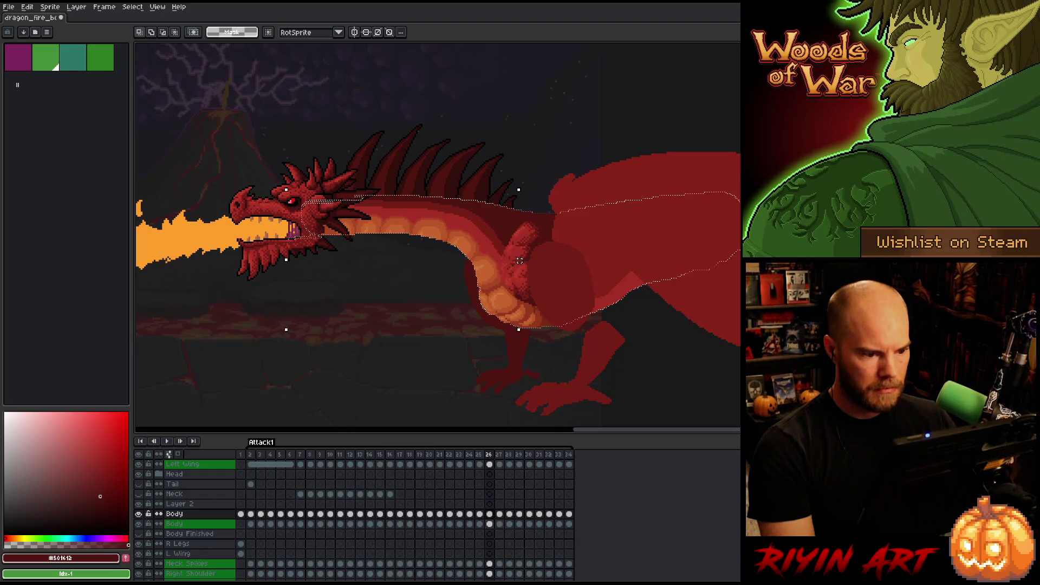
key("Right")
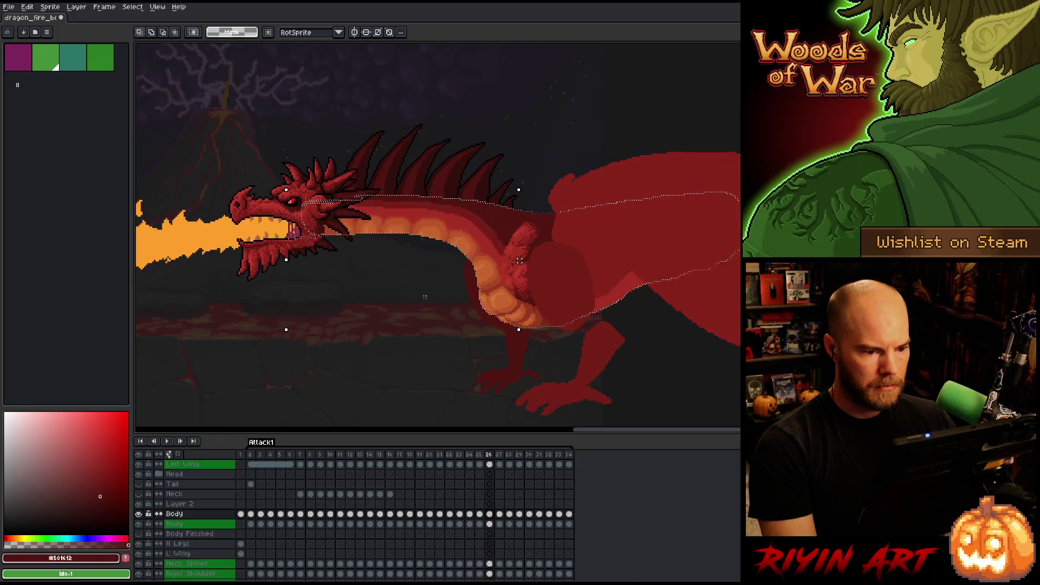
scroll(437, 236, "up", 2)
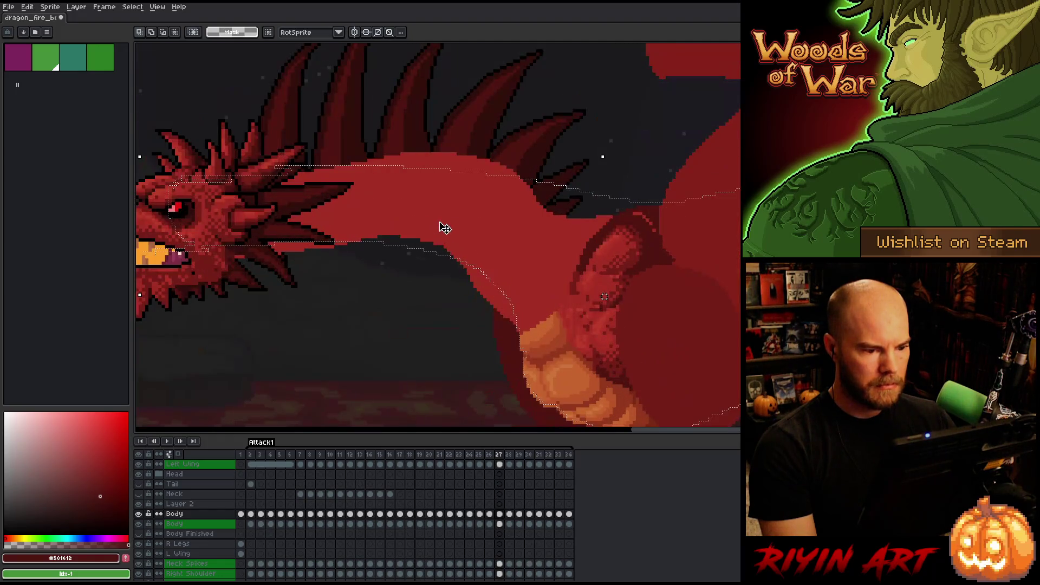
scroll(441, 226, "down", 1)
key("Left")
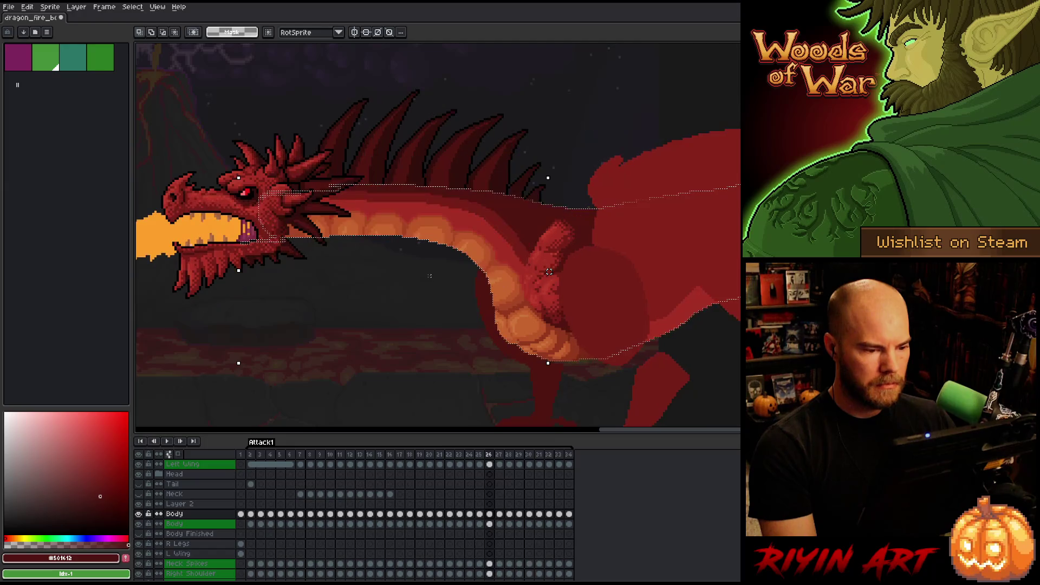
Eyedrop the orange-brown belly scale colour and select everything in the Body cel
key("ctrl+d")
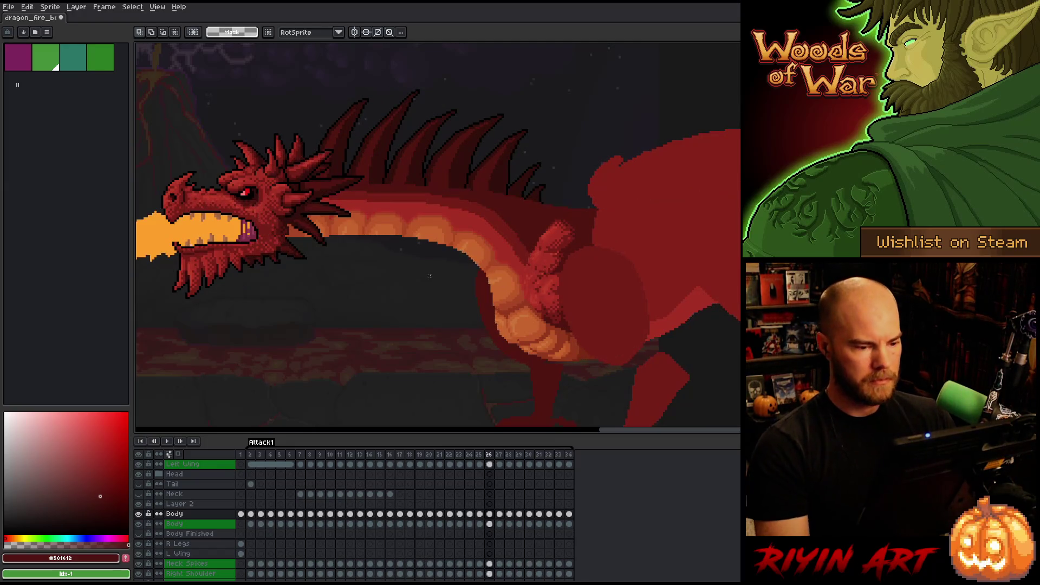
key("i")
left_click(498, 255)
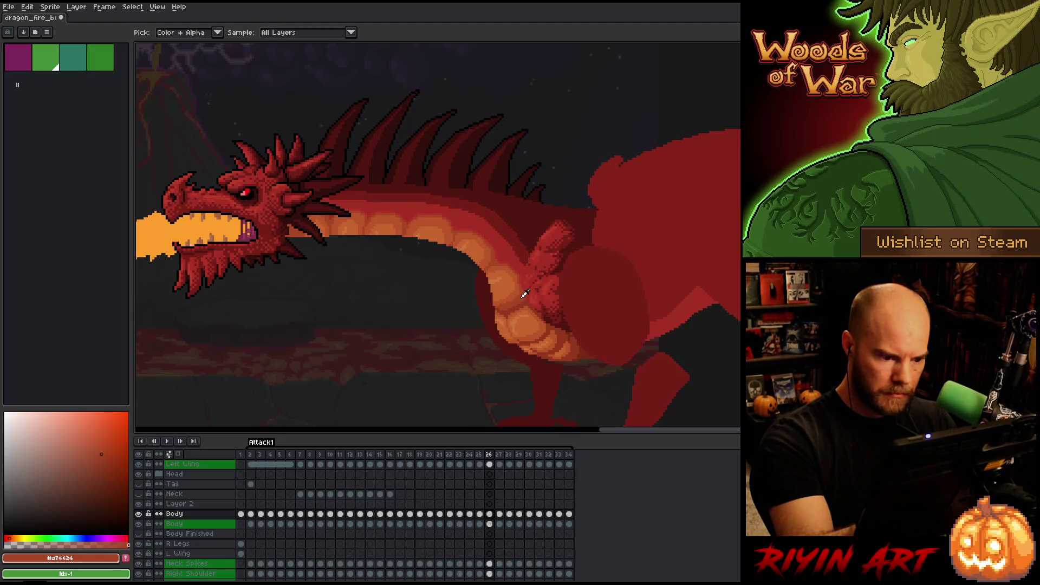
key("m")
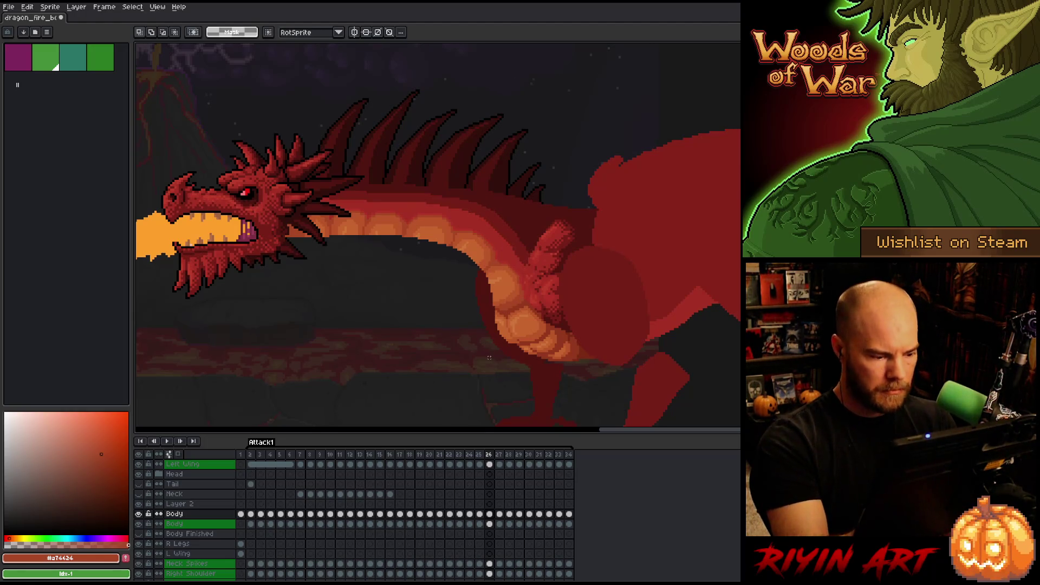
left_click(501, 525, "ctrl")
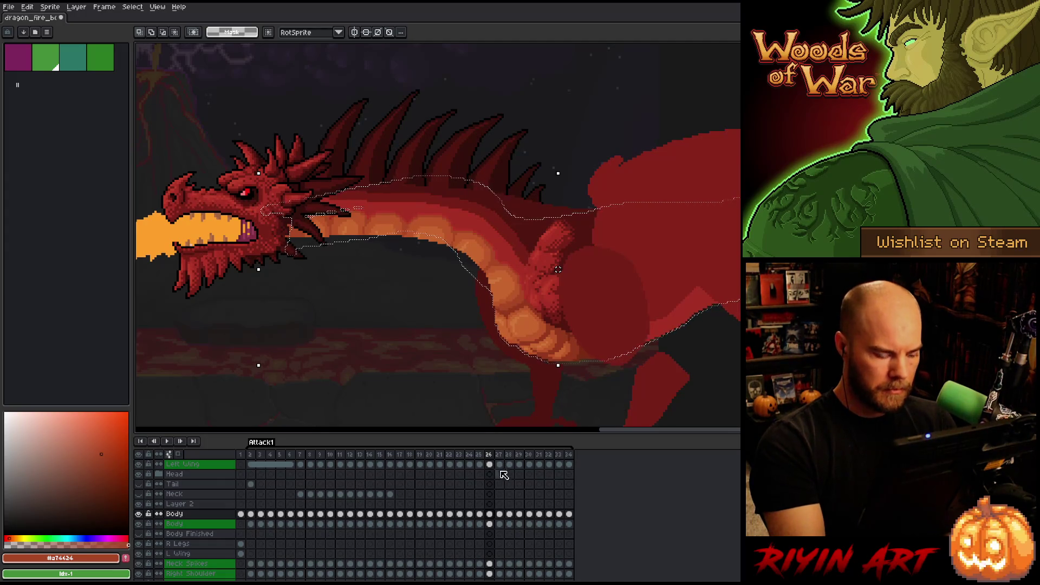
Switch to the Pencil, clear the body selection, and flip between frames 26 and 27
key("b")
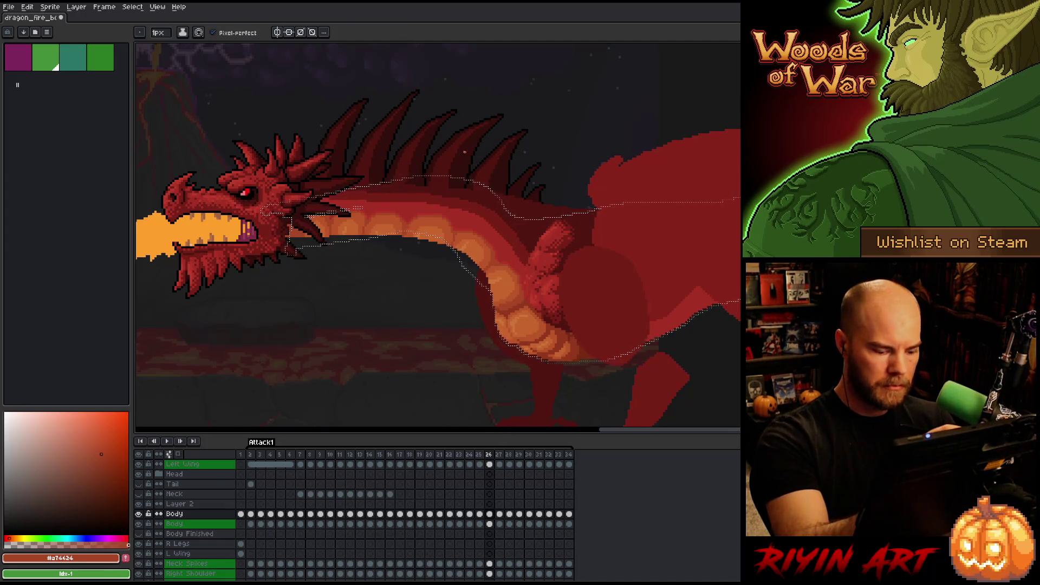
key("ctrl+d")
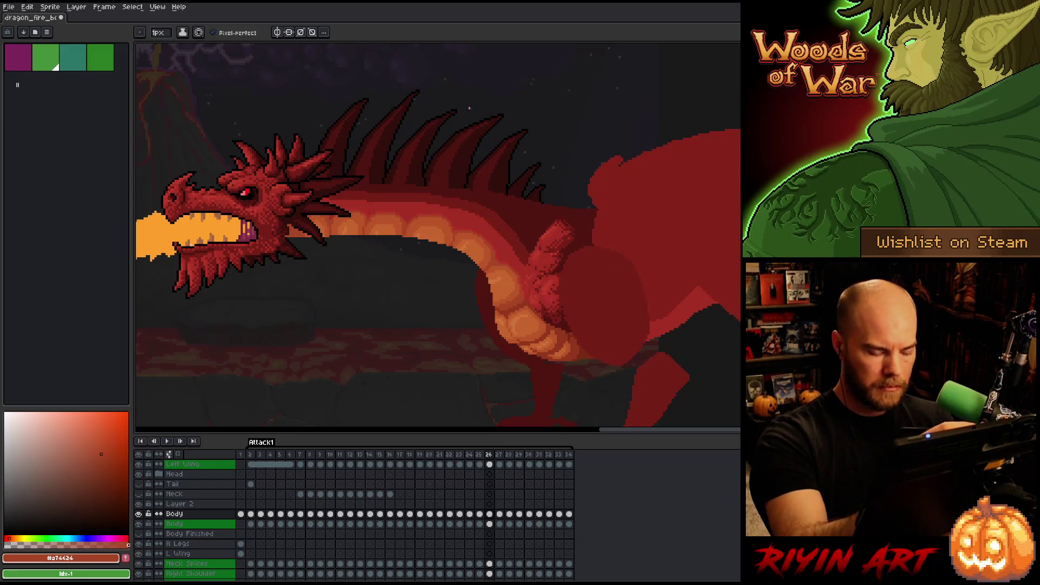
key("Right")
key("Left")
key("Right")
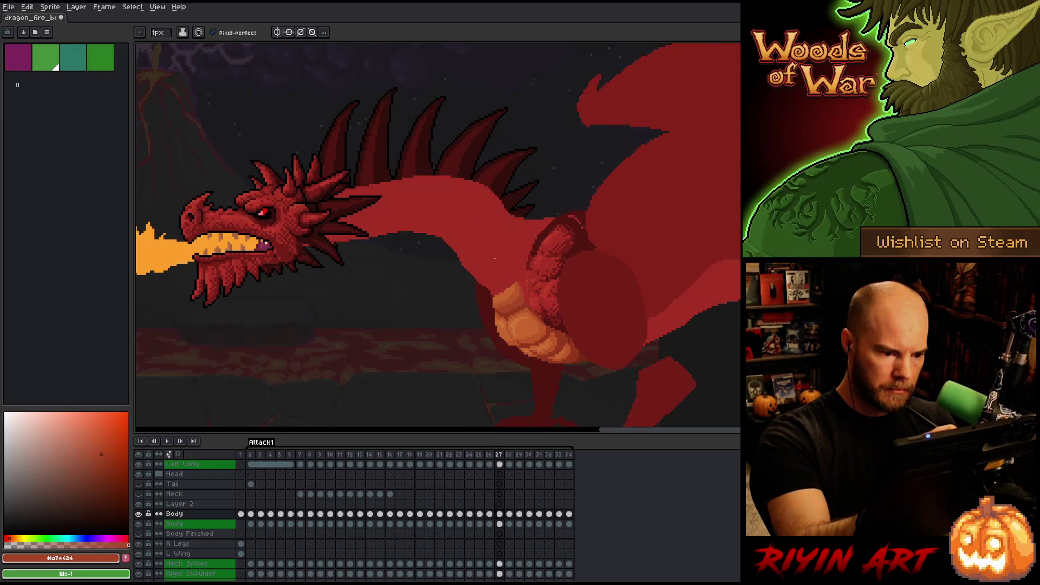
key("Left")
key("Right")
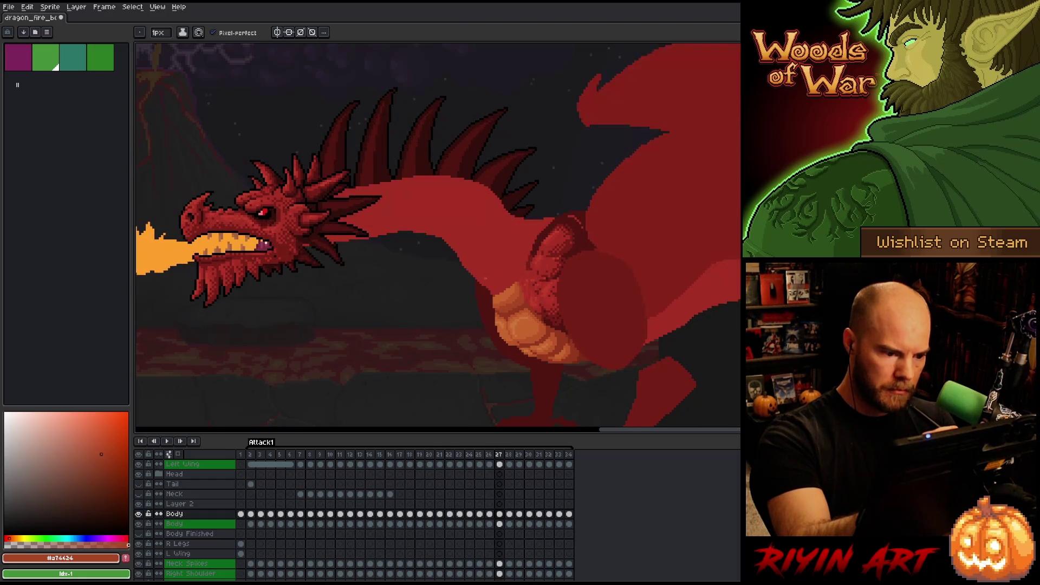
key("Left")
key("Right")
key("Left")
key("Right")
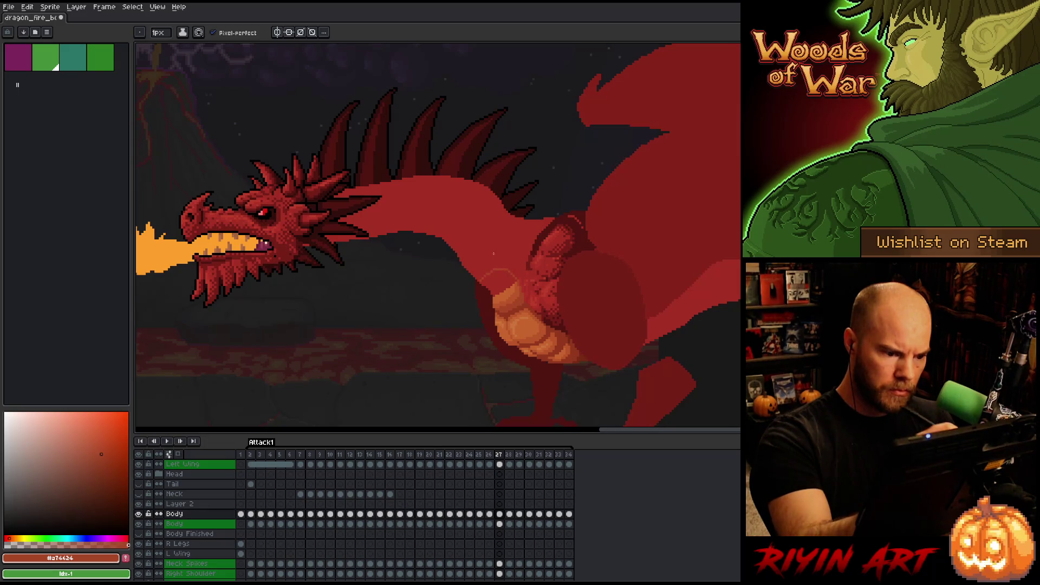
Compare the necks on frames 26 and 27, then sketch the first scale line on frame 27
key("Left")
key("Right")
key("Left")
key("Right")
key("Left")
key("Right")
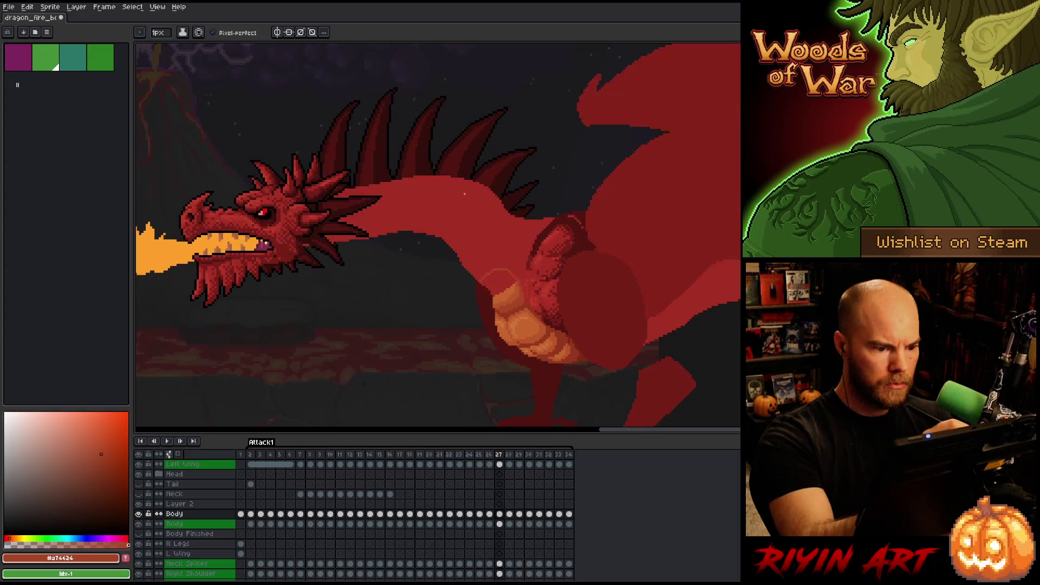
key("Left")
key("Right")
key("Left")
key("Right")
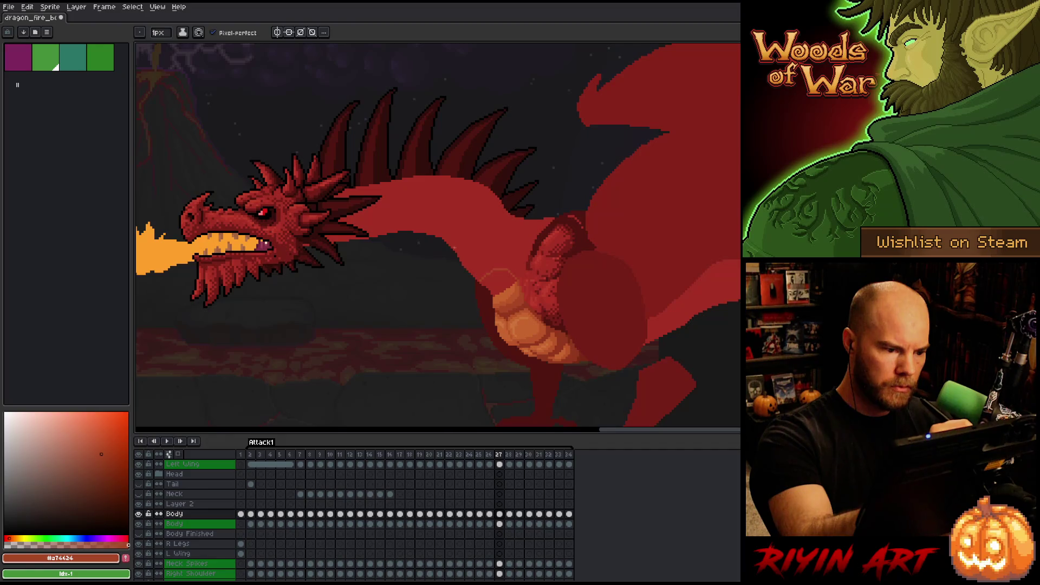
left_click_drag(455, 248, 472, 240)
Flip repeatedly between frames 26 and 27 to compare the neck poses
key("Left")
key("Right")
key("Left")
key("Right")
key("Left")
key("Right")
key("Left")
key("Right")
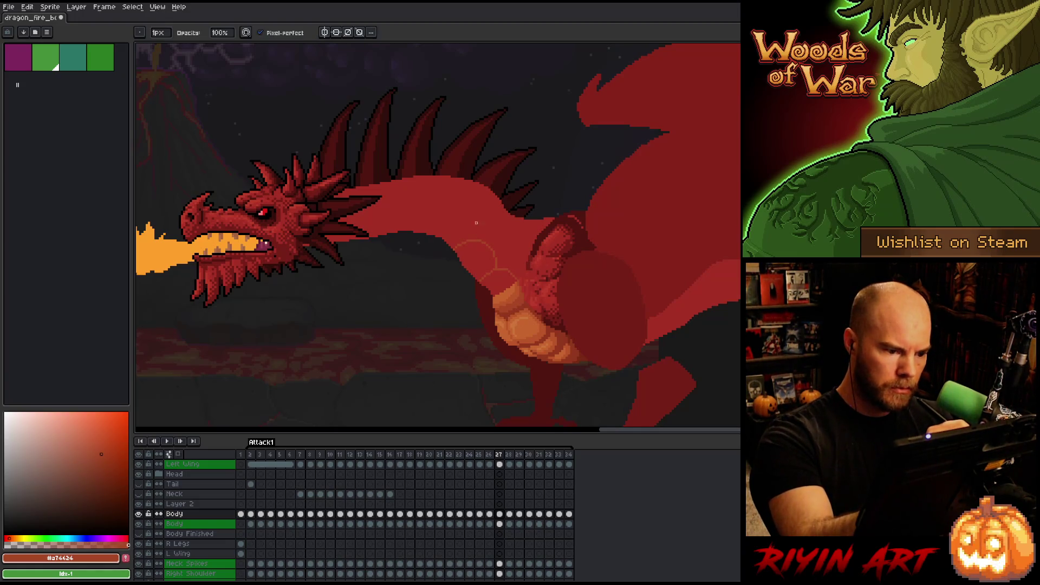
key("Left")
key("Right")
key("Left")
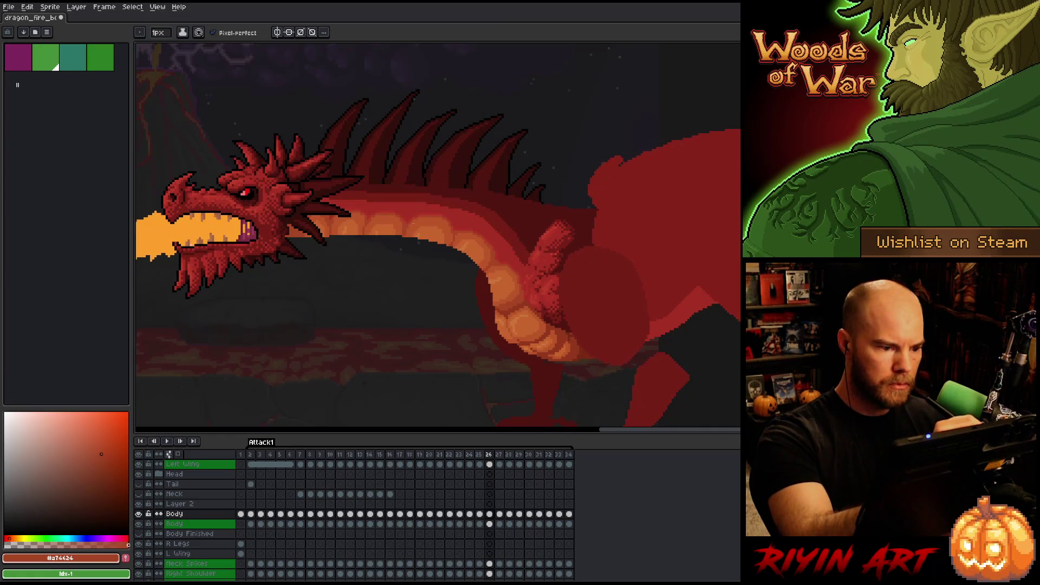
key("Right")
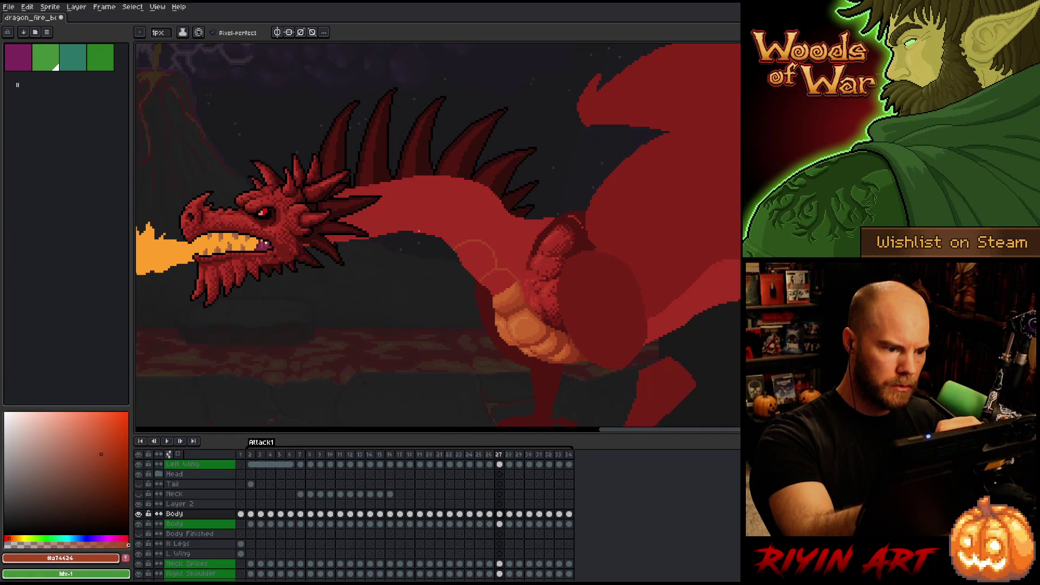
key("Left")
key("Right")
key("Left")
key("Right")
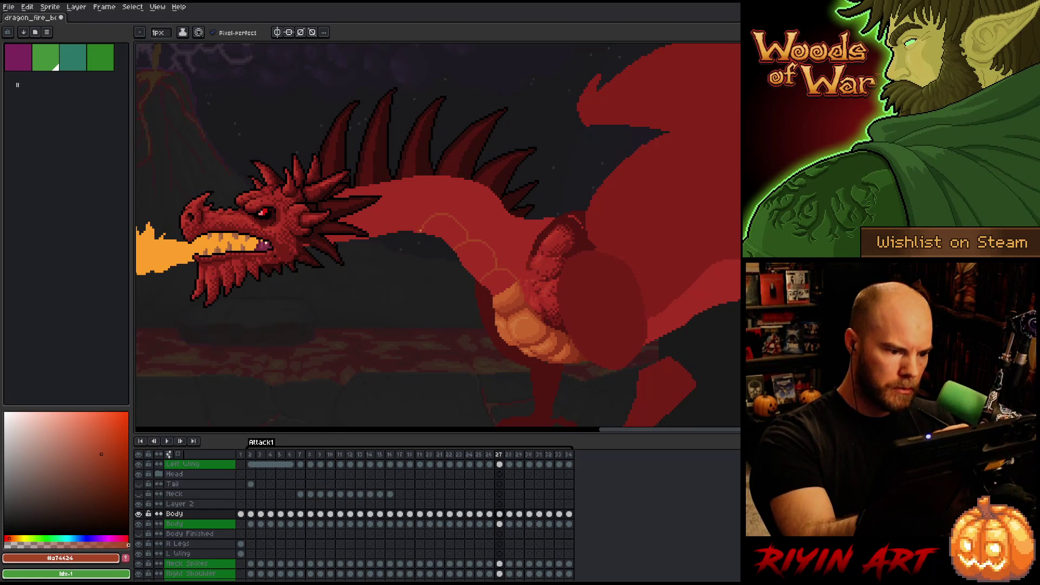
Erase the left end of the scale sketch on frame 27's neck
key("b")
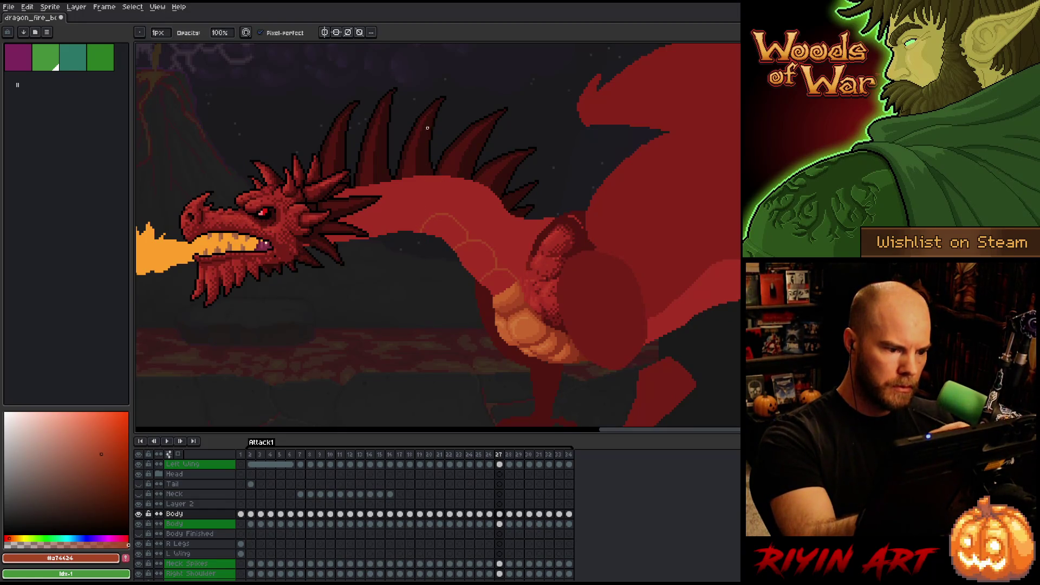
key("Left")
key("Right")
key("Left")
key("Right")
key("e")
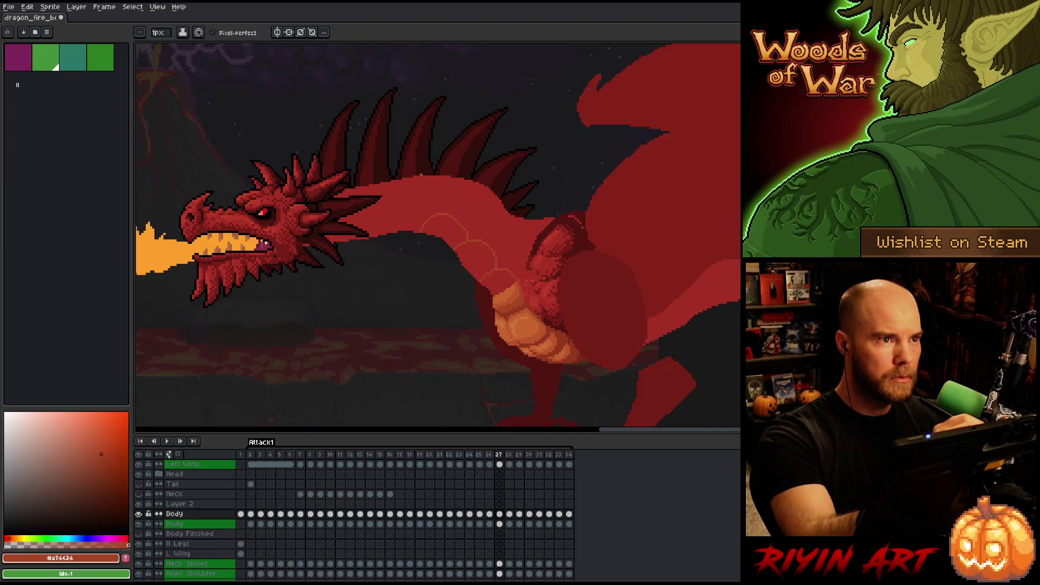
key("Left")
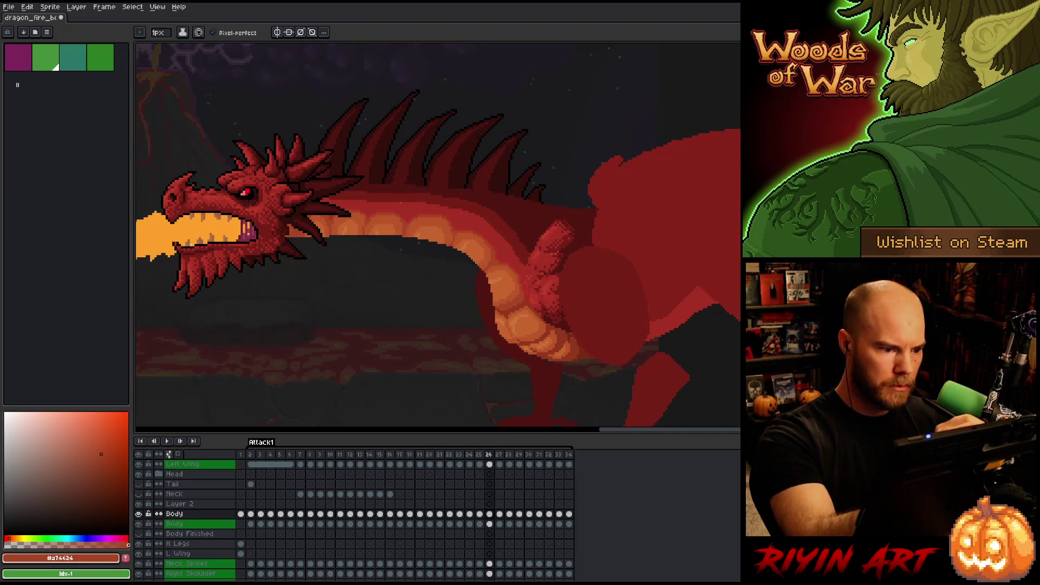
key("Right")
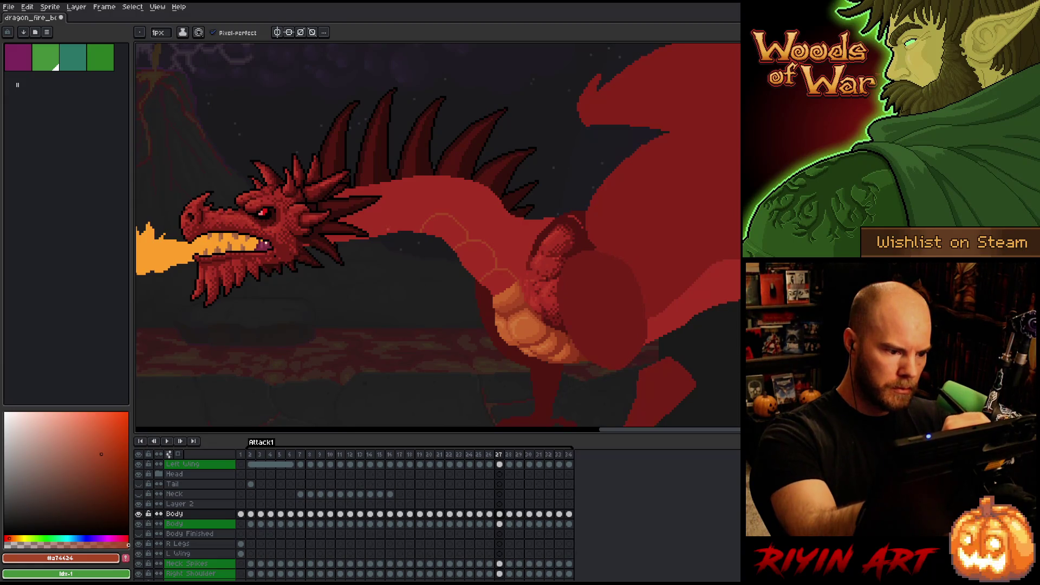
key("Left")
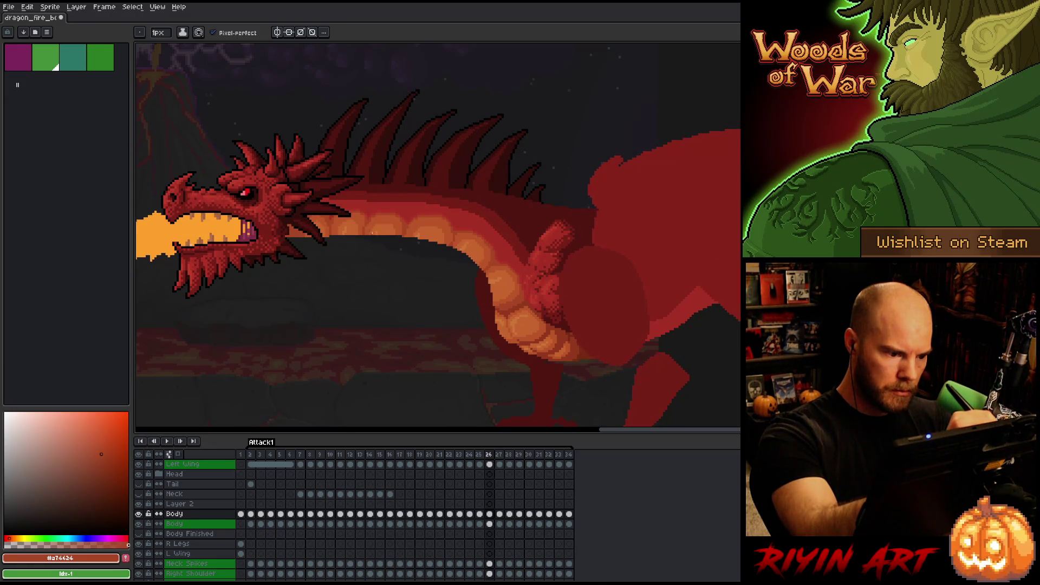
key("Right")
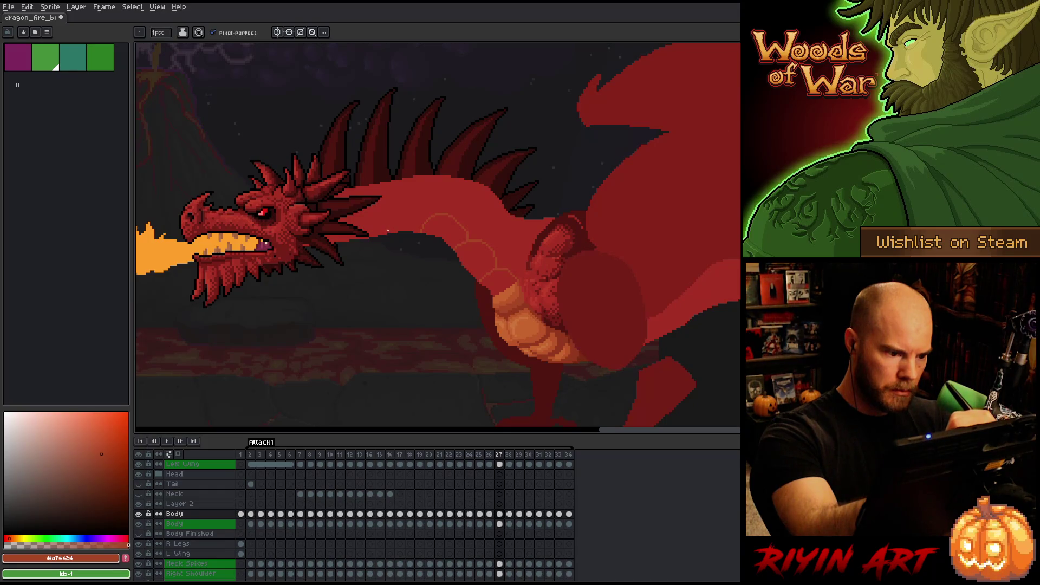
left_click_drag(428, 214, 383, 230)
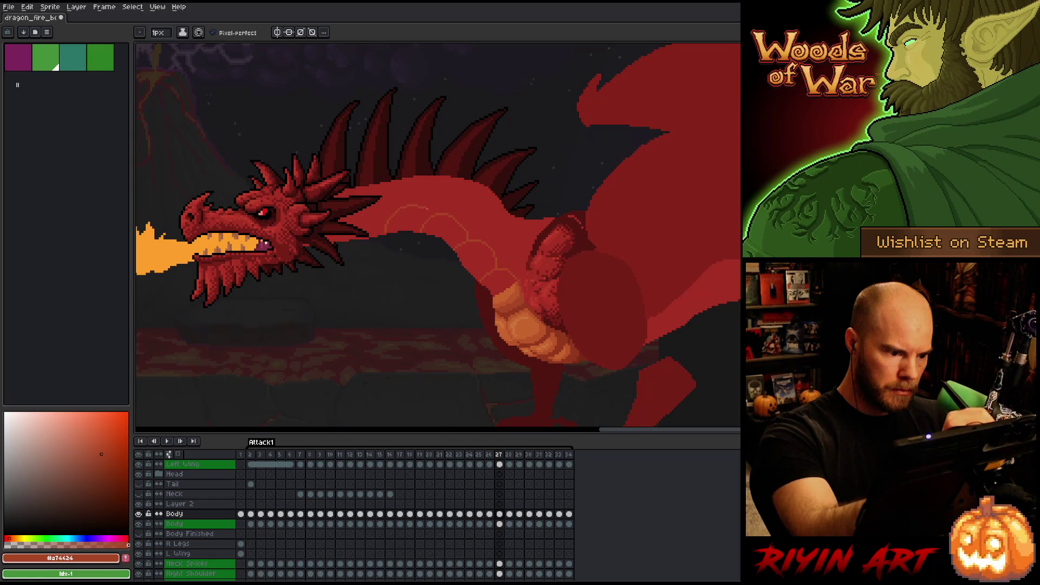
left_click_drag(419, 201, 384, 231)
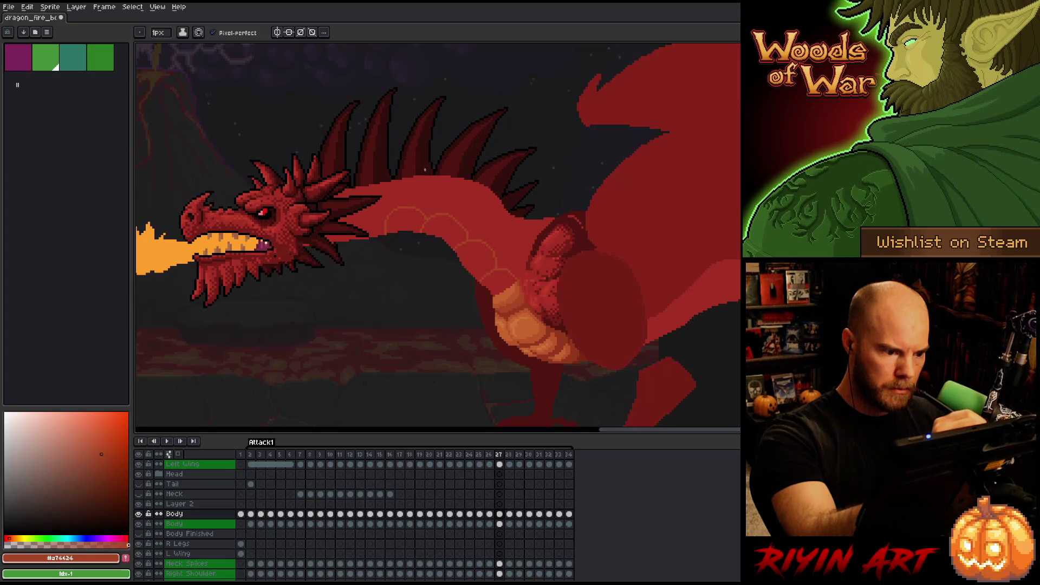
Compare the trimmed neck sketch with frame 26, then switch to the Paint Bucket
key("Left")
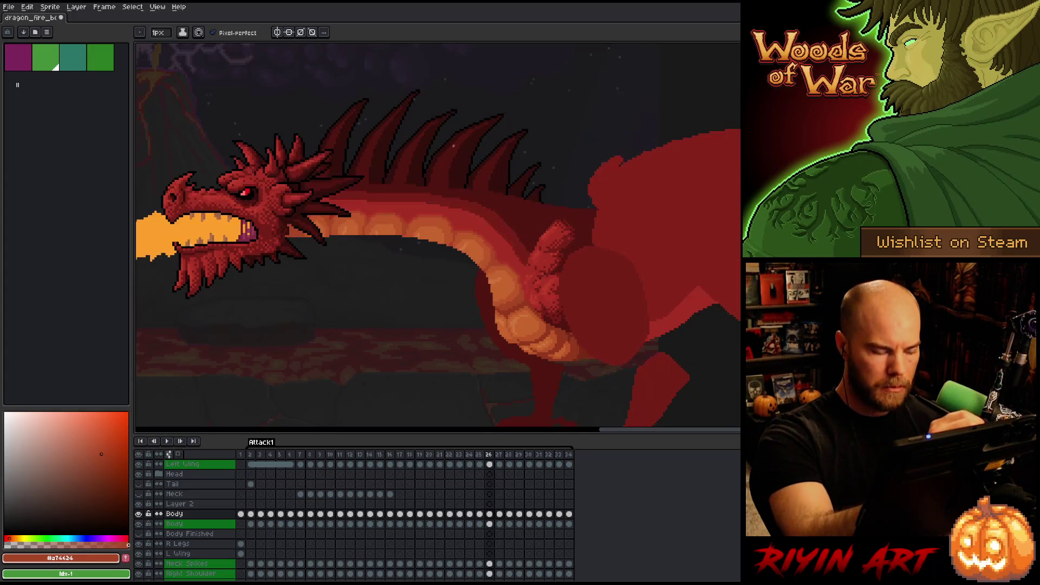
key("Right")
key("Left")
key("Right")
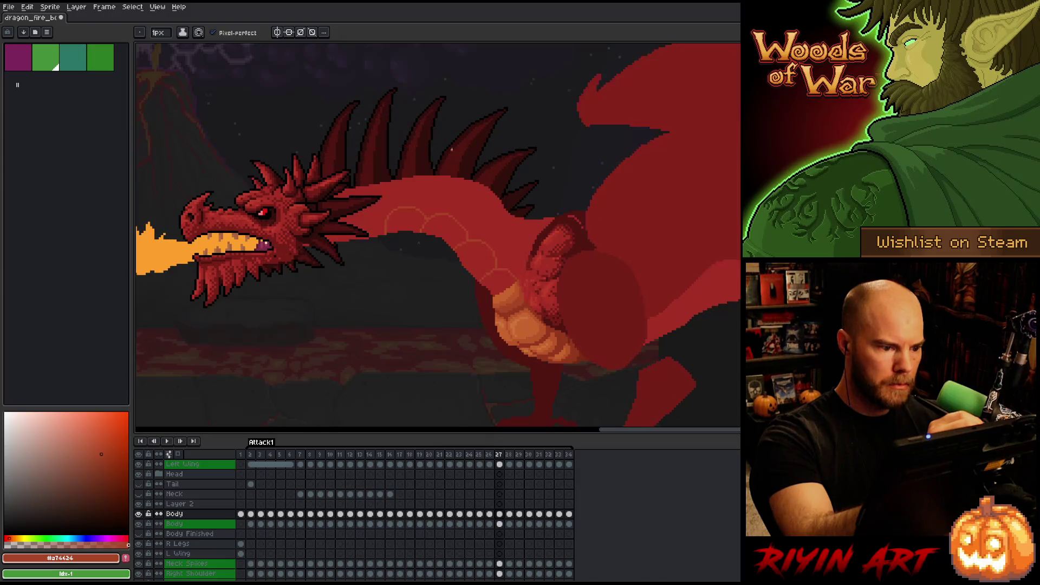
key("Left")
key("Right")
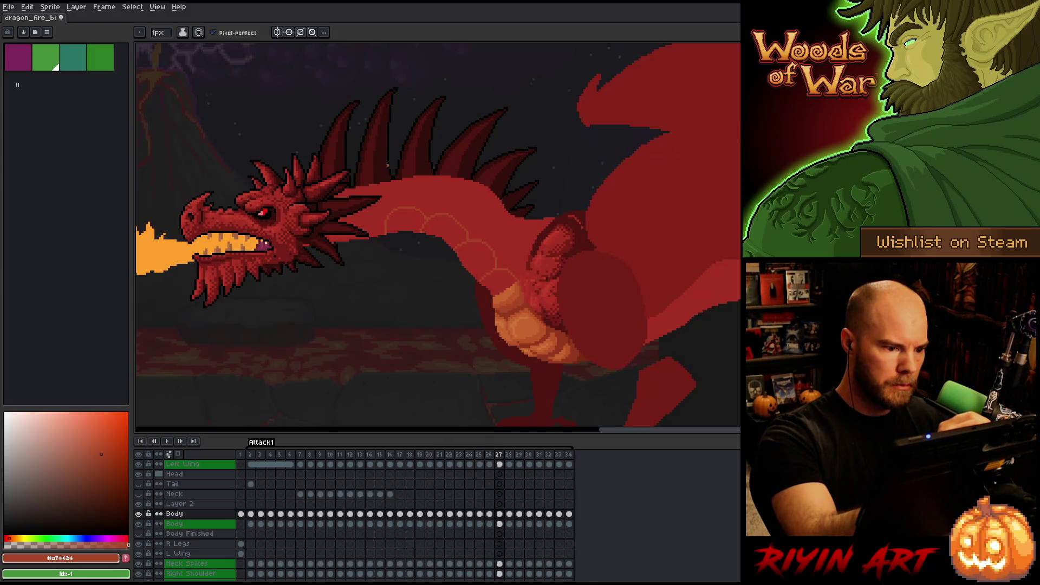
key("b")
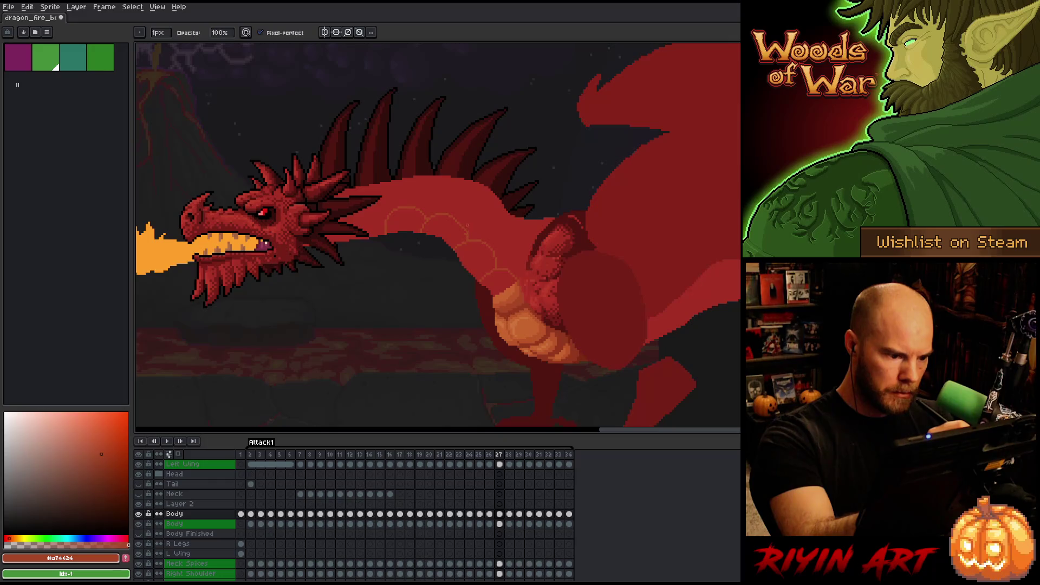
key("e")
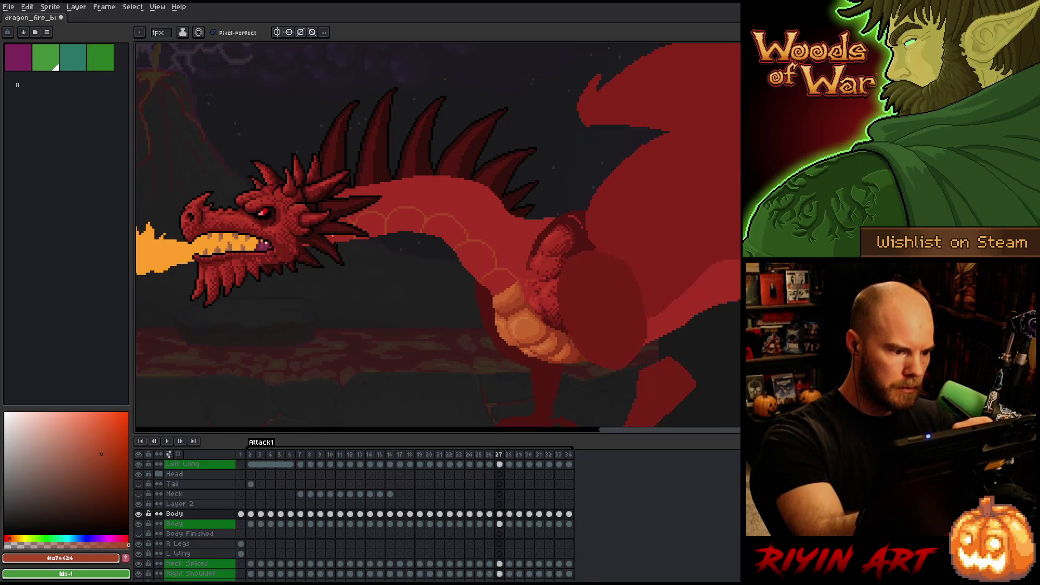
key("g")
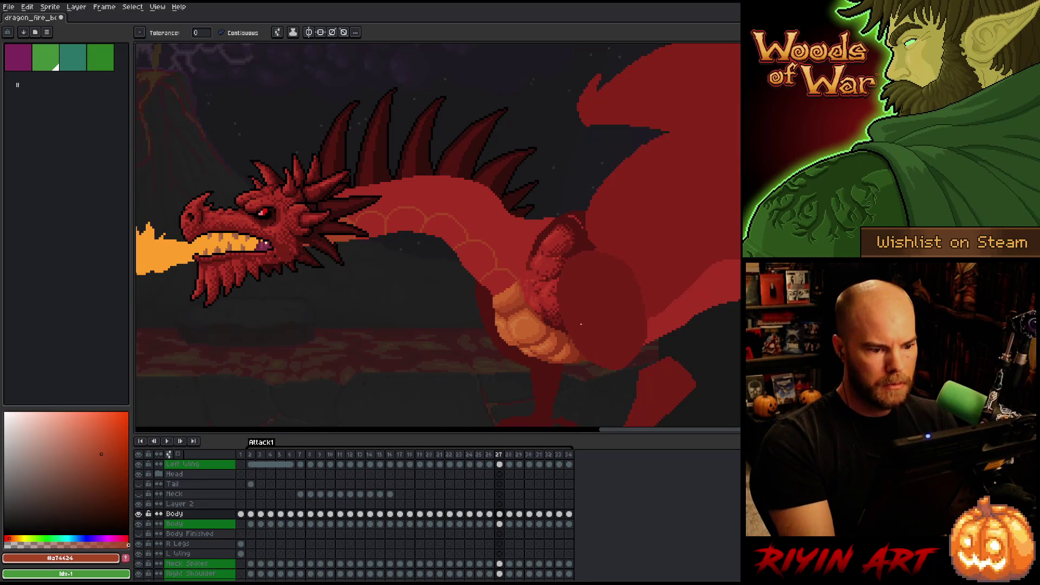
Sample a lighter belly orange and fill the five neck scales on frame 27 with it
key("i")
left_click(515, 295)
key("g")
left_click(497, 282)
left_click(474, 261)
left_click(442, 231)
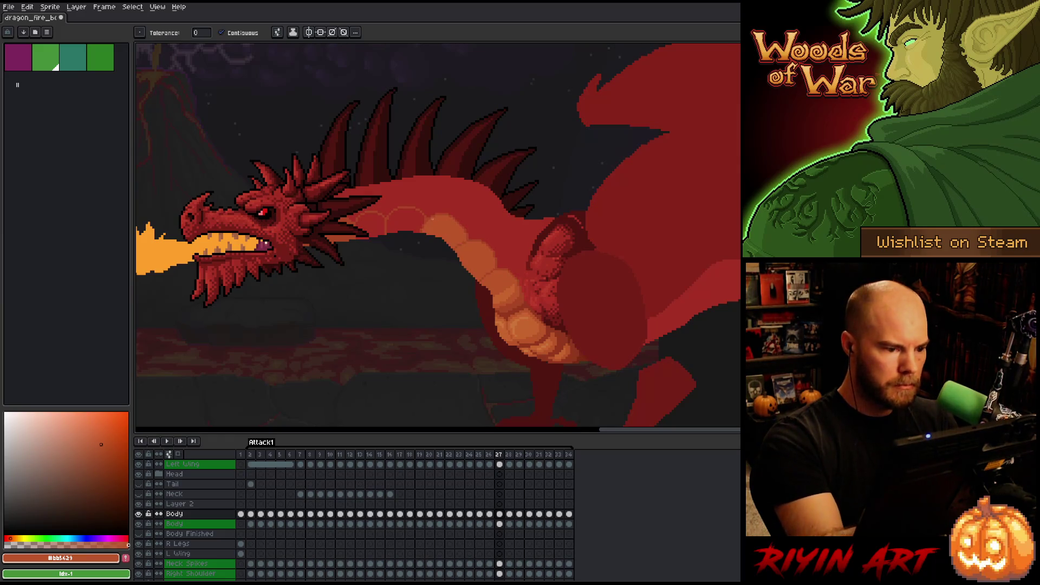
left_click(405, 220)
left_click(370, 225)
key("i")
left_click(509, 292)
key("b")
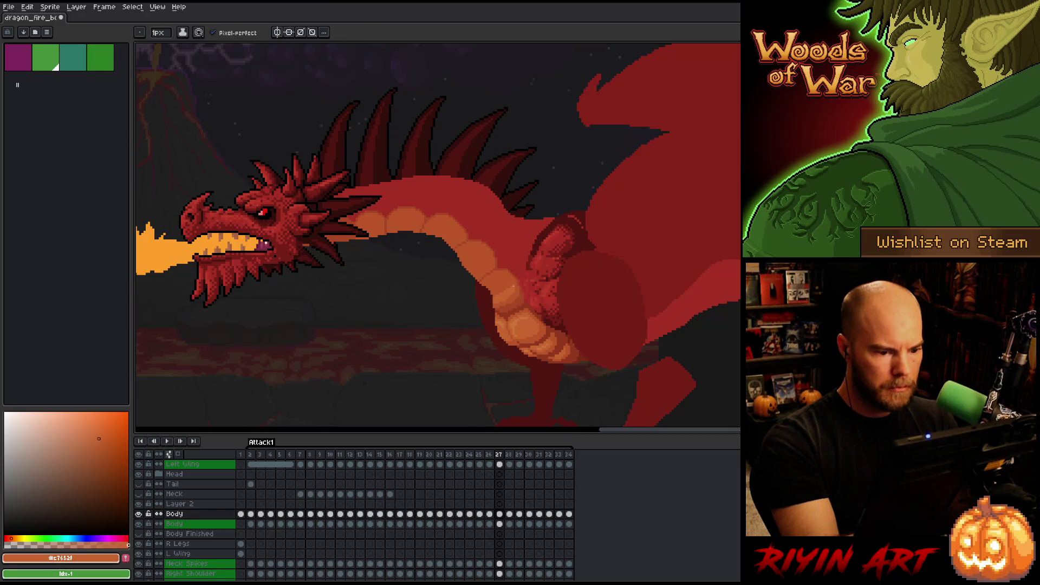
key("g")
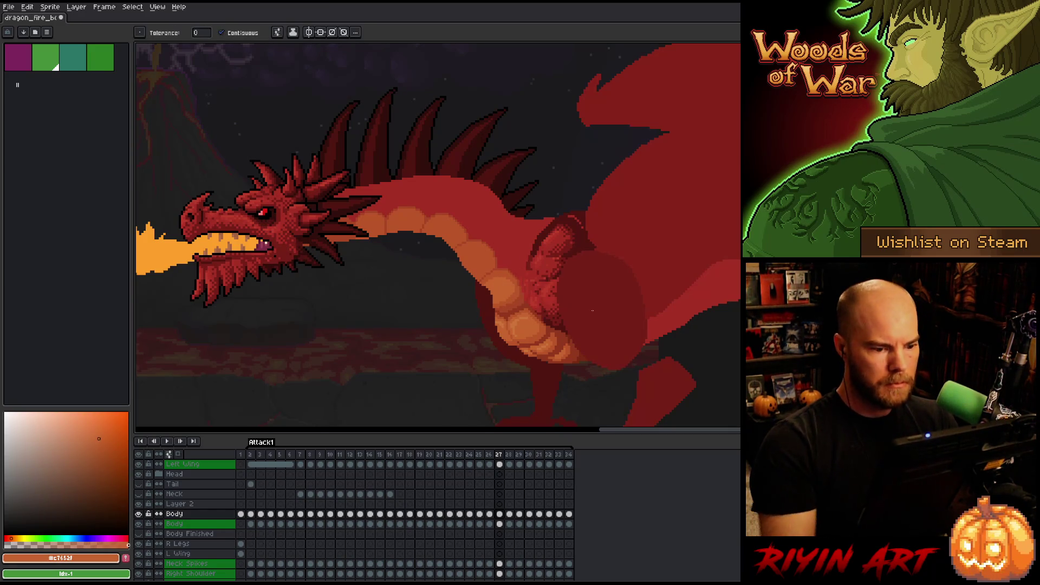
Flip between frames 26 and 27 to compare the filled neck, ending on frame 27
key("Left")
key("Right")
key("Left")
key("Right")
key("Left")
key("Right")
key("Left")
key("Right")
key("Left")
key("Right")
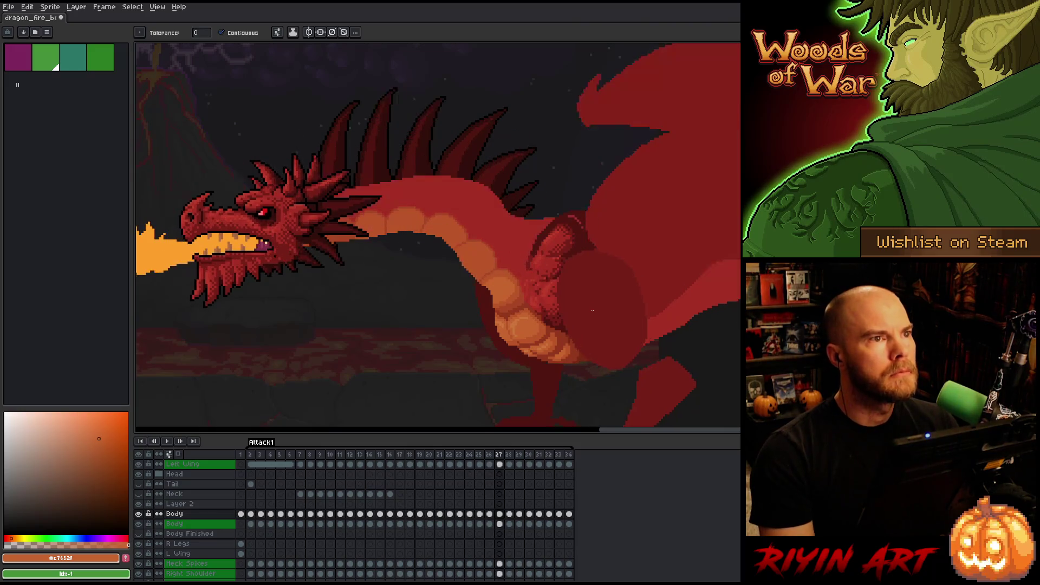
key("Left")
key("Right")
key("Left")
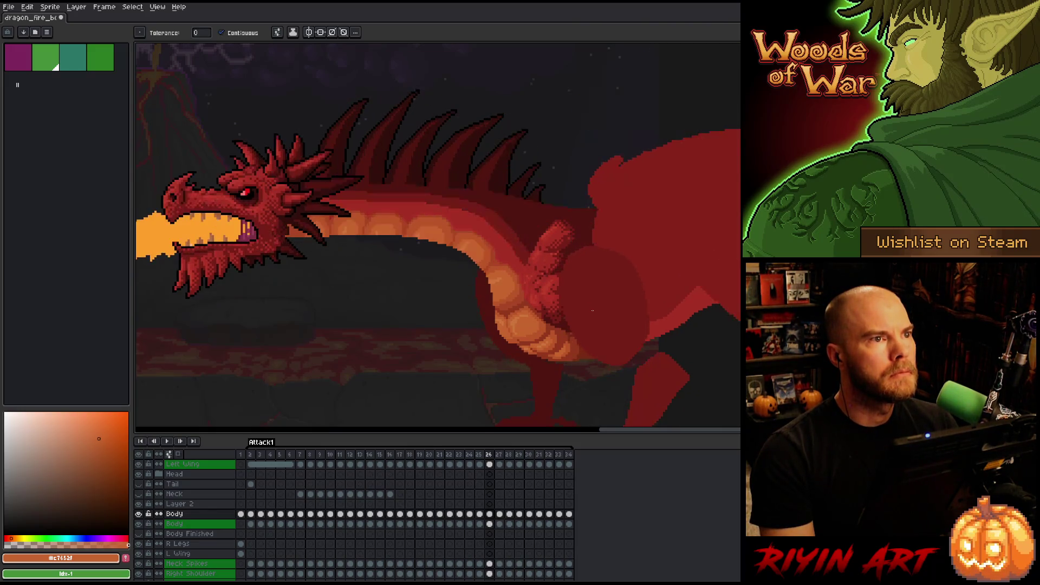
key("Right")
key("Left")
key("Right")
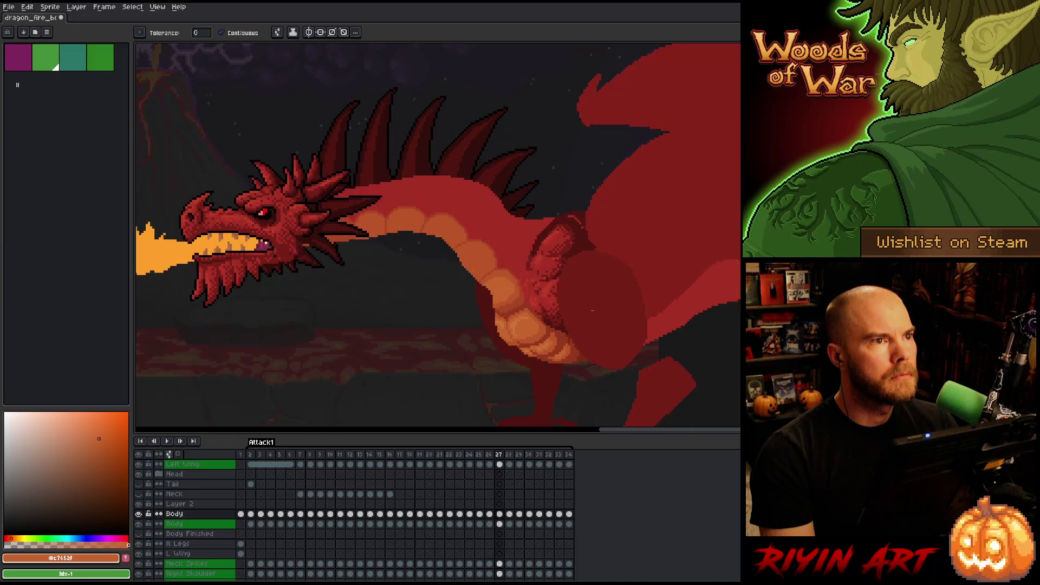
Sample the neck's dark red, draw a 1px line along the neck top, and fill the band above it
key("b")
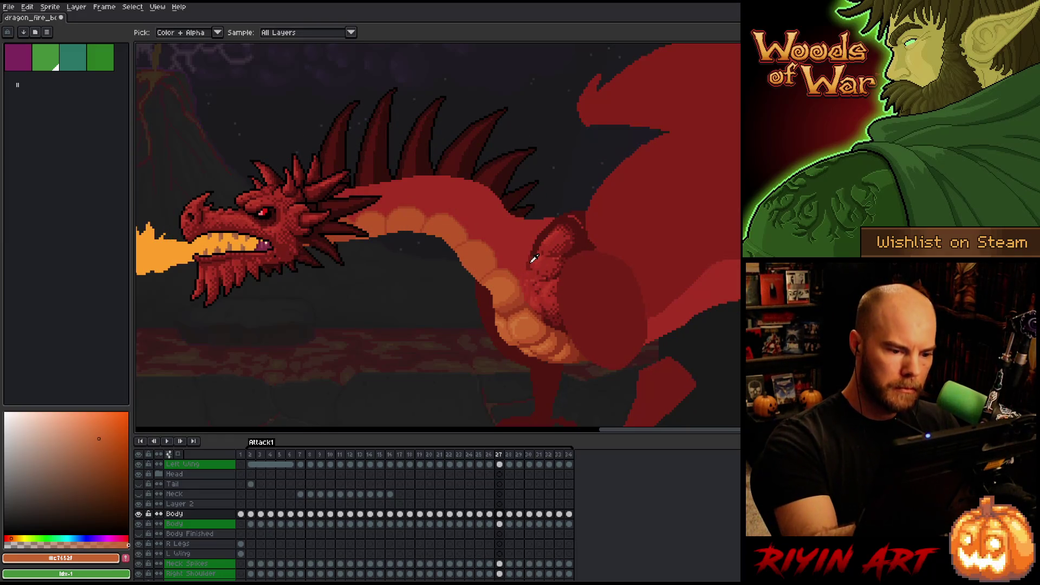
left_click(519, 205, "alt")
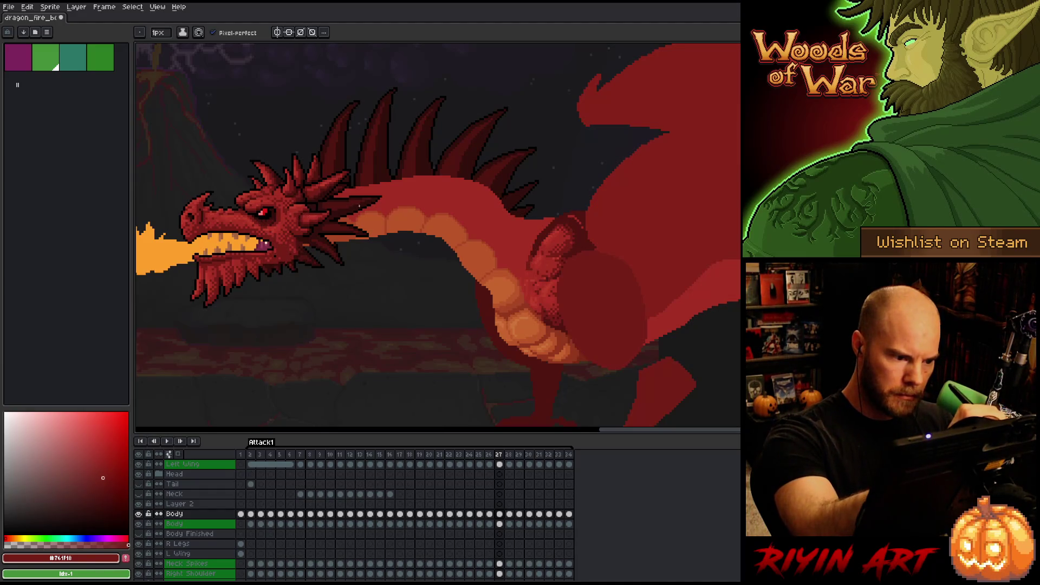
left_click_drag(401, 198, 448, 197)
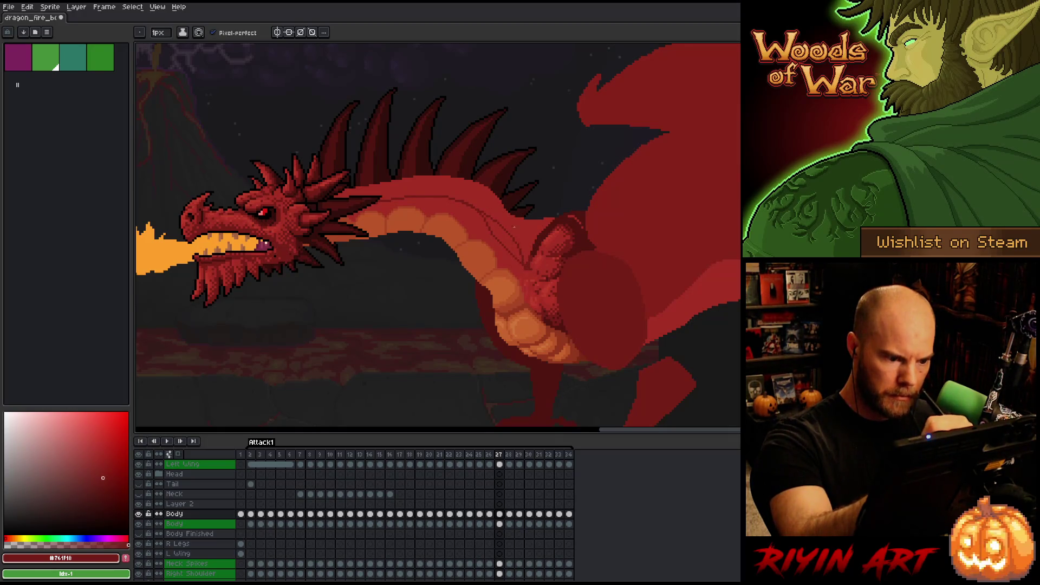
key("g")
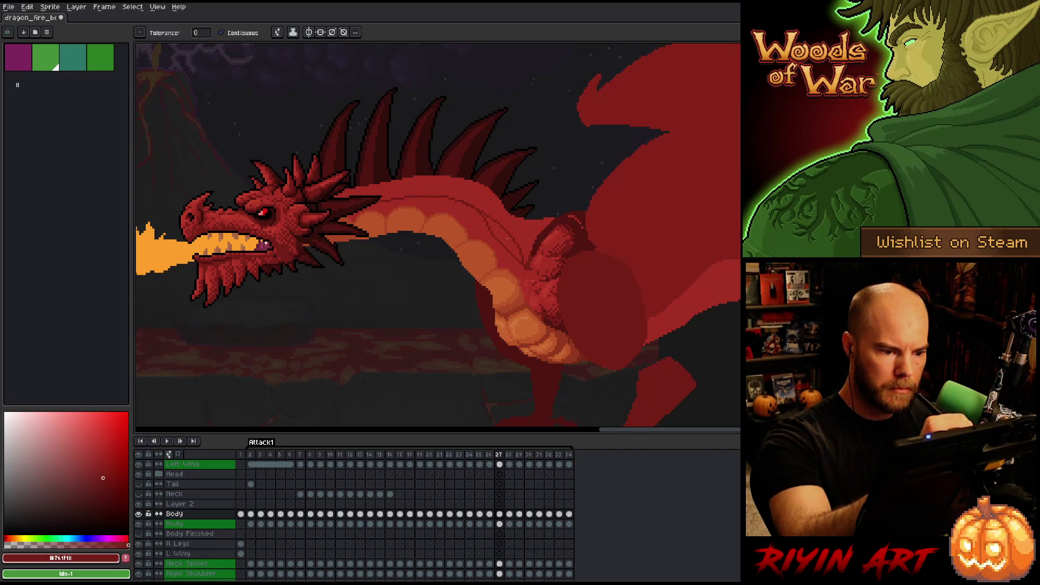
left_click(478, 206)
Pick a darker red shade and compare the neck between frames 26 and 27
key("b")
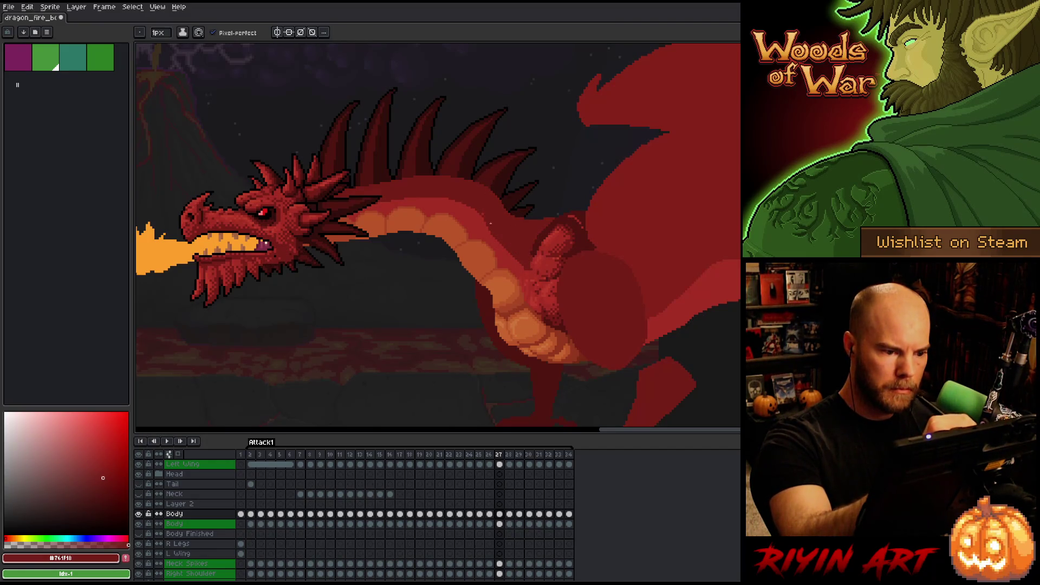
left_click(532, 254, "alt")
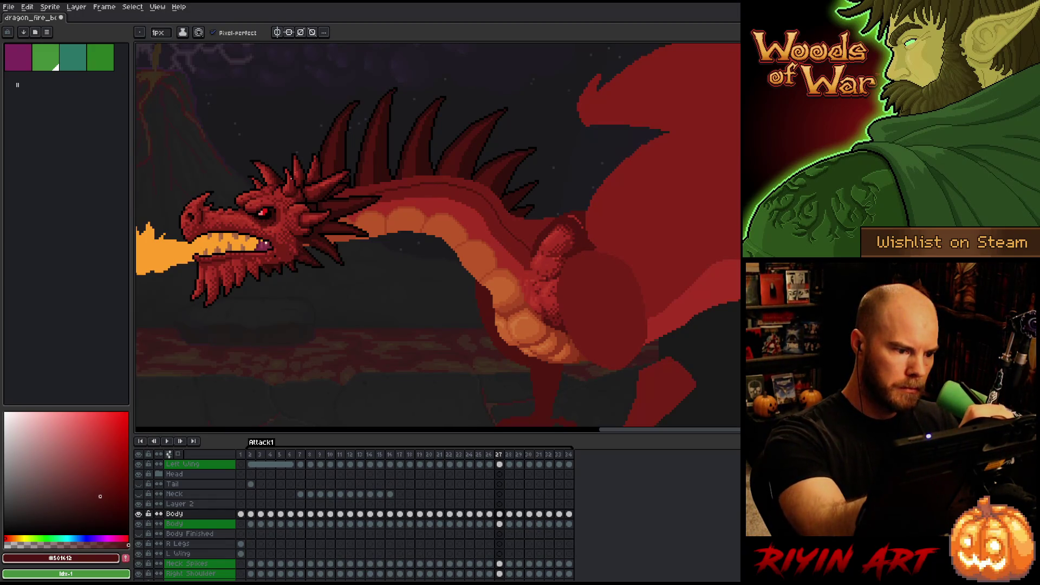
key("g")
key("b")
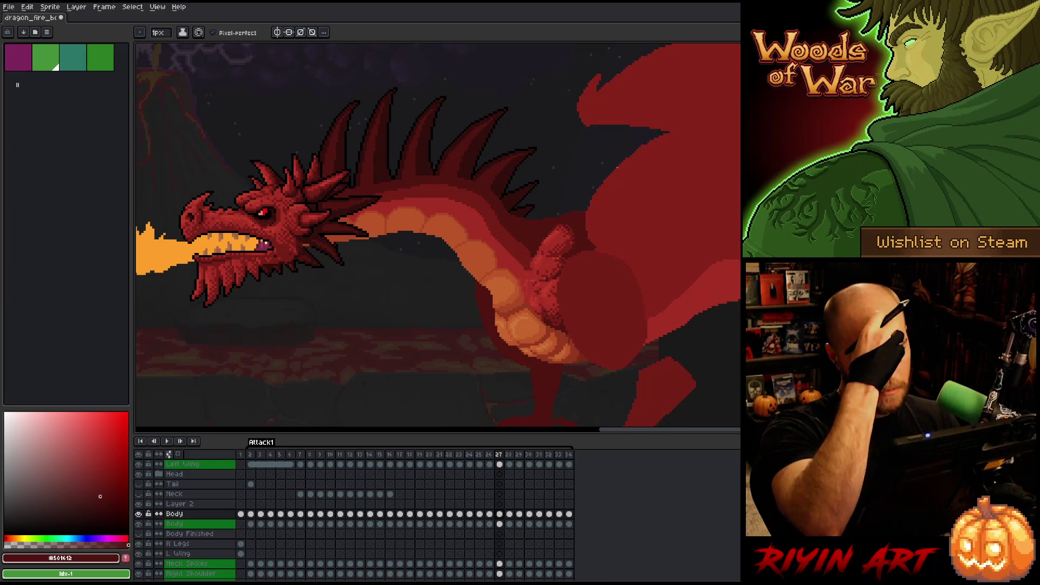
key("Left")
key("Right")
key("Left")
key("Right")
key("Left")
key("Right")
key("Left")
key("Right")
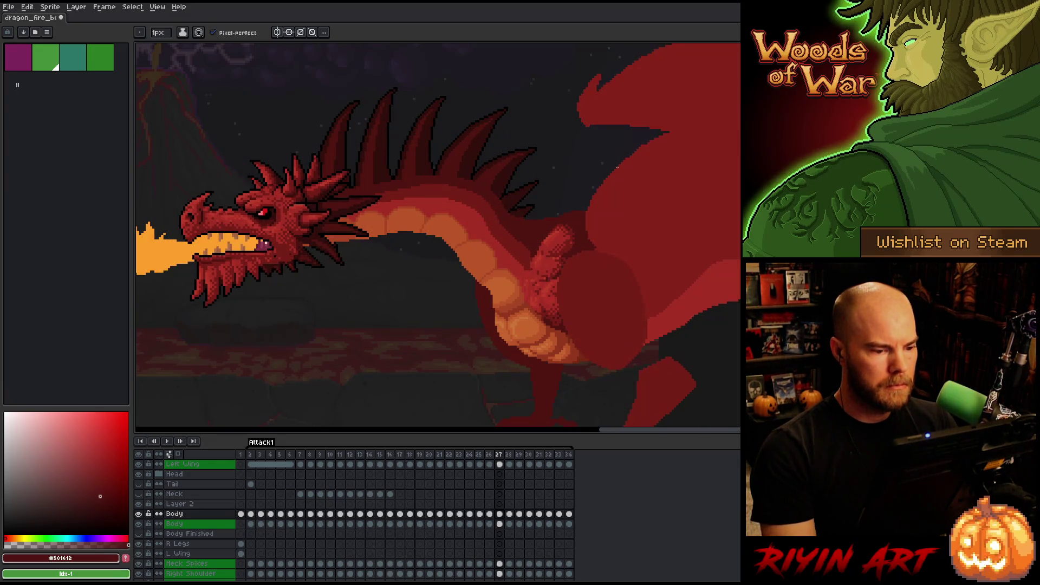
Sample the rust orange from frame 26's neck and return to frame 27
key("Left")
key("i")
left_click(497, 240)
key("b")
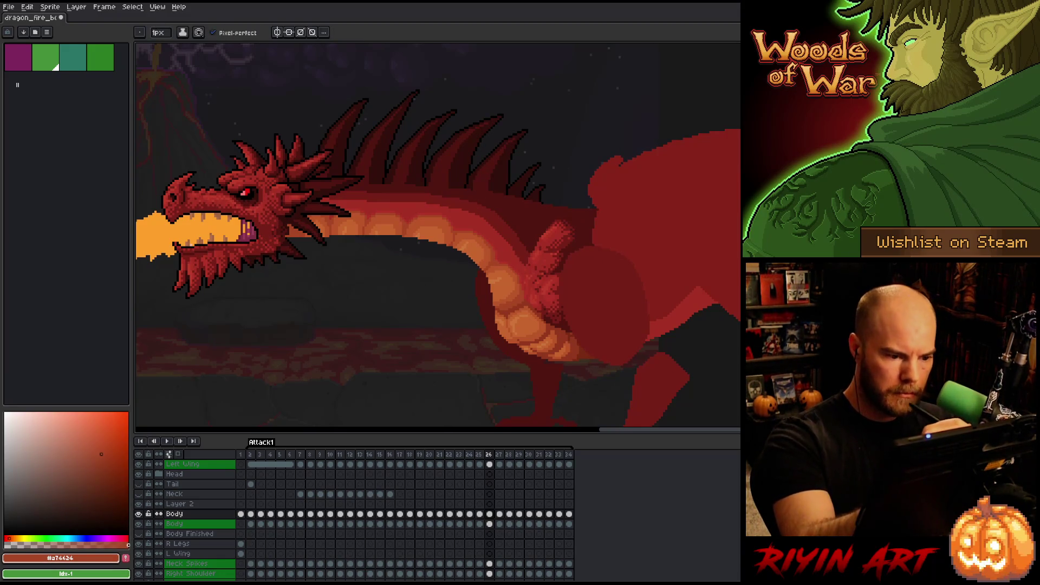
key("Right")
key("Left")
key("Right")
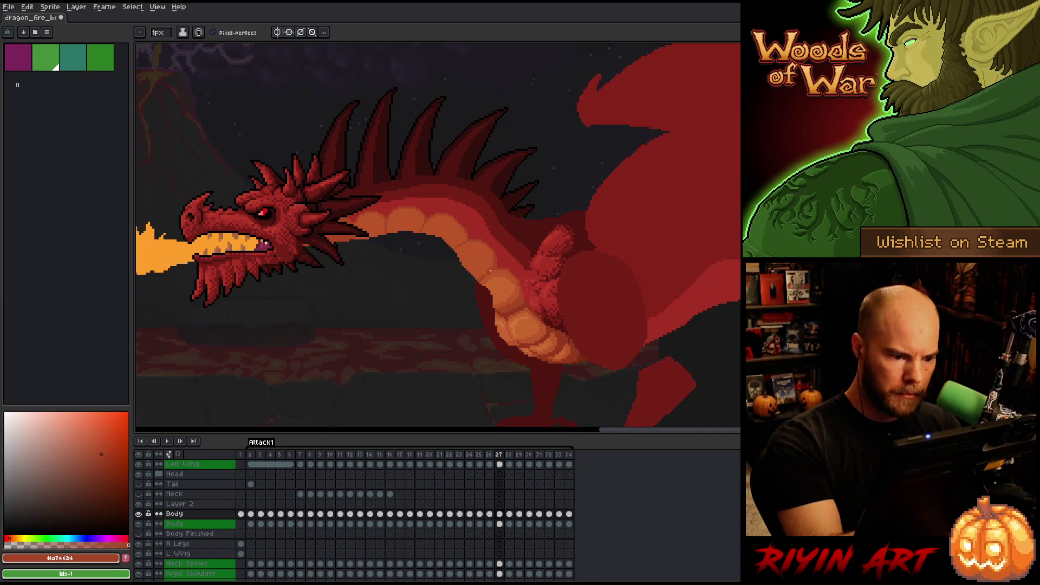
Flip repeatedly between frames 26 and 27 to check the neck shading
key("Left")
key("Right")
key("Left")
key("Right")
key("Left")
key("Right")
key("Left")
key("Right")
key("Left")
key("Right")
key("Left")
key("Right")
key("Left")
key("Right")
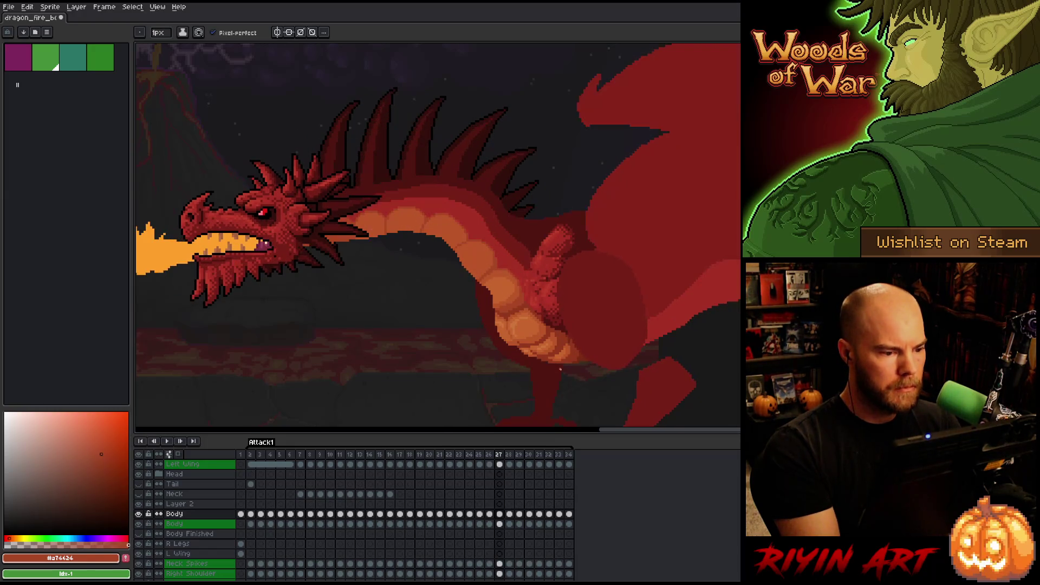
key("Left")
key("Right")
key("Left")
key("Right")
key("Left")
key("Right")
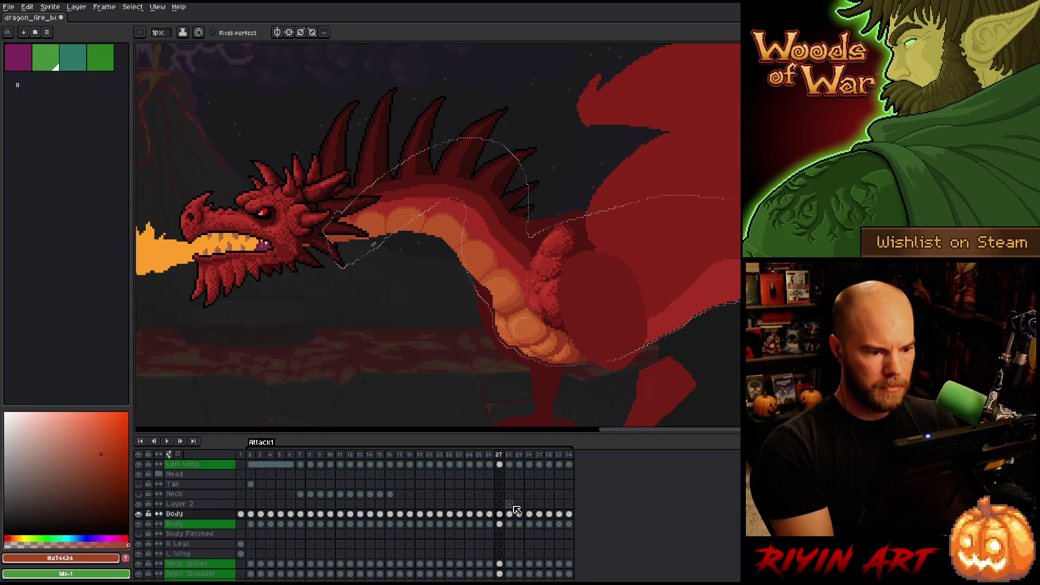
Check the neighbouring frame, then advance to the smoke-breathing frame 28
key("i")
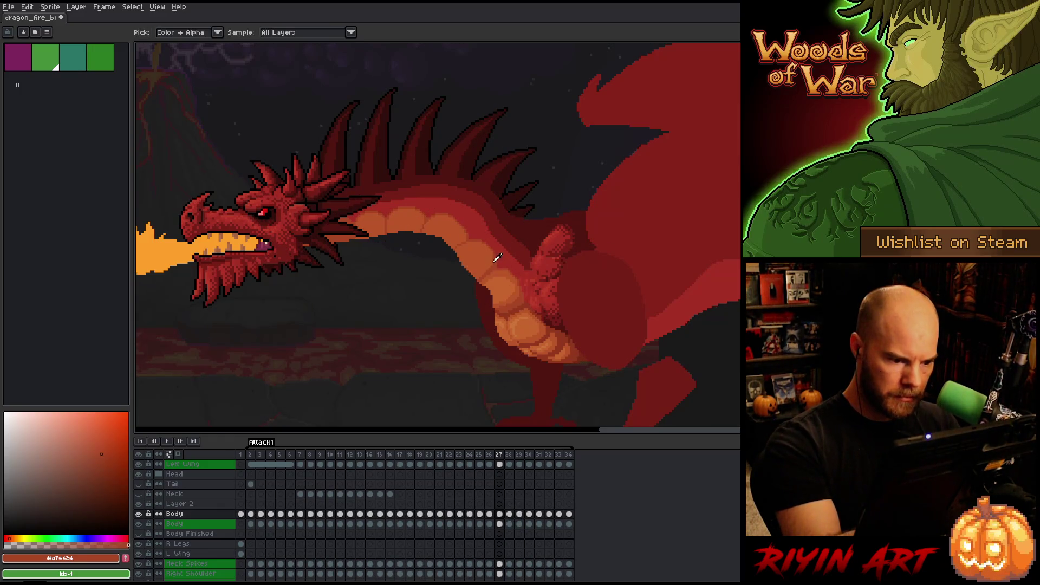
key("b")
key("Right")
key("Left")
key("Right")
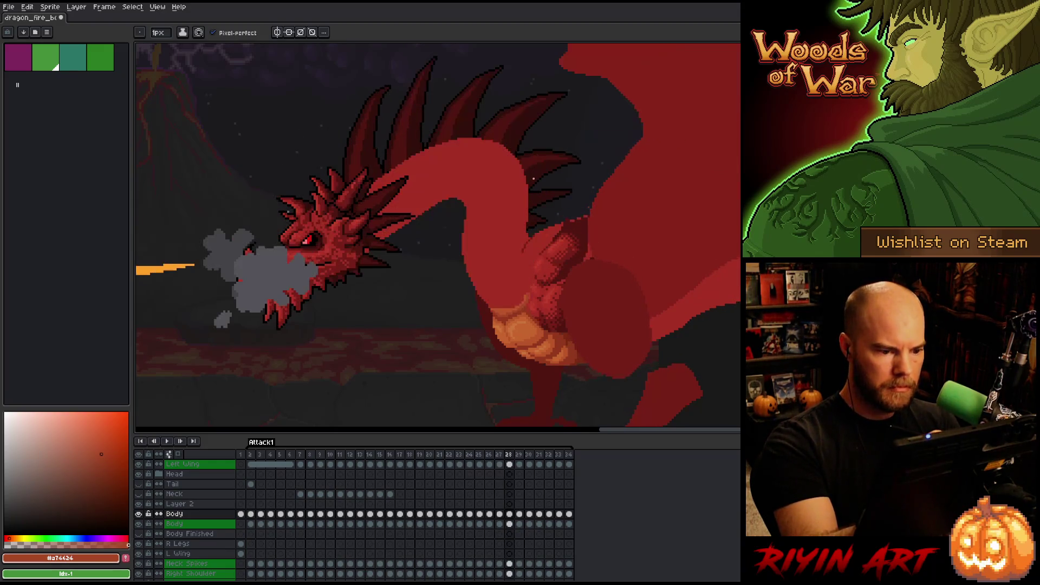
Sketch a lighter orange scale line across the neck on frame 28, checking it against frame 27
key("Left")
key("Right")
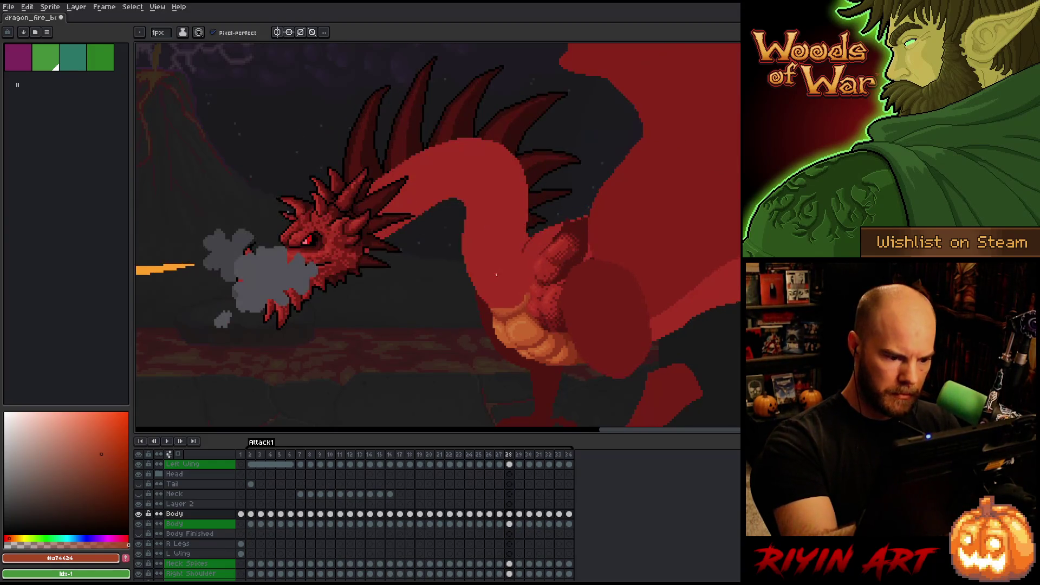
key("Left")
key("Right")
key("Left")
key("Right")
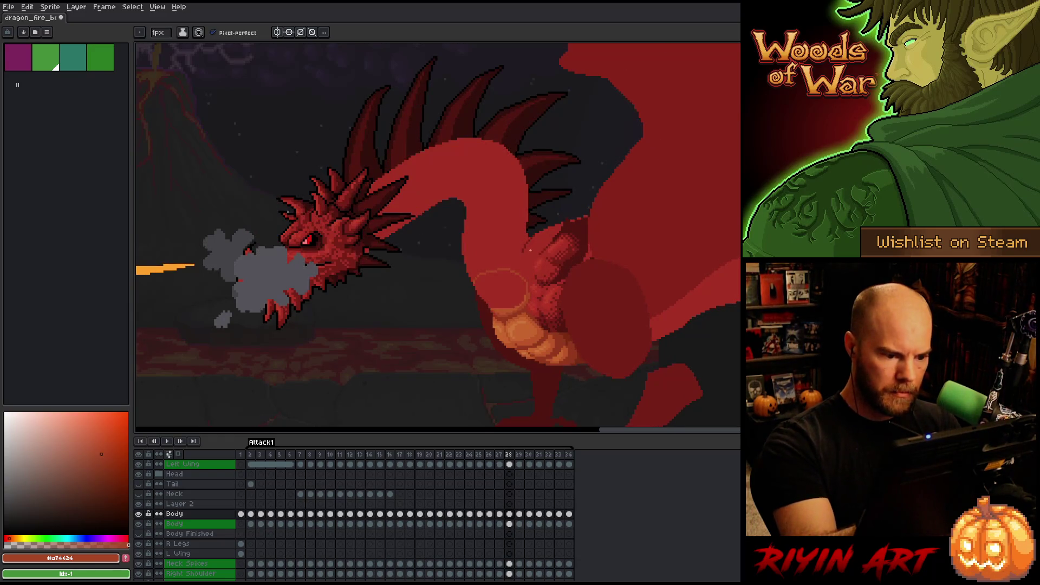
key("Left")
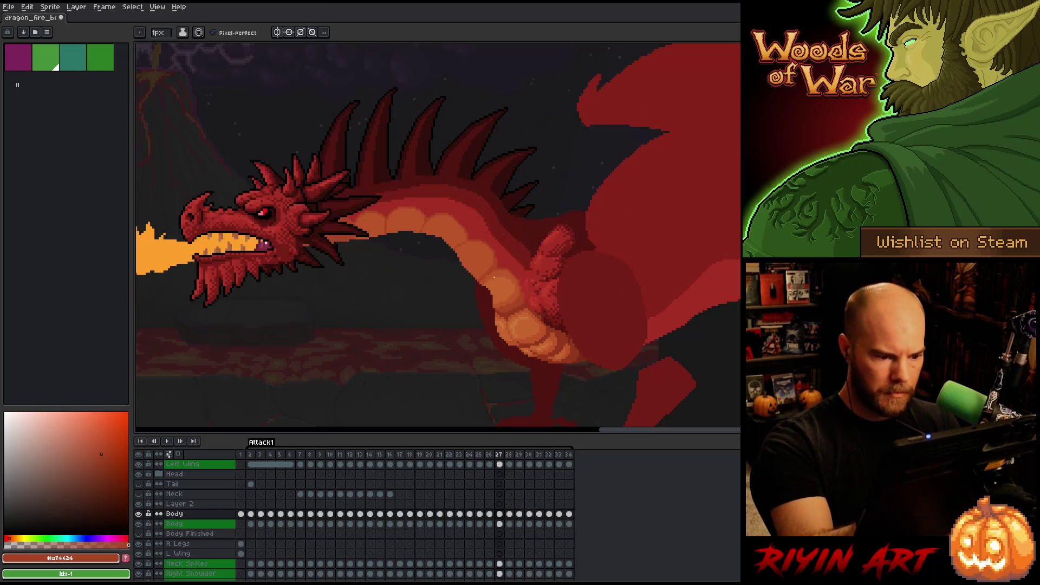
key("Right")
left_click_drag(481, 280, 519, 279)
key("Left")
key("Right")
key("Left")
key("Right")
key("Left")
key("Right")
key("Left")
key("Right")
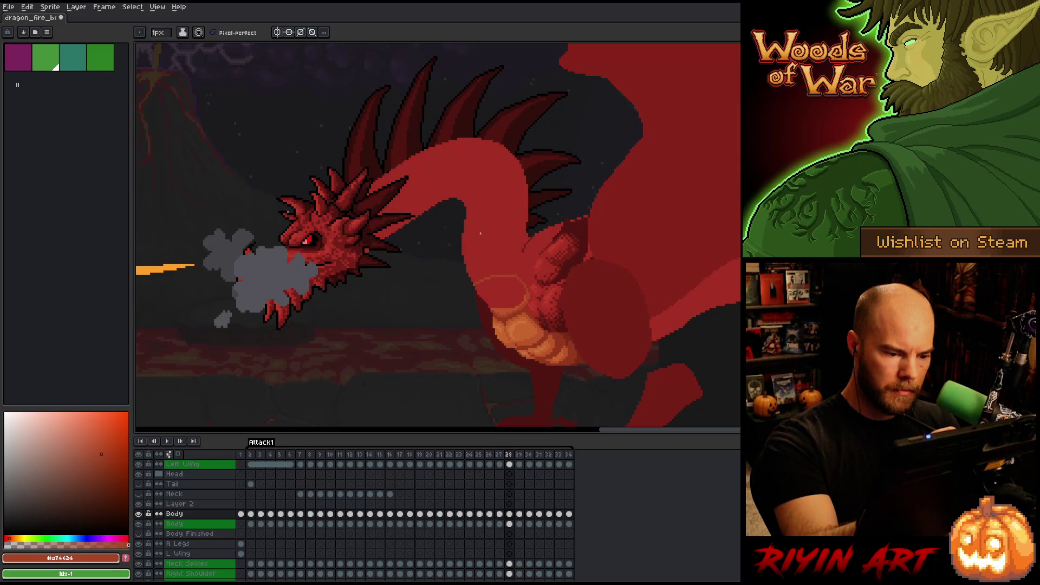
key("Left")
key("Right")
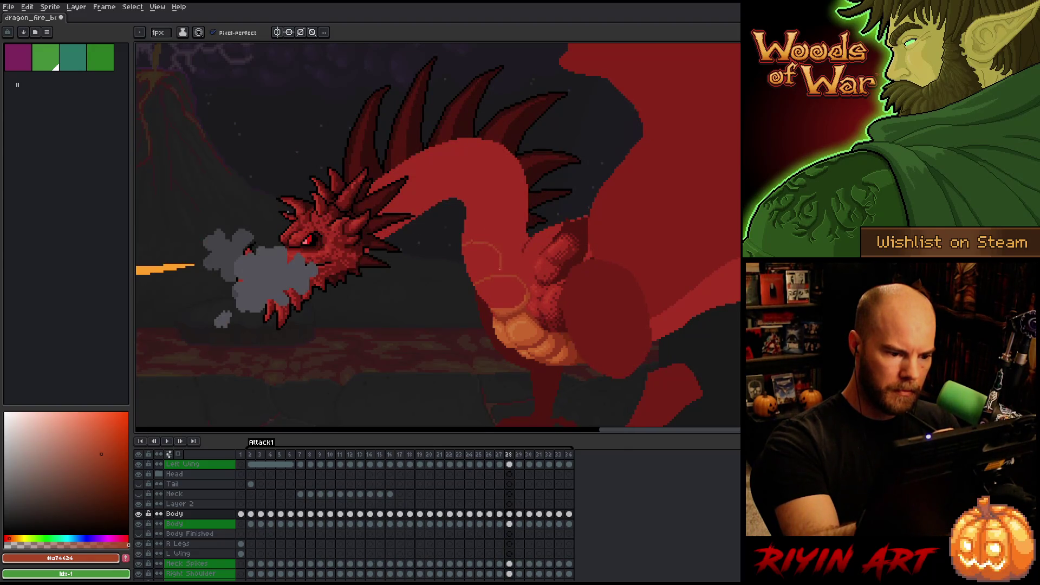
key("Left")
key("Right")
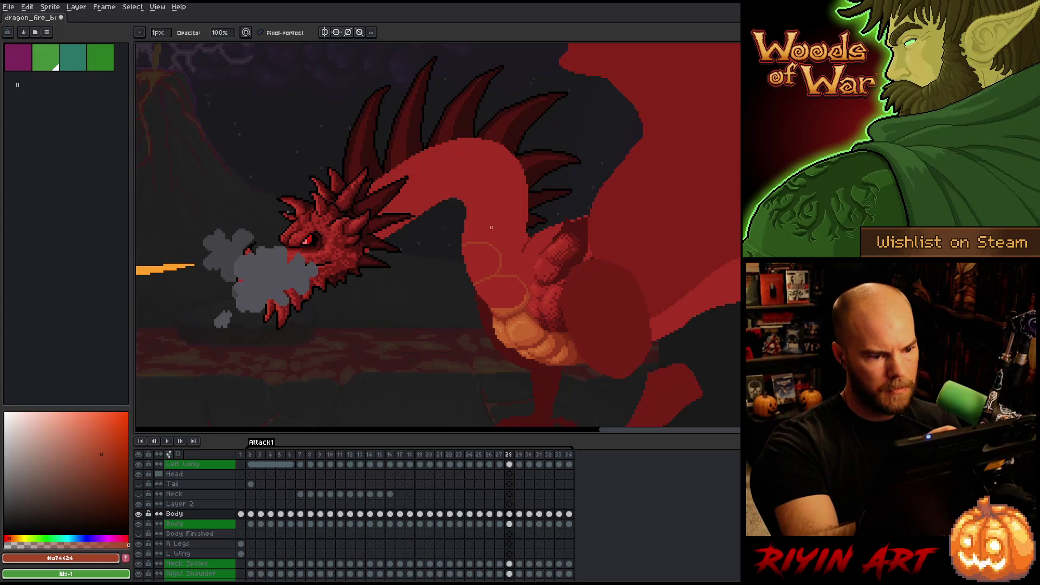
Outline an orange neck scale on frame 28 and extend the outline further along the neck
key("e")
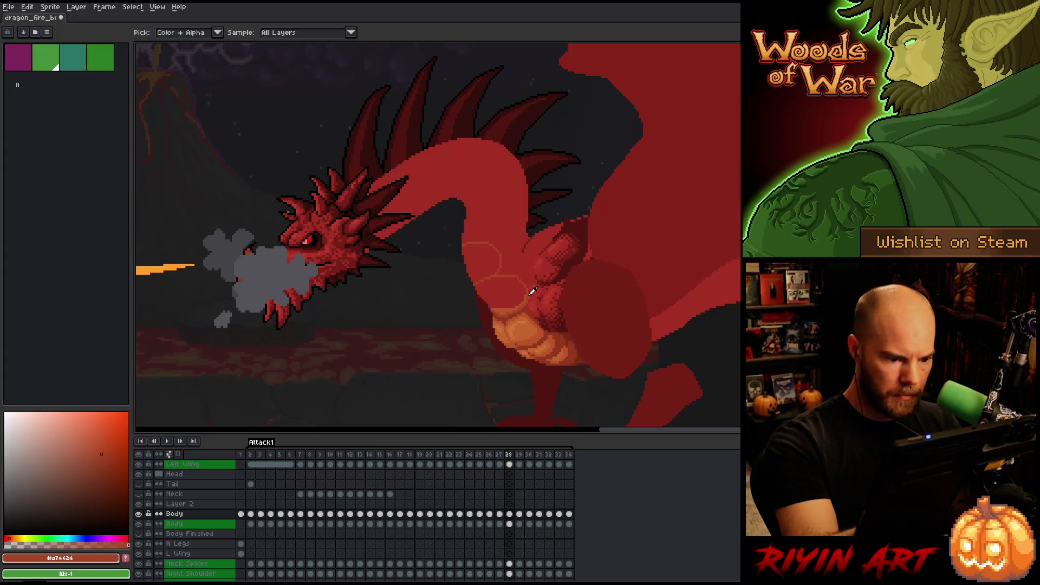
key("Left")
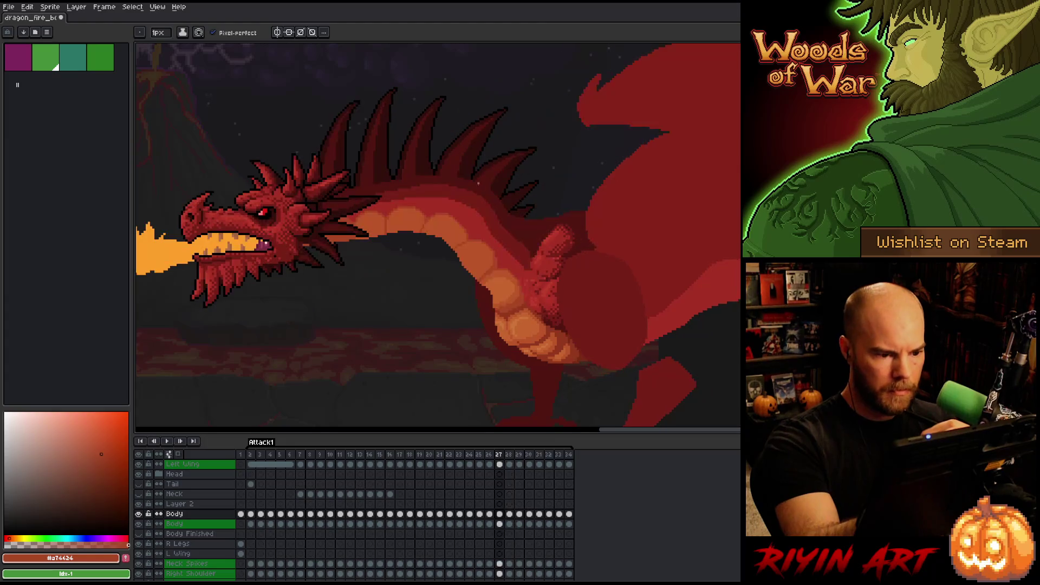
key("Right")
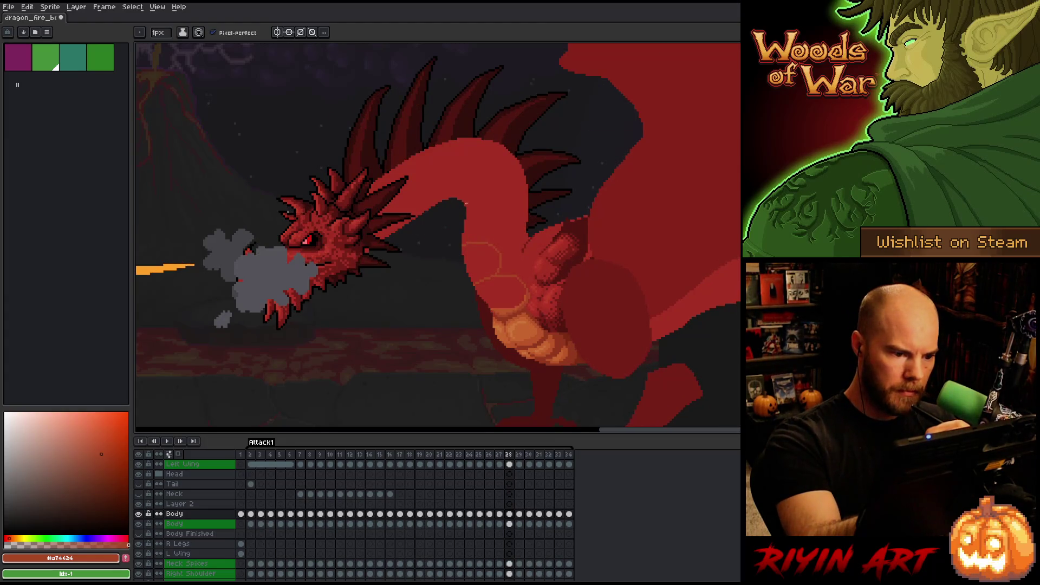
key("Left")
key("Right")
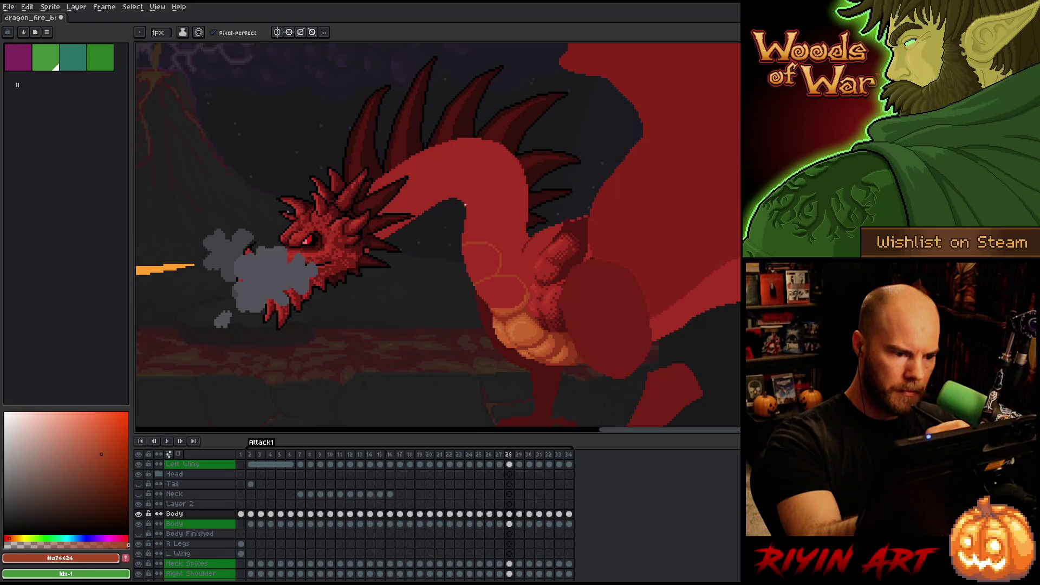
mouse_move(473, 205)
left_mouse_down()
mouse_move(494, 218)
mouse_move(492, 234)
left_mouse_up()
key("Left")
key("Right")
key("Left")
key("Right")
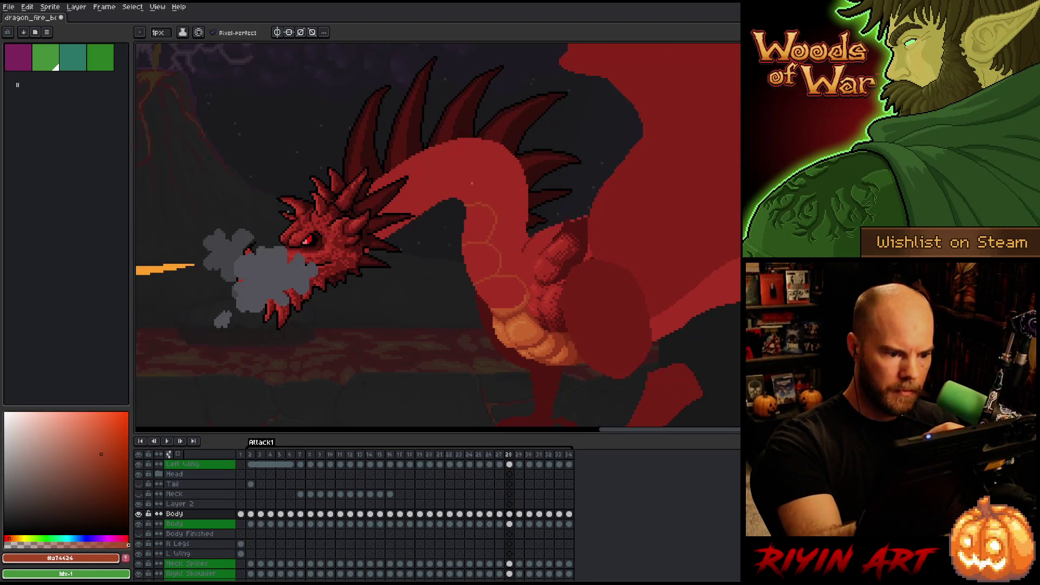
key("e")
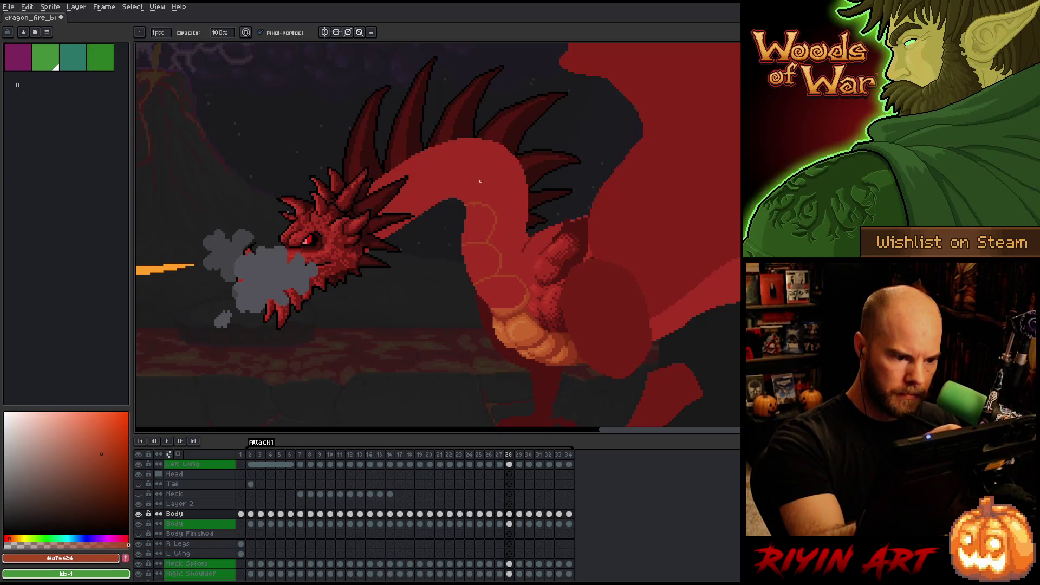
key("b")
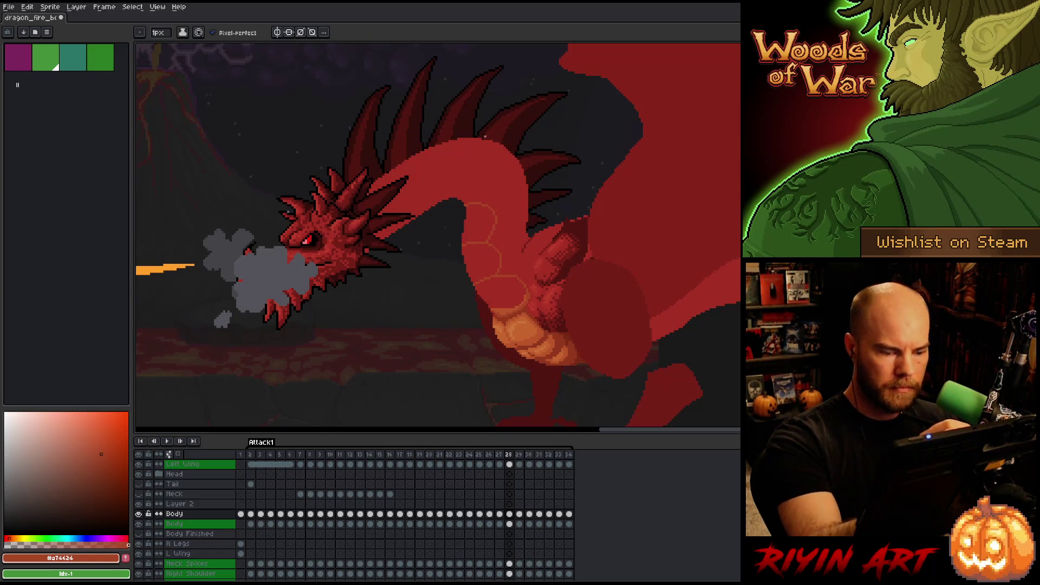
key("Left")
key("Right")
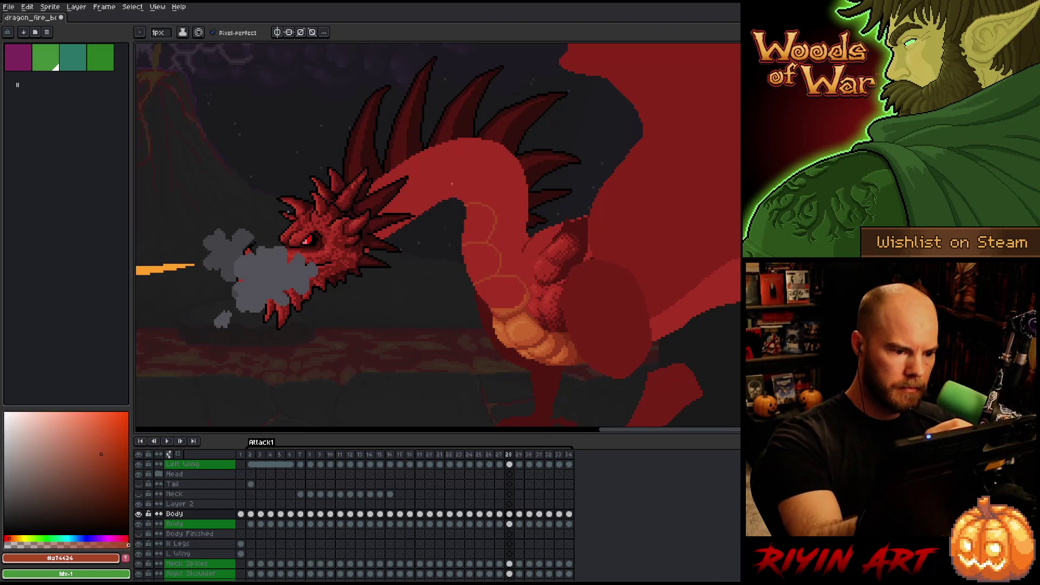
left_click_drag(462, 179, 485, 190)
key("Left")
key("Right")
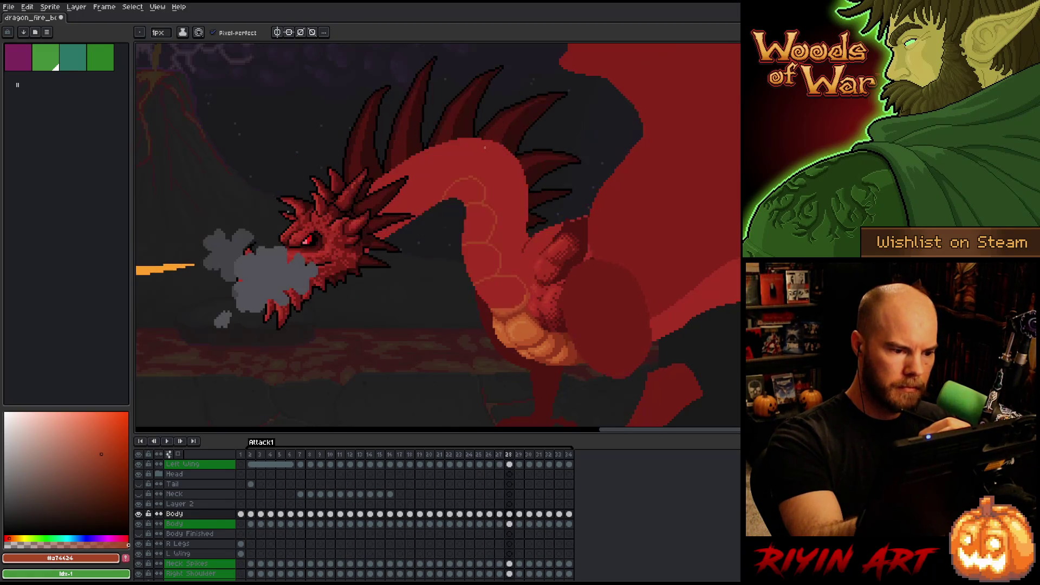
key("Left")
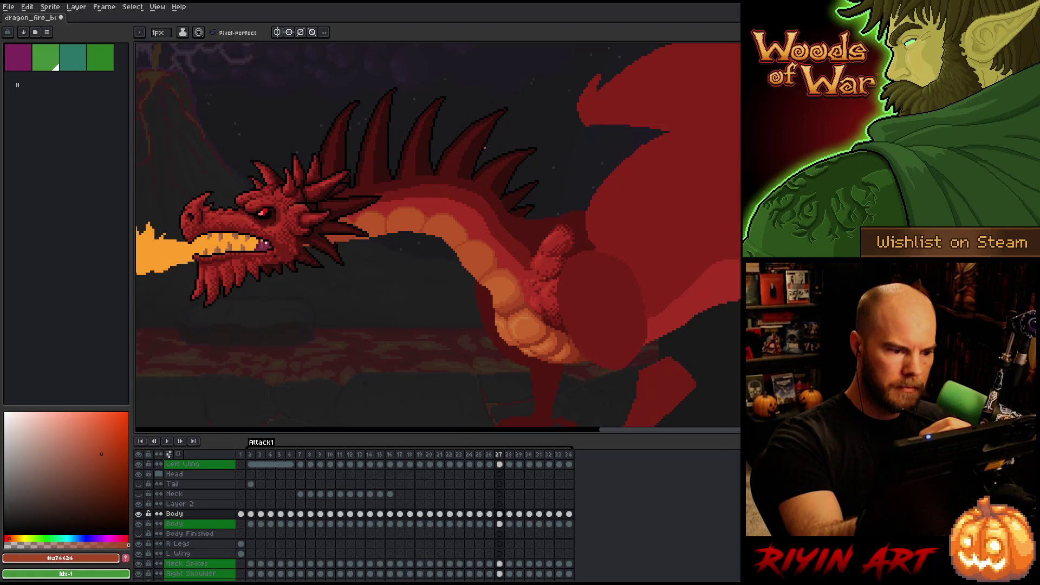
key("Right")
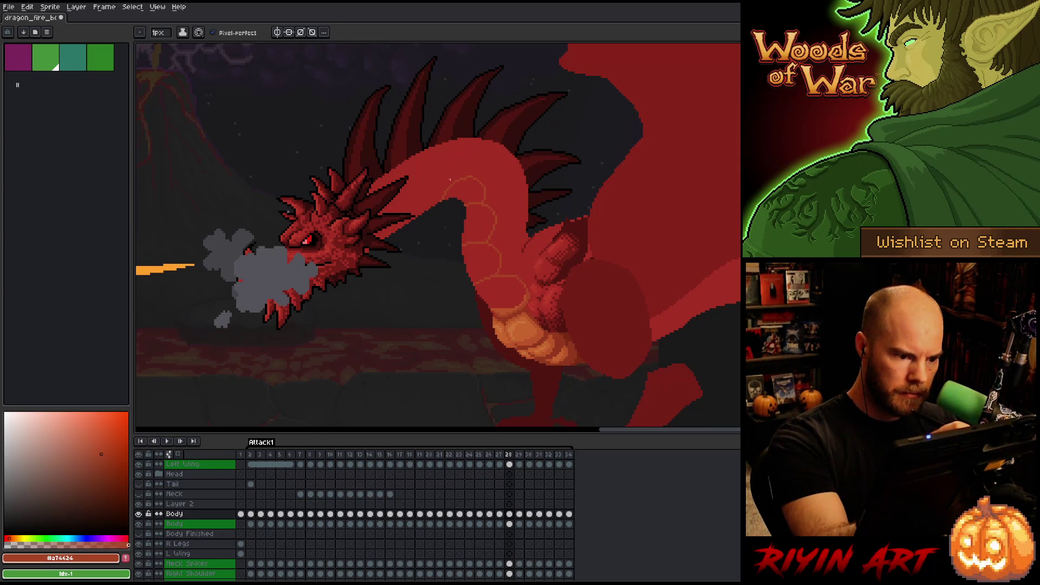
key("e")
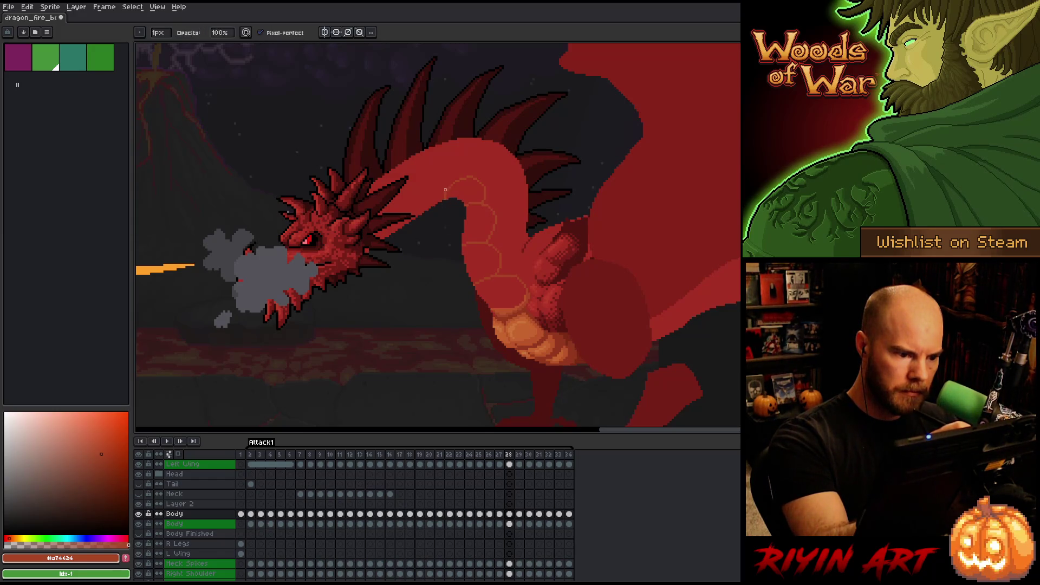
key("b")
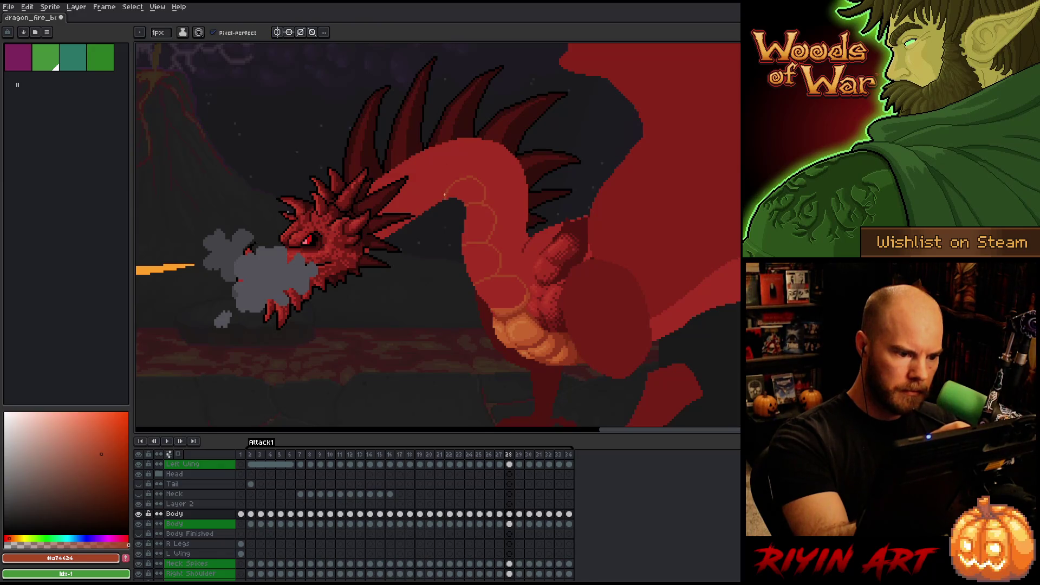
Try a new scale outline down the neck twice, undoing both attempts, then recheck frame 27
mouse_move(449, 182)
left_mouse_down()
mouse_move(415, 181)
mouse_move(410, 213)
left_mouse_up()
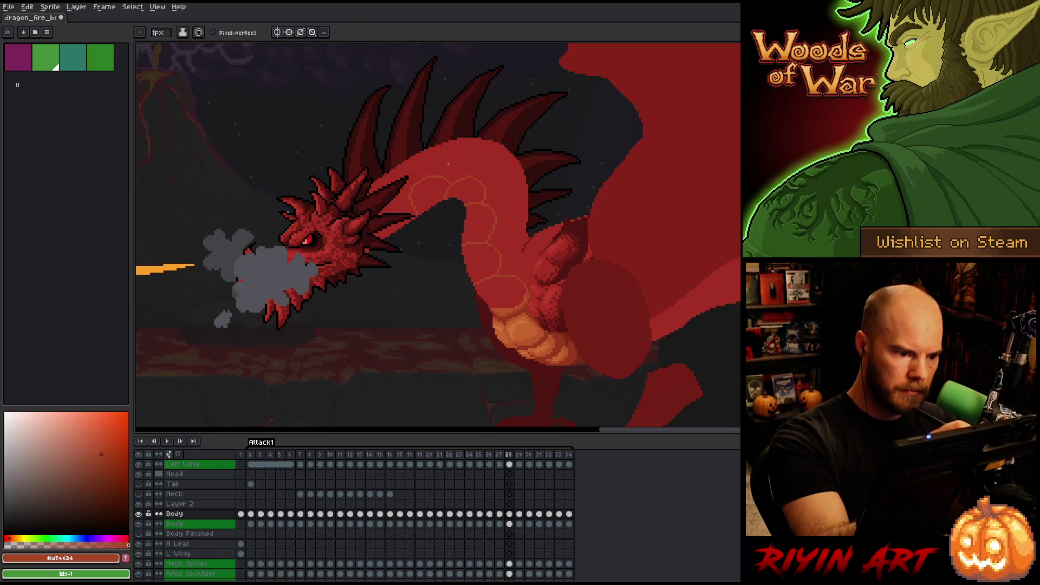
key("ctrl+z")
mouse_move(439, 181)
left_mouse_down()
mouse_move(417, 214)
mouse_move(423, 183)
mouse_move(412, 215)
left_mouse_up()
key("ctrl+z")
key("ctrl+z")
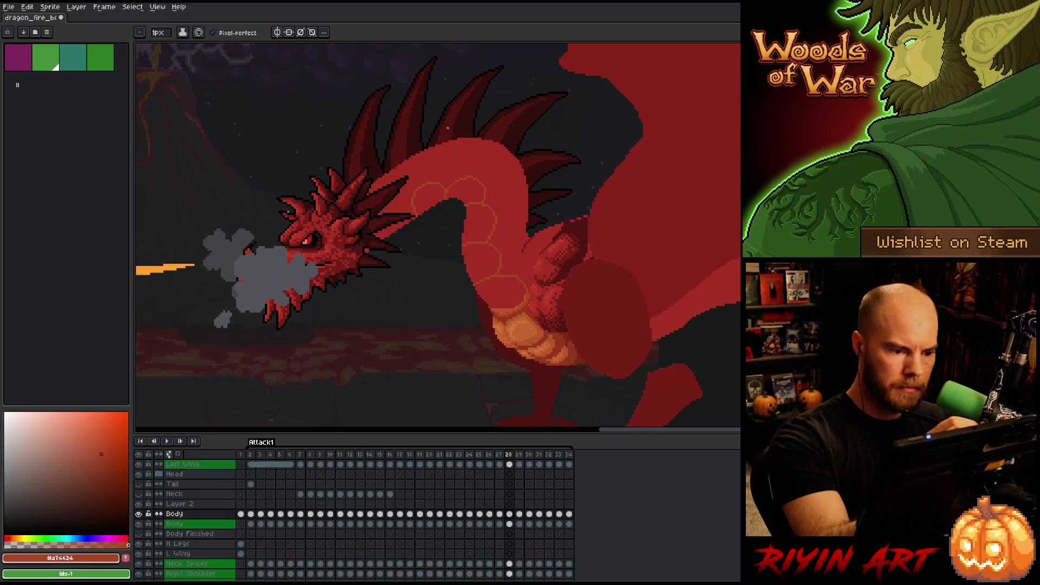
key("Left")
key("Right")
key("Left")
key("Right")
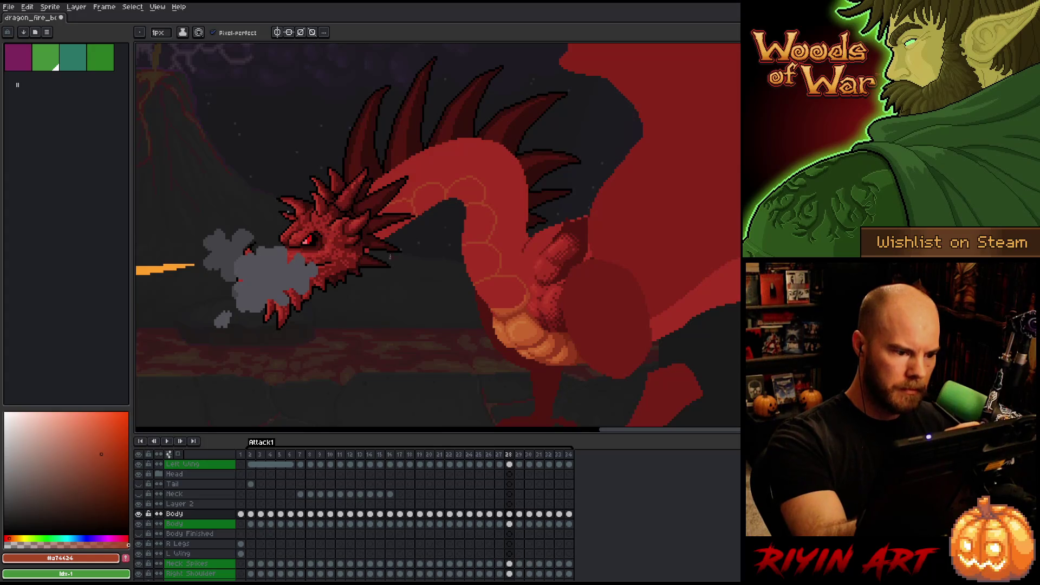
Sample the orange belly colour and test-fill two neck scale areas, then undo the test fills
key("g")
left_click(377, 210)
key("i")
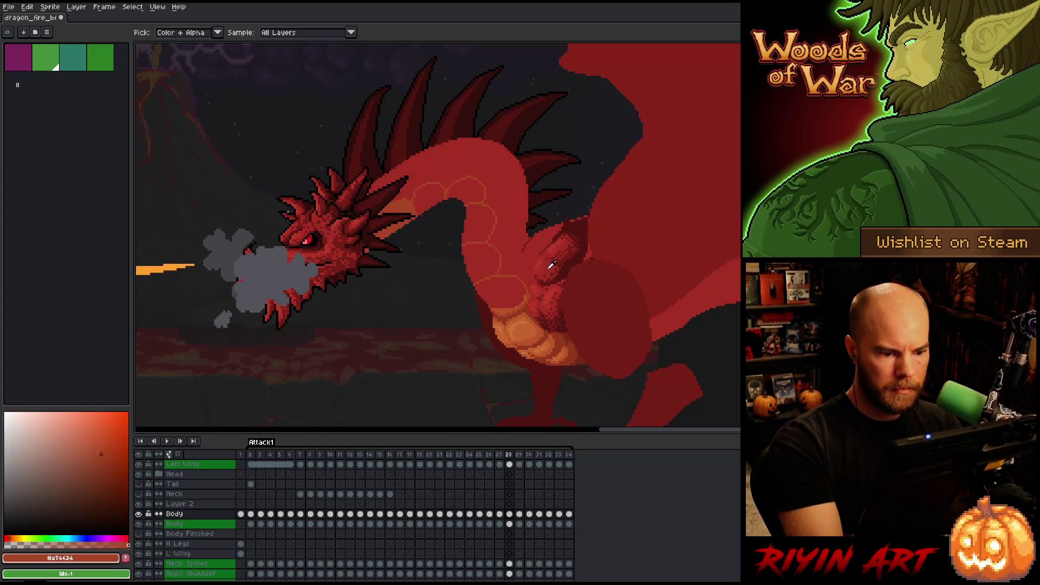
left_click(529, 323)
key("g")
left_click(507, 300)
left_click(482, 265)
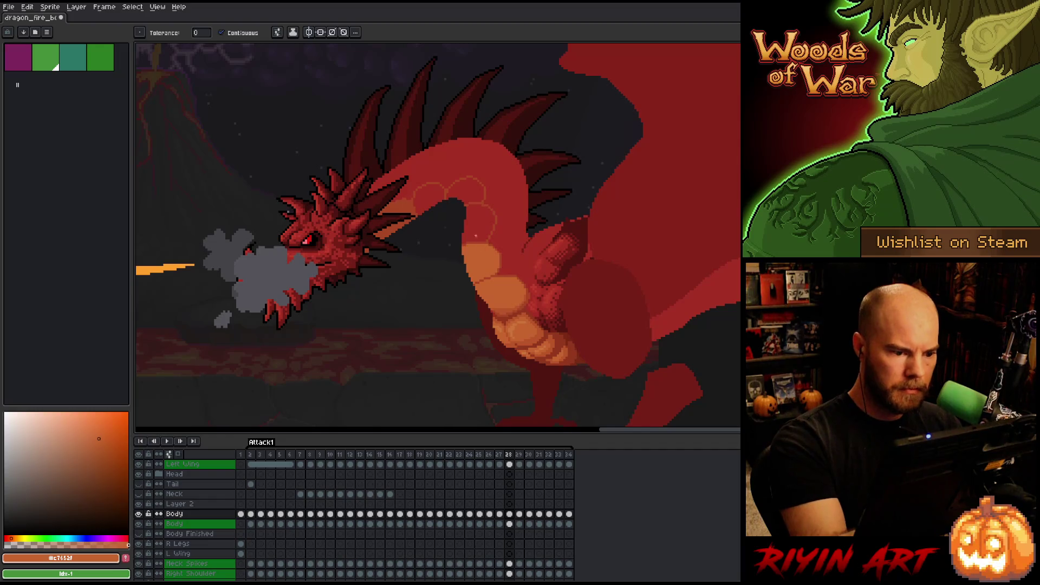
key("ctrl+z")
key("ctrl+z")
Sample a darker belly orange and fill five neck scales orange from chest up to the head
key("i")
left_click(507, 303)
key("g")
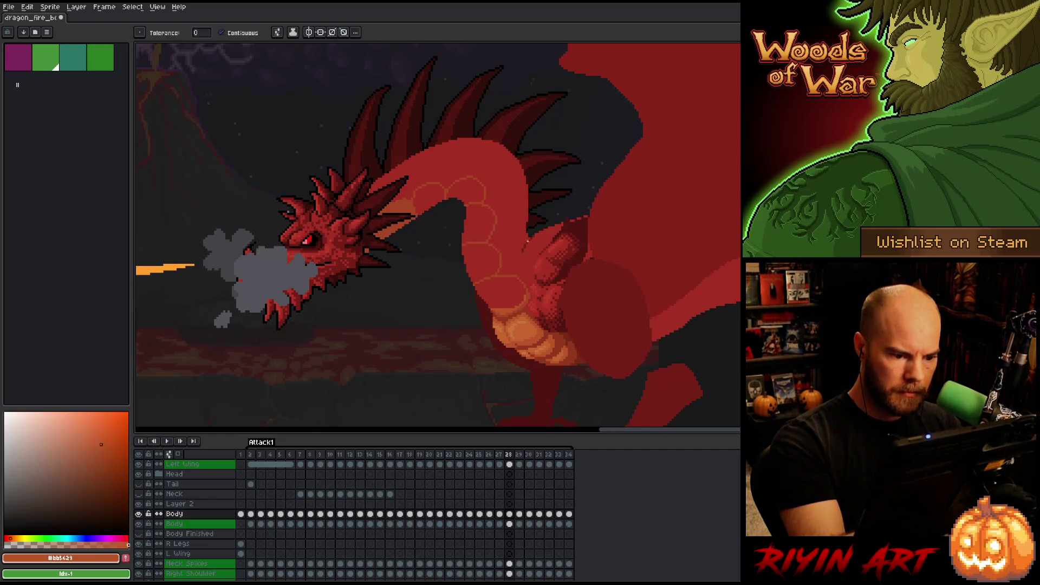
key("i")
key("g")
key("i")
key("g")
left_click(503, 295)
left_click(482, 264)
left_click(478, 223)
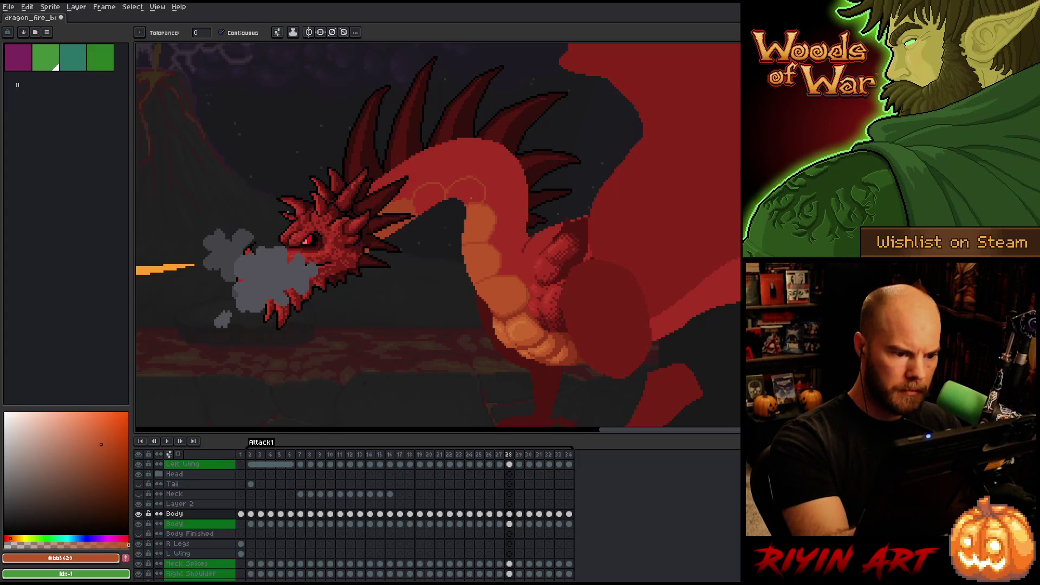
left_click(466, 190)
left_click(430, 199)
key("Left")
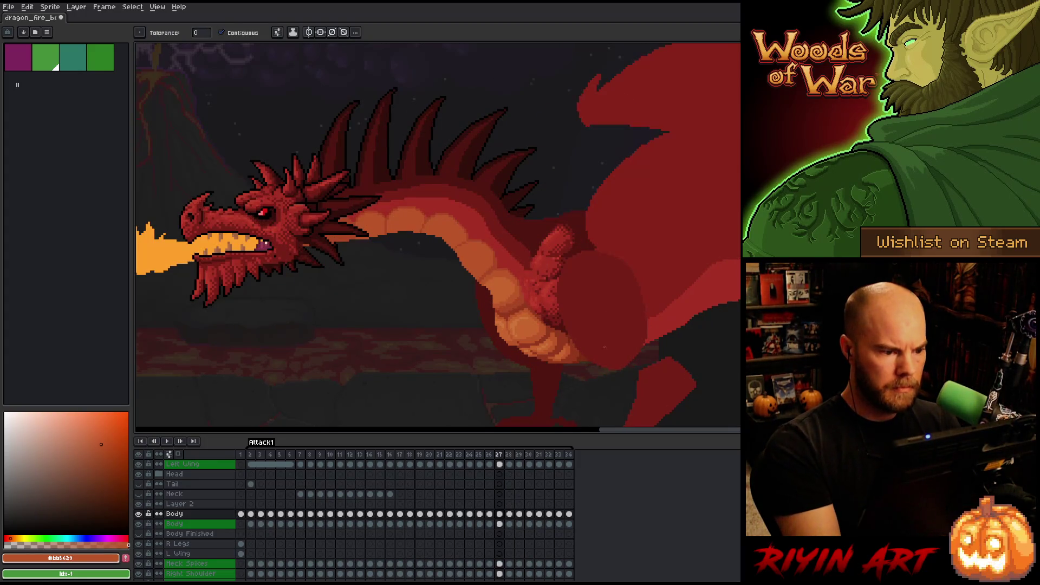
key("Right")
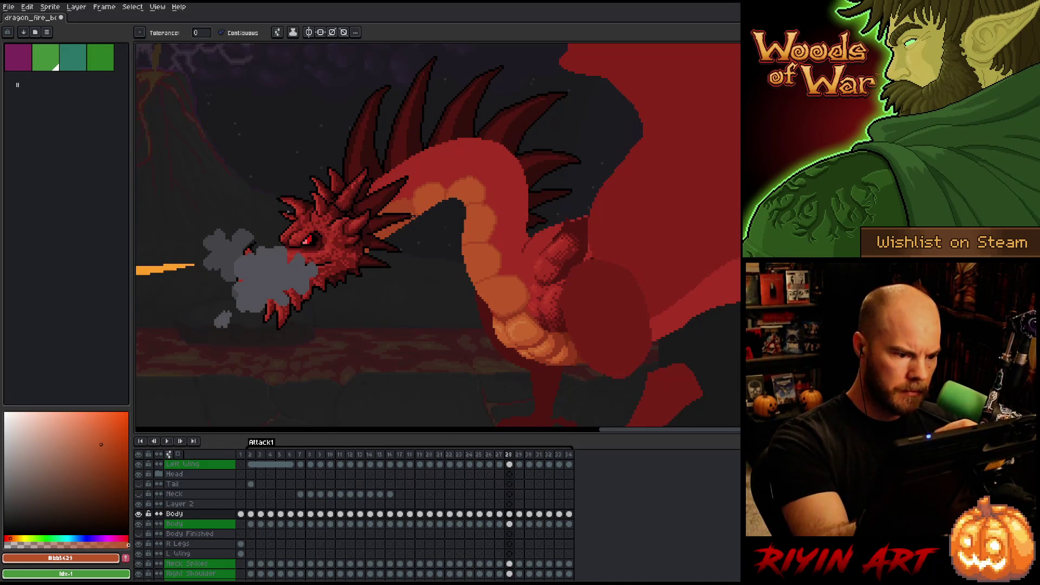
Return to the Pencil and pick the orange-red outline and body red colours, comparing frames
key("b")
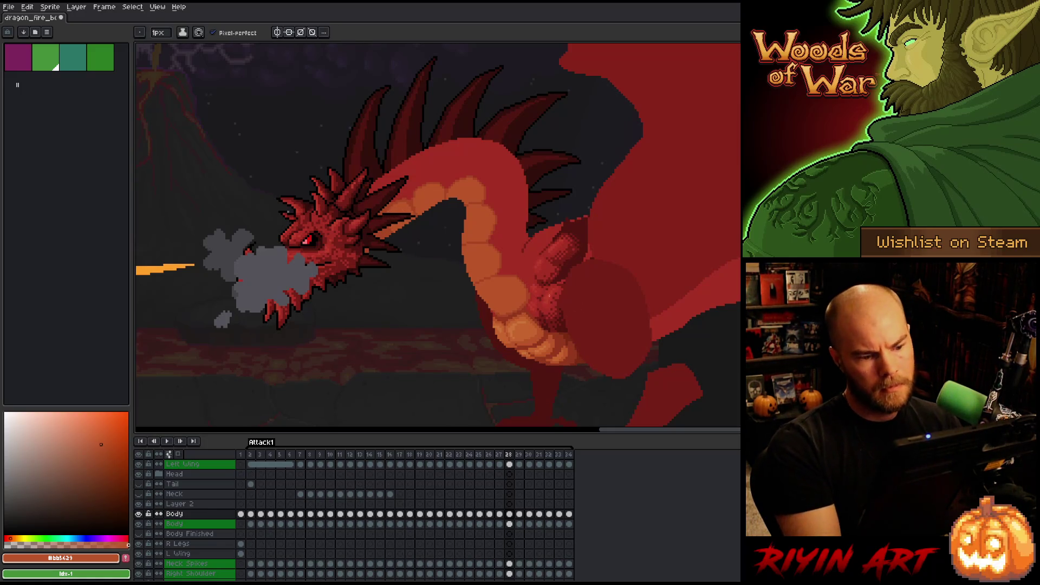
key("Left")
key("Right")
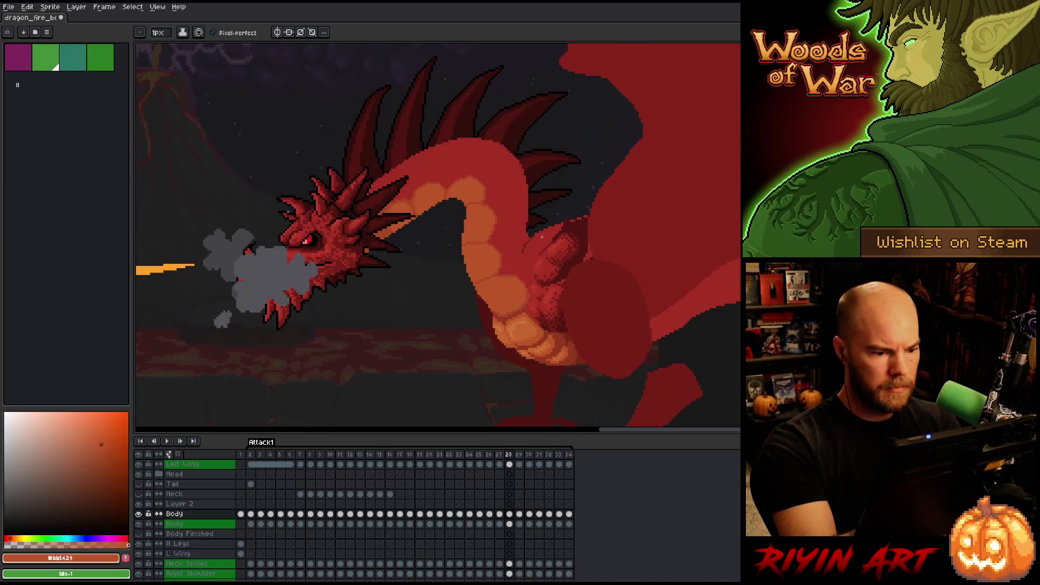
left_click(514, 273, "alt")
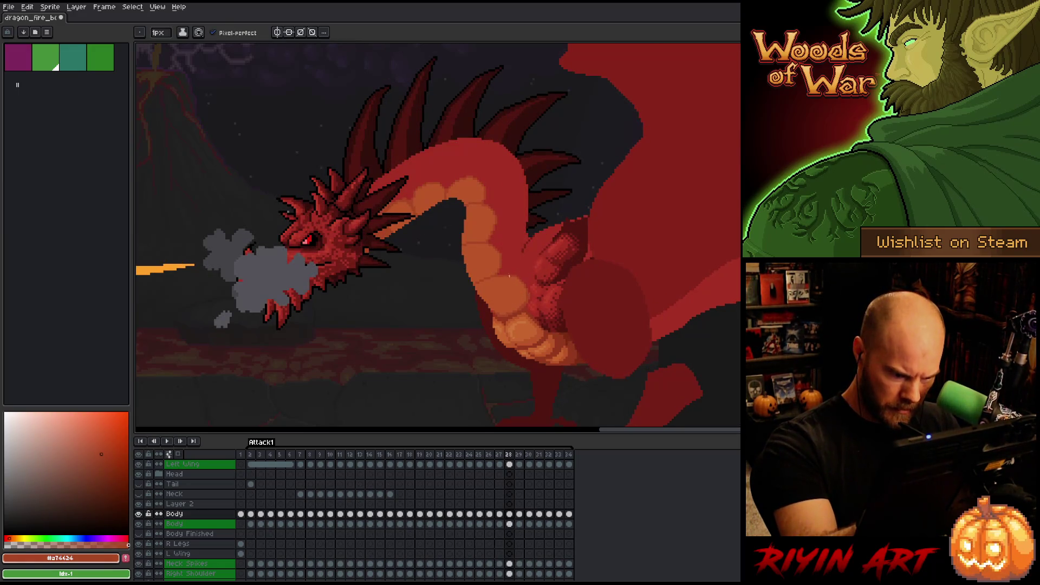
left_click(528, 300, "alt")
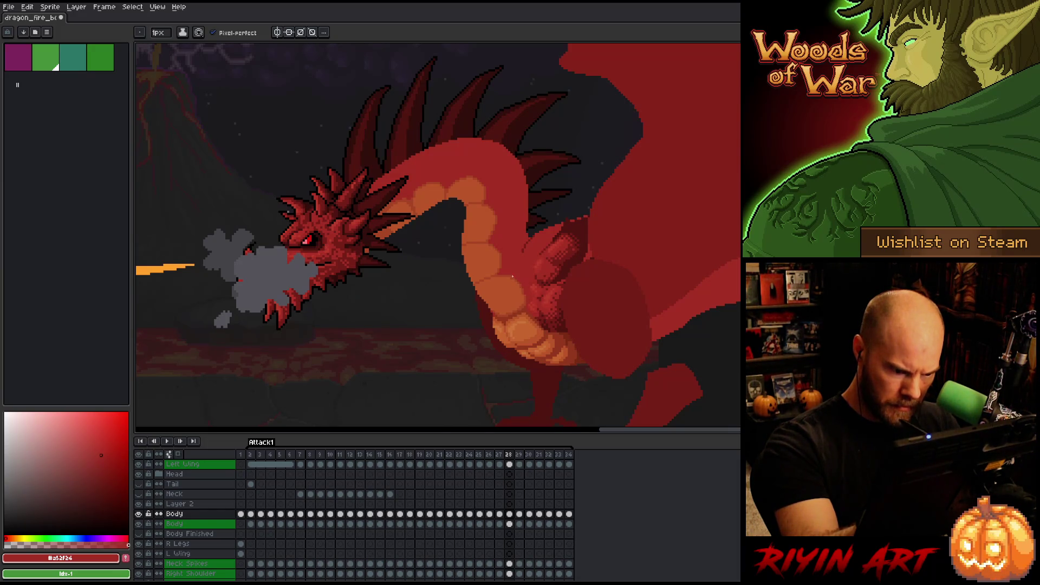
key("Left")
key("Right")
key("Left")
key("Right")
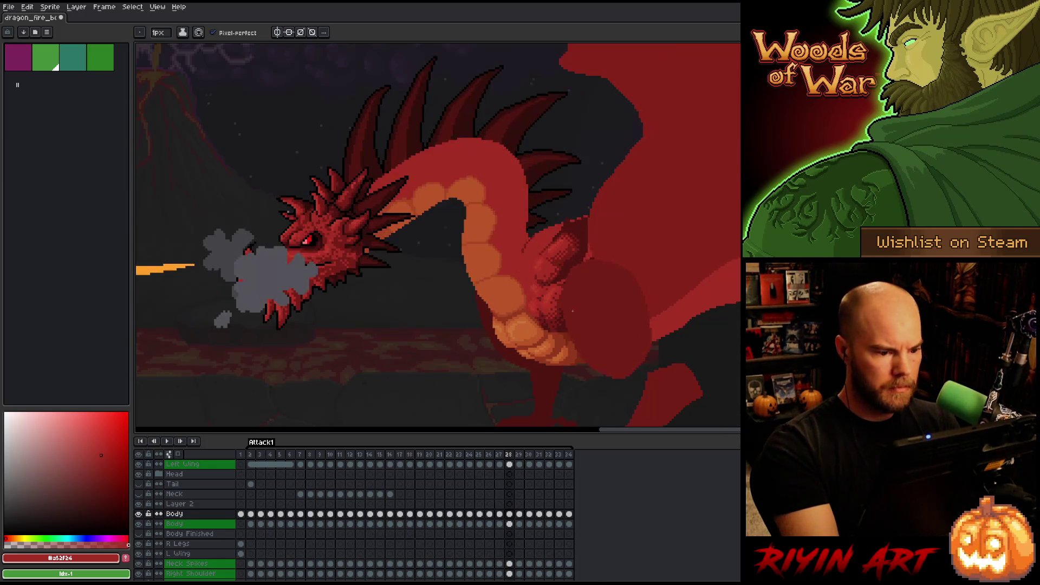
key("Left")
key("Right")
key("Left")
key("Right")
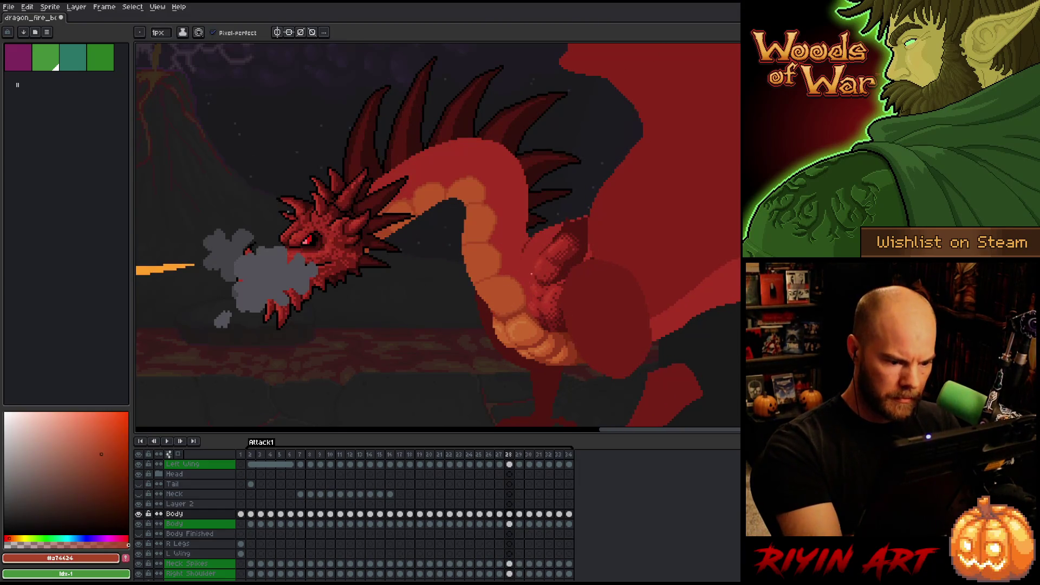
Sample the scale shades #a74624, #bb5629 and #92381c plus the body red from the neck
left_click(524, 295, "alt")
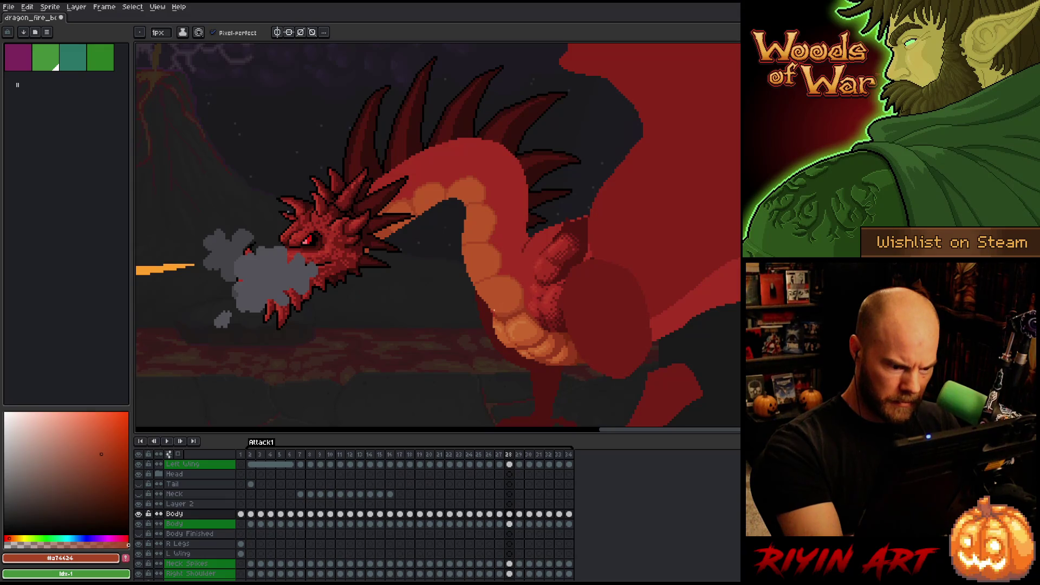
left_click(501, 301, "alt")
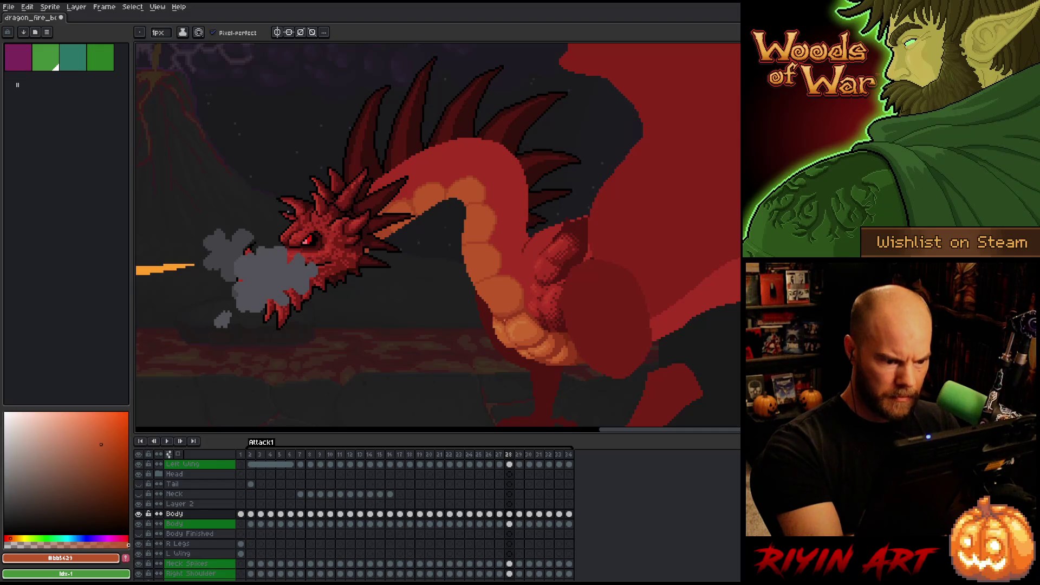
left_click(494, 315, "alt")
left_click(509, 296, "alt")
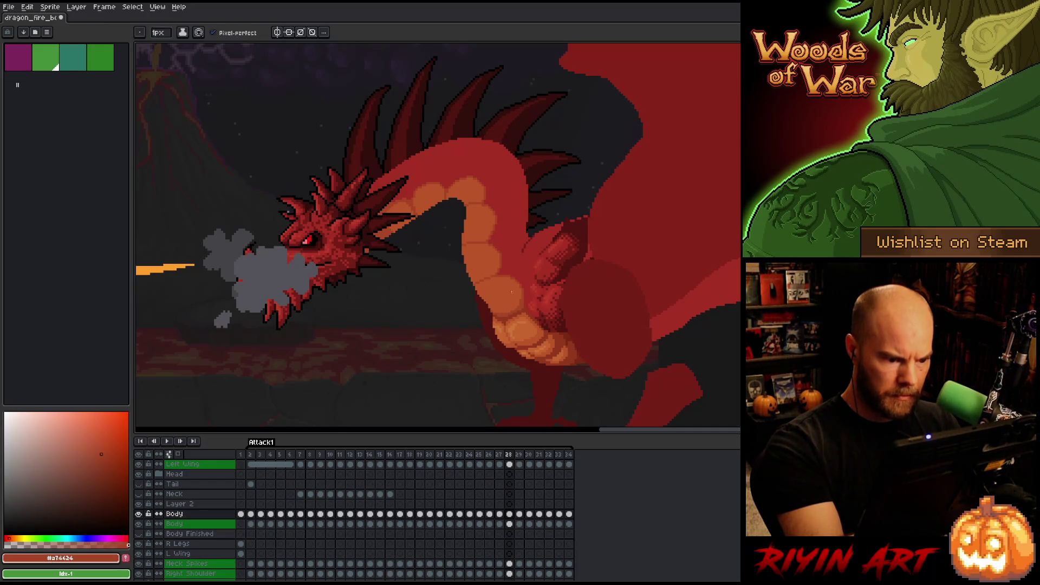
key("Left")
key("Right")
key("Left")
key("Right")
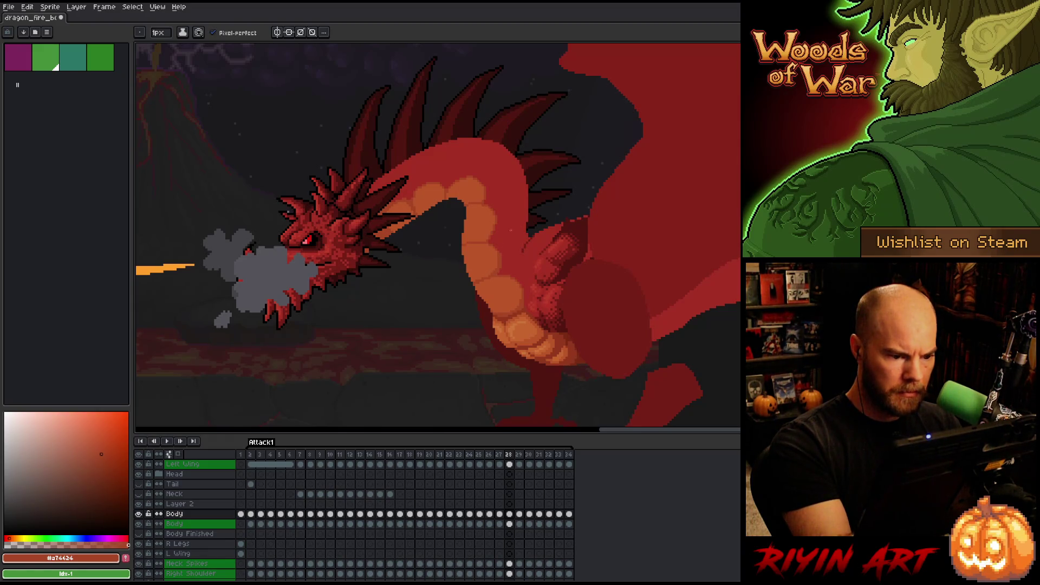
left_click(512, 238, "alt")
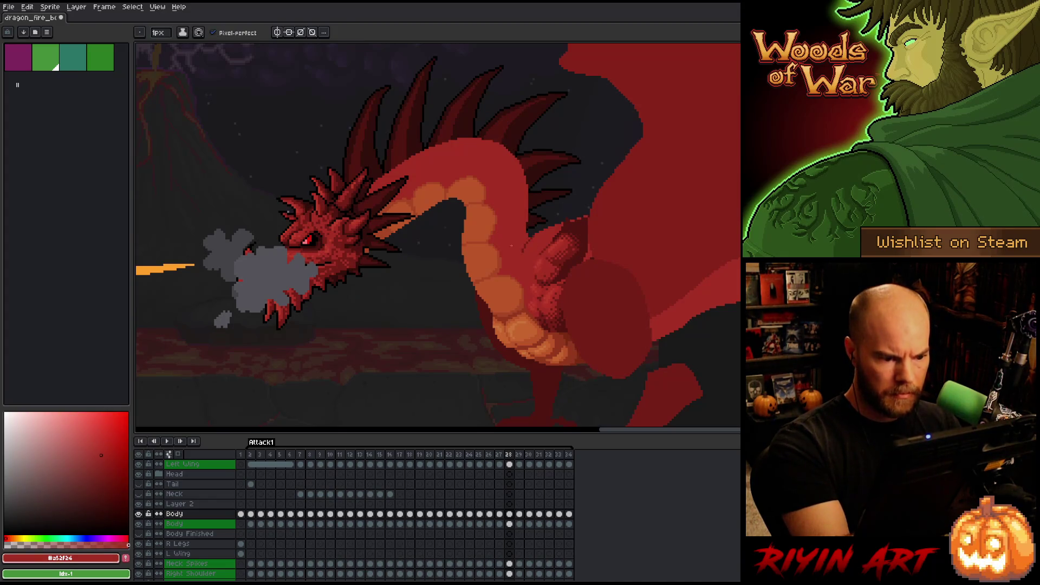
left_click(503, 251, "alt")
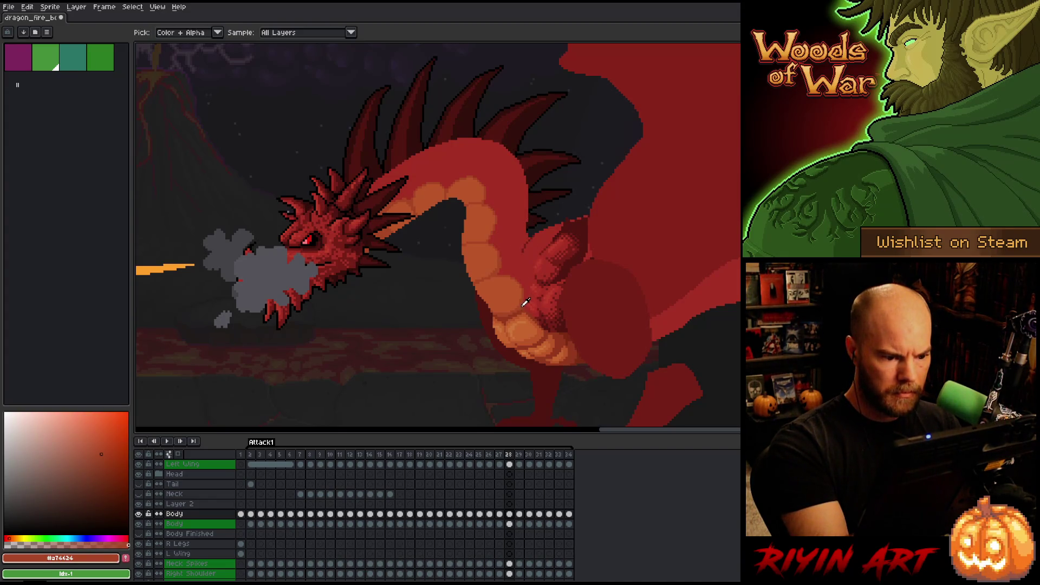
key("Left")
key("Right")
key("Left")
key("Left")
key("Left")
key("Right")
key("Right")
key("Right")
key("Left")
key("Left")
key("Right")
key("Right")
key("Left")
key("Right")
key("Left")
key("Right")
key("Left")
key("Right")
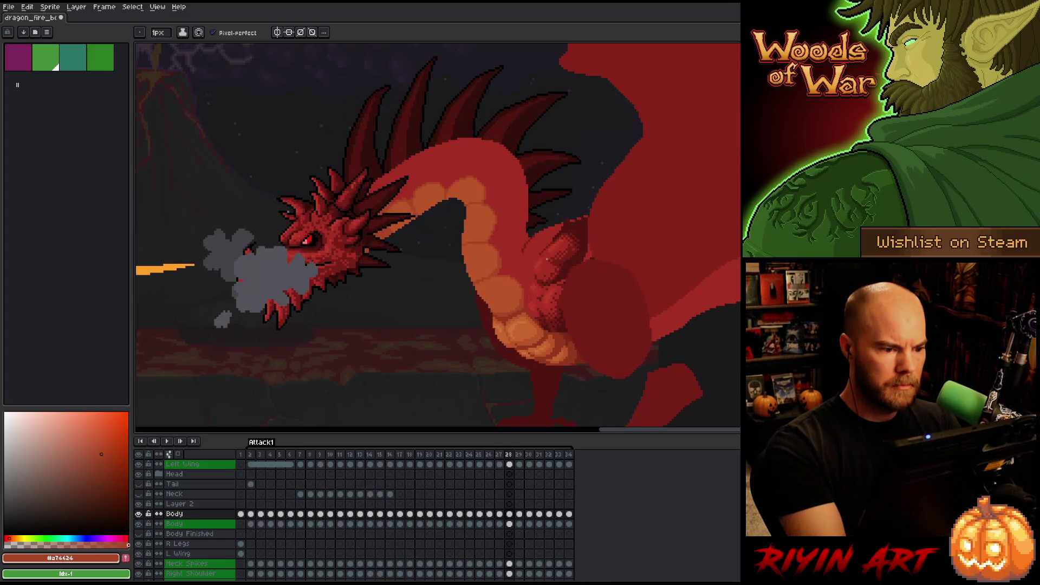
key("Left")
key("Right")
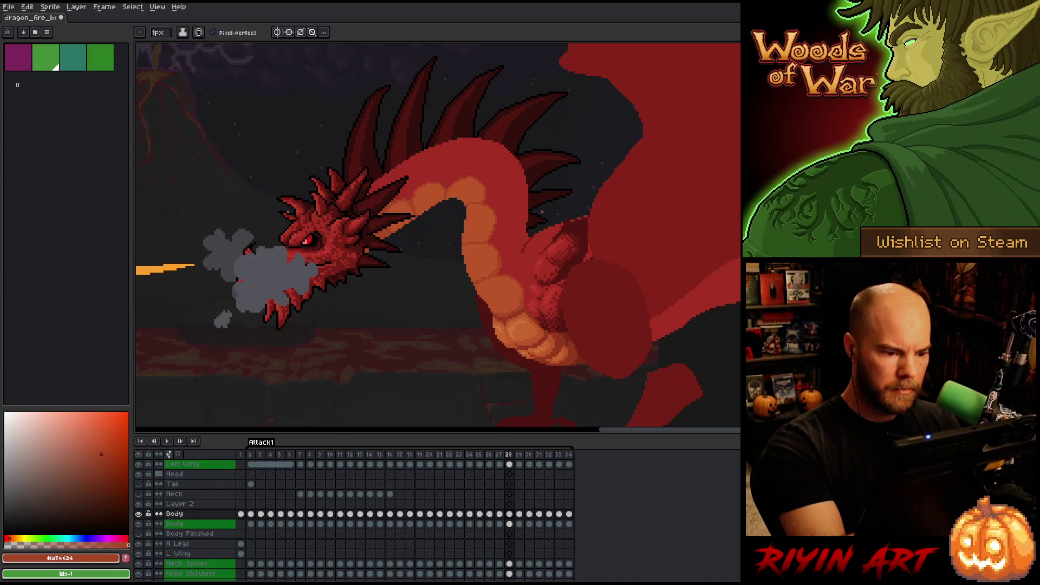
key("Left")
key("Right")
key("Left")
key("Right")
key("m")
key("ctrl+d")
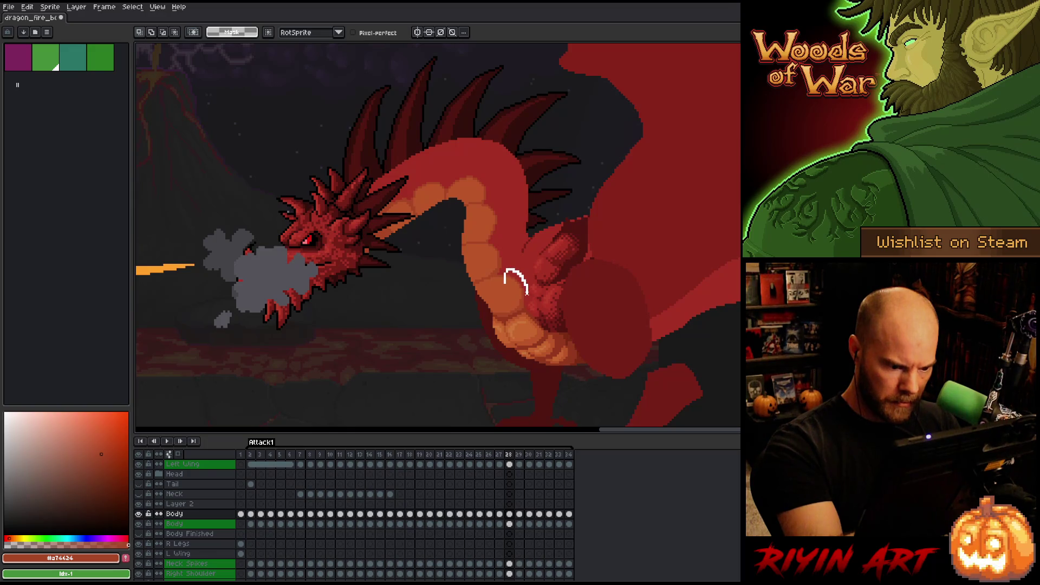
Nudge the selected neck pixels down one pixel, then select a small belly patch, nudge it down, and commit
key("Down")
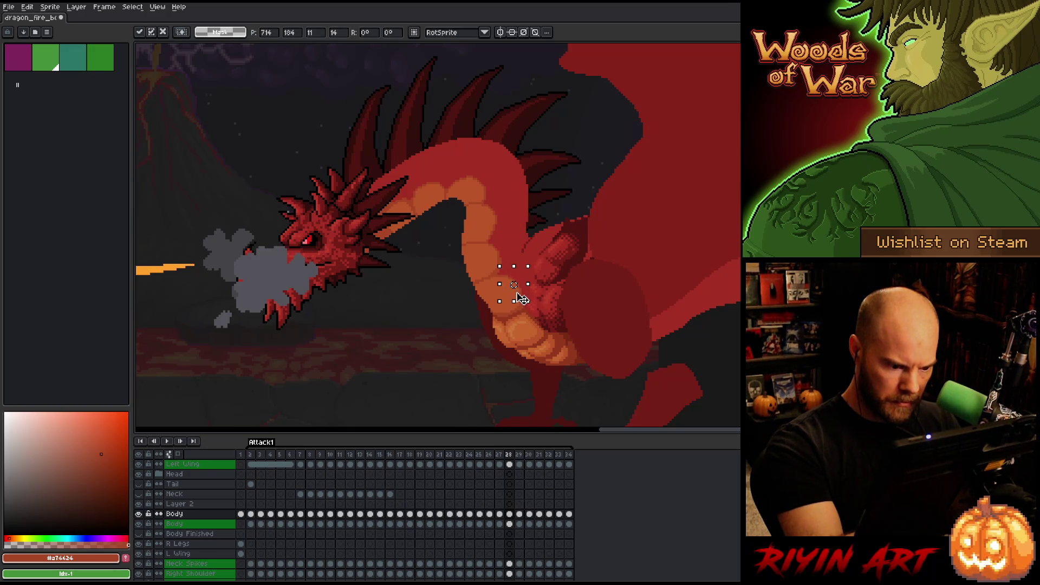
key("ctrl+d")
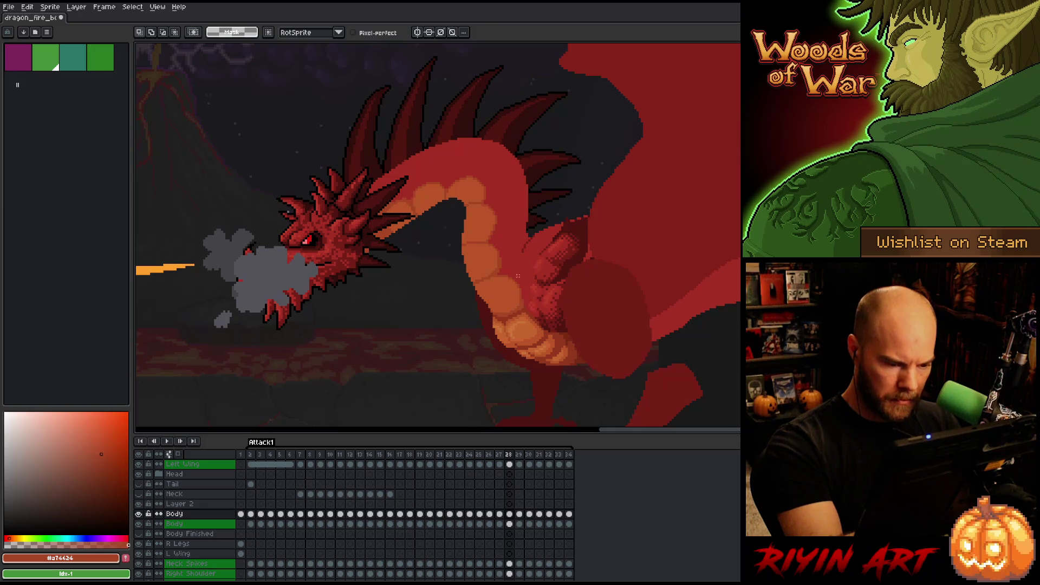
mouse_move(504, 283)
left_mouse_down()
mouse_move(524, 287)
mouse_move(507, 300)
left_mouse_up()
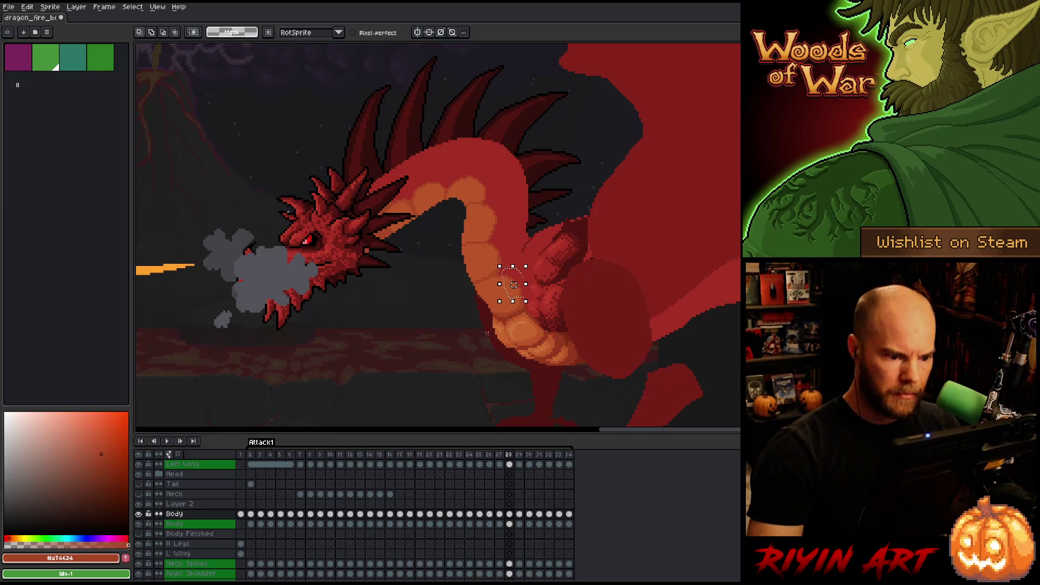
key("Down")
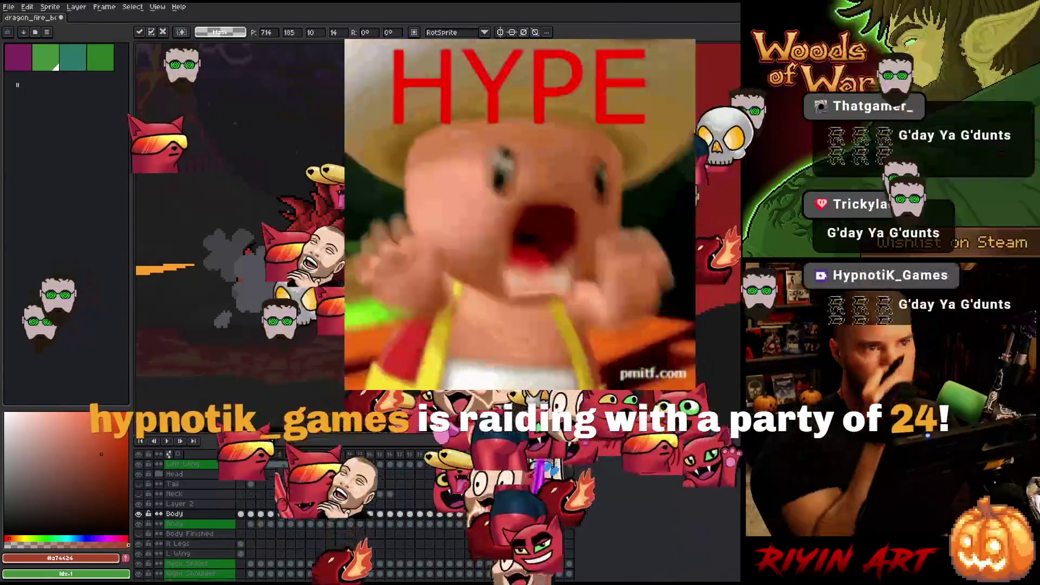
key("Return")
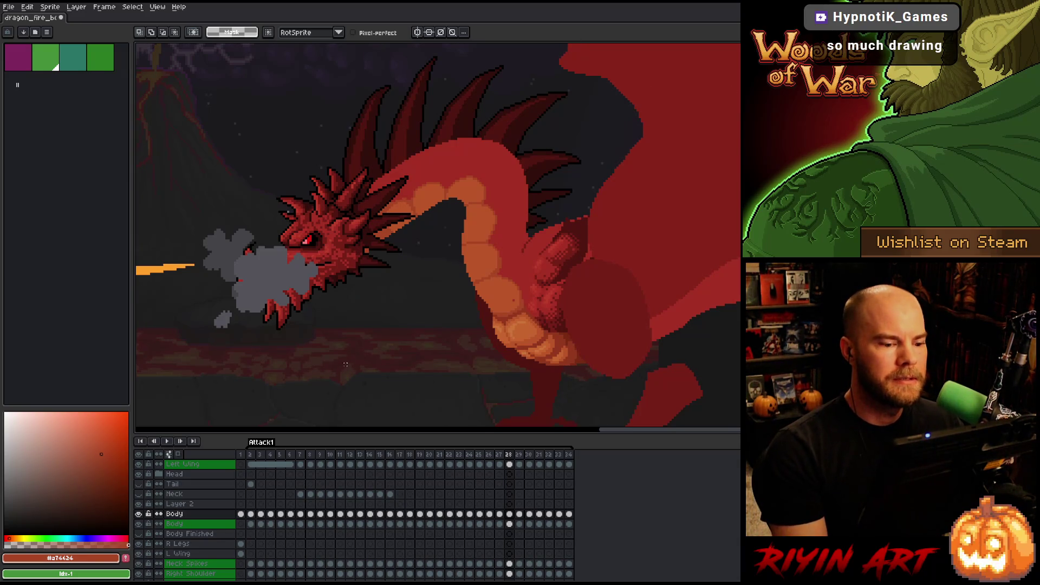
With the Pencil, sample the lighter and darker neck-scale oranges to repaint the scale edges
scroll(495, 330, "down", 2)
scroll(494, 329, "up", 2)
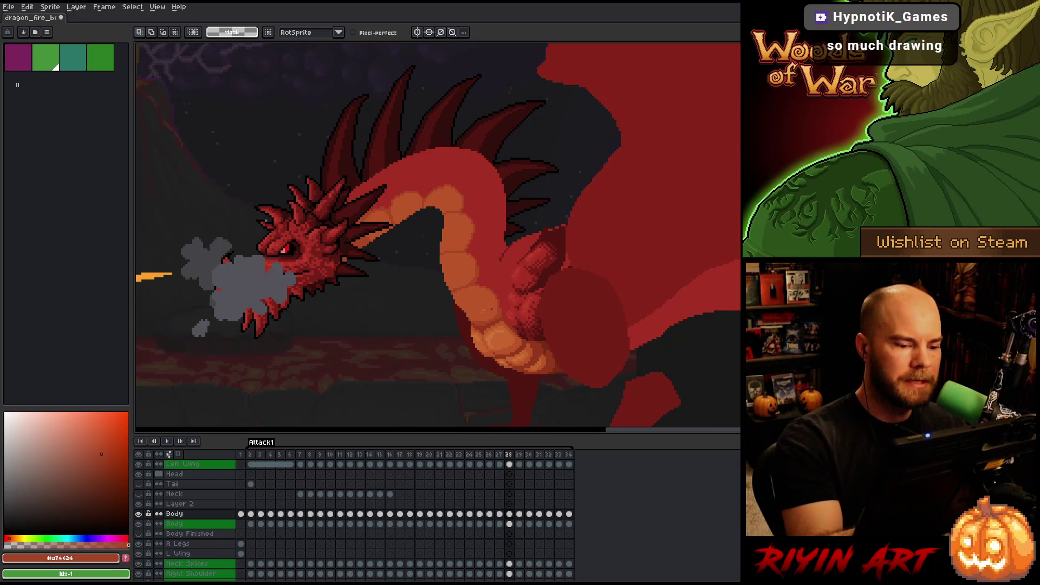
key("b")
left_click(491, 310, "alt")
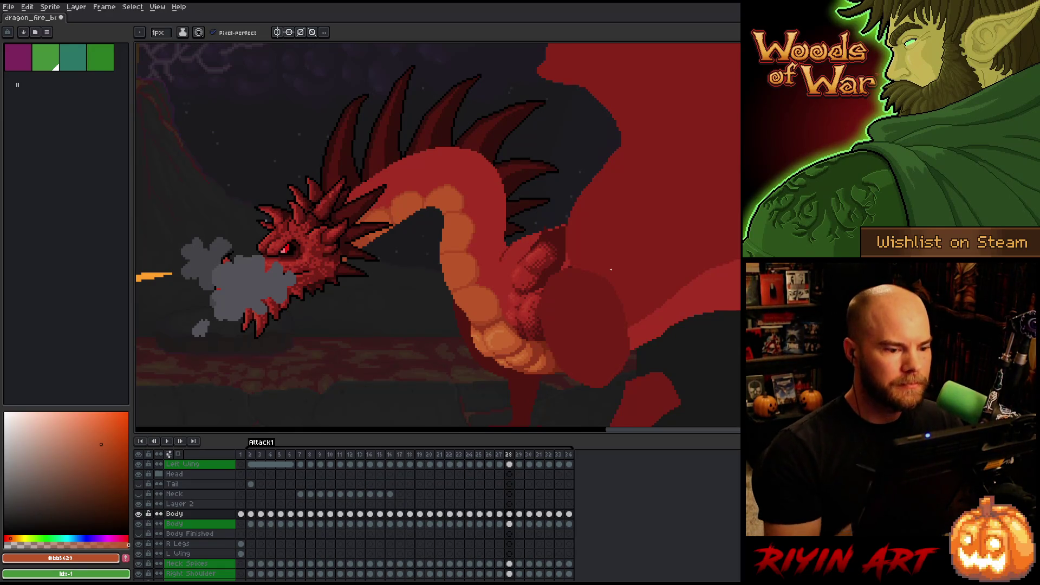
scroll(435, 183, "up", 2)
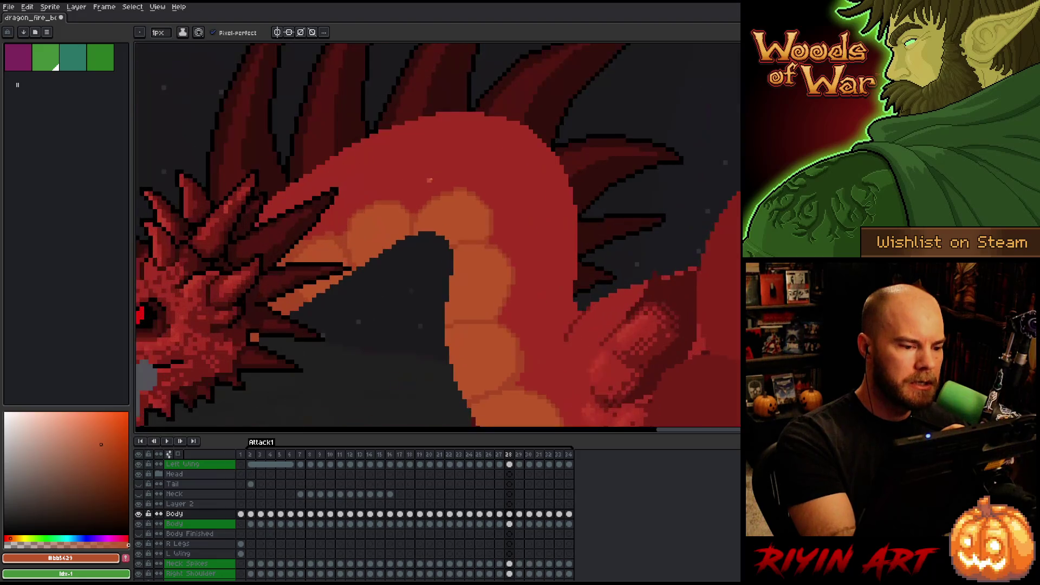
left_click(339, 236, "alt")
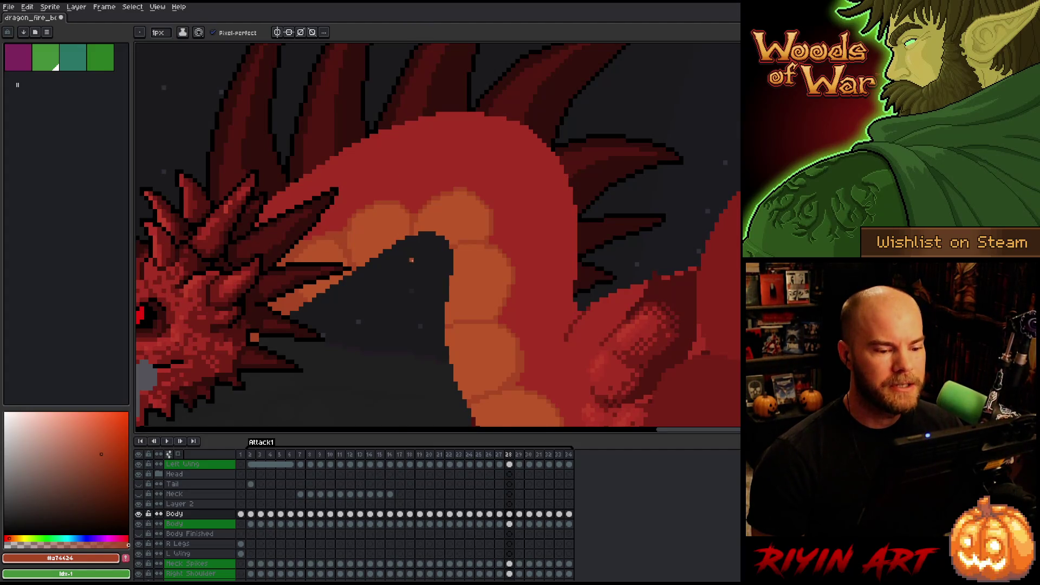
scroll(411, 260, "down", 3)
scroll(412, 271, "up", 1)
scroll(414, 281, "down", 1)
scroll(415, 289, "up", 3)
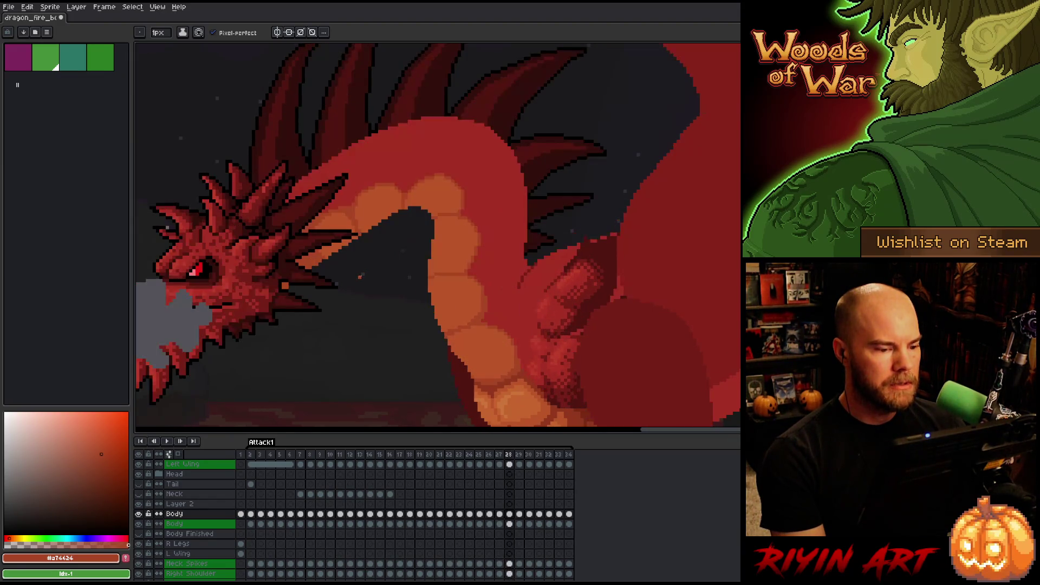
scroll(360, 277, "up", 3)
scroll(383, 245, "down", 3)
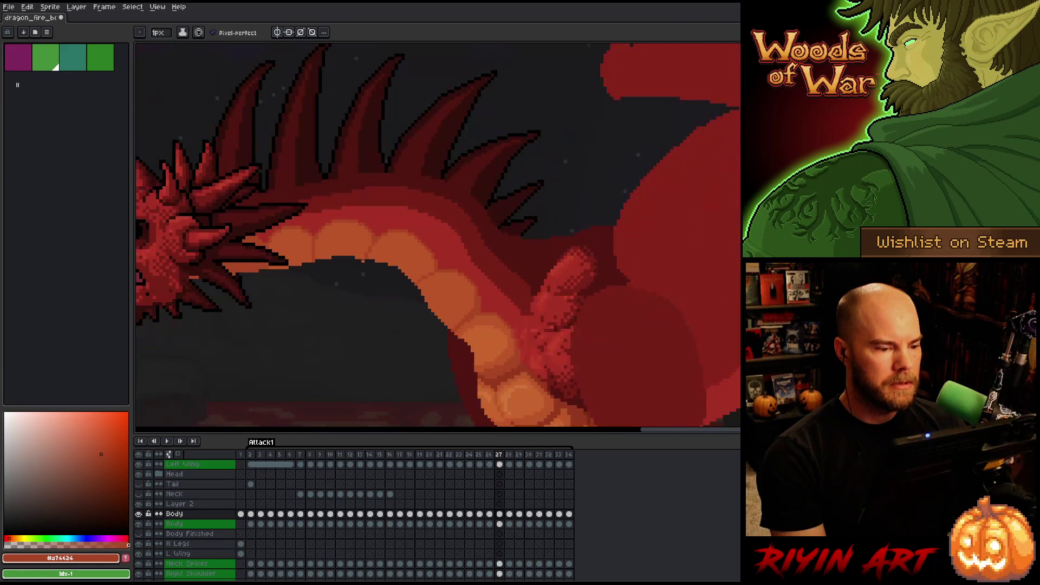
scroll(386, 249, "up", 2)
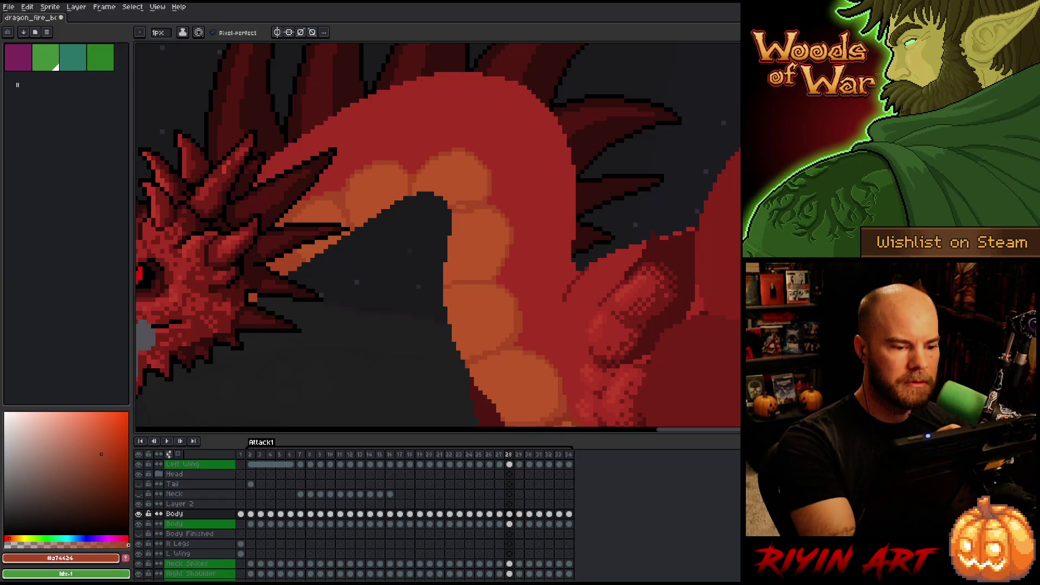
Sample the lighter neck orange once more and save the dragon file
left_click(464, 192, "alt")
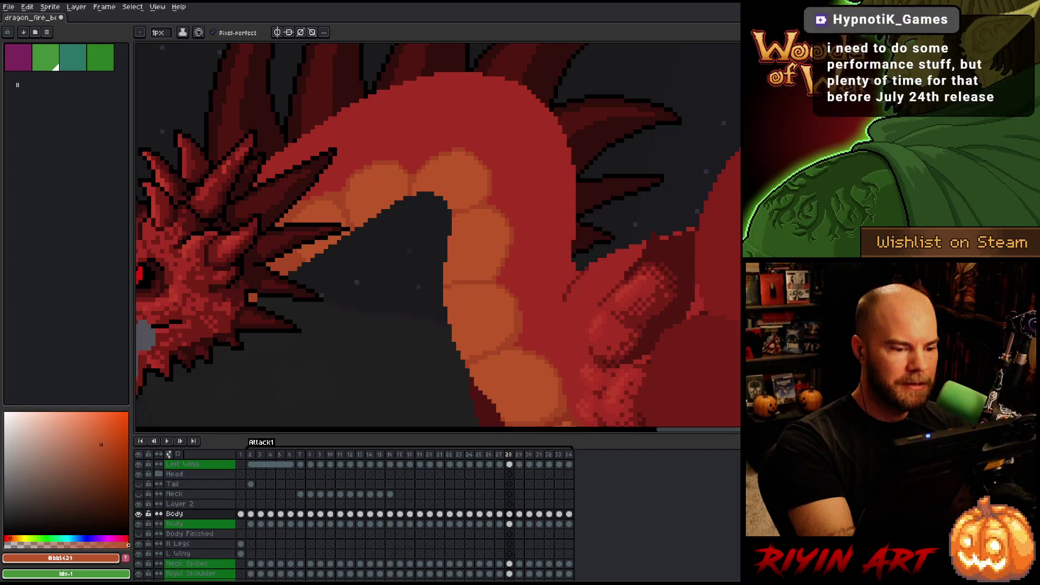
key("ctrl+s")
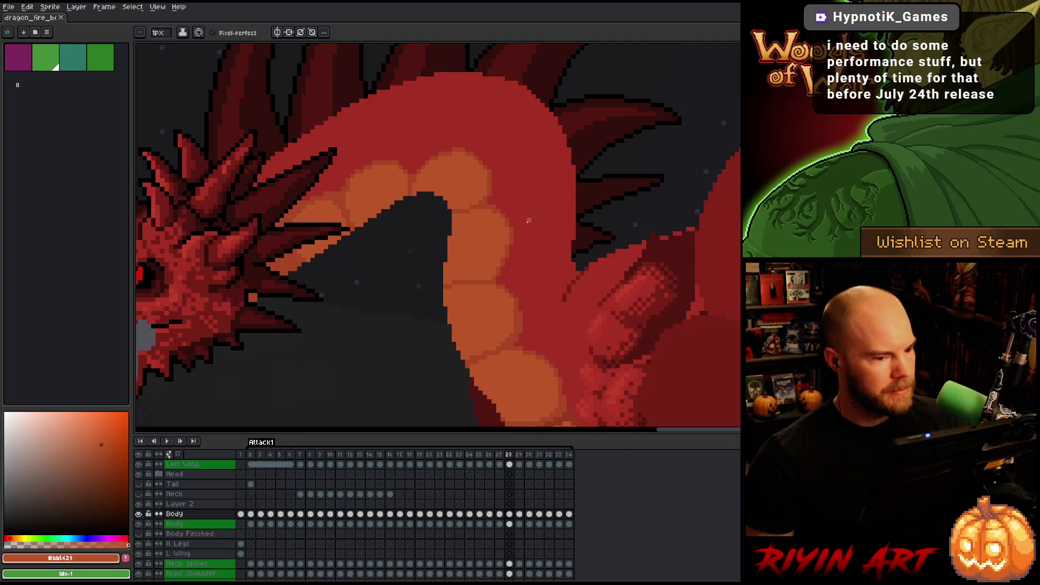
scroll(528, 220, "down", 3)
scroll(489, 204, "up", 3)
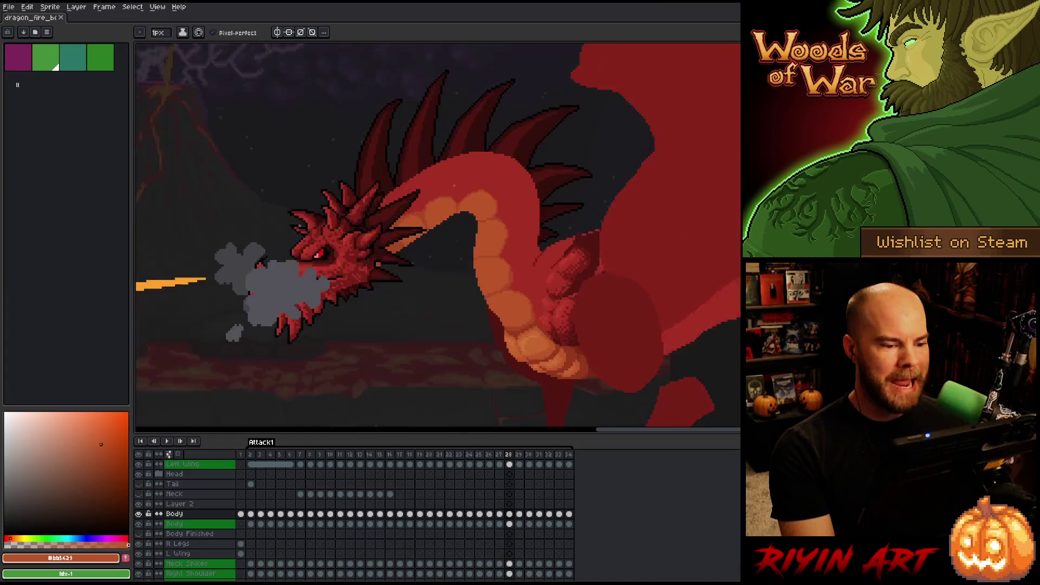
Alternate between the darker and lighter scale oranges for pixel fixes on the neck, then save
scroll(489, 204, "up", 1)
left_click(484, 189, "alt")
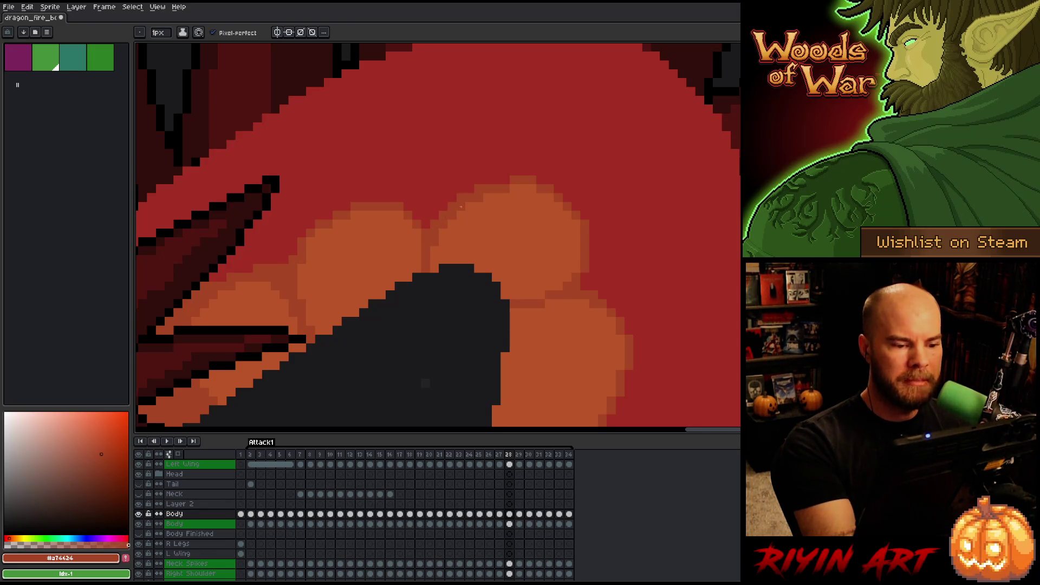
left_click(460, 216, "alt")
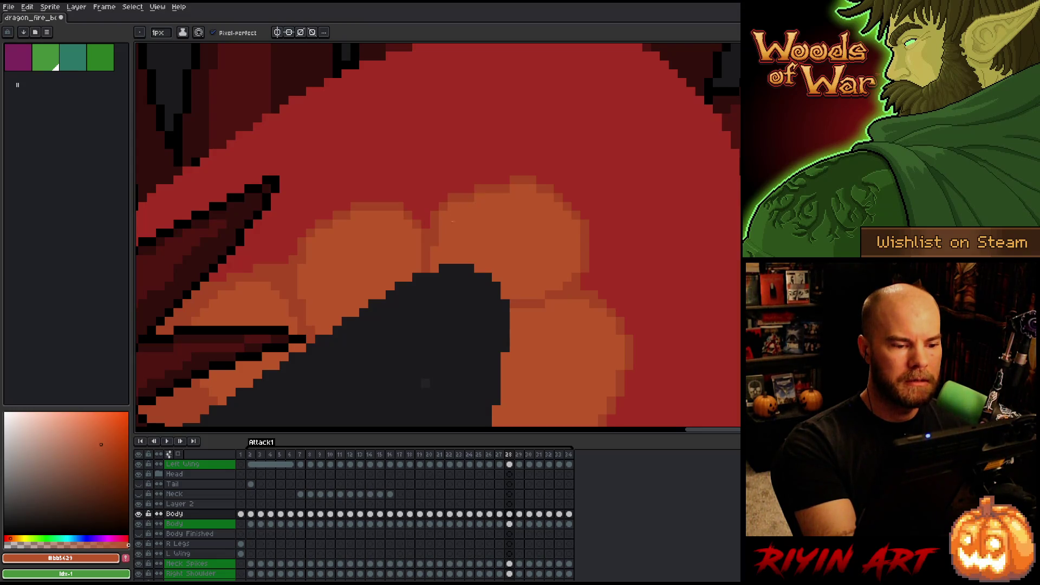
left_click(506, 183, "alt")
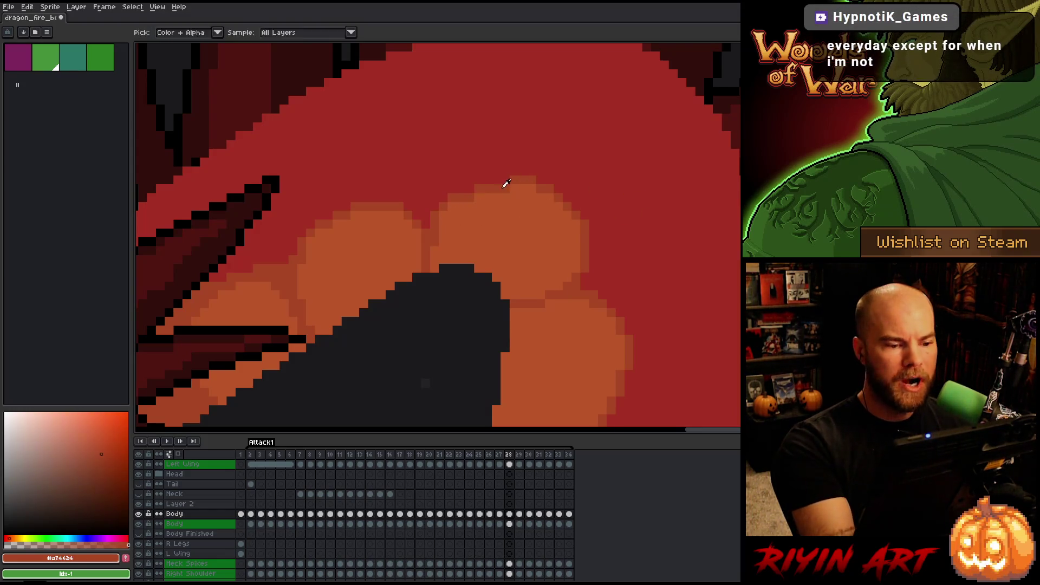
left_click(469, 198, "alt")
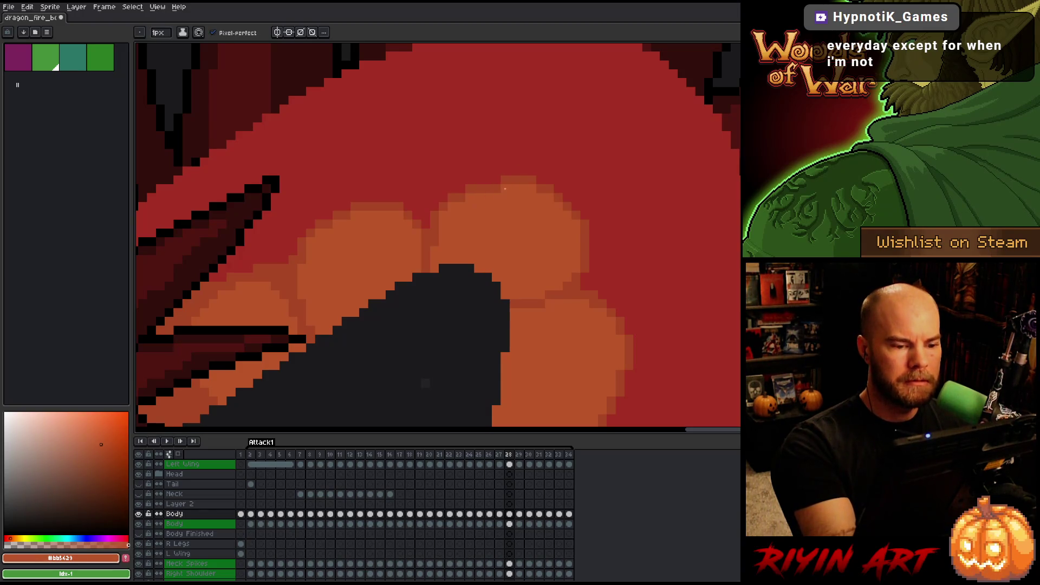
key("ctrl+s")
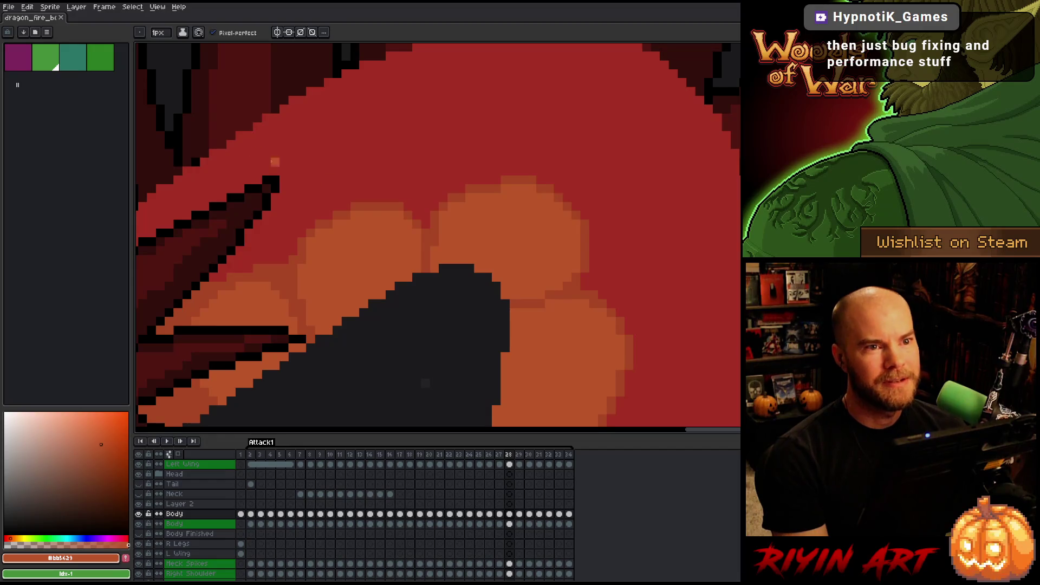
scroll(424, 306, "down", 3)
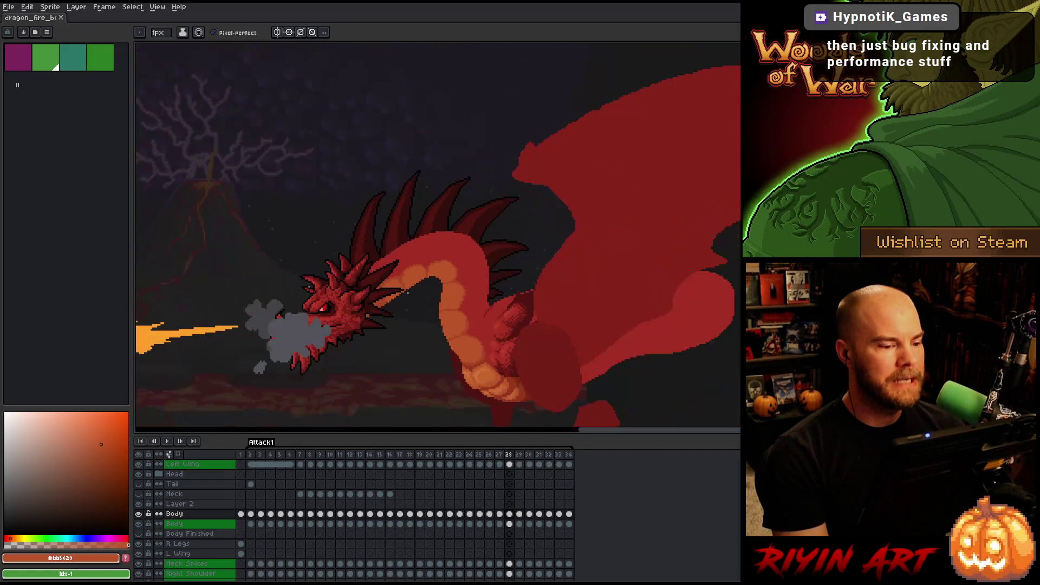
Bring the dragon's head and neck into view, compare frames 27 and 28, then play the Attack1 animation
scroll(425, 307, "up", 2)
left_click_drag(424, 306, 395, 253)
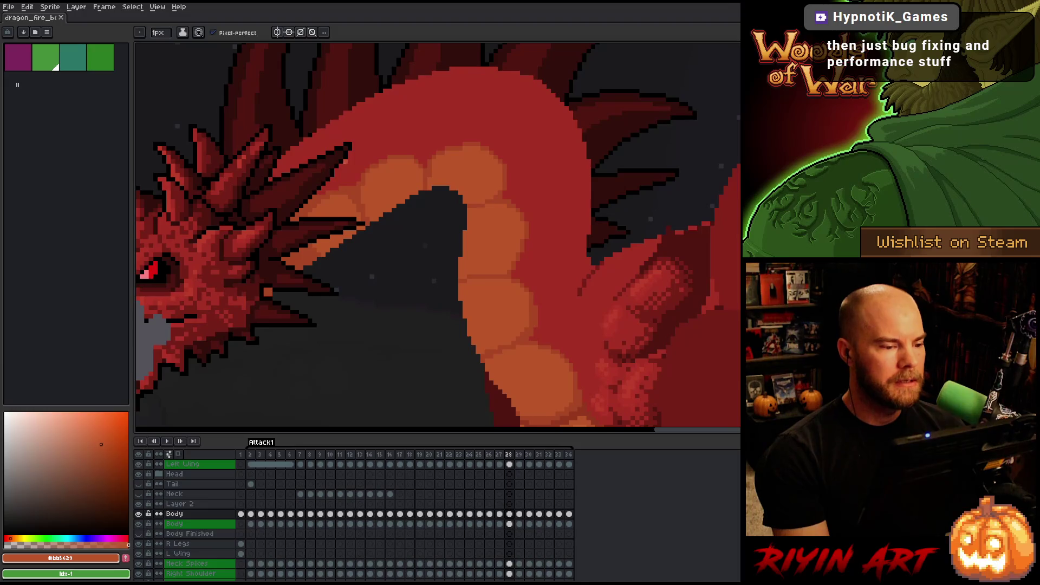
scroll(454, 268, "down", 3)
scroll(452, 253, "up", 2)
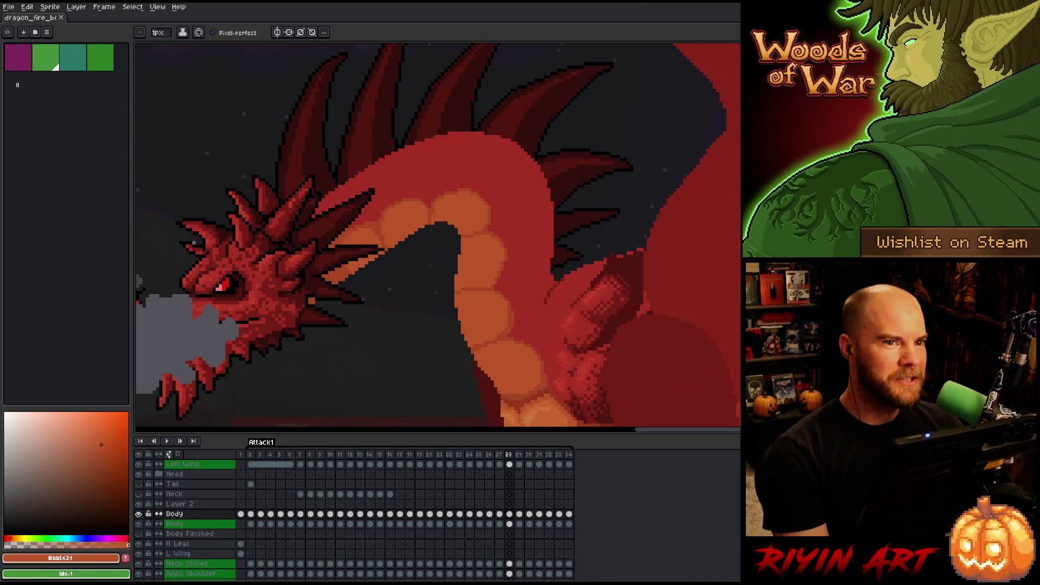
scroll(452, 249, "down", 3)
scroll(490, 230, "up", 3)
scroll(450, 260, "down", 2)
scroll(436, 247, "up", 2)
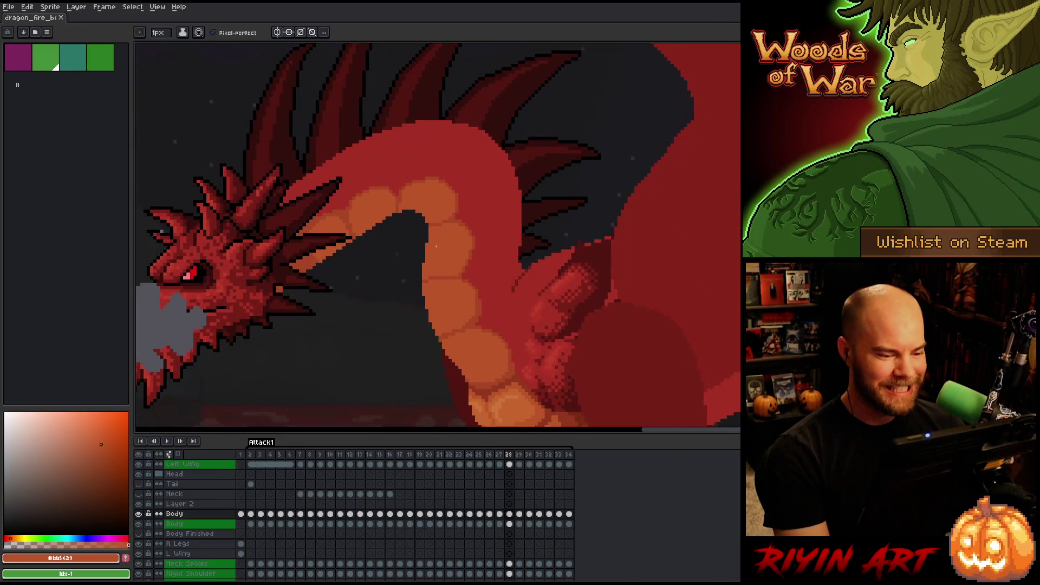
key("Left")
key("Right")
key("Left")
scroll(380, 262, "down", 3)
key("Right")
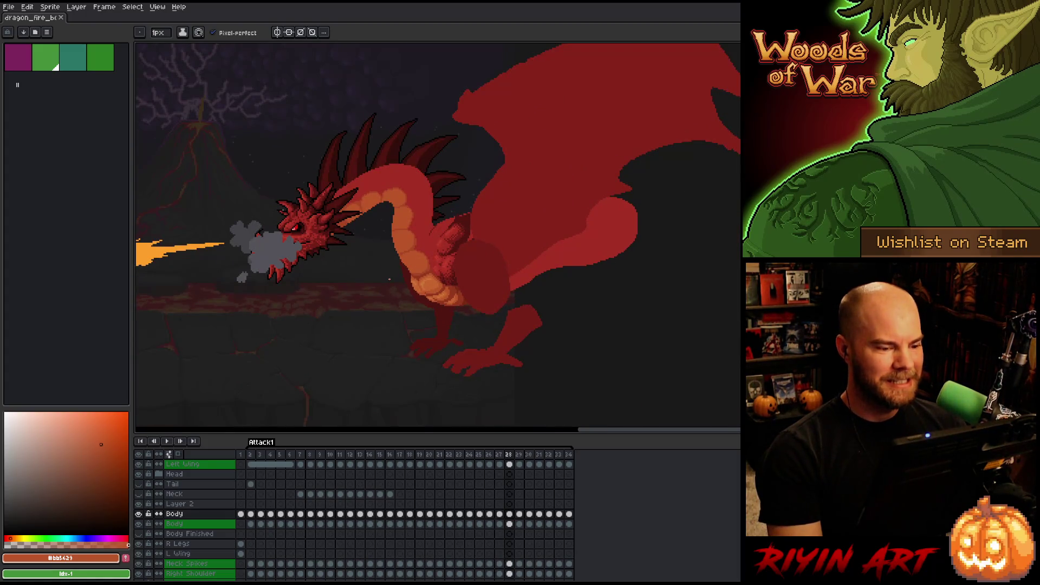
key("Return")
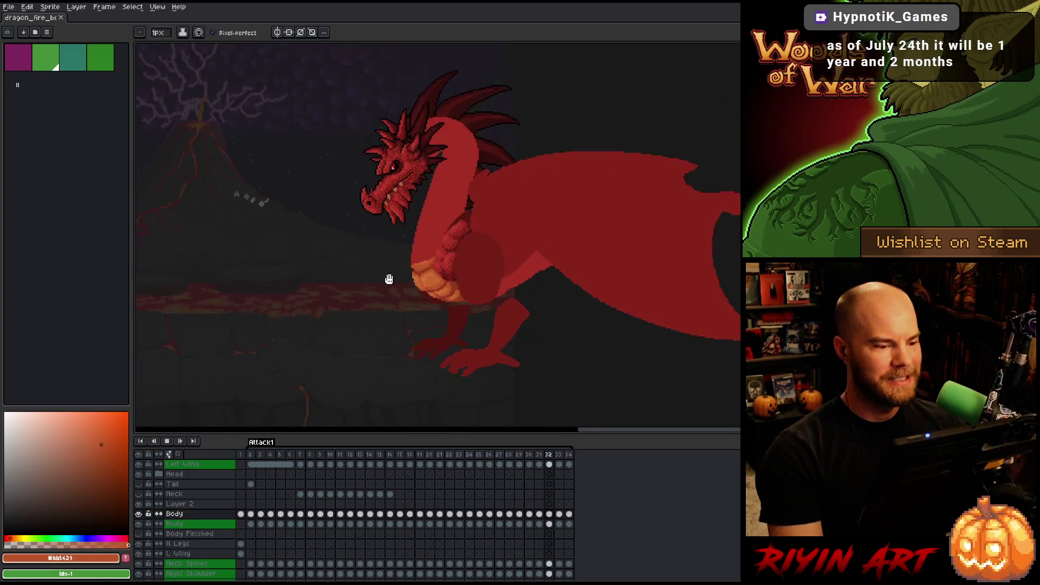
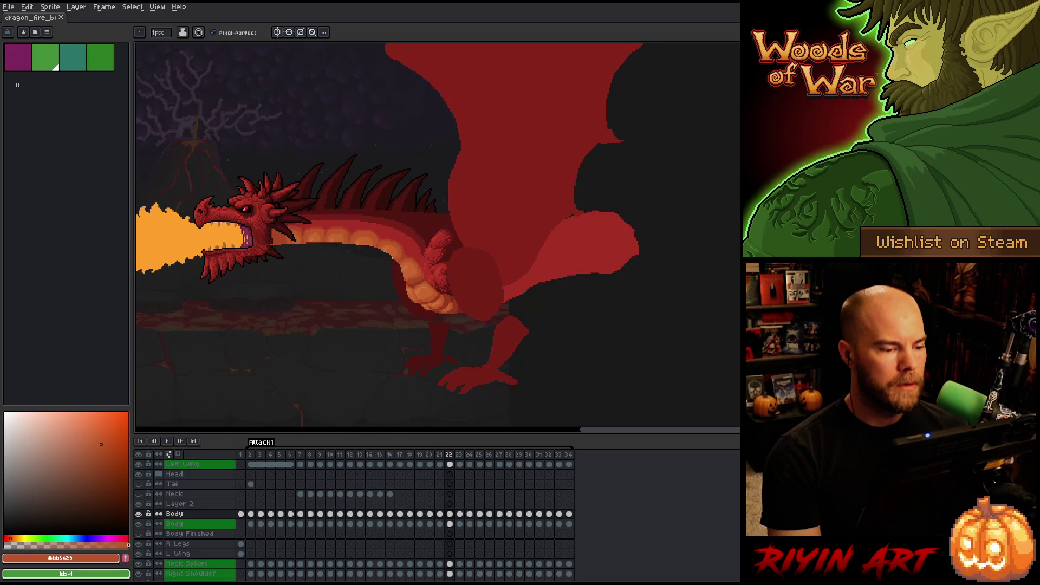
Eyedrop the light orange belly colour, then step back from frame 20 to frame 17
scroll(389, 276, "up", 4)
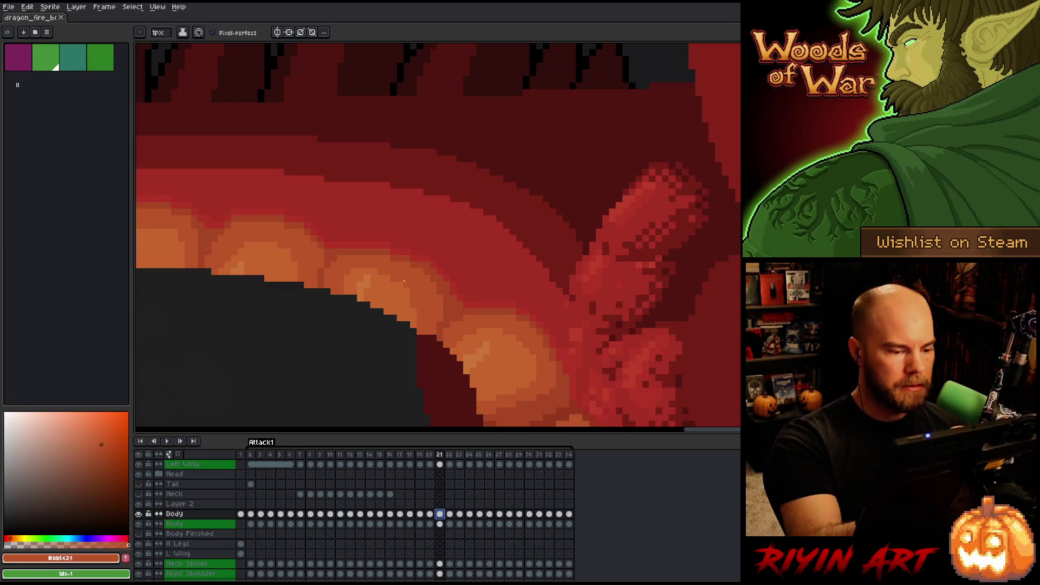
left_click(412, 297, "alt")
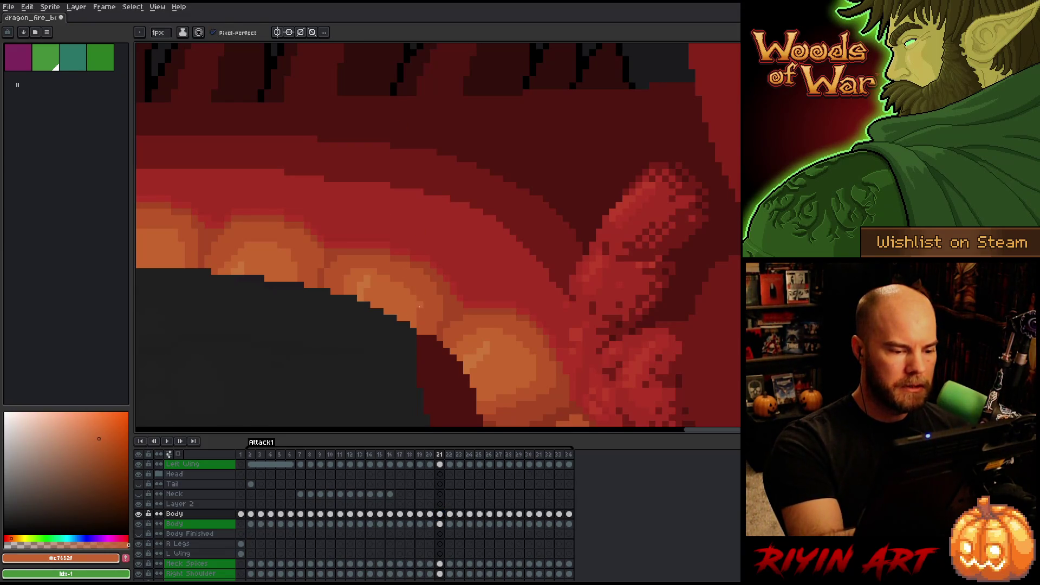
key("comma")
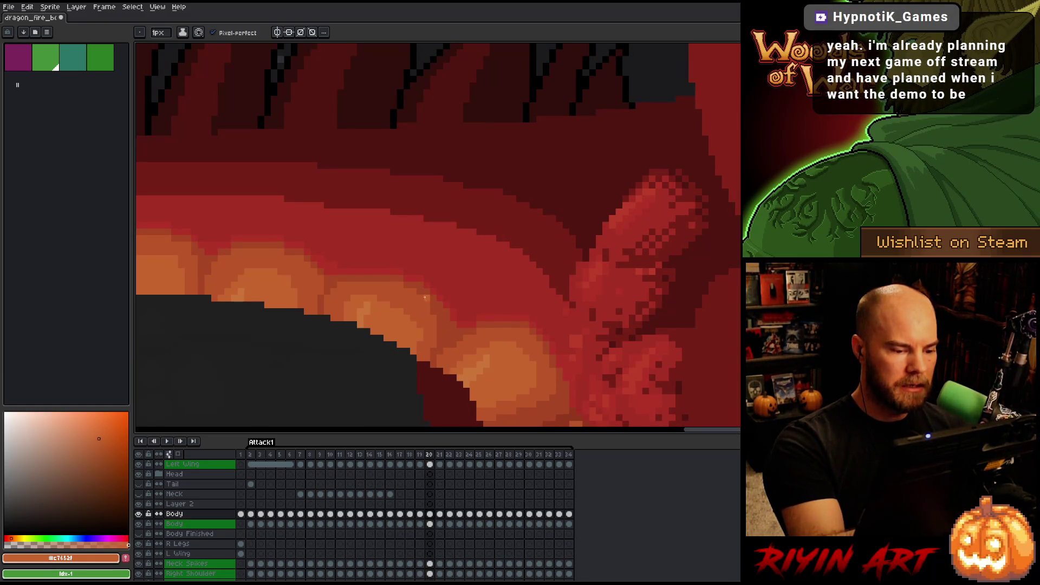
key("comma")
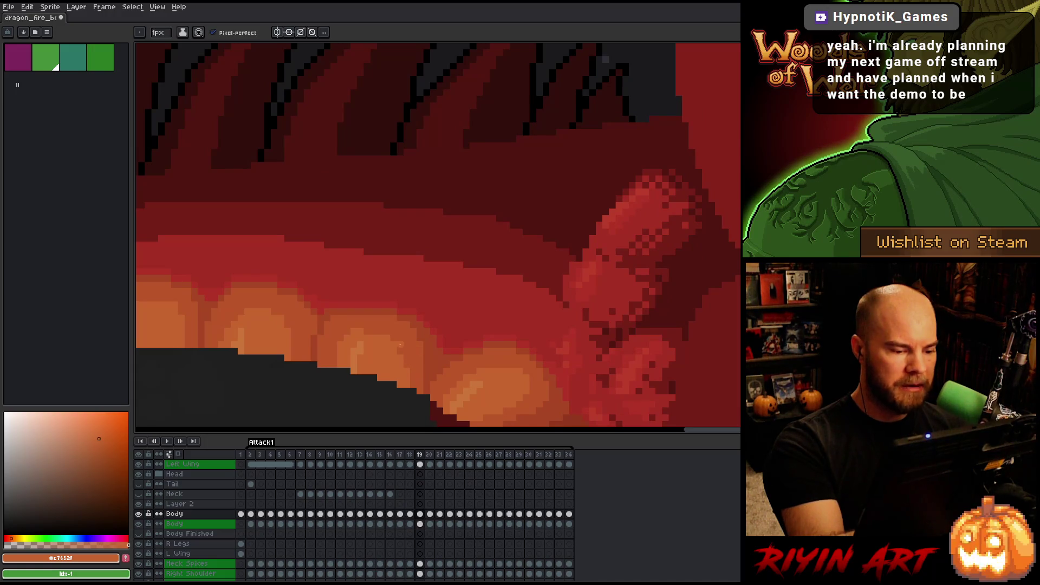
key("comma")
scroll(406, 330, "down", 3)
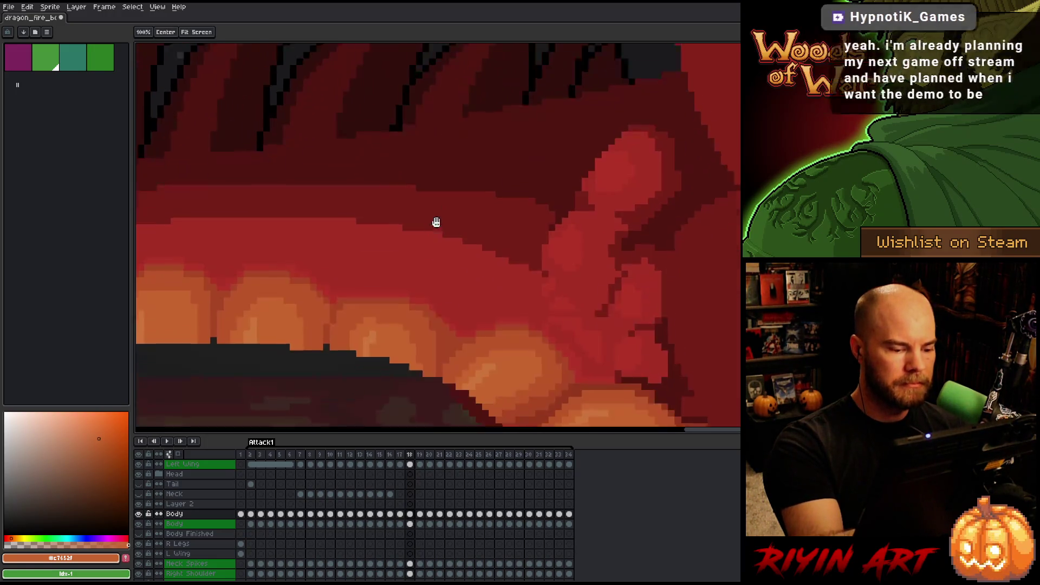
key("comma")
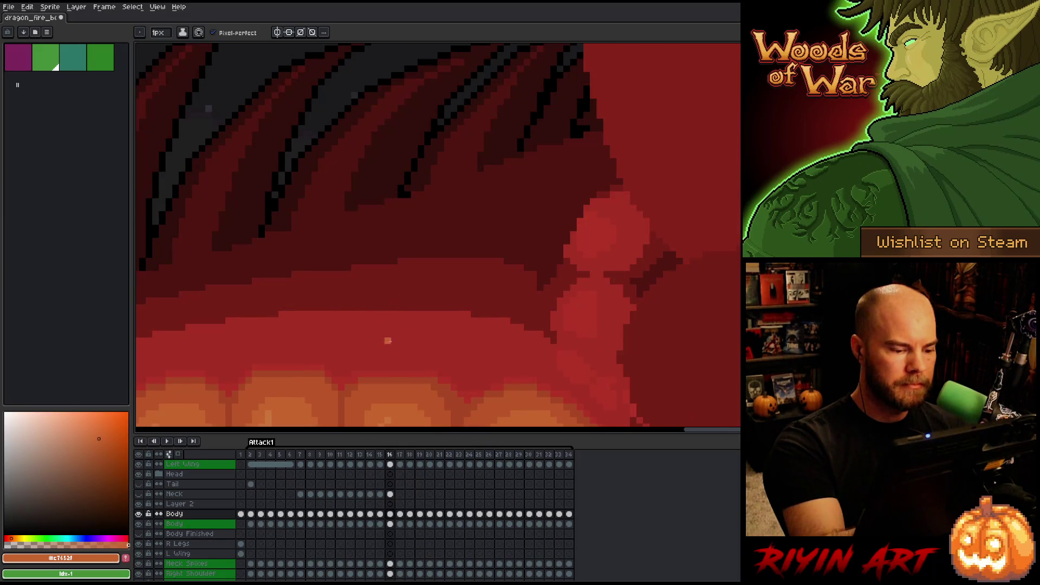
Flip through frames 18–20 to compare belly shading, sampling the darker and lighter oranges
key("period")
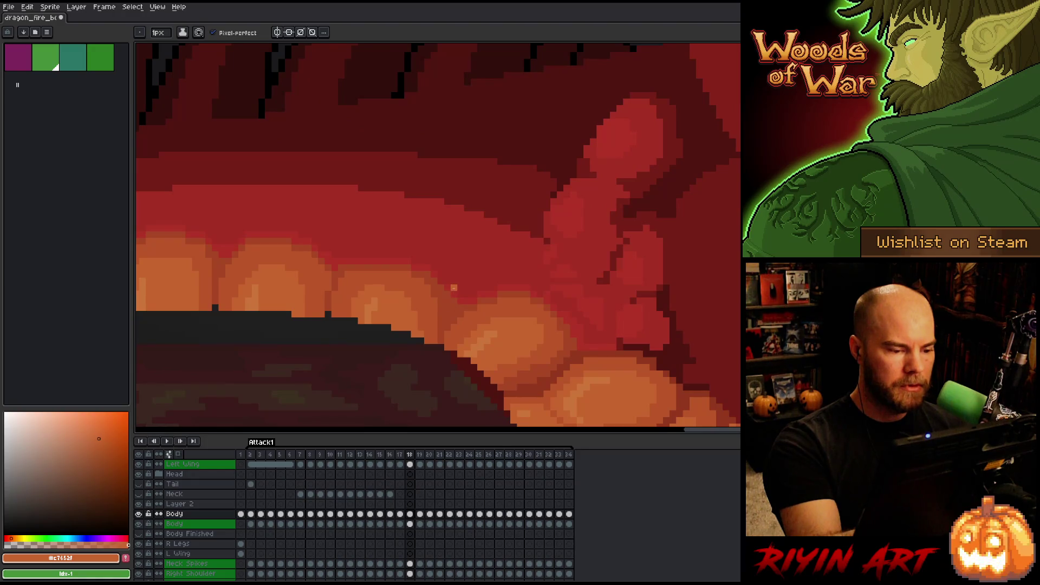
key("period")
key("period")
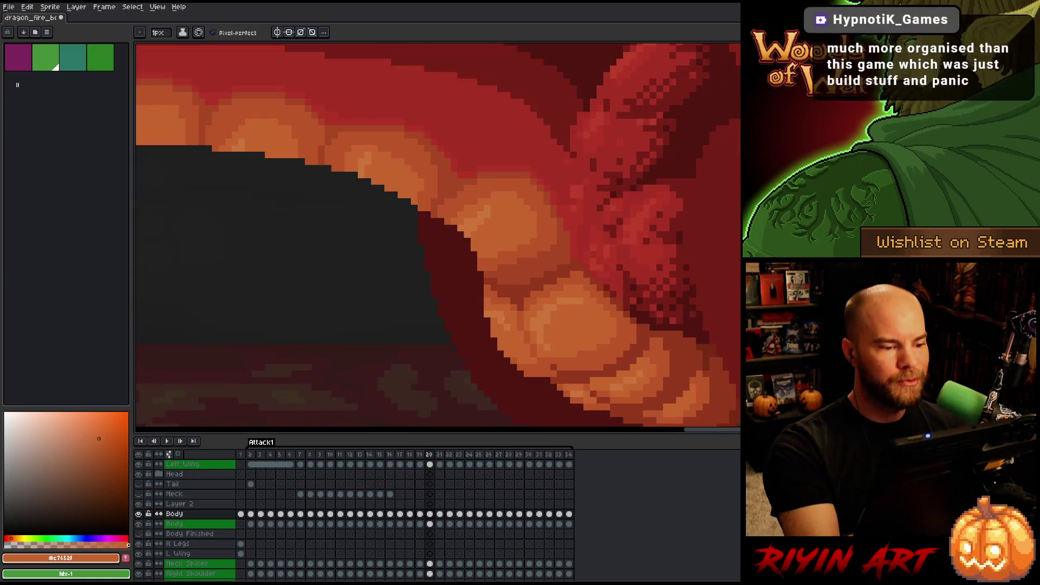
key("comma")
key("period")
key("comma")
key("period")
left_click(427, 168, "alt")
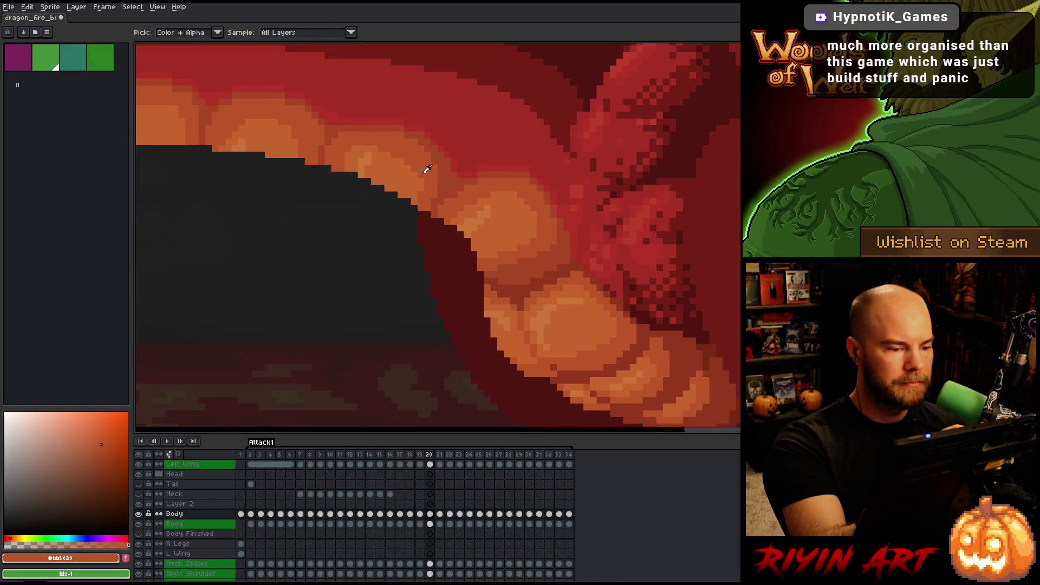
left_click(415, 177, "alt")
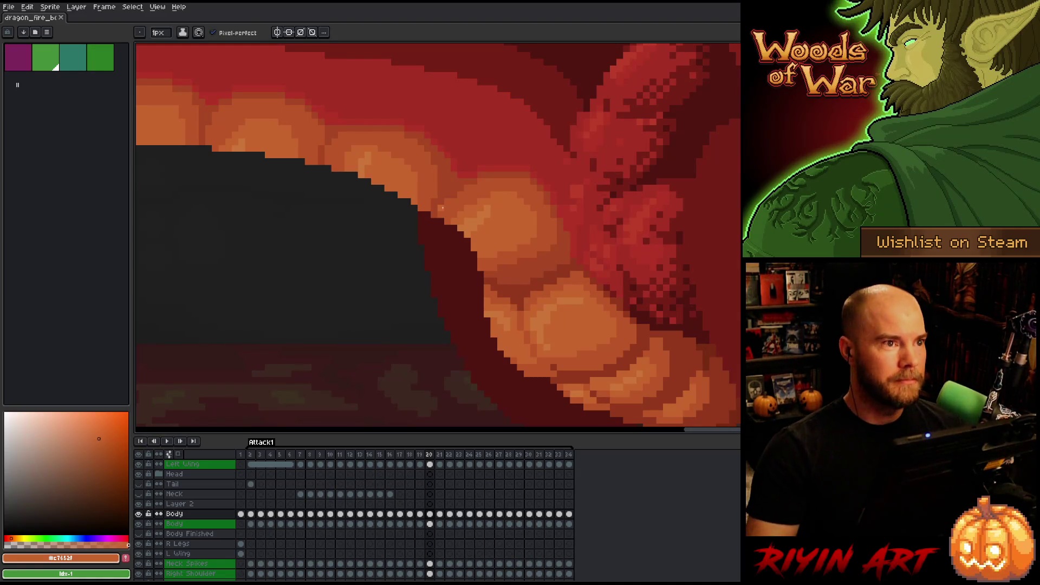
Pick the dark red from the dragon's body and save the animation with Ctrl+S
scroll(417, 175, "down", 5)
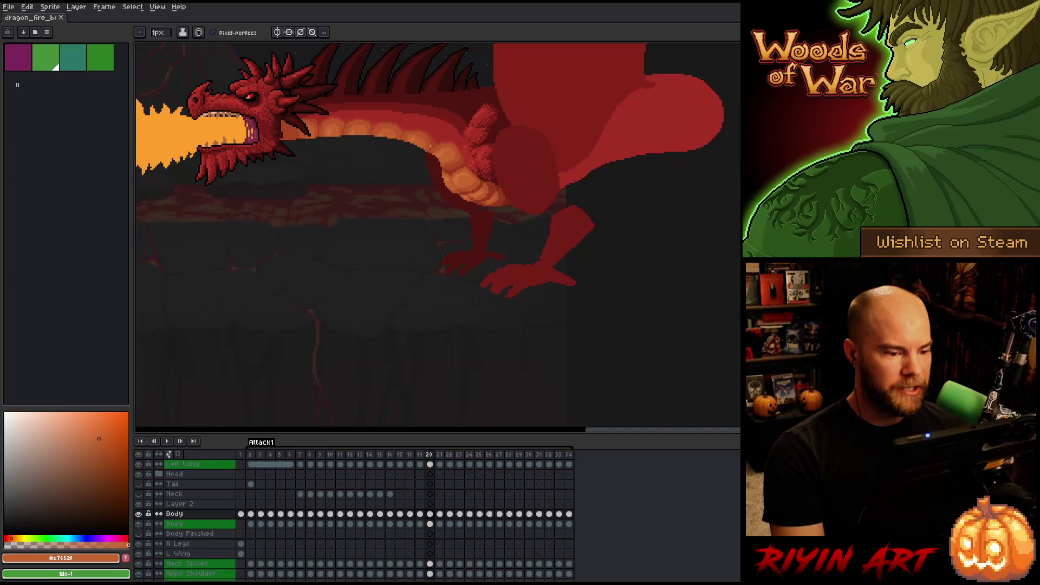
scroll(429, 248, "up", 3)
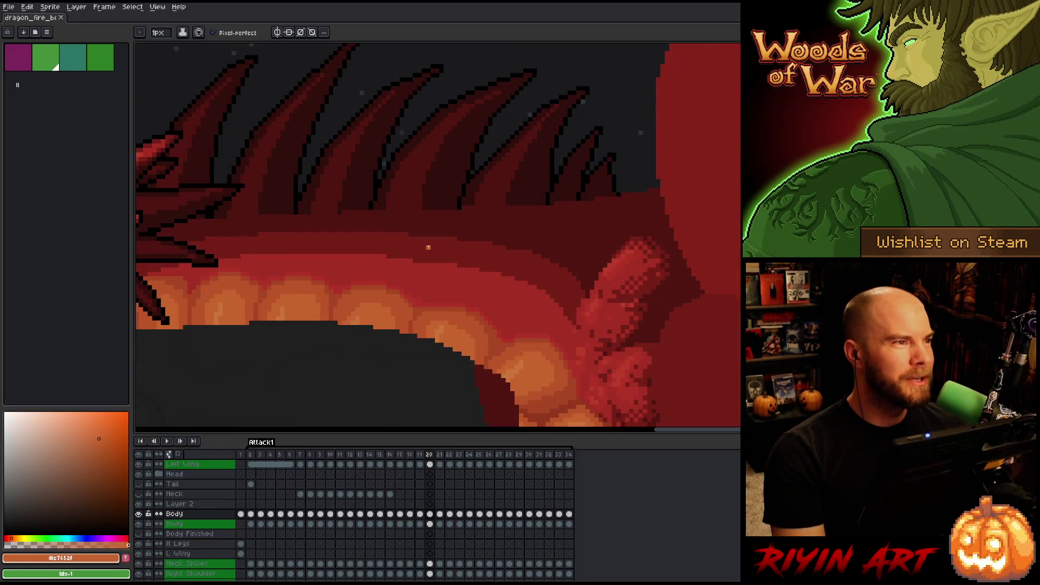
scroll(424, 260, "down", 3)
scroll(407, 278, "up", 4)
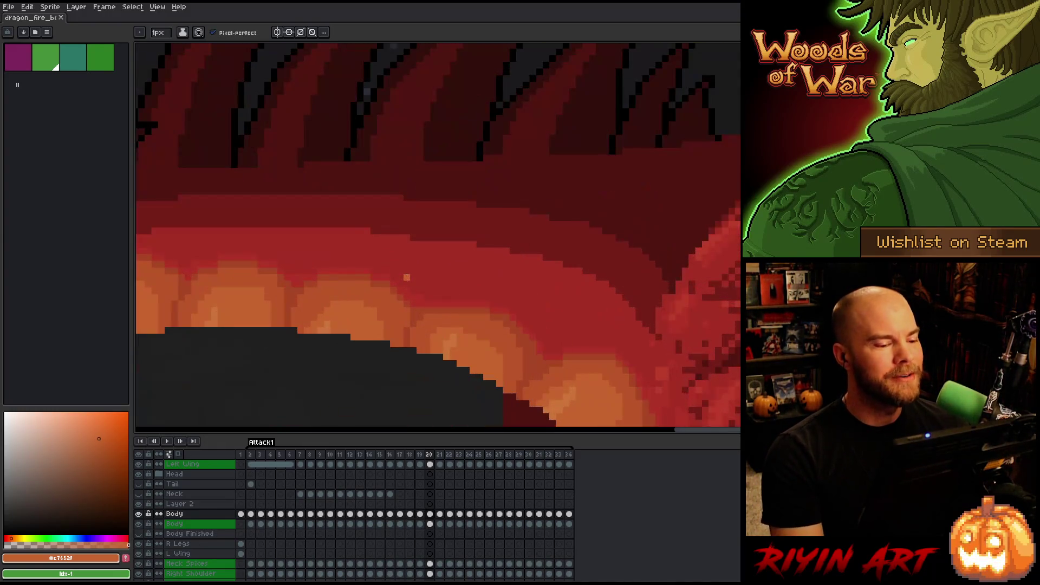
left_click(376, 231, "alt")
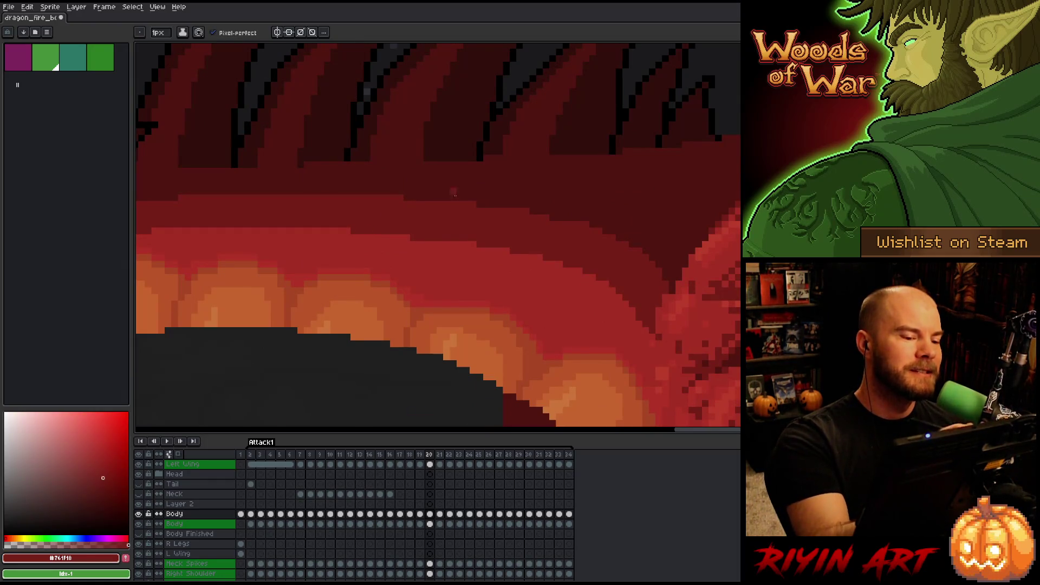
key("ctrl+s")
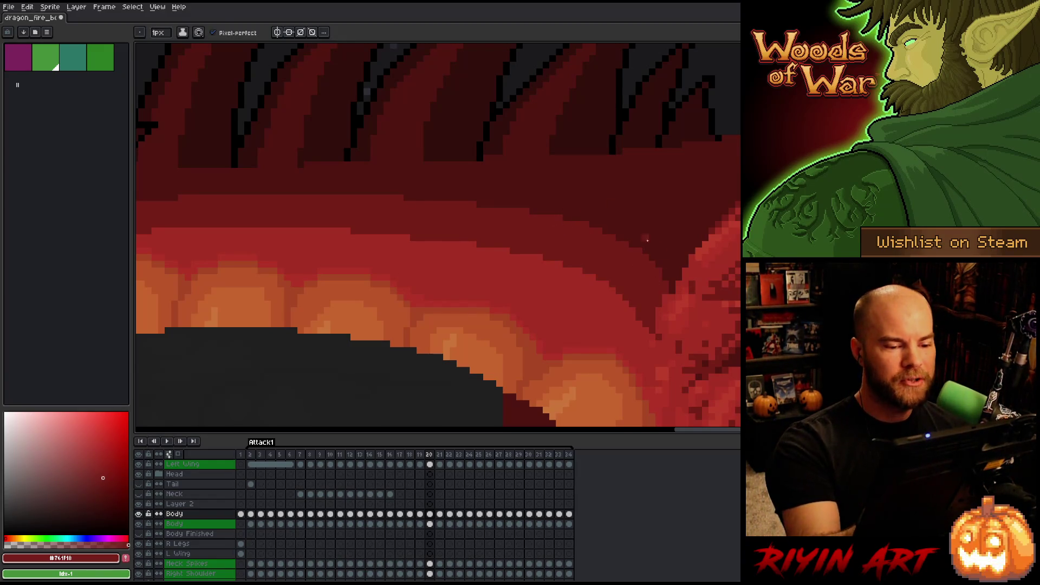
key("ctrl+s")
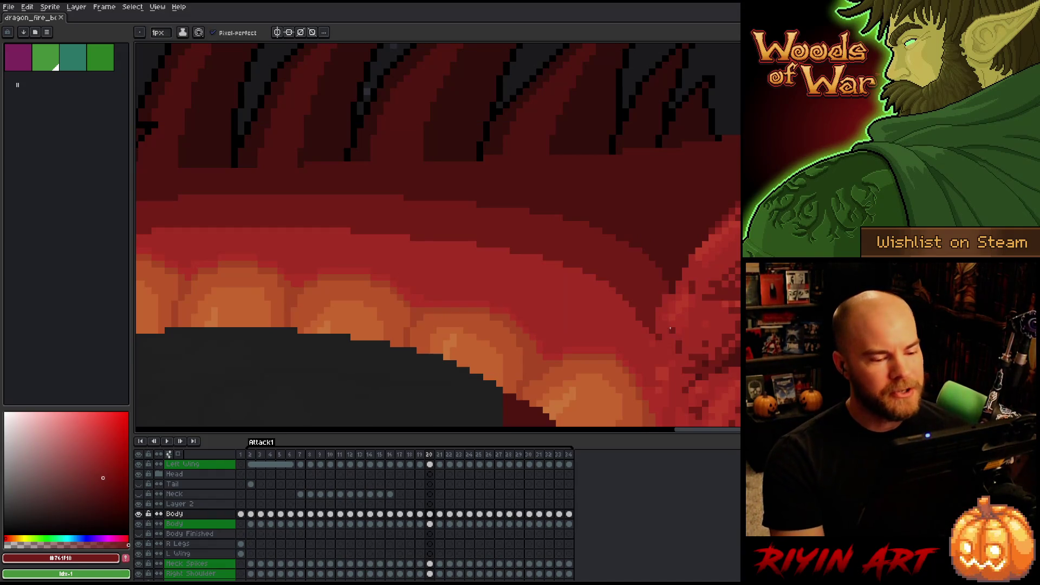
scroll(630, 322, "down", 3)
scroll(626, 352, "up", 3)
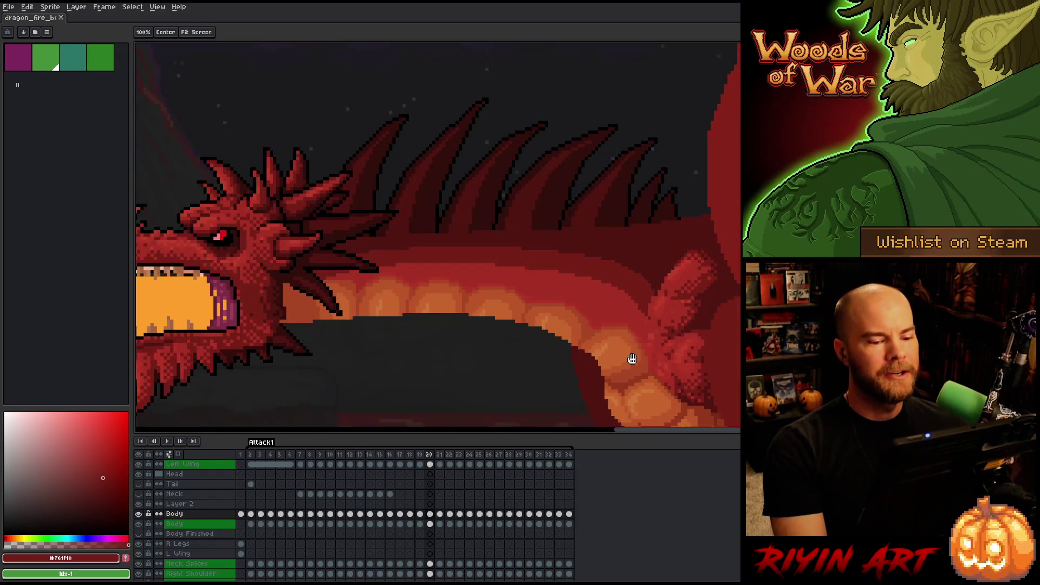
left_click_drag(626, 353, 483, 247)
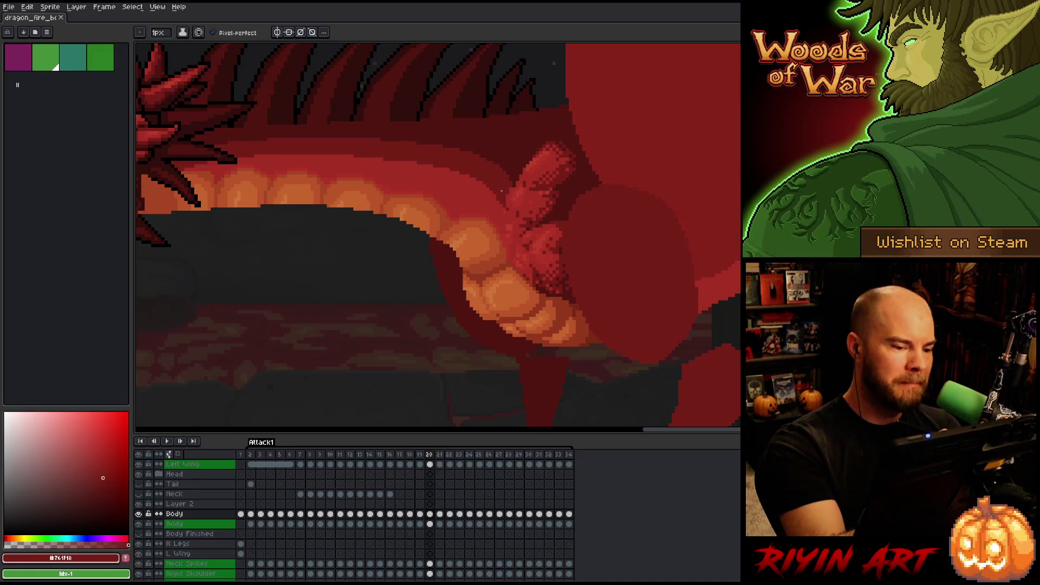
left_click(503, 213, "alt")
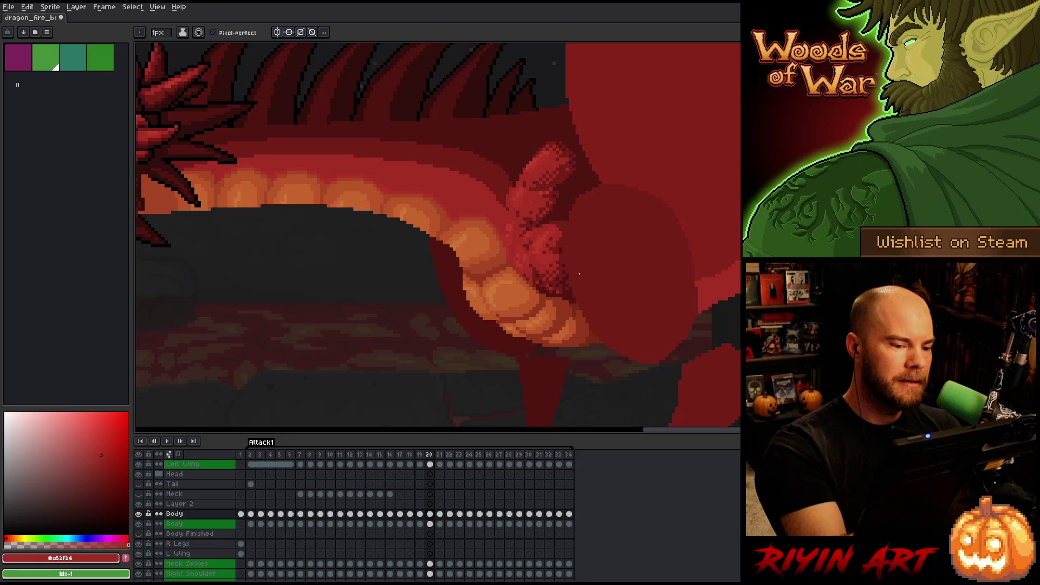
Pan toward the dragon's head and flip neighbouring frames to preview the fire motion
mouse_move(555, 297)
left_mouse_down()
mouse_move(608, 325)
mouse_move(670, 325)
left_mouse_up()
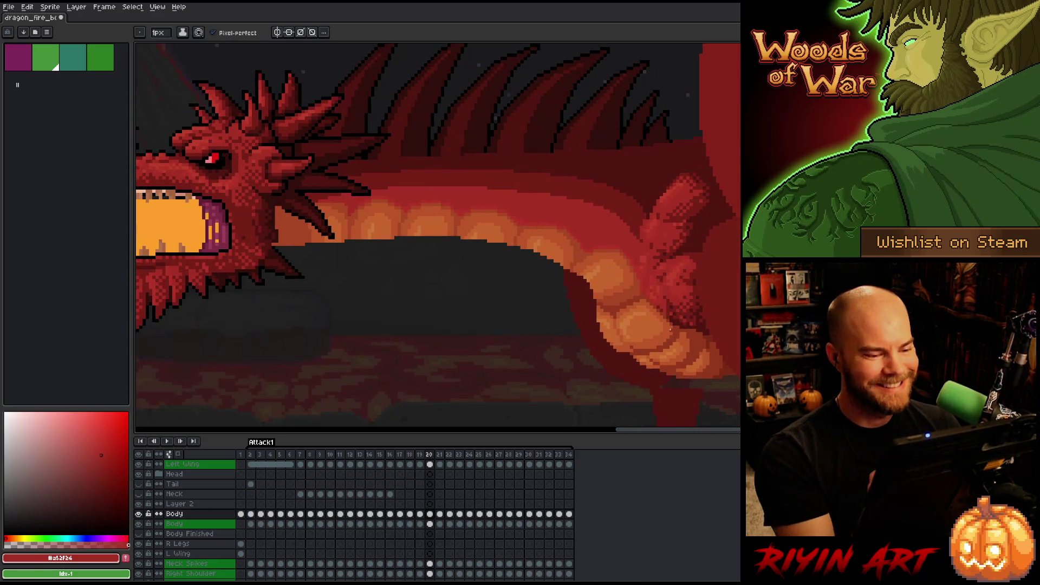
key("Left")
key("Right")
key("Left")
key("Right")
scroll(493, 354, "down", 5)
key("Right")
key("Right")
key("Right")
key("Left")
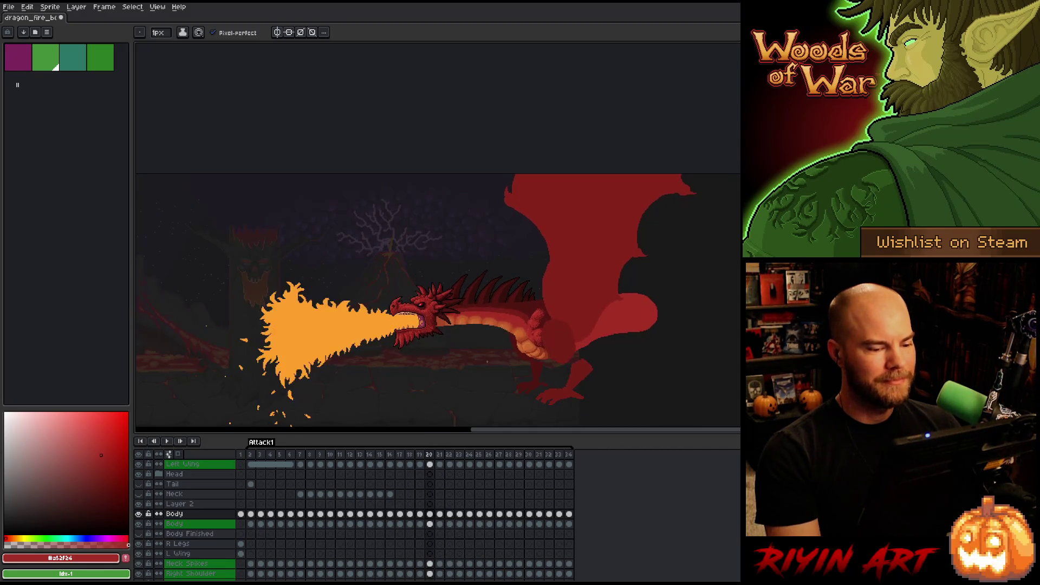
scroll(487, 361, "up", 3)
scroll(487, 361, "down", 3)
scroll(499, 341, "up", 3)
scroll(514, 319, "down", 4)
Step through frames 20 to 23 to preview the attack motion
key("Left")
key("Left")
scroll(521, 309, "up", 3)
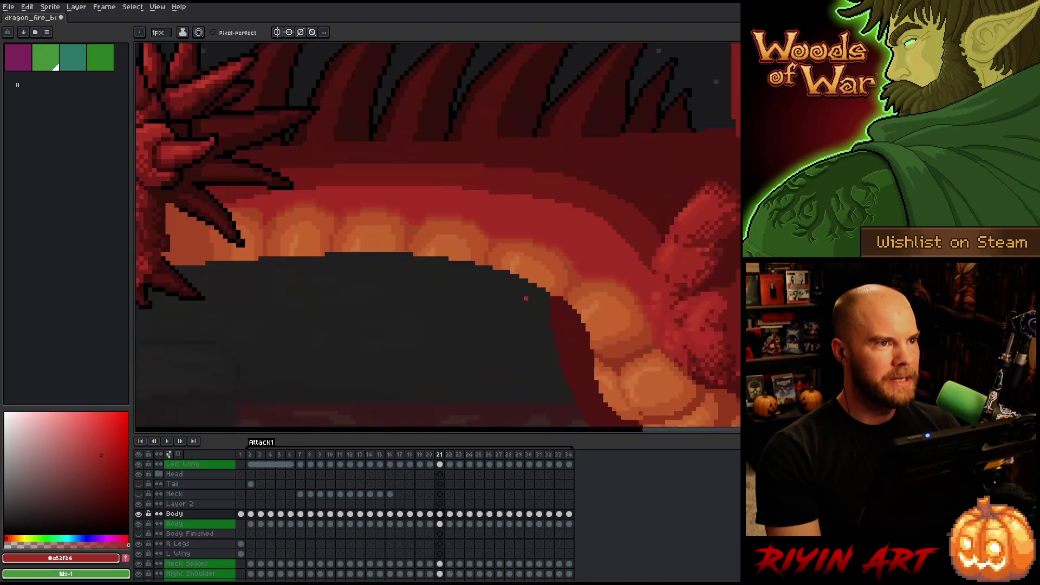
scroll(521, 301, "down", 3)
key("Right")
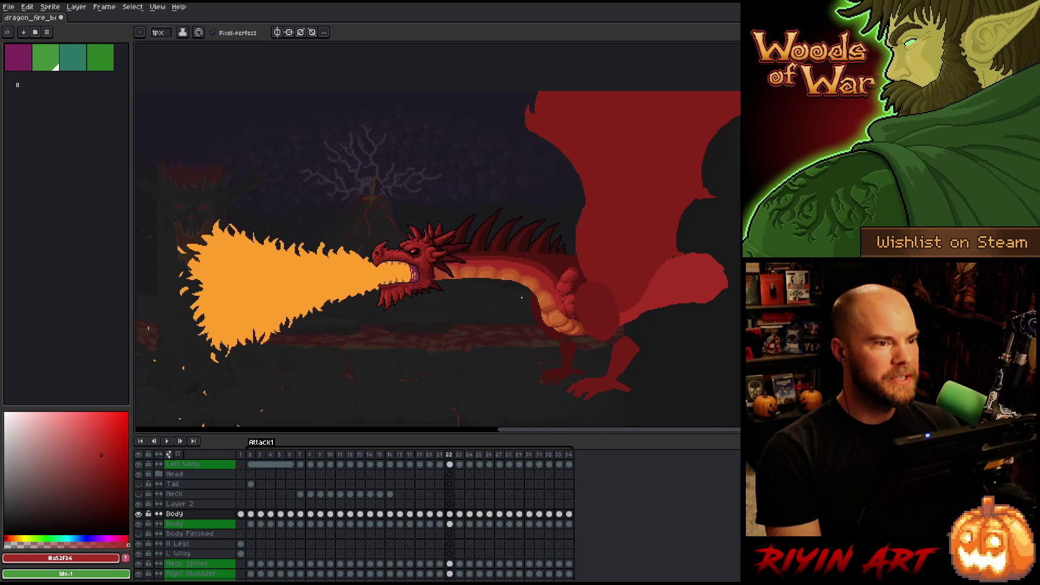
scroll(522, 297, "up", 3)
scroll(517, 288, "down", 1)
key("Right")
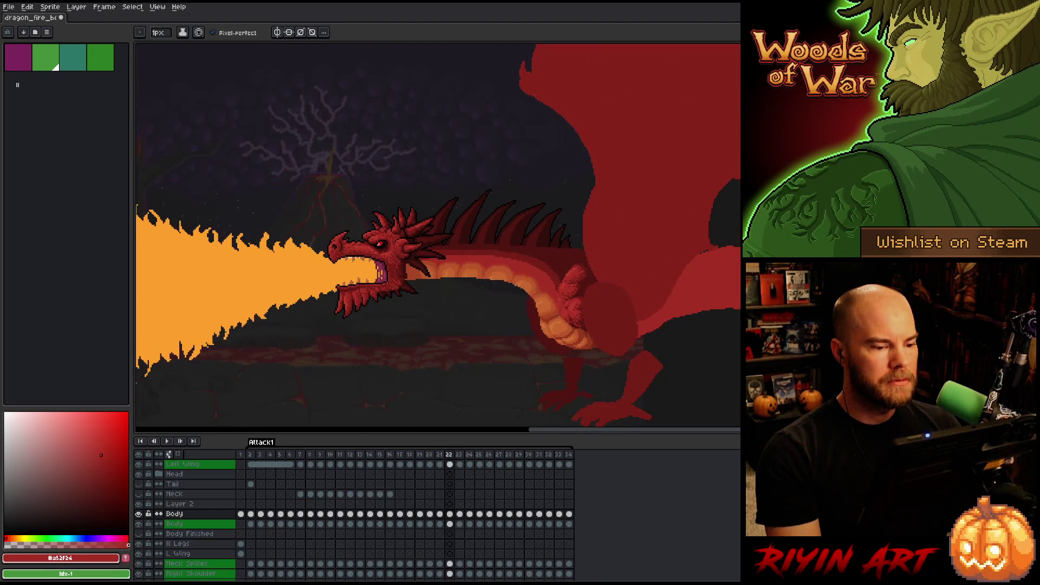
key("Left")
key("Left")
key("Left")
key("Left")
key("Right")
key("Right")
key("Right")
key("Right")
key("Right")
key("Left")
key("Left")
key("Left")
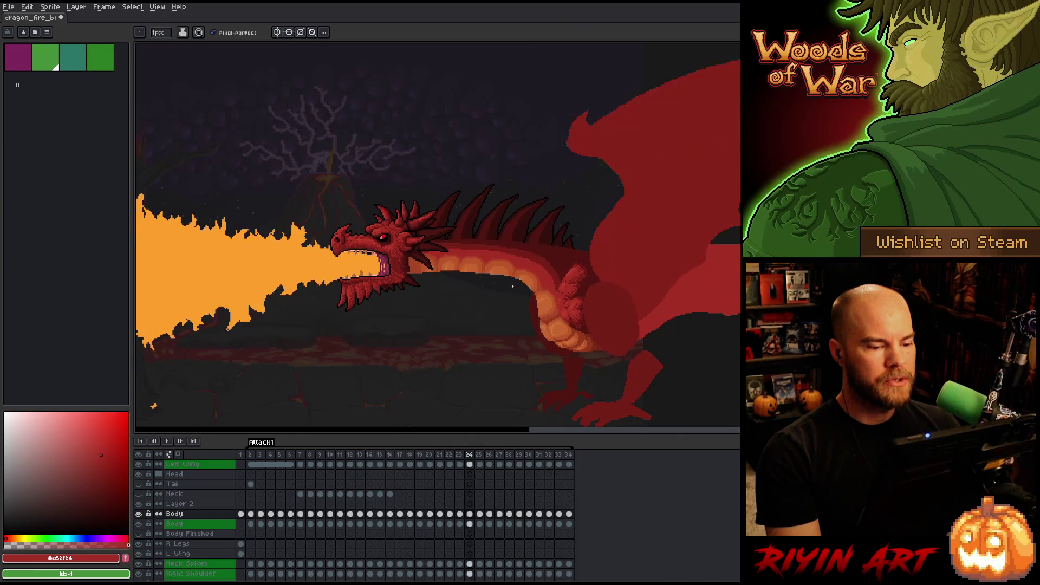
key("Right")
key("Right")
key("Right")
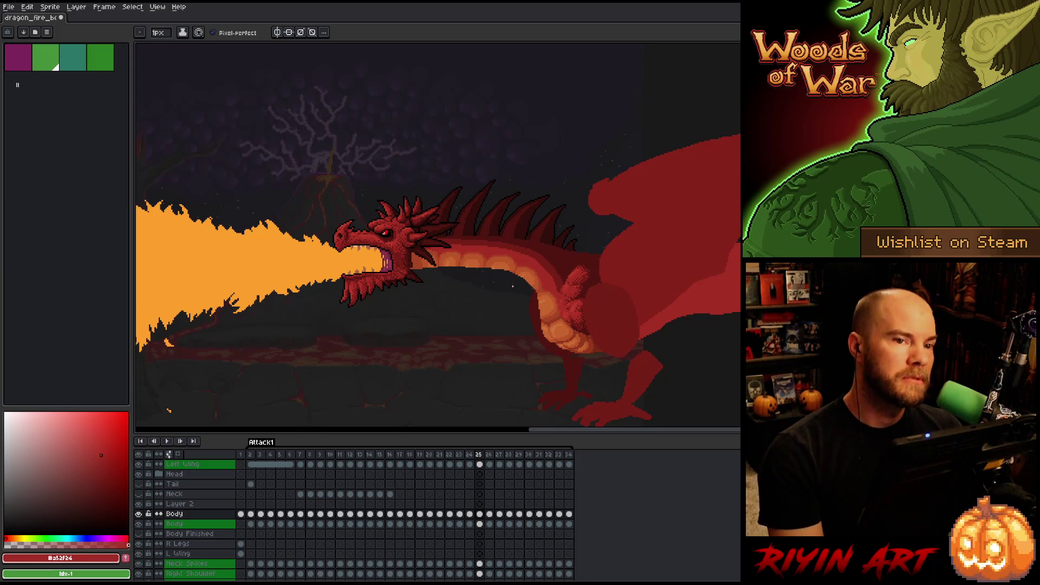
Flip between frames 23 and 24 to compare the neck position
key("Left")
scroll(512, 286, "up", 1)
key("Left")
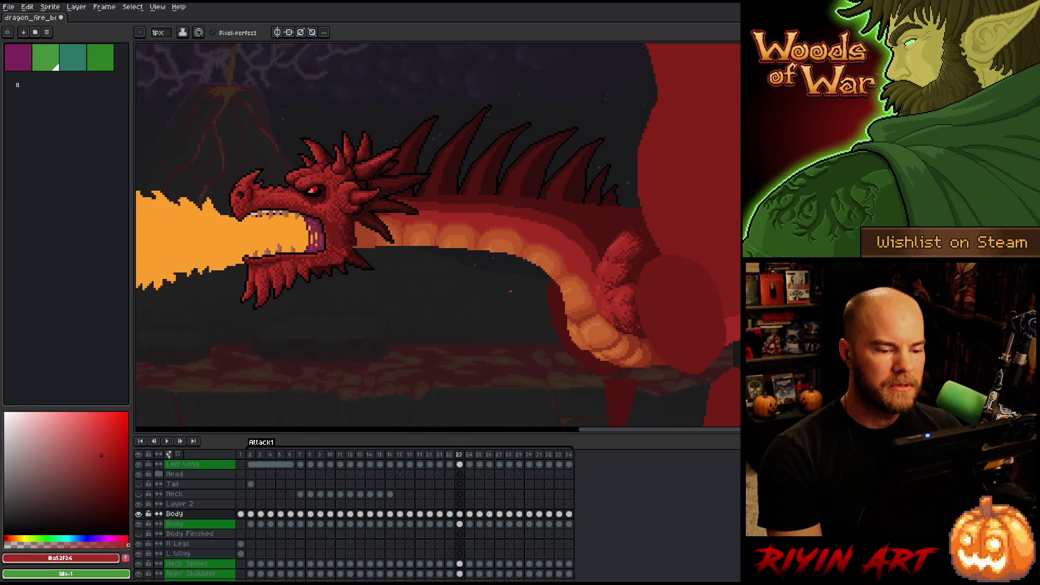
key("Right")
key("Right")
key("Left")
key("Left")
key("Right")
key("Left")
scroll(511, 291, "up", 2)
key("Right")
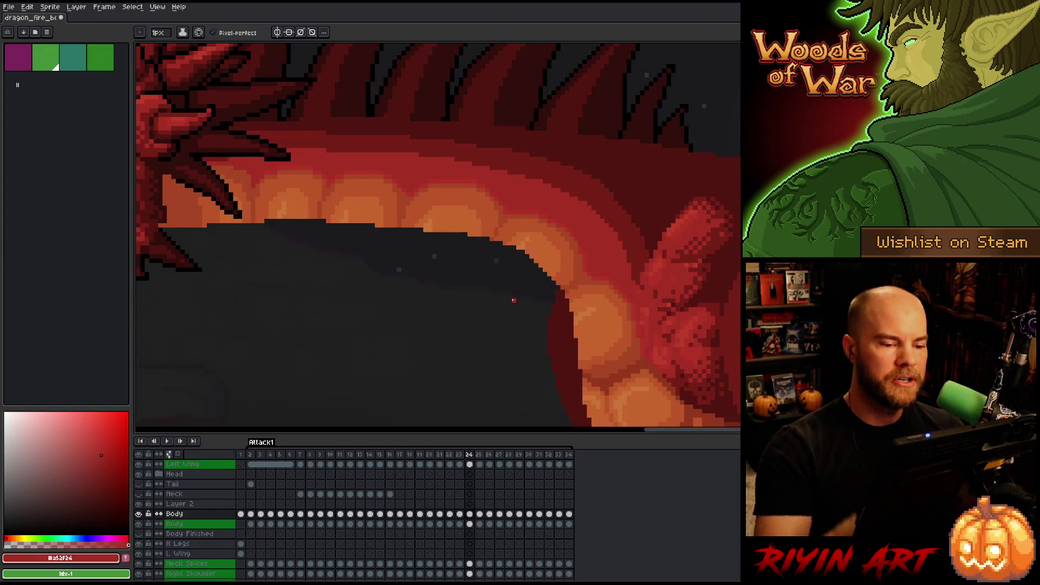
key("Left")
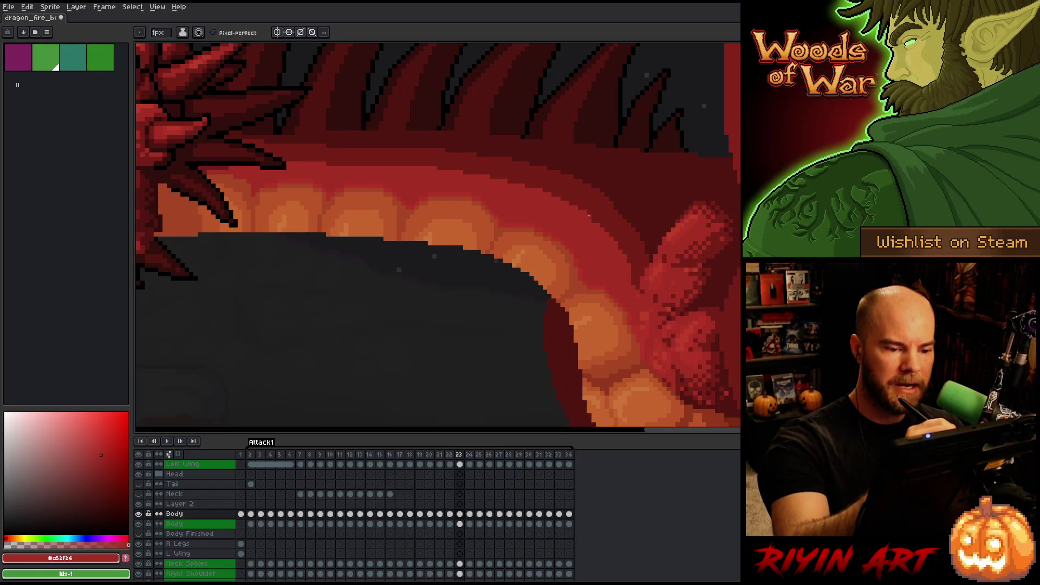
scroll(480, 316, "down", 5)
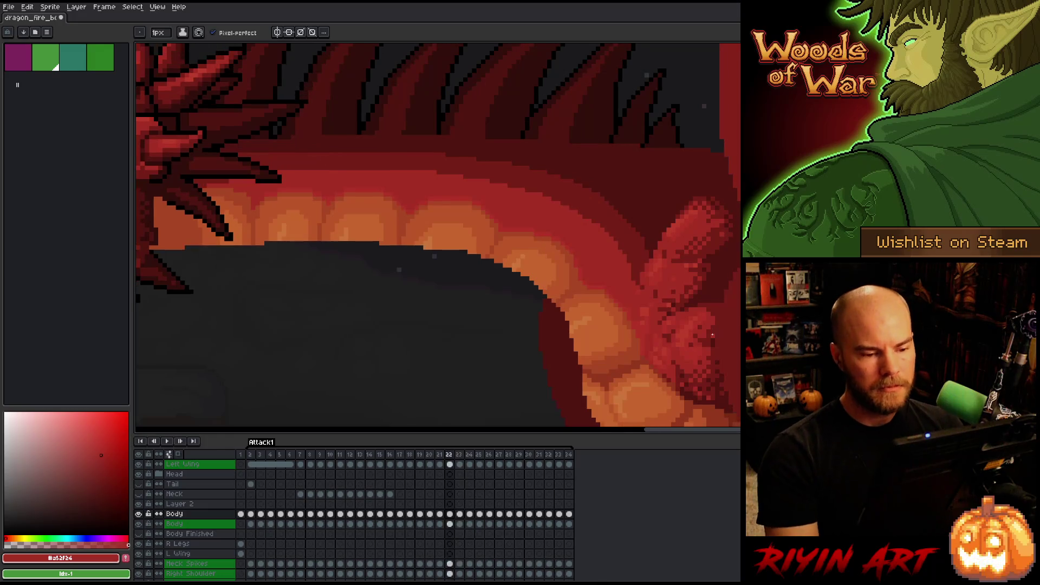
scroll(480, 316, "up", 5)
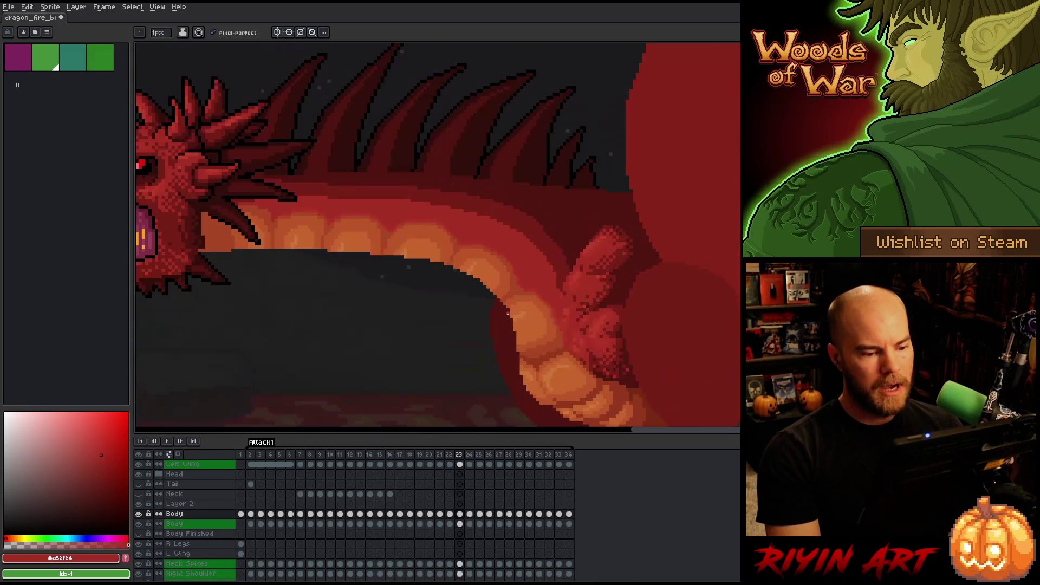
Eyedrop dark red #761f18 and mid red #a52f24 while comparing frames 22 and 23
left_click(553, 202, "alt")
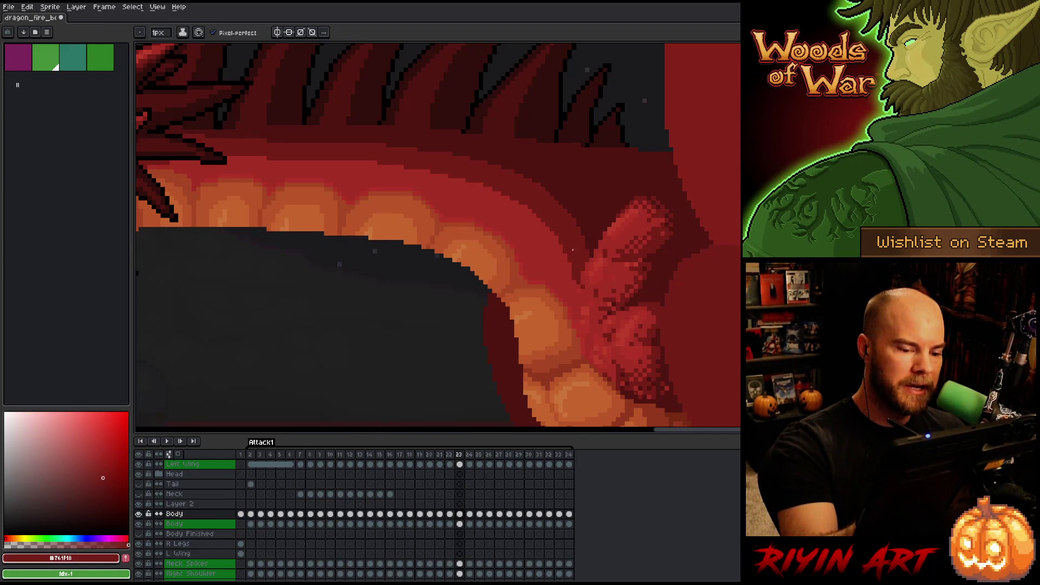
key("comma")
key("period")
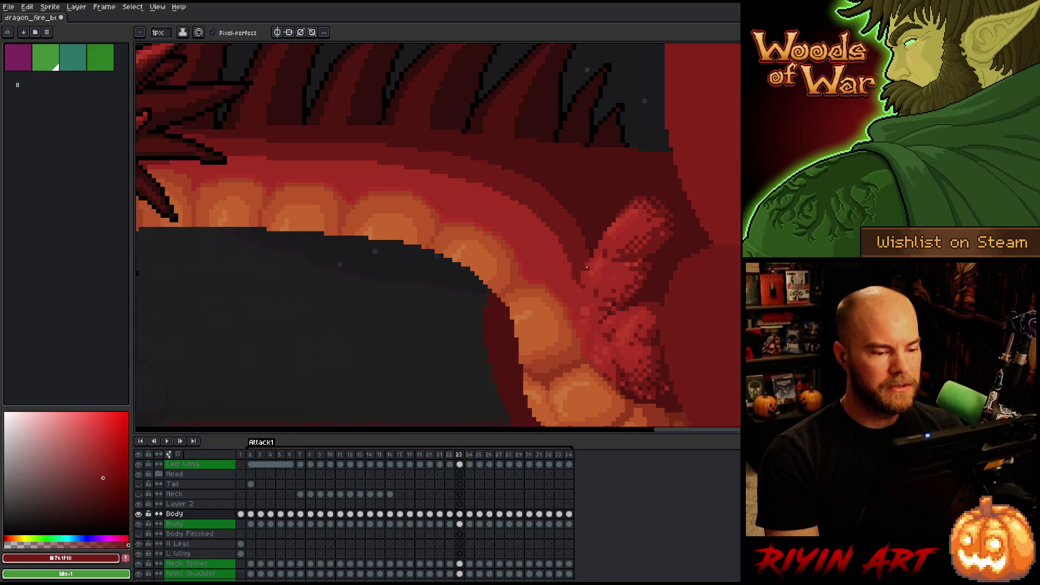
key("comma")
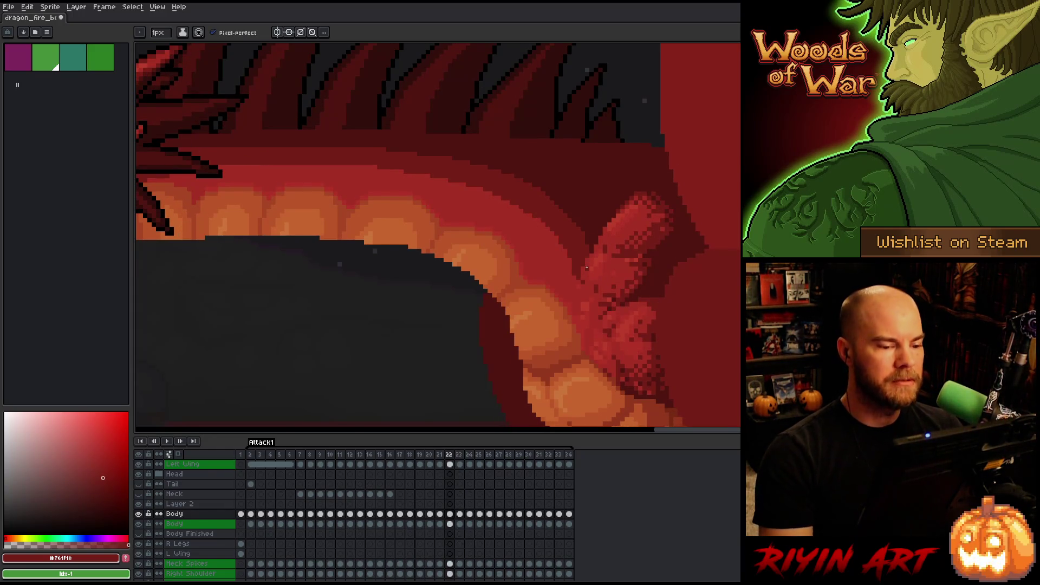
left_click(537, 227, "alt")
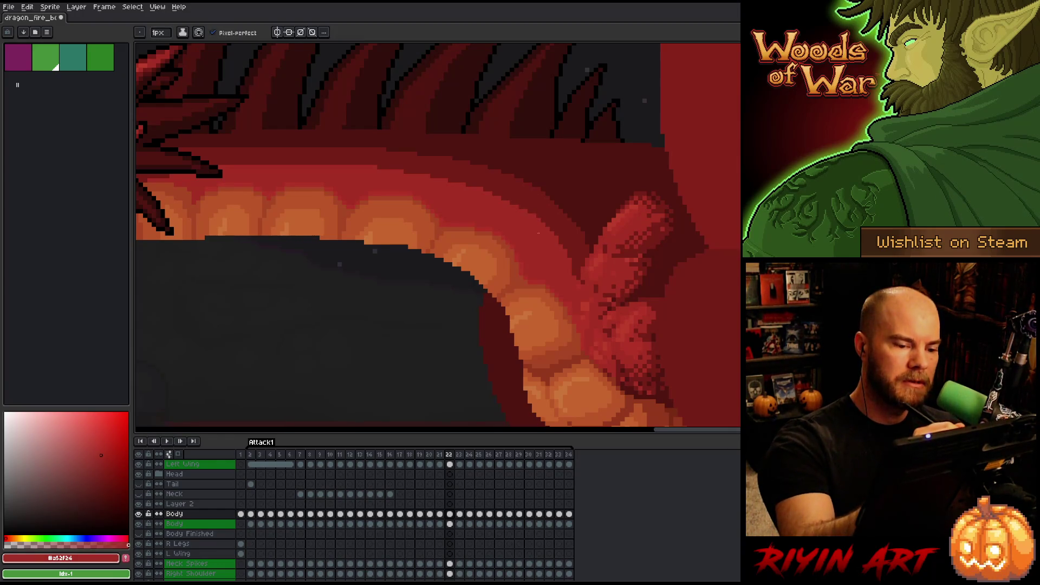
scroll(581, 237, "down", 4)
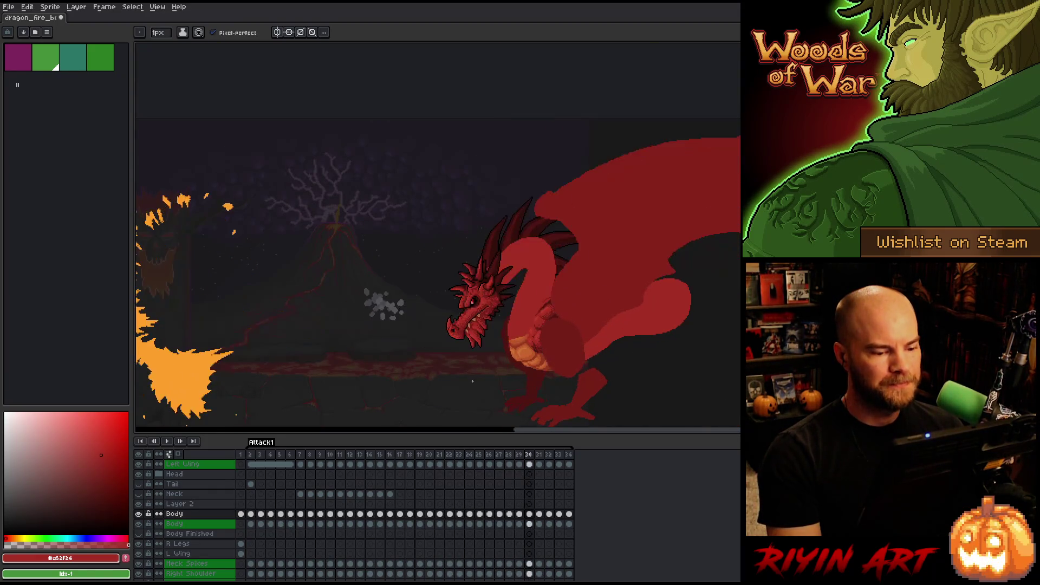
Watch the fire-breath playback, step to the next frame, and eyedrop the #a74624 body tone
scroll(476, 373, "up", 4)
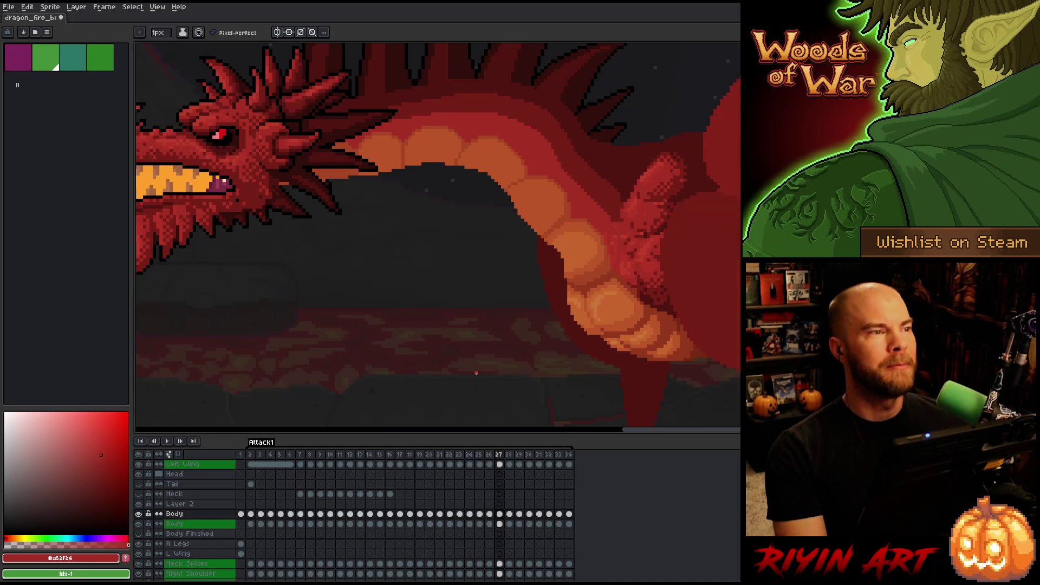
scroll(475, 323, "down", 1)
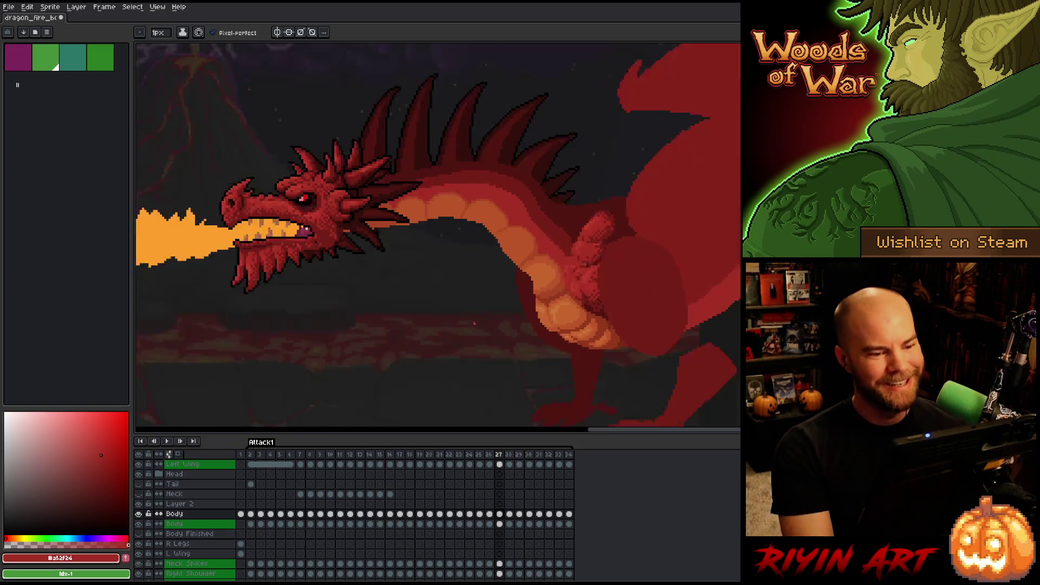
scroll(474, 324, "down", 1)
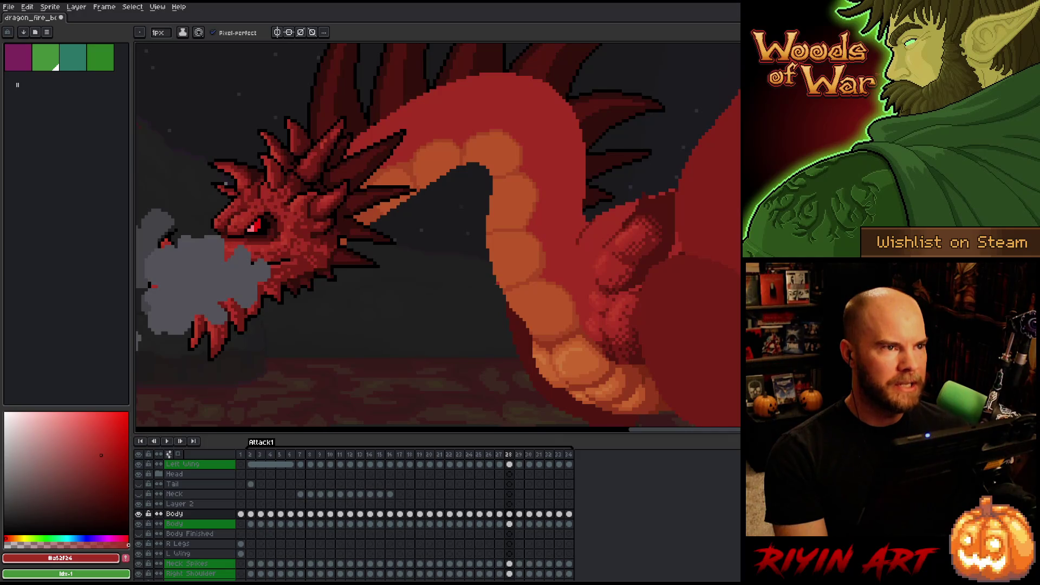
key("Right")
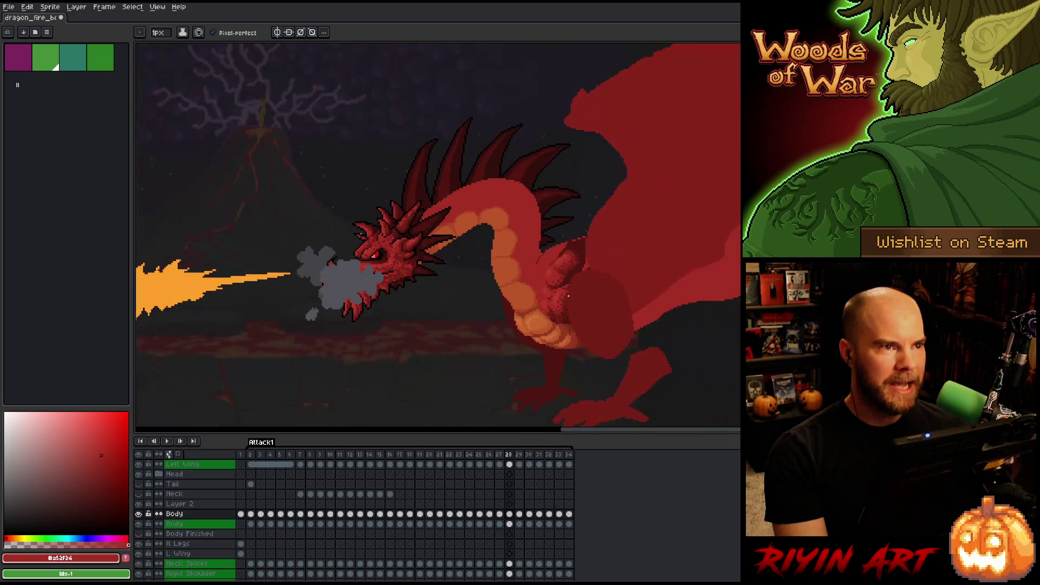
left_click(502, 295, "alt")
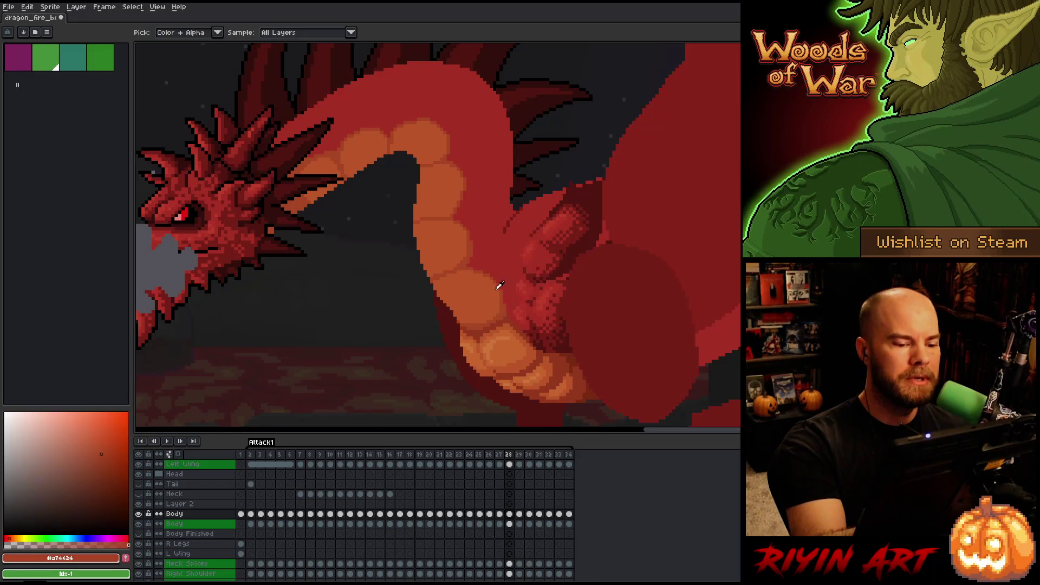
Go to frame 29 on the Body layer, select the neck, and compare it with frame 28
left_click(518, 455)
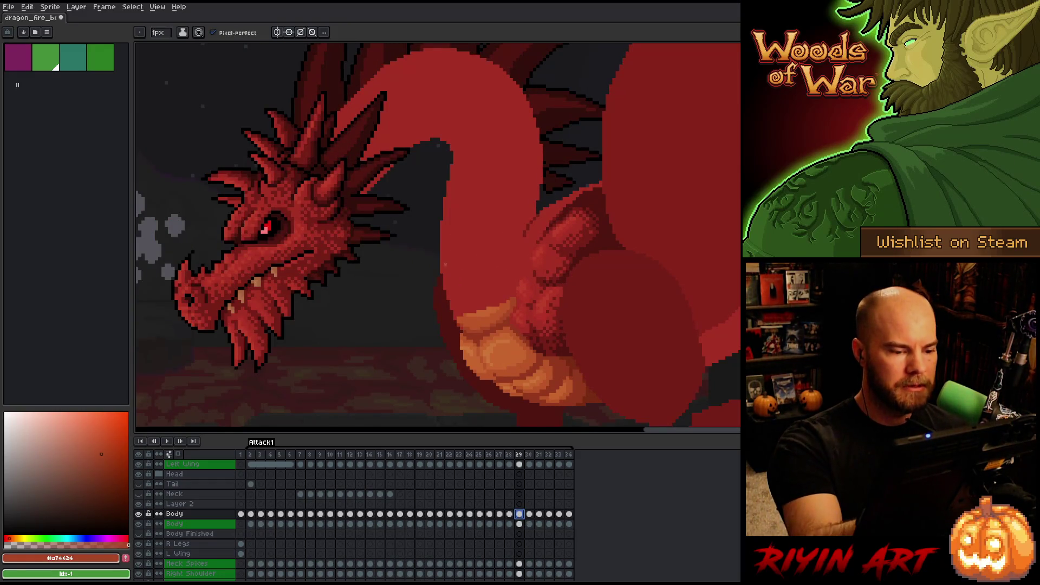
left_click(519, 514, "ctrl")
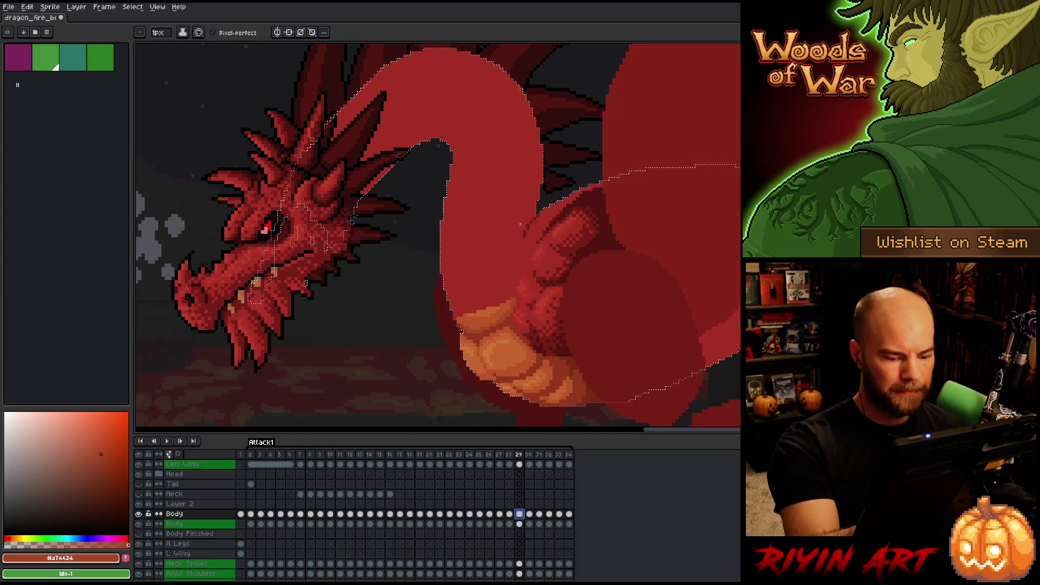
key("comma")
key("period")
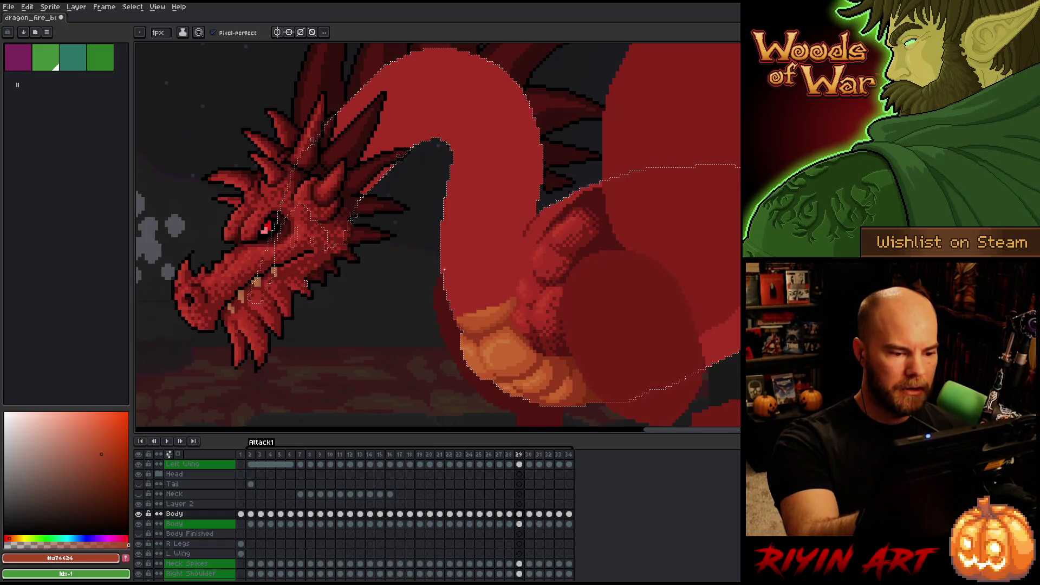
key("comma")
key("period")
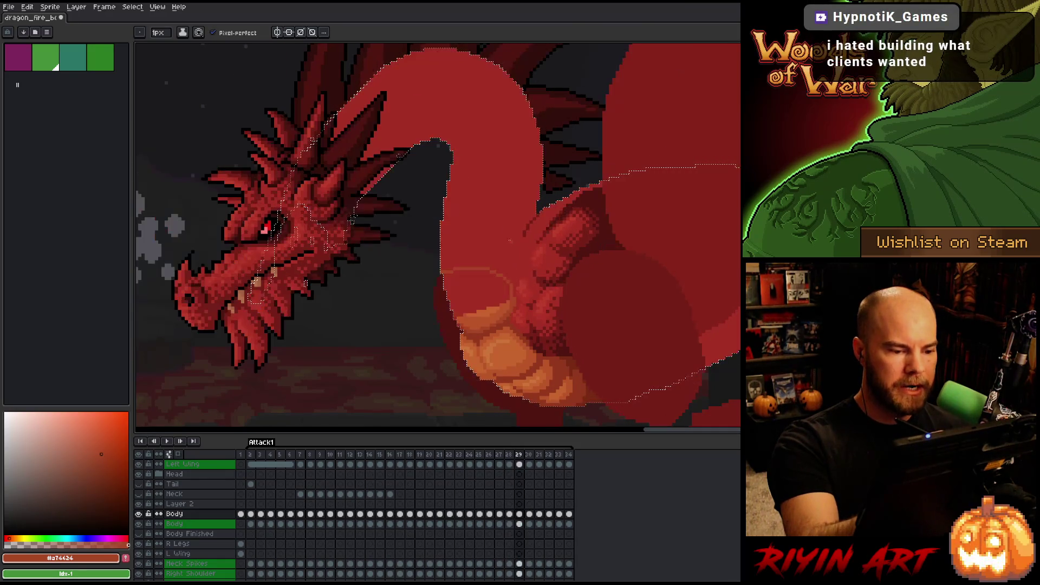
key("comma")
key("period")
key("comma")
key("period")
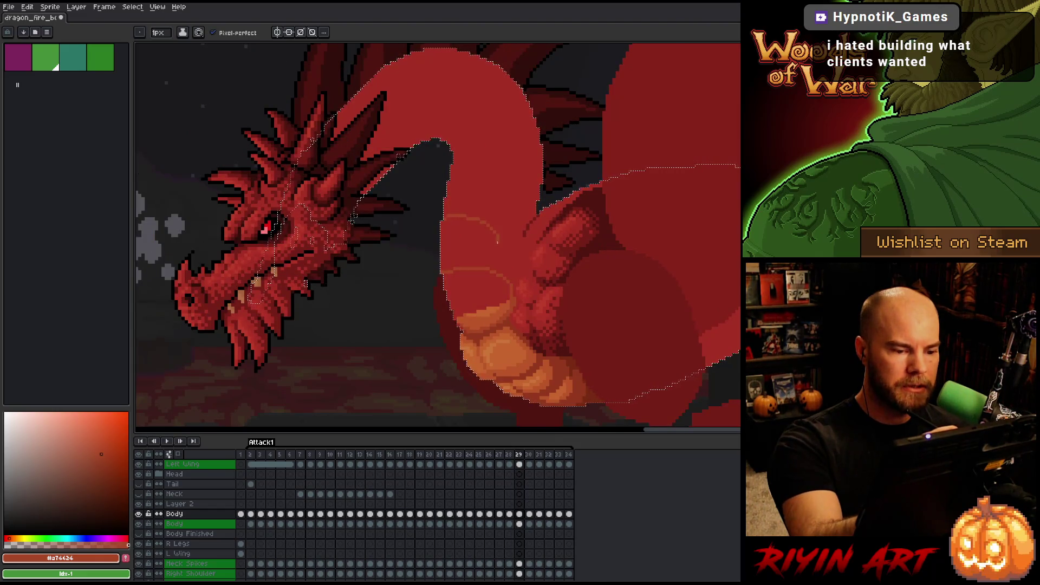
key("comma")
key("period")
key("comma")
key("period")
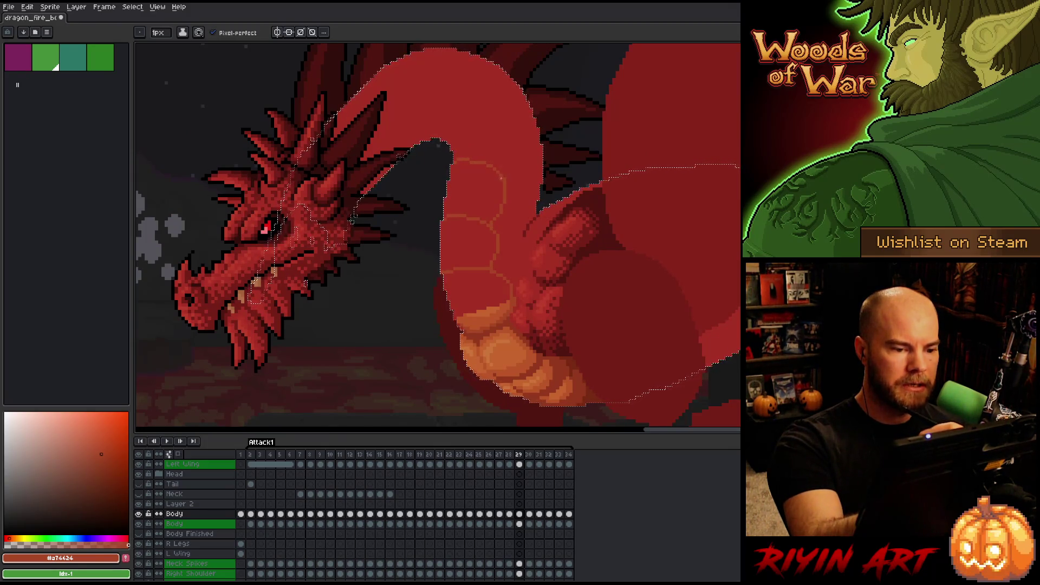
key("comma")
key("period")
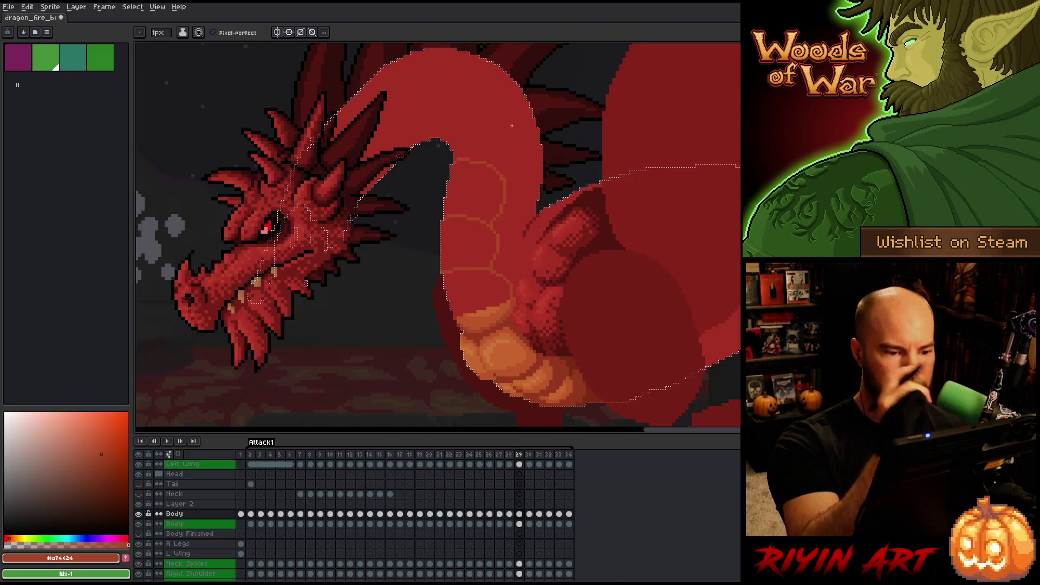
key("comma")
key("period")
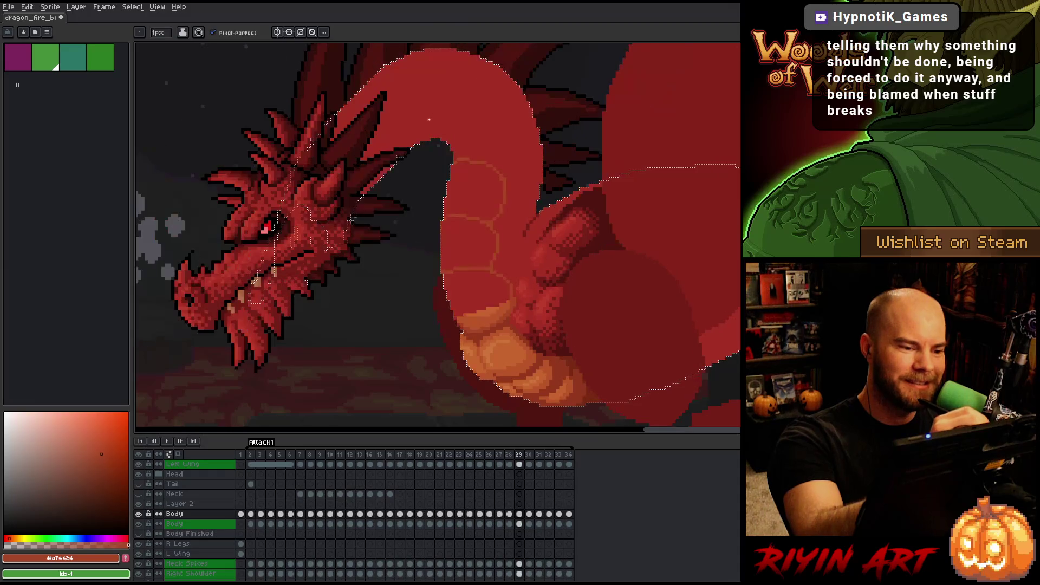
Sketch a new arc for the upper neck curve and check it against frame 28's pose
left_click_drag(434, 133, 501, 142)
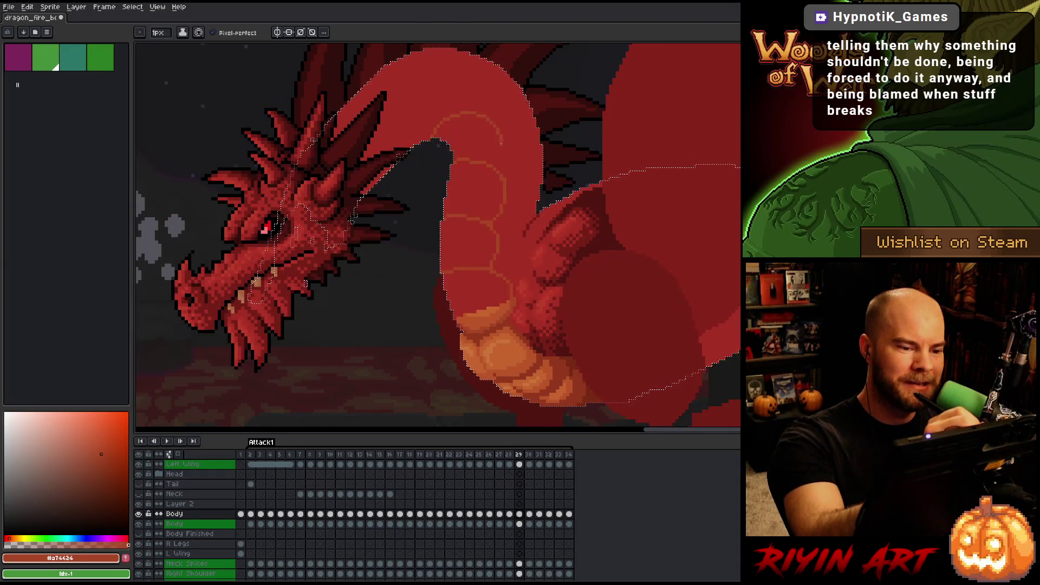
key("Left")
key("Right")
key("Left")
key("Right")
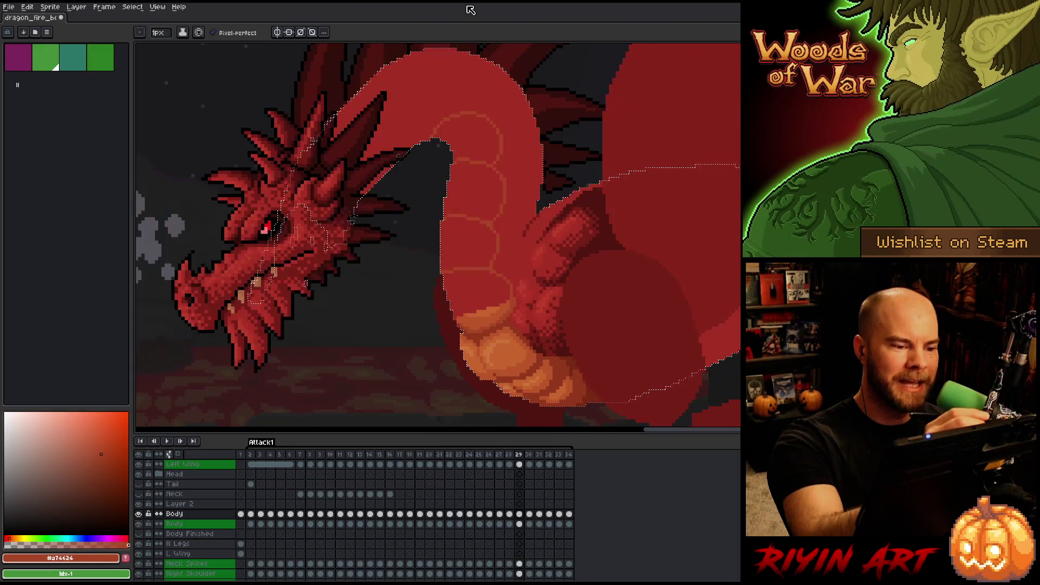
key("Left")
key("Right")
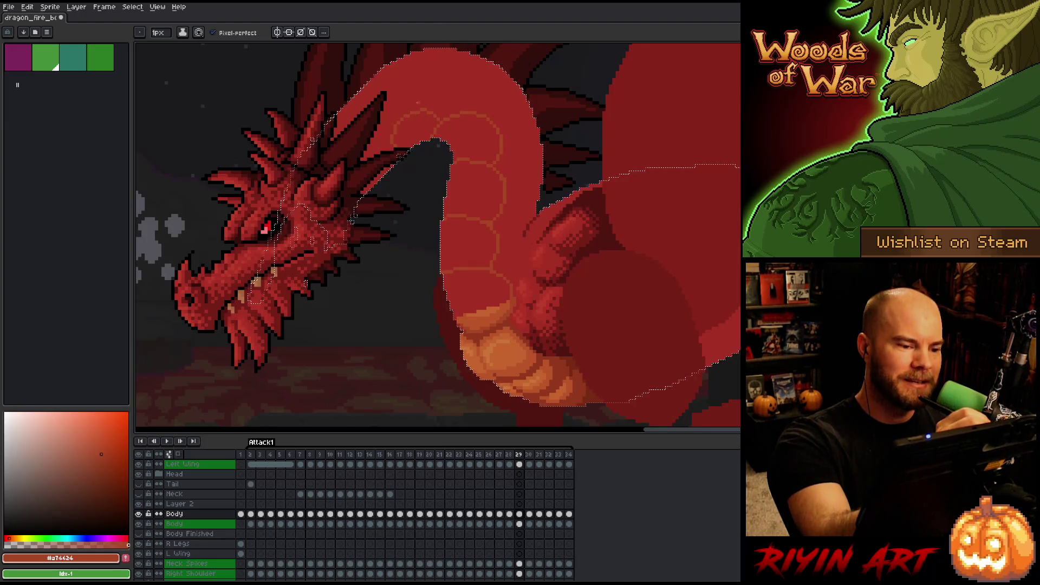
Outline the belly plates along the neck, erasing the faint sketch arc as needed
left_click_drag(406, 104, 433, 120)
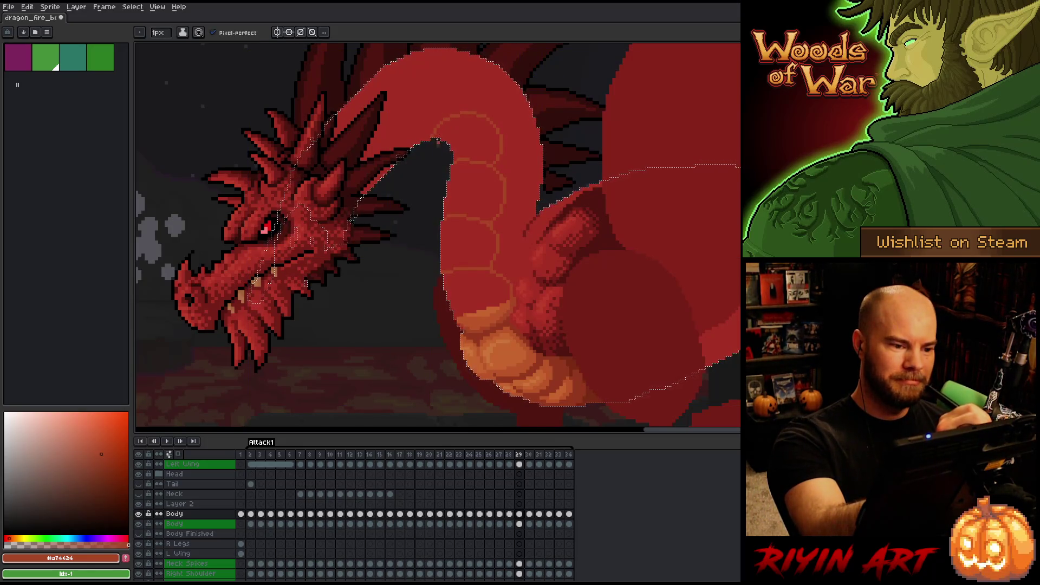
key("b")
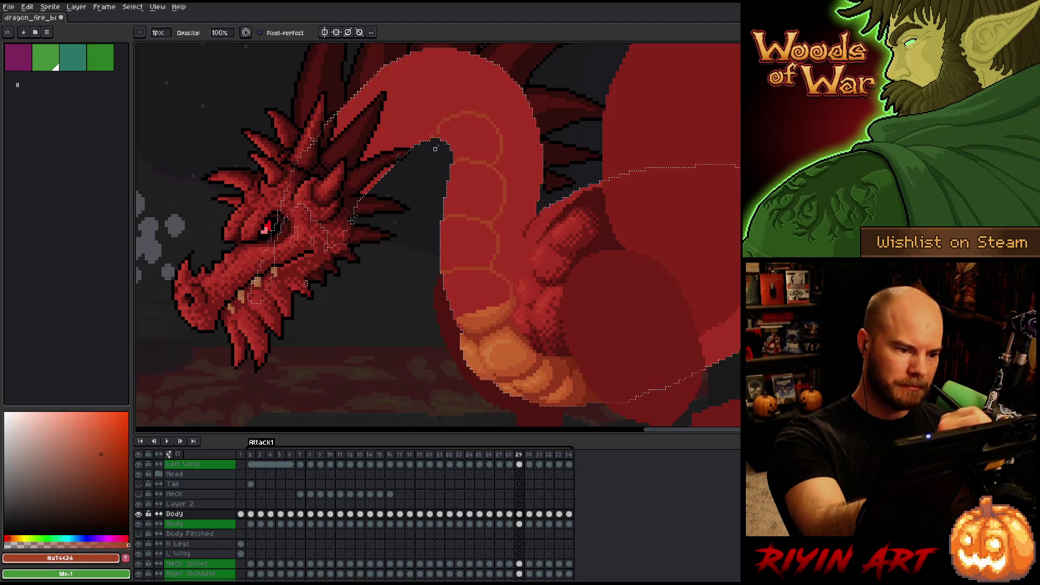
key("e")
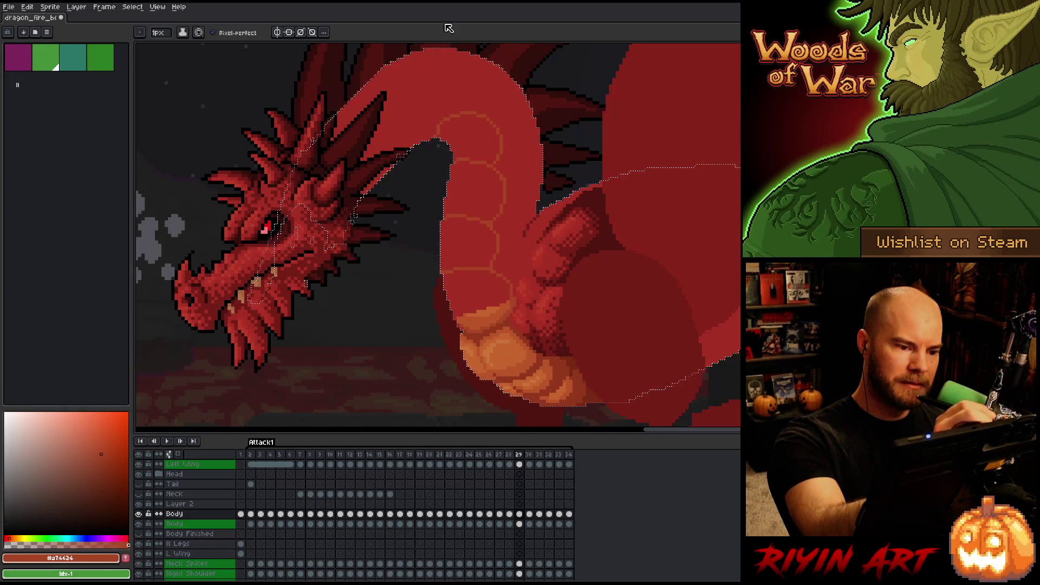
key("b")
key("comma")
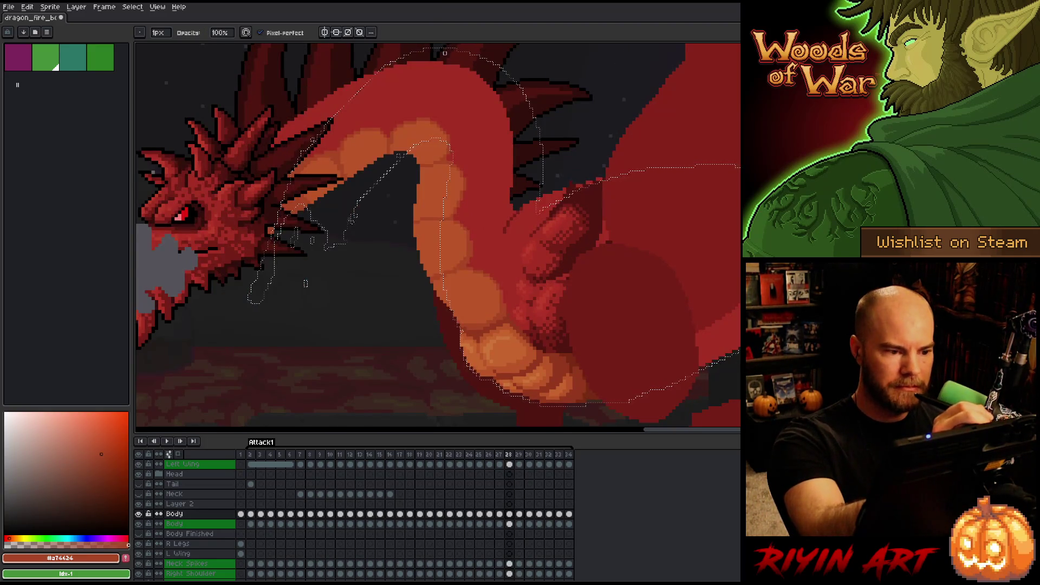
key("period")
key("e")
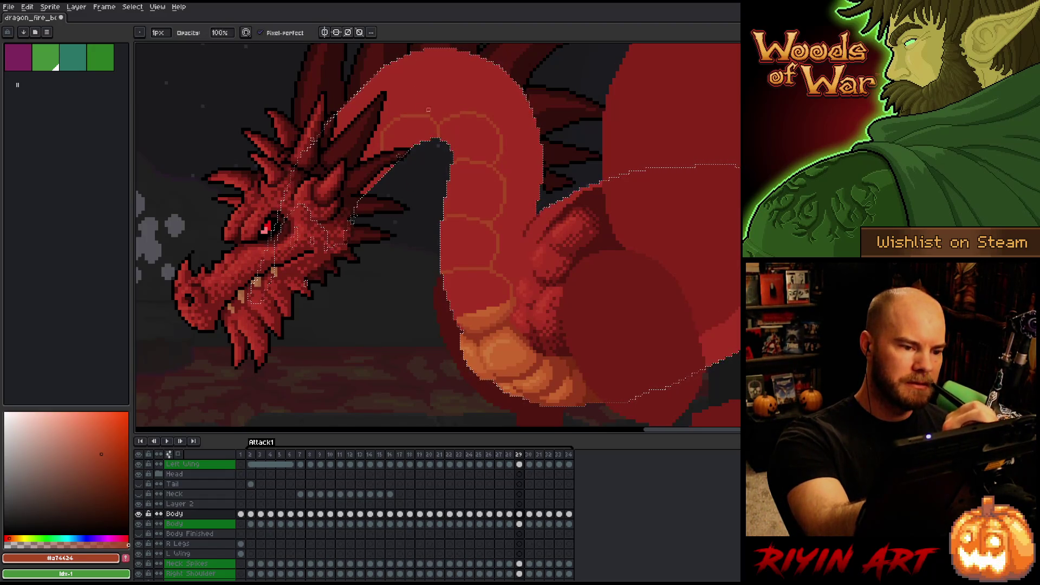
key("b")
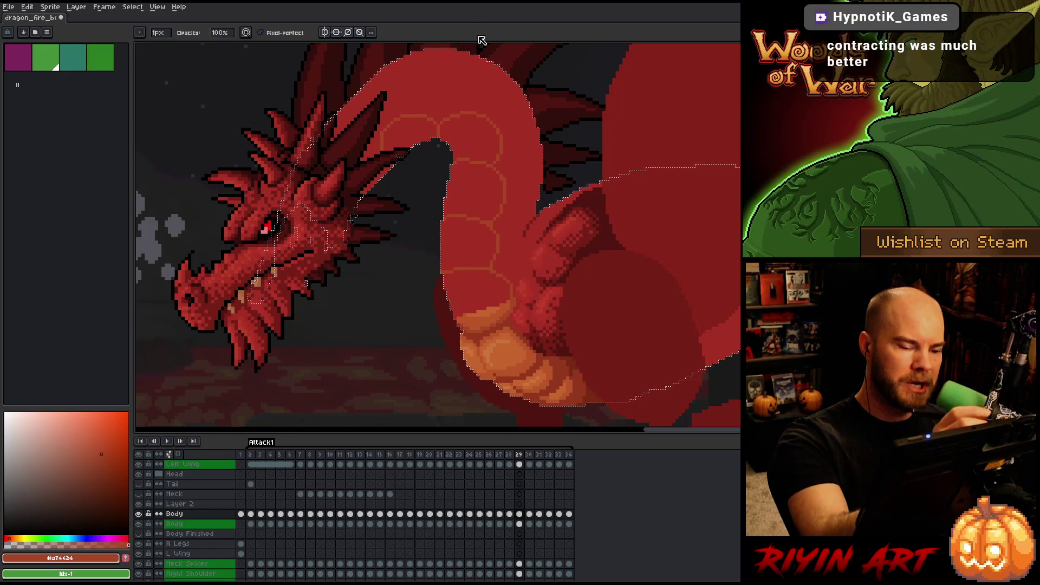
key("e")
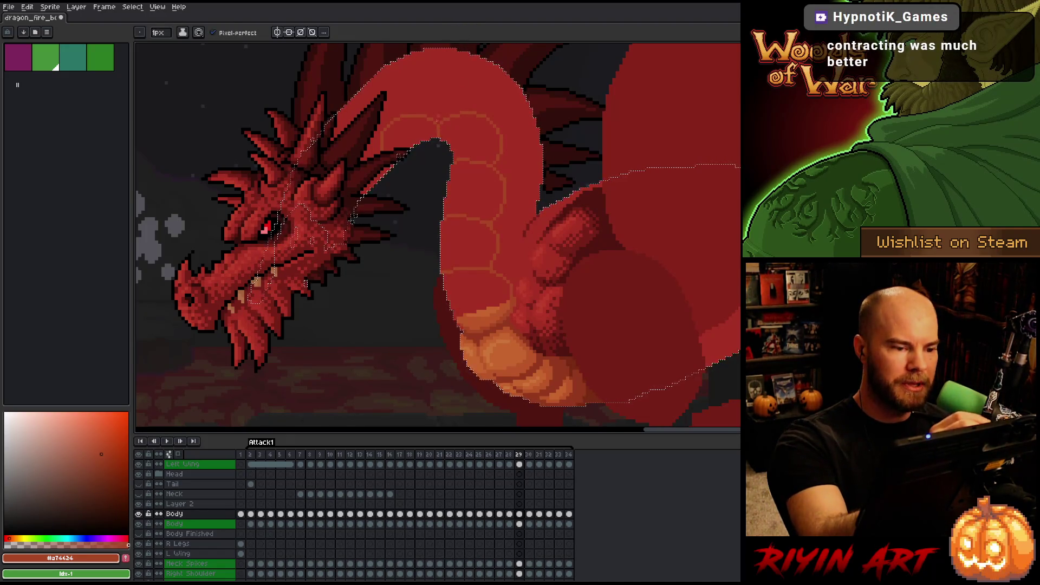
key("b")
key("e")
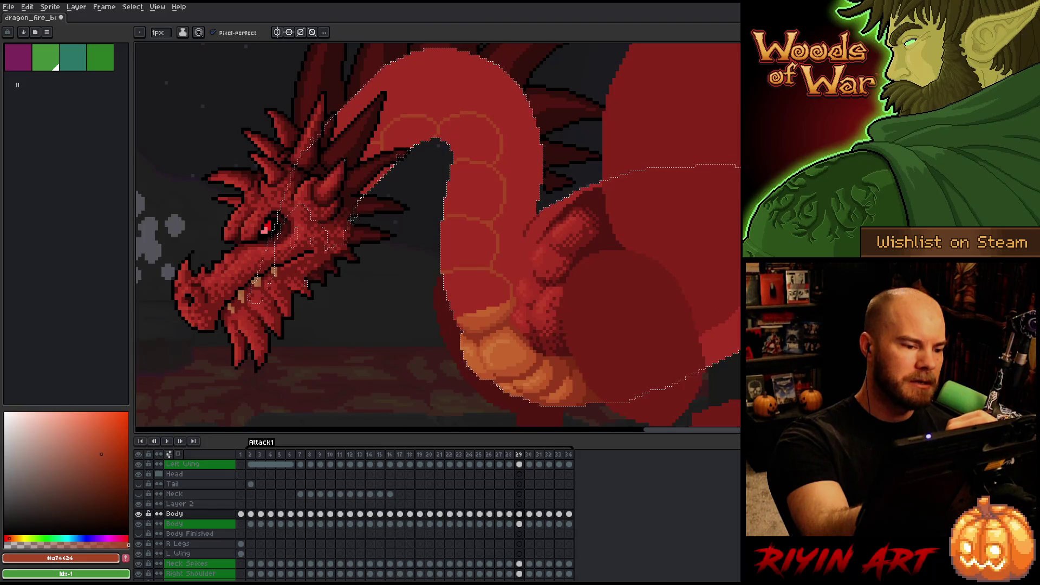
key("g")
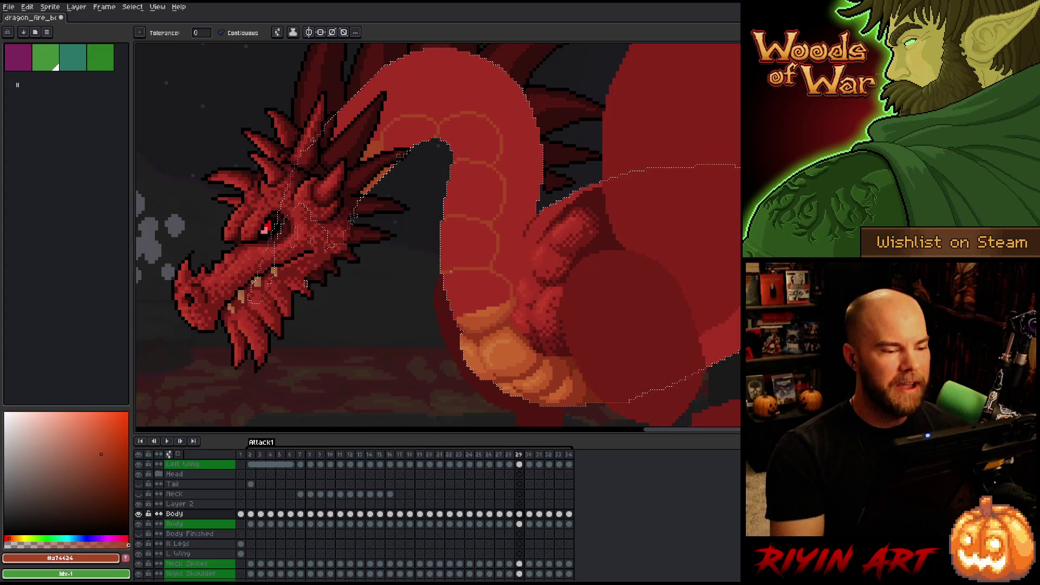
Compare the neck pose on frames 28 and 29
key("e")
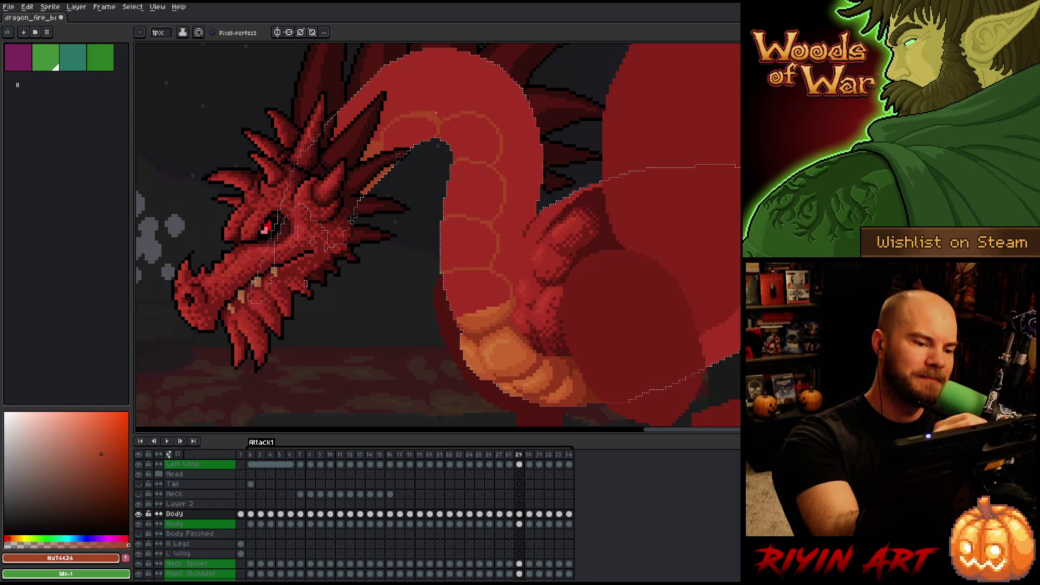
key("comma")
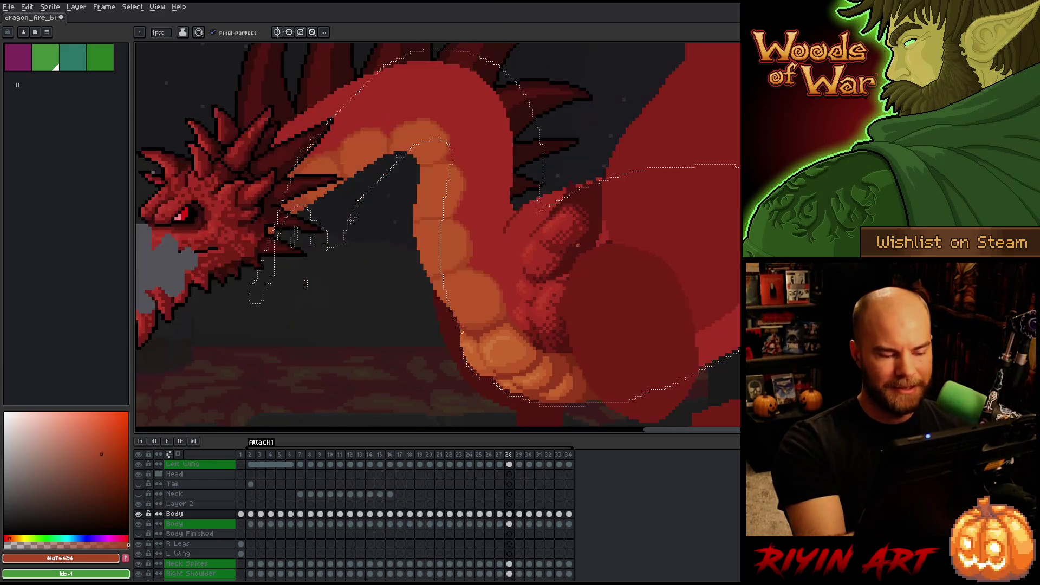
key("period")
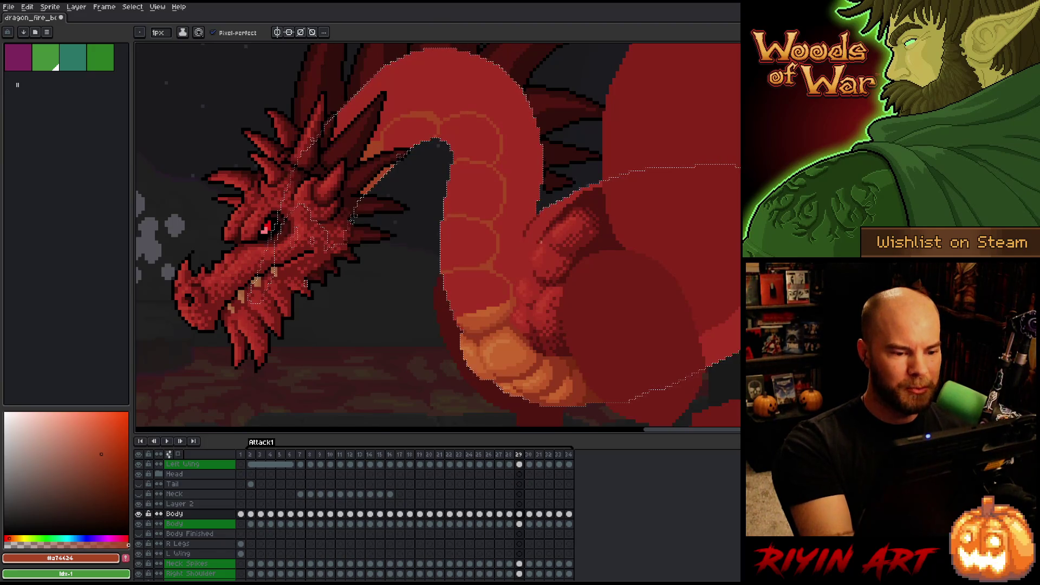
key("comma")
key("period")
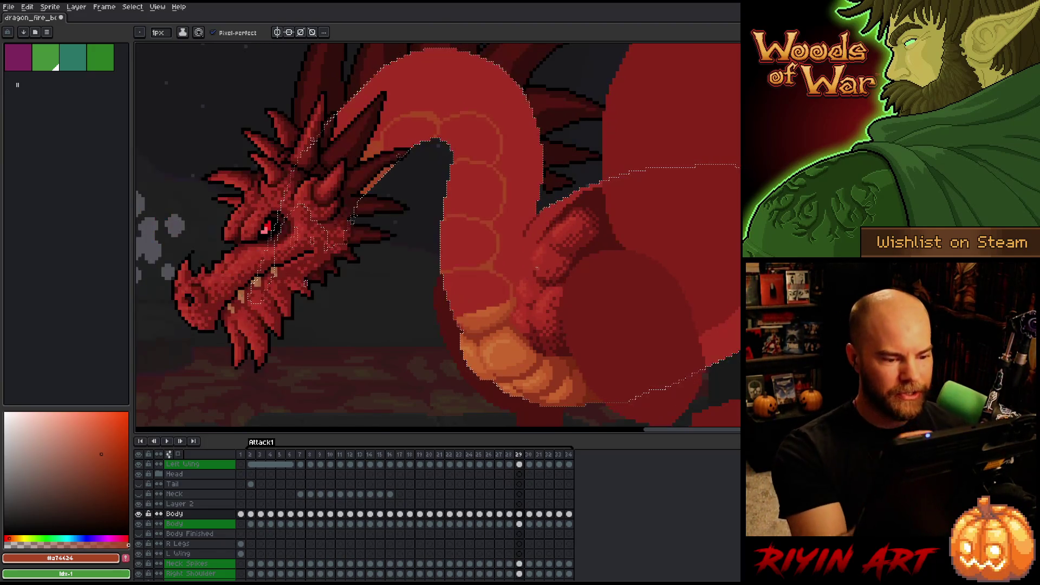
key("comma")
key("period")
Fill the neck belly plates on frame 29 with orange #bb5429, including the upper neck scale
key("g")
left_click(471, 325, "alt")
left_click(477, 293)
key("b")
left_click(471, 325, "alt")
key("g")
left_click(478, 286, "alt")
left_click(459, 241)
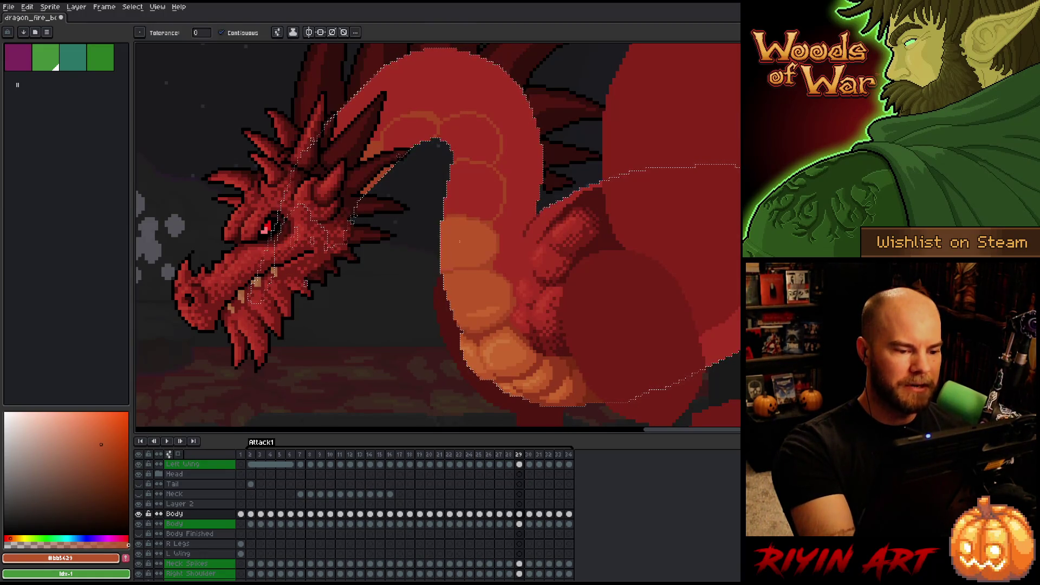
left_click(470, 137)
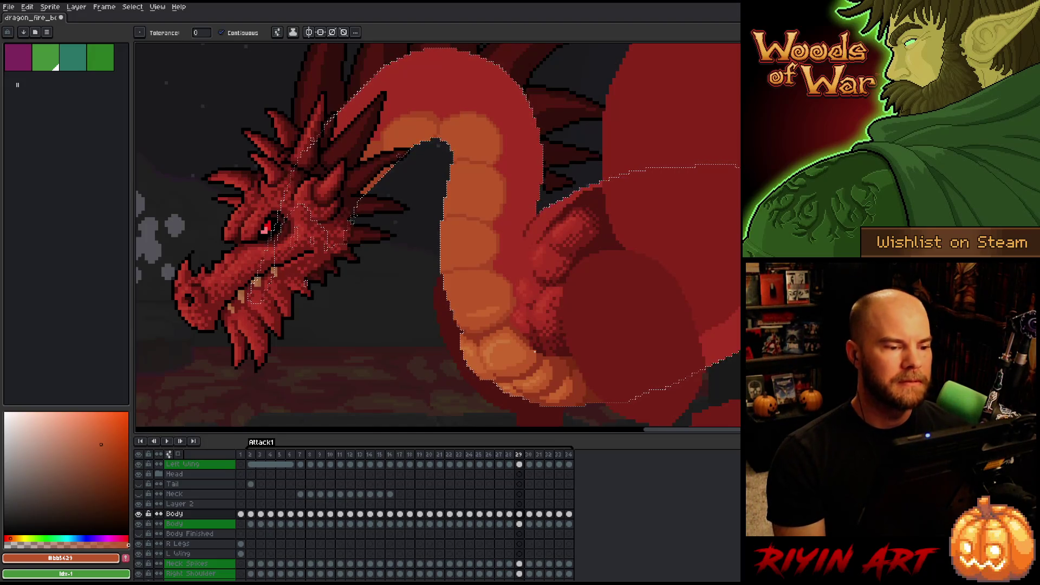
Return to the pencil and save the sprite
key("b")
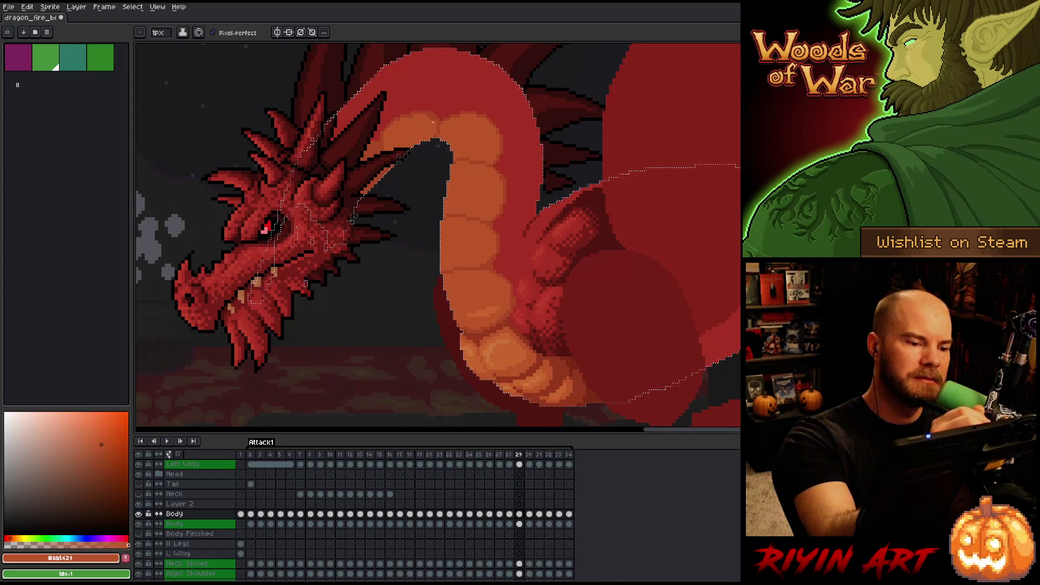
key("ctrl+s")
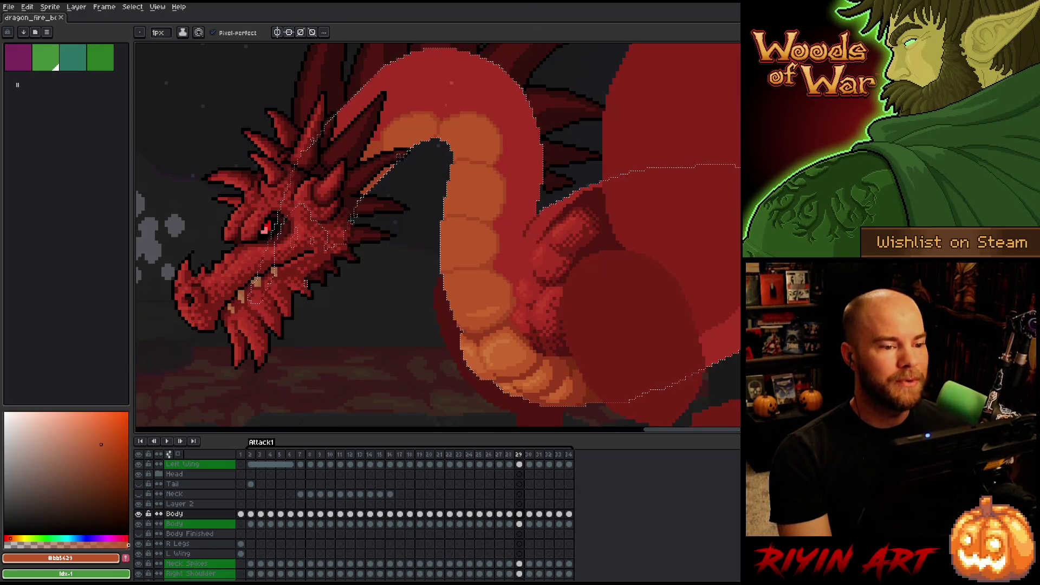
scroll(474, 87, "down", 1)
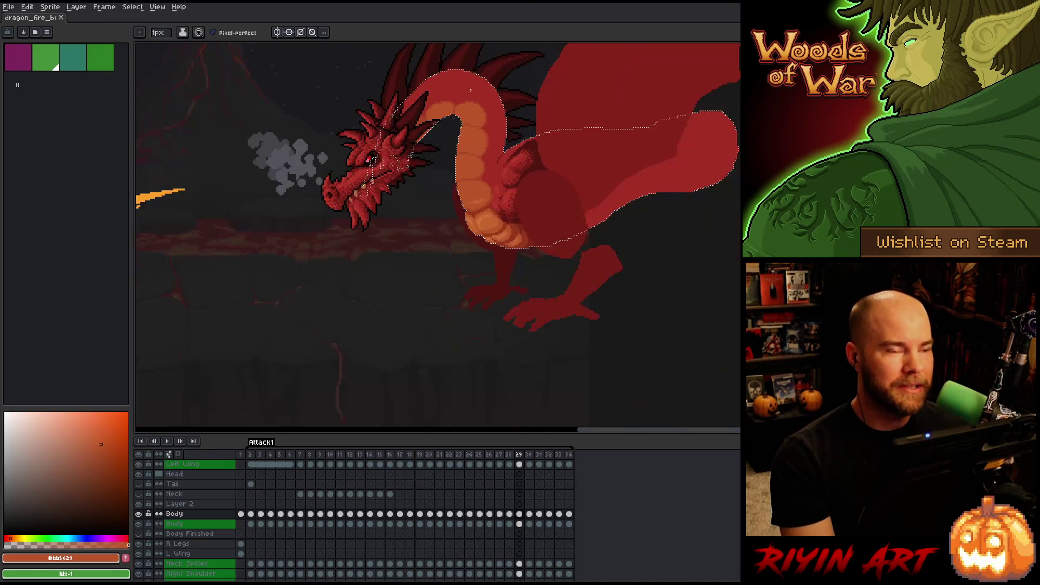
Add lighter orange #c7652f touches to the belly scales, then pick red-orange #a74624
scroll(535, 178, "up", 2)
scroll(535, 178, "down", 2)
scroll(535, 179, "up", 1)
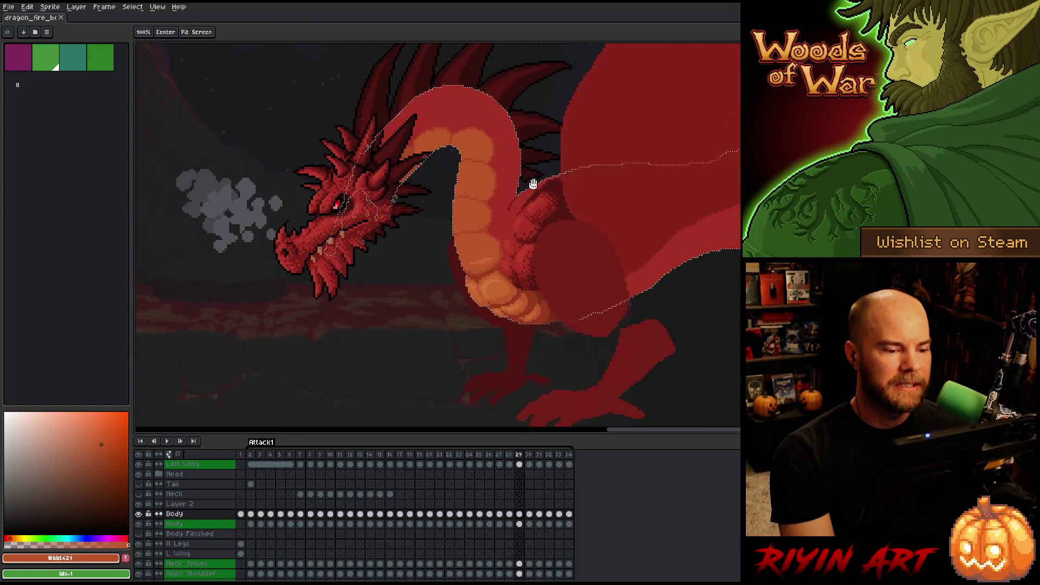
left_click_drag(535, 178, 457, 202)
scroll(400, 303, "up", 1)
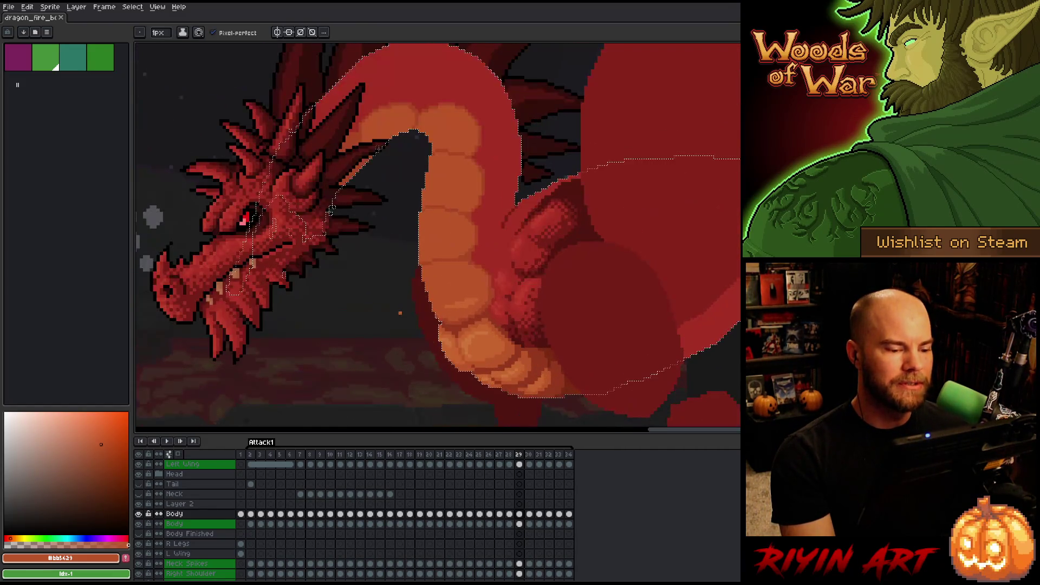
key("i")
left_click(468, 299)
left_click(471, 294)
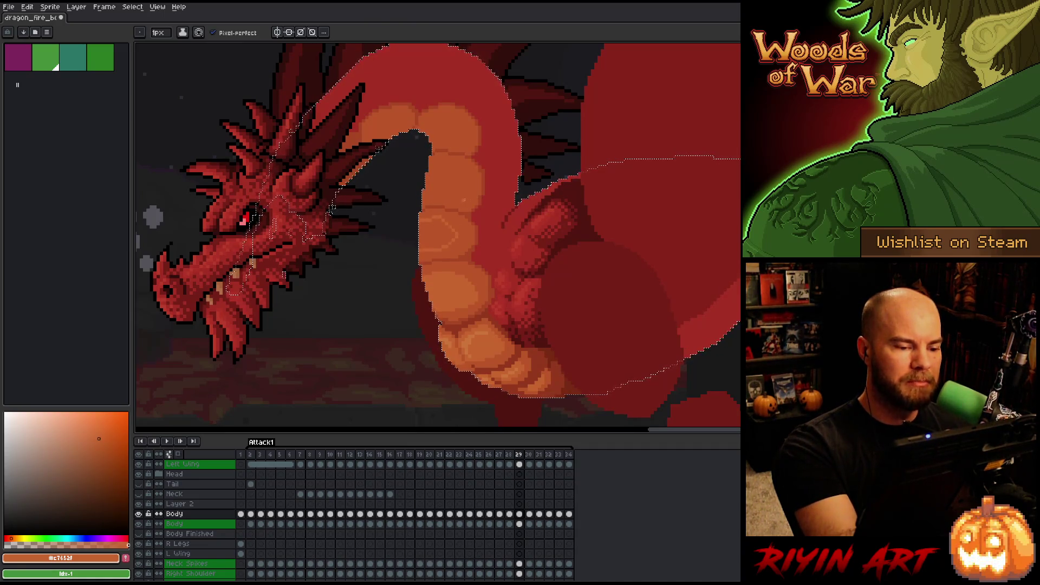
left_click(421, 103, "alt")
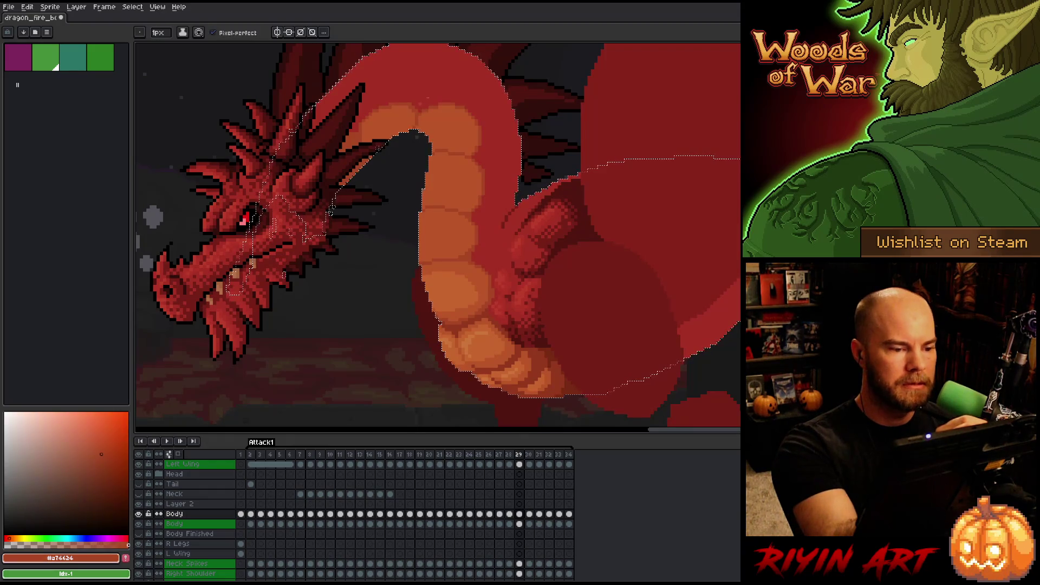
Flip back and forth between neighbouring frames to compare poses, settling on frame 28
key("Left")
key("Right")
key("Left")
key("Right")
key("Left")
key("Right")
key("Left")
key("Right")
key("Left")
key("Right")
key("Left")
key("Right")
key("Left")
key("Right")
key("Left")
key("Right")
key("Left")
key("Right")
key("Left")
key("Right")
key("Left")
key("Left")
Sample the dark reds #501612 and #761F18 from the dragon while checking frames 27 and 28
key("Right")
key("Right")
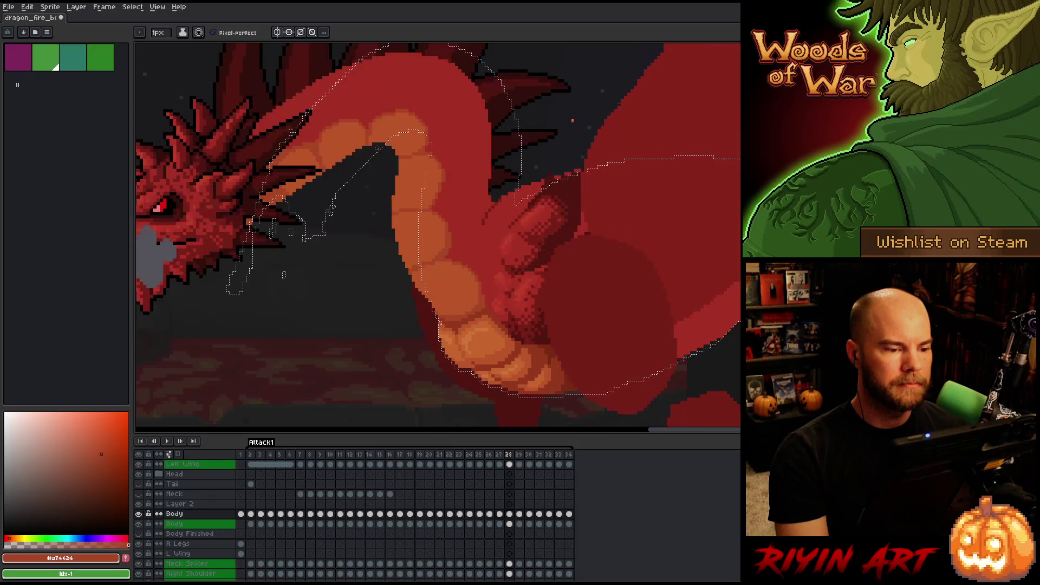
key("Left")
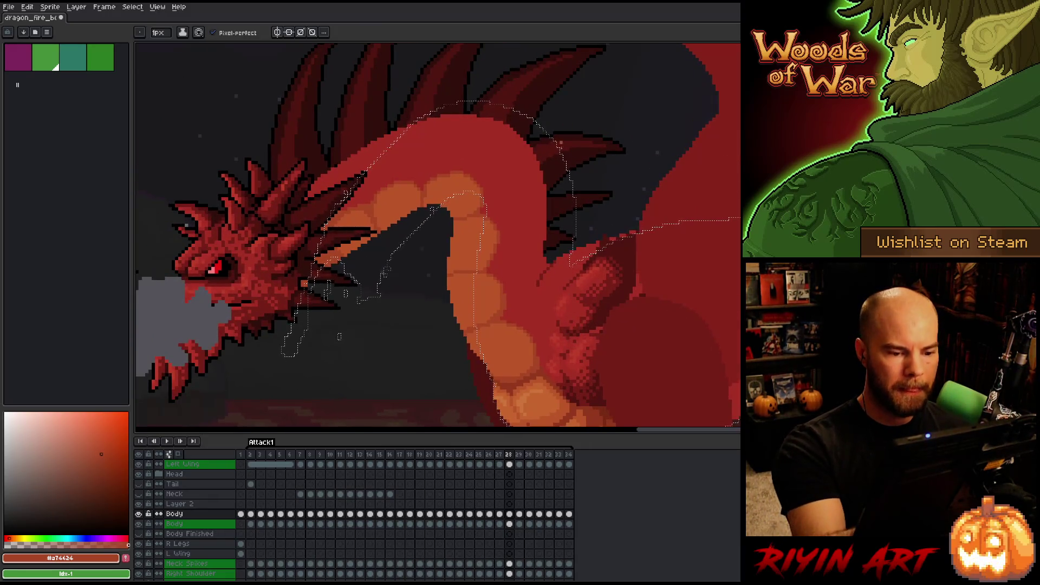
left_click(564, 272, "alt")
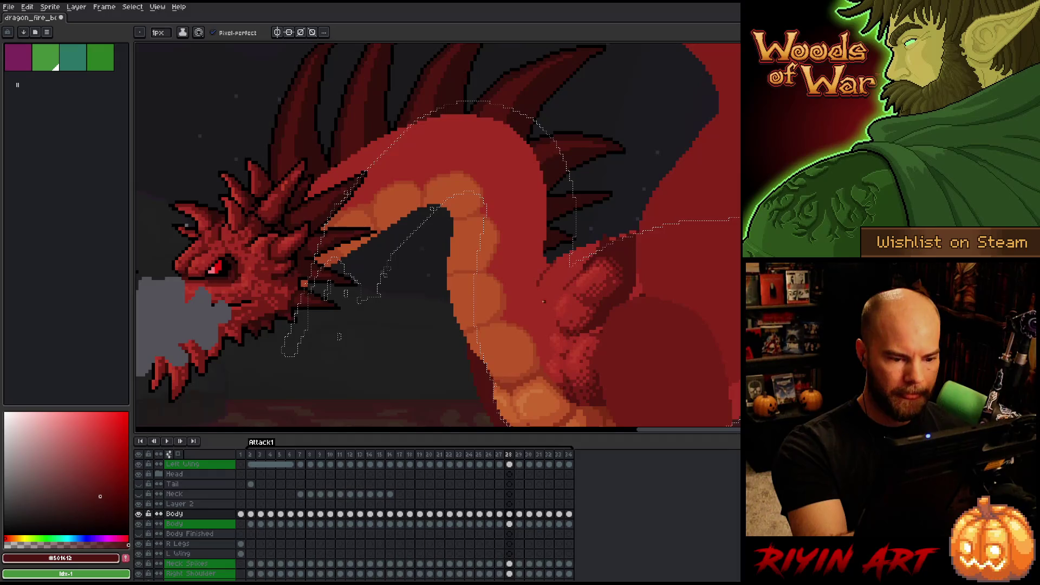
left_click(540, 283, "alt")
key("Left")
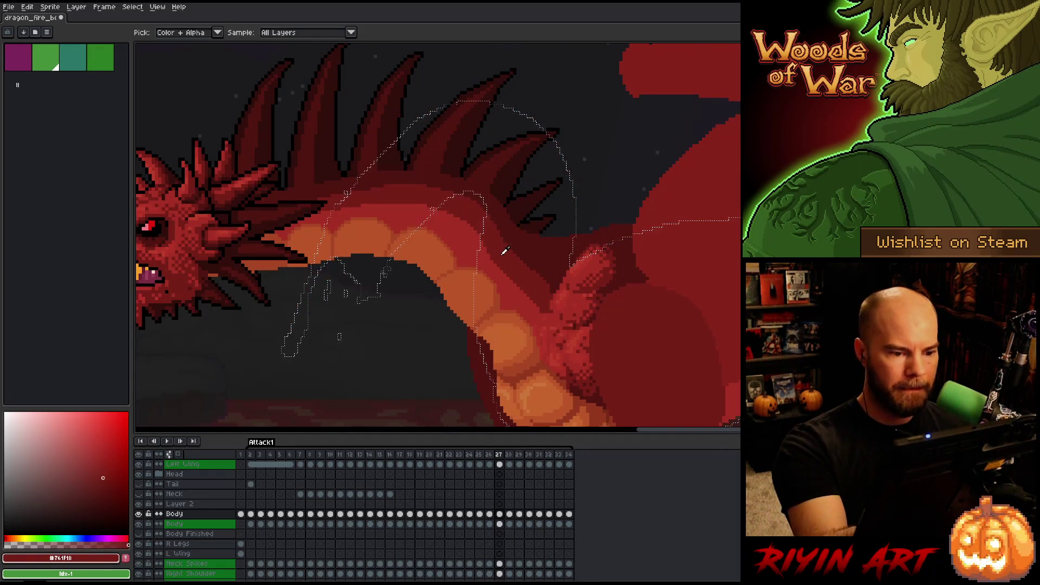
key("Right")
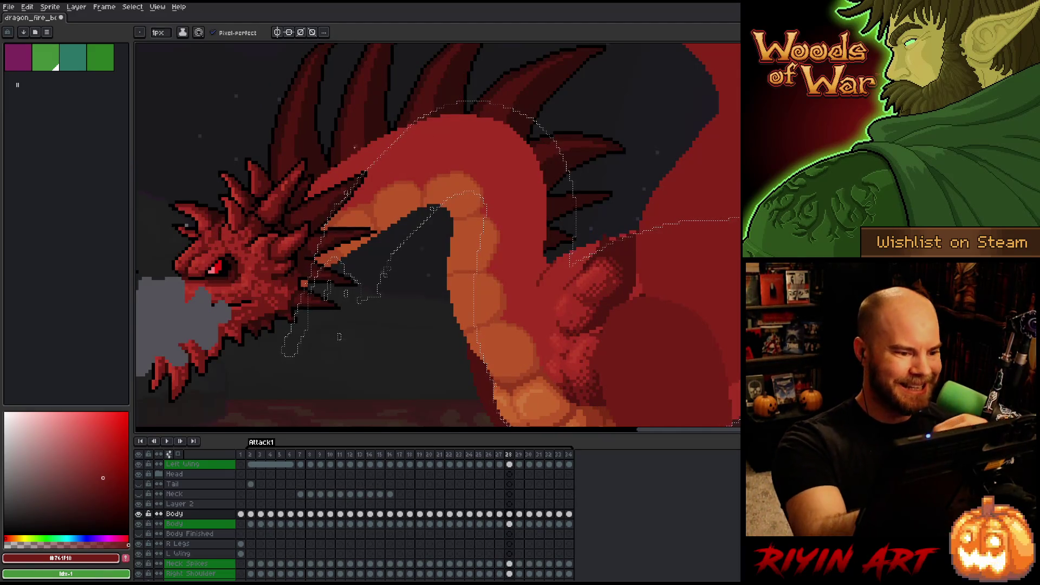
On the frame 28 Body cel, draw a dark line along the neck's top and fill the band
left_click(509, 525, "ctrl")
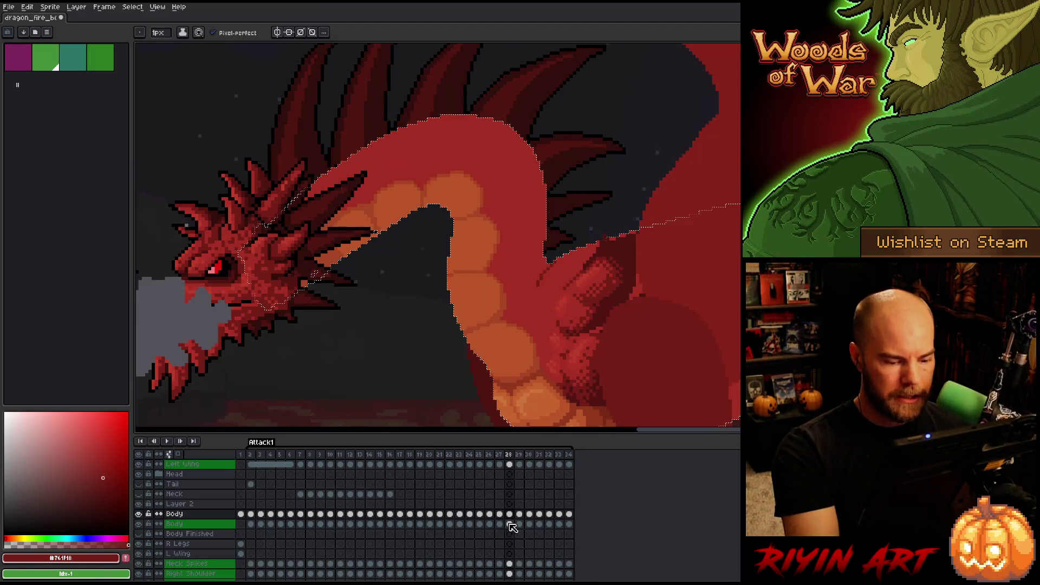
left_click(509, 513)
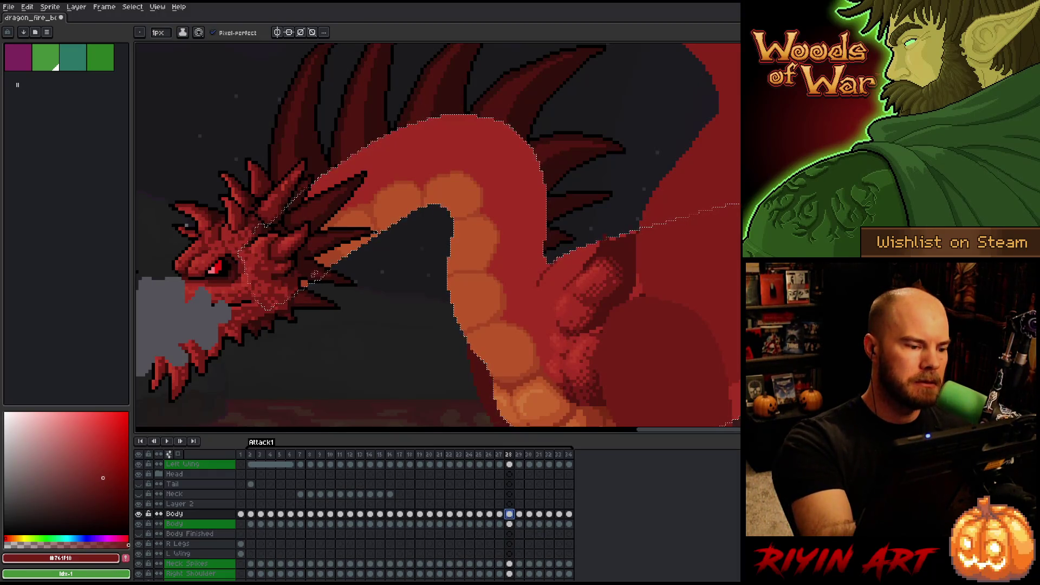
left_click_drag(398, 155, 528, 252)
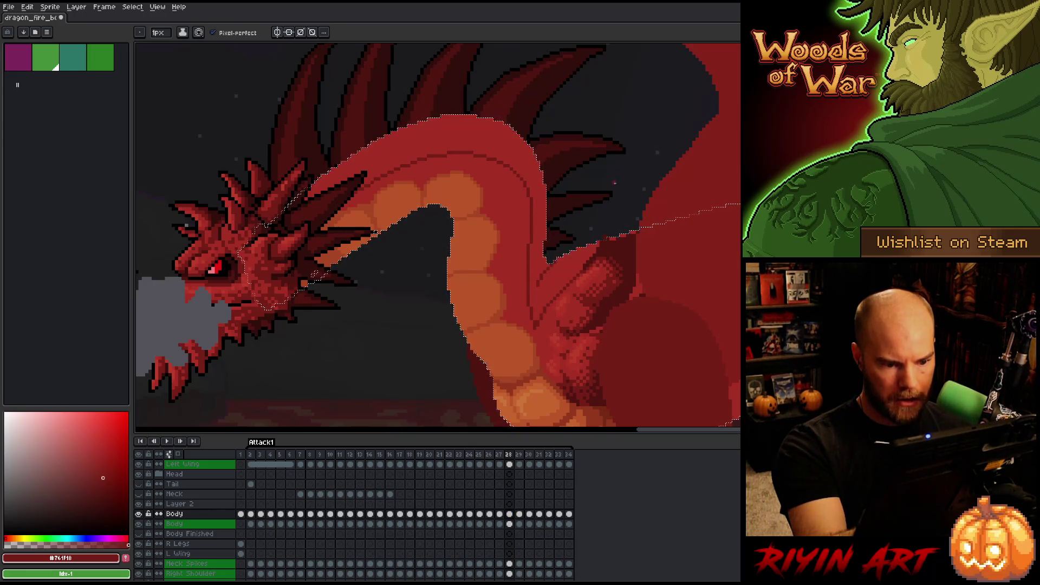
key("g")
left_click(547, 314)
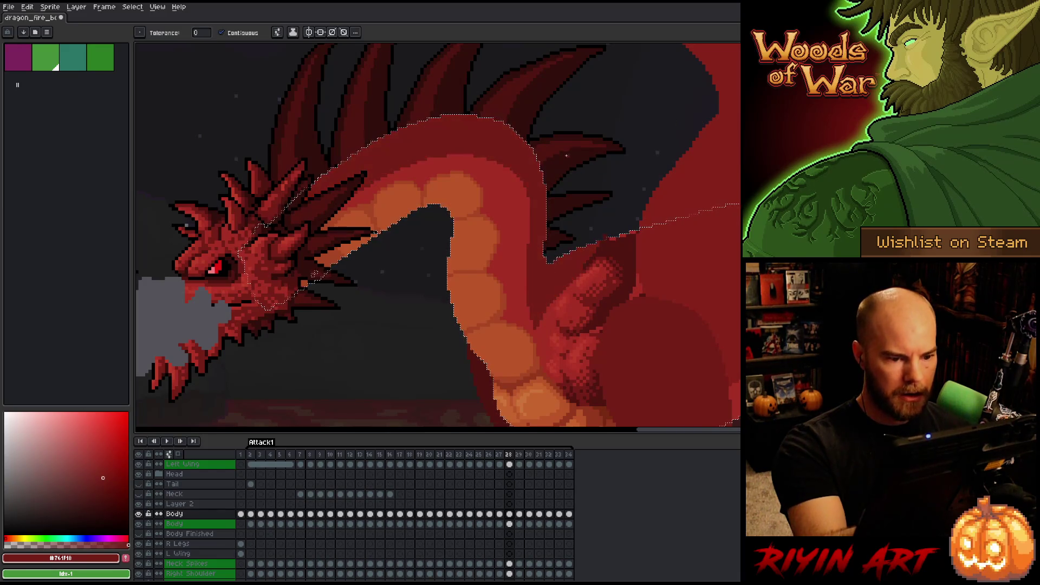
Try a dark maroon #501612 fill on the neck's upper band, then undo it
key("b")
left_click(314, 274, "alt")
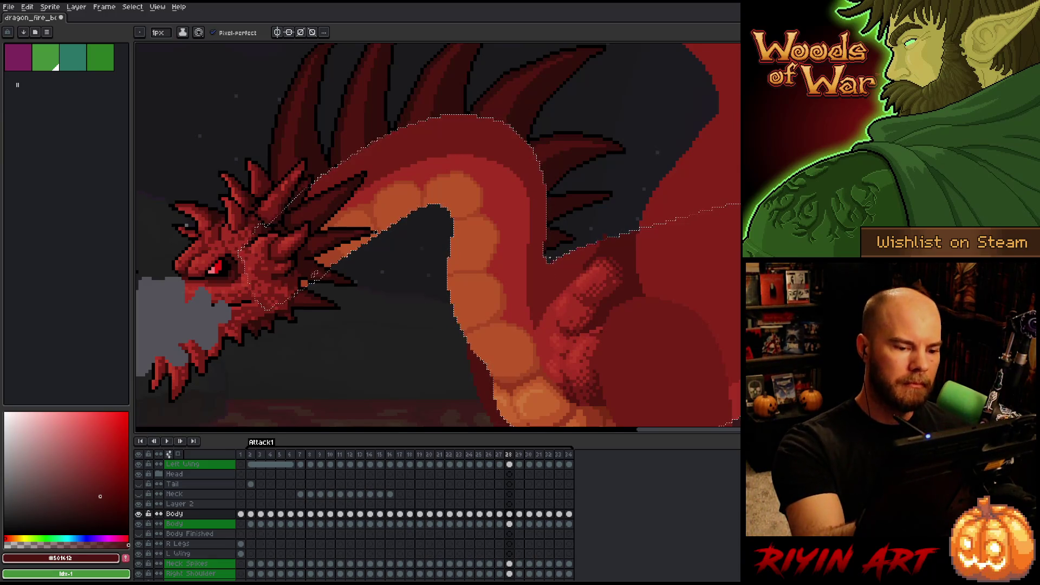
left_click(314, 274, "alt")
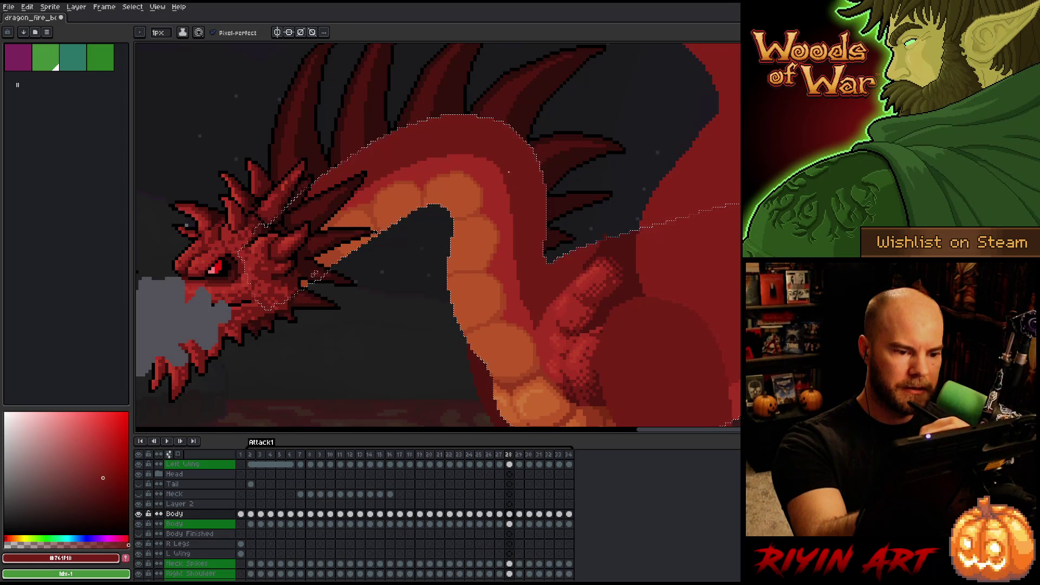
left_click(314, 274, "alt")
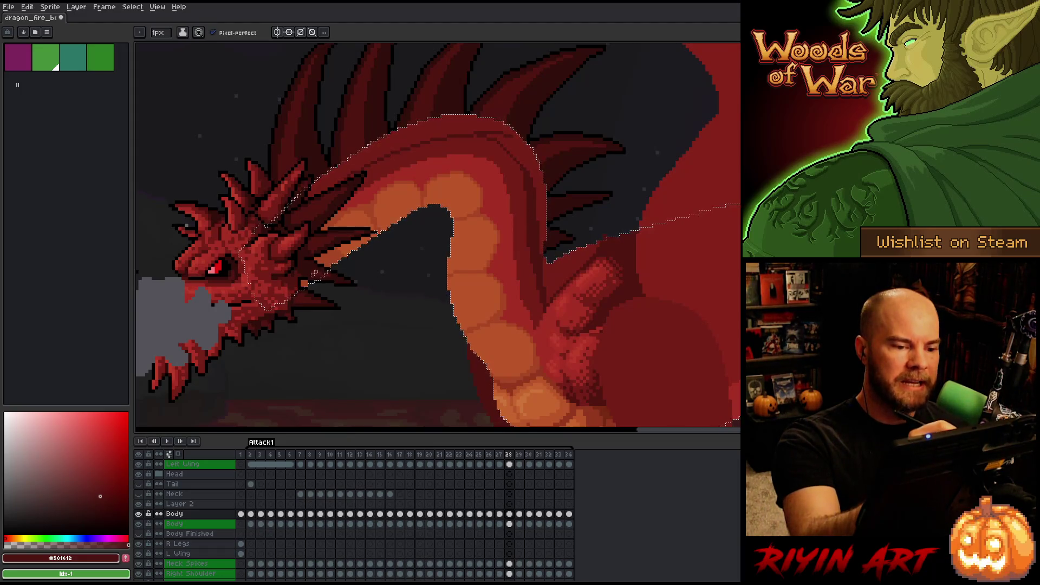
key("g")
left_click(466, 146)
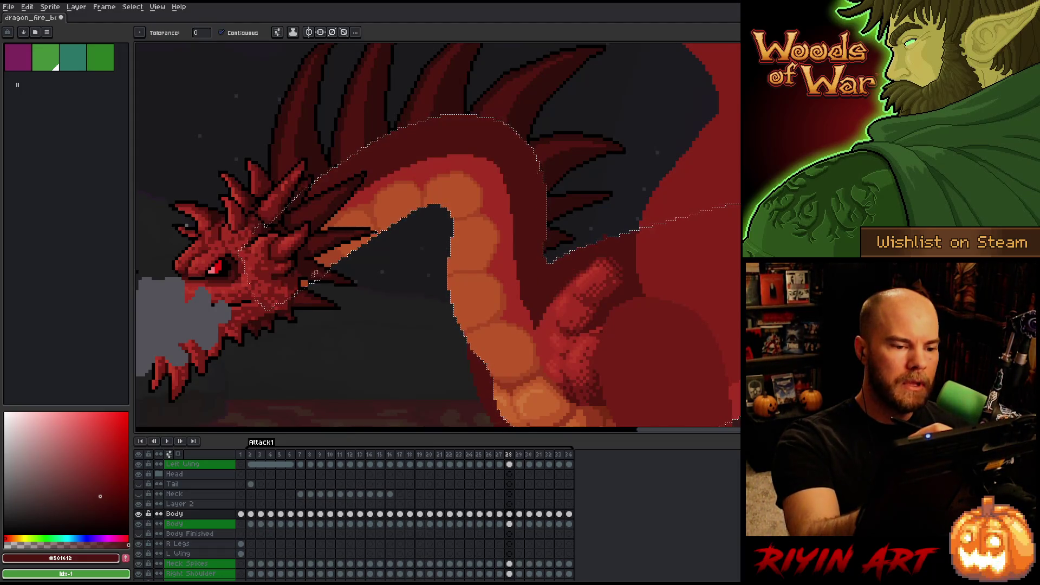
key("ctrl+z")
key("b")
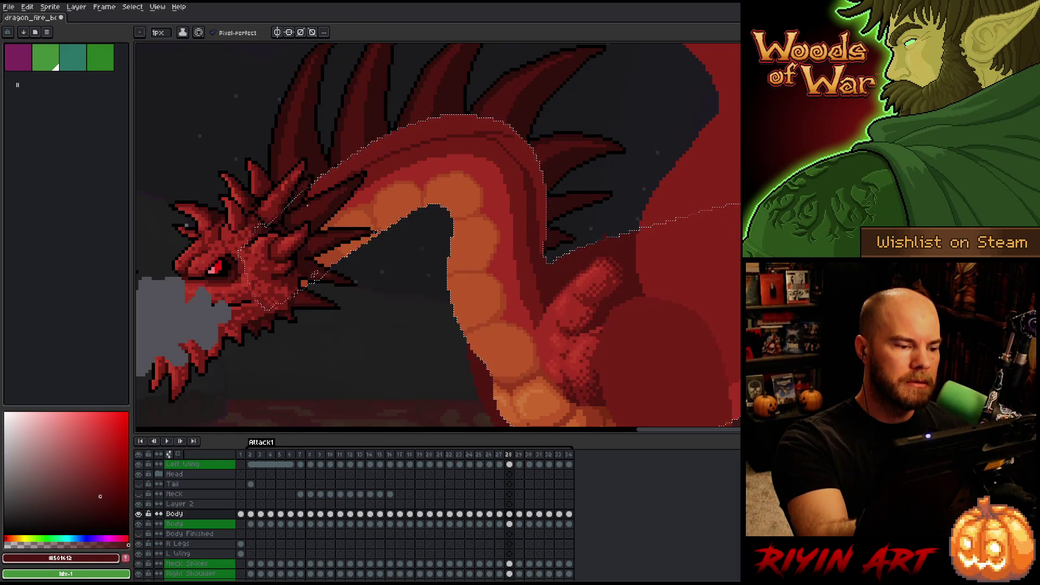
key("g")
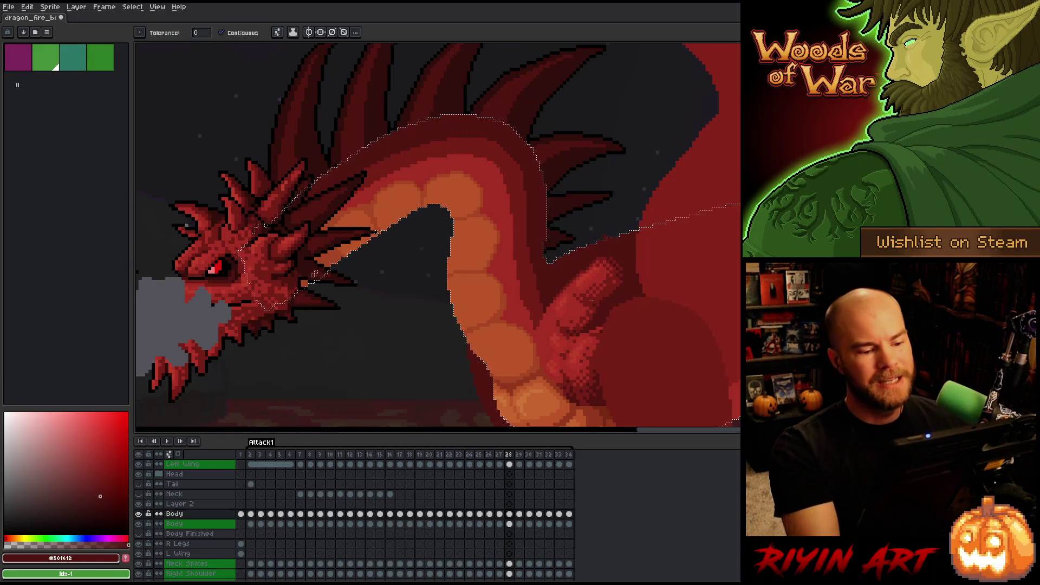
key("b")
Pick #a52f24 and a darker red, zoom out, and compare frames 27 and 28
left_click(510, 238, "alt")
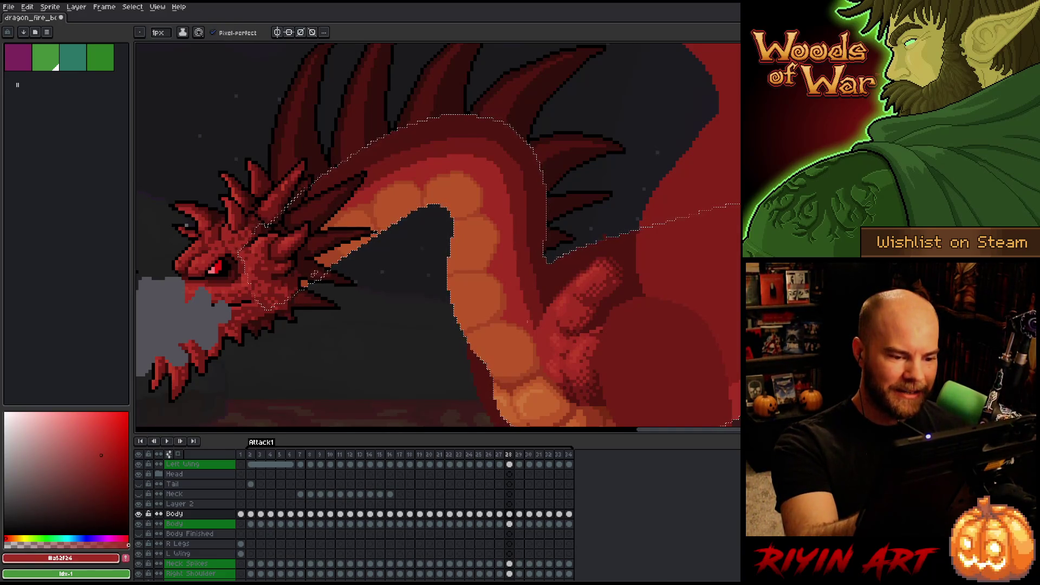
left_click(313, 275, "alt")
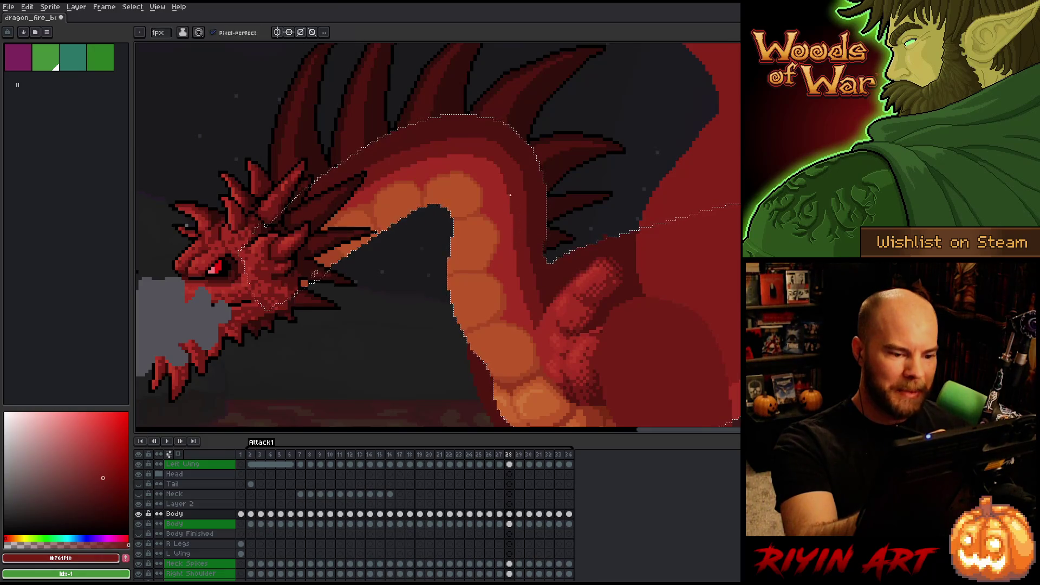
scroll(495, 202, "down", 5)
key("space")
scroll(655, 92, "up", 1)
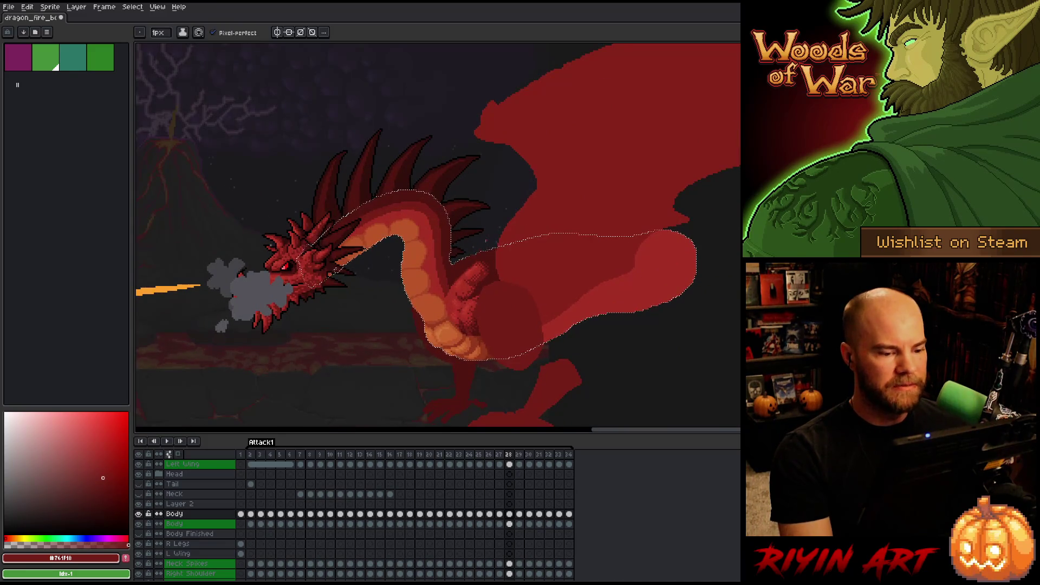
scroll(417, 248, "up", 1)
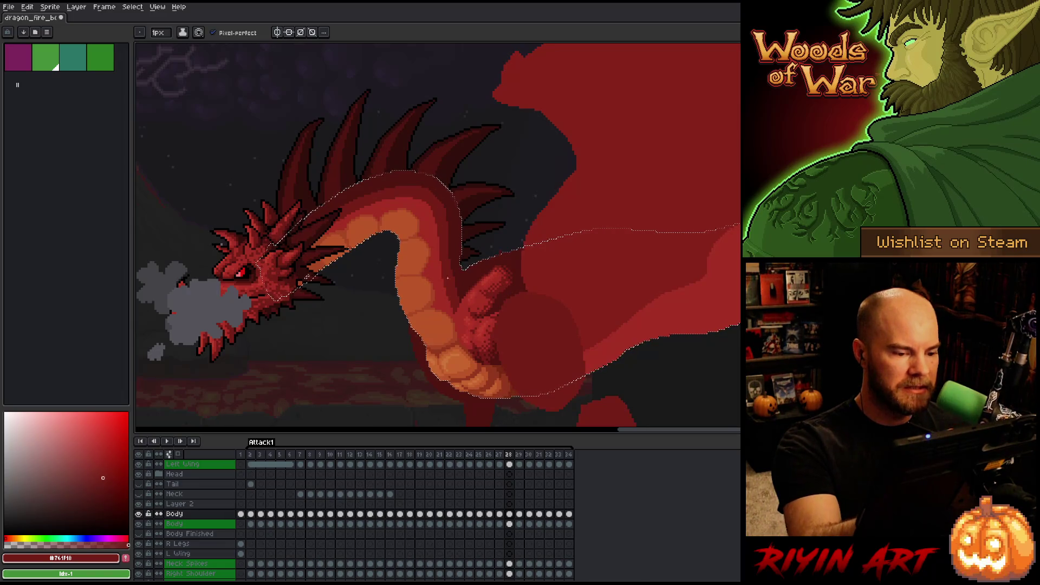
key("Left")
key("Right")
key("Left")
key("Right")
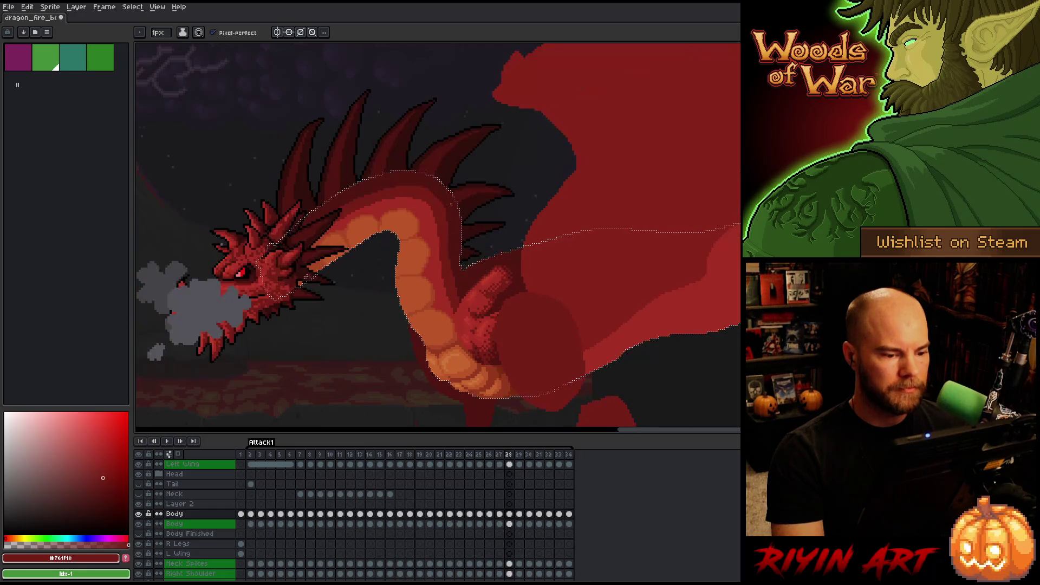
Paint graded neck shading with #a52f24, #761F18 and #501612, then save the file
left_click(441, 287, "alt")
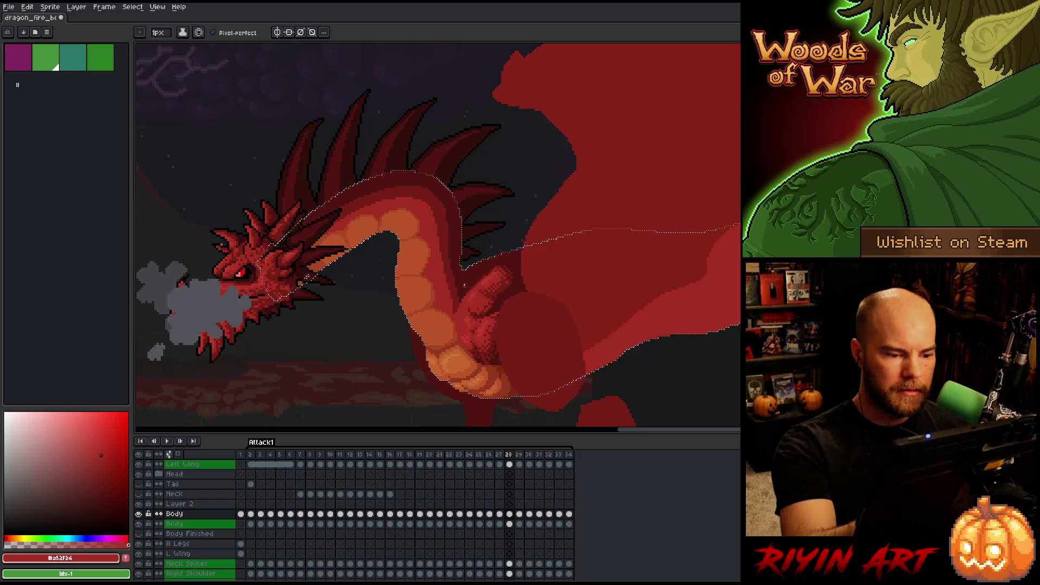
left_click(443, 209, "alt")
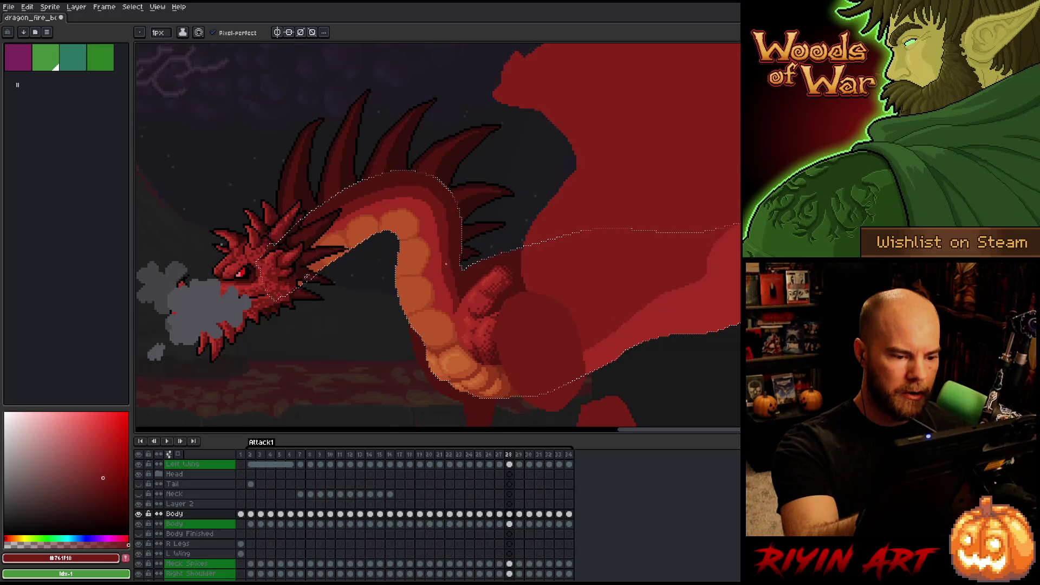
left_click(451, 244, "alt")
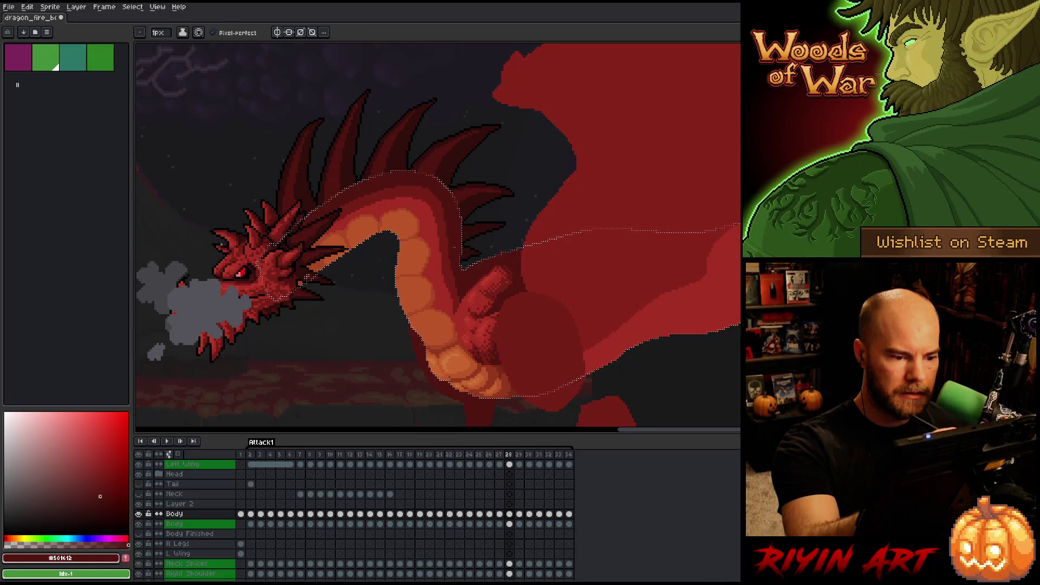
key("ctrl+s")
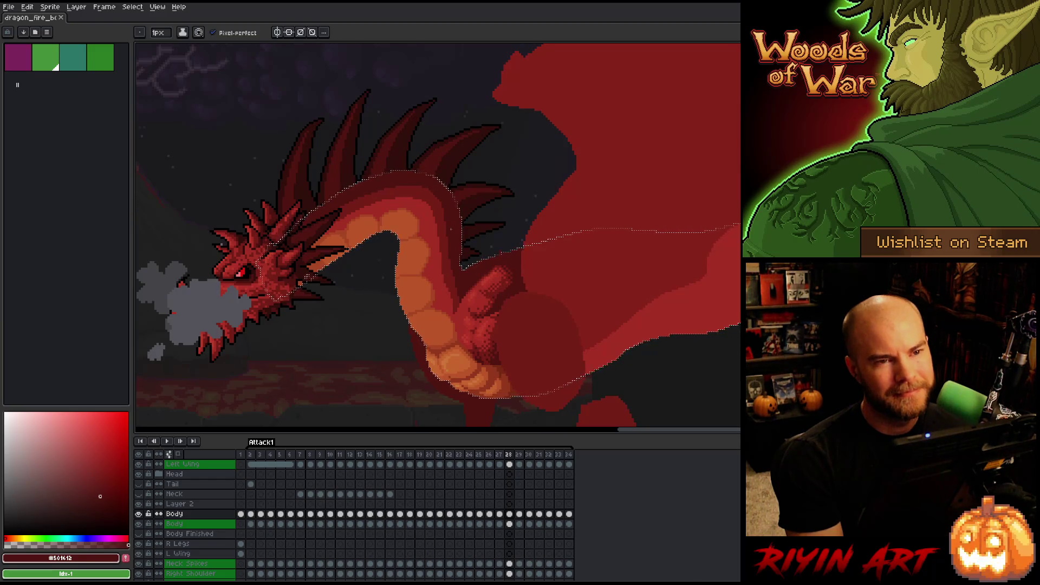
Sample #761F16 and #501612 from the dragon for more shading, then undo the last change
key("i")
left_click(454, 270)
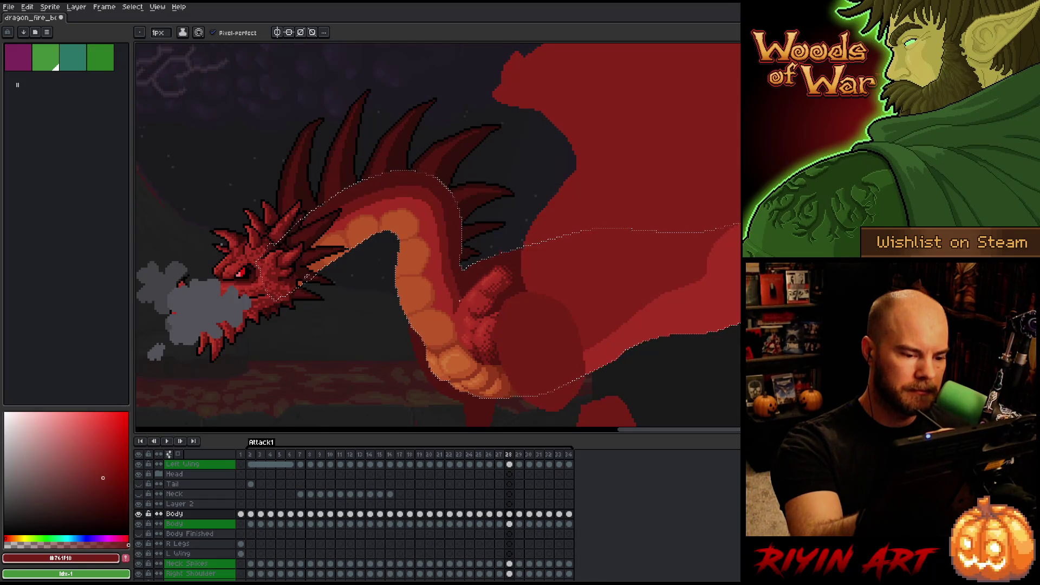
key("i")
left_click(470, 277)
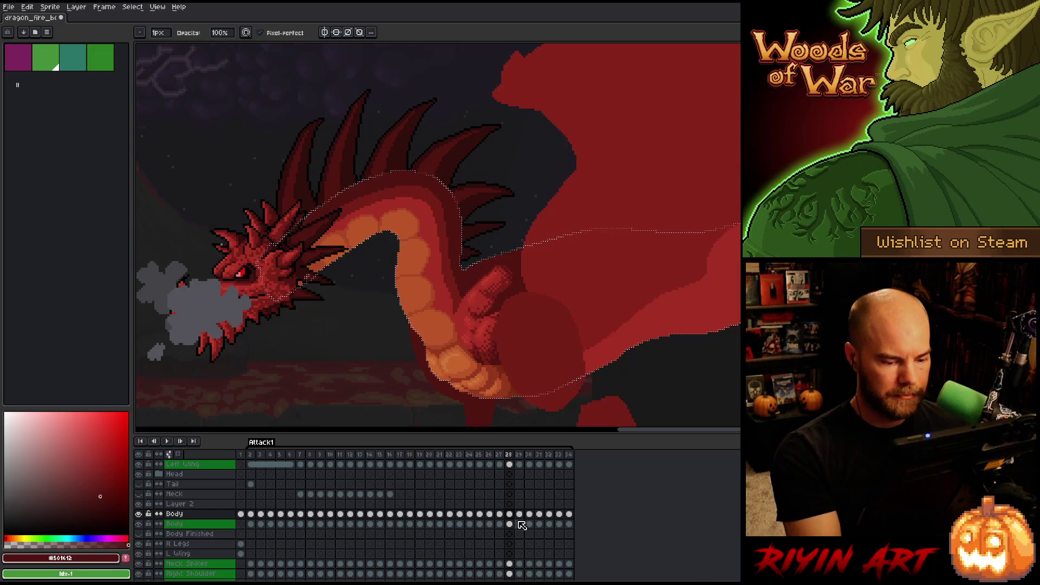
key("ctrl+z")
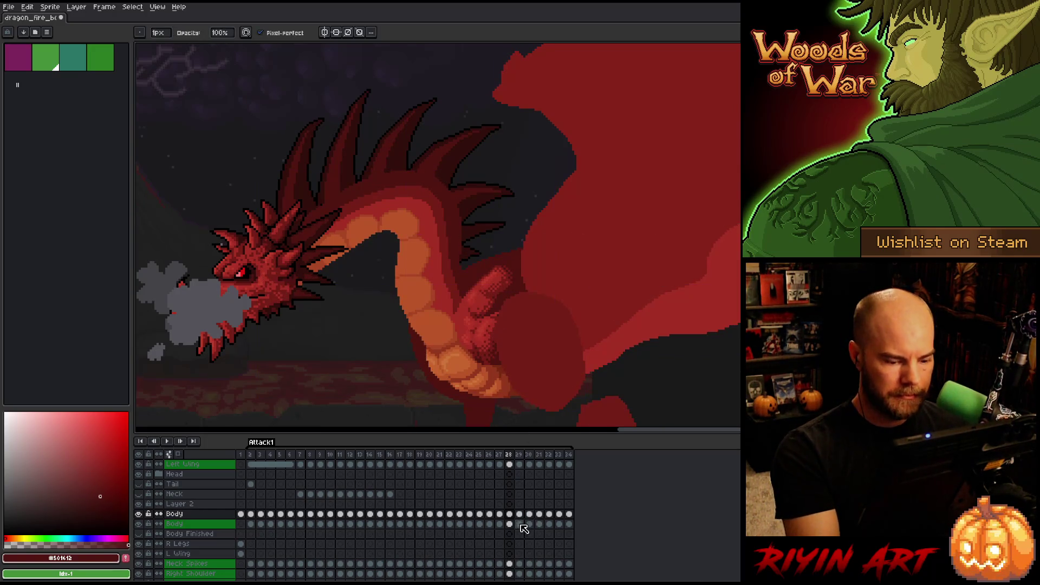
On frame 29, draw a dark #501612 shading line along the inside curve of the neck
left_click(518, 513)
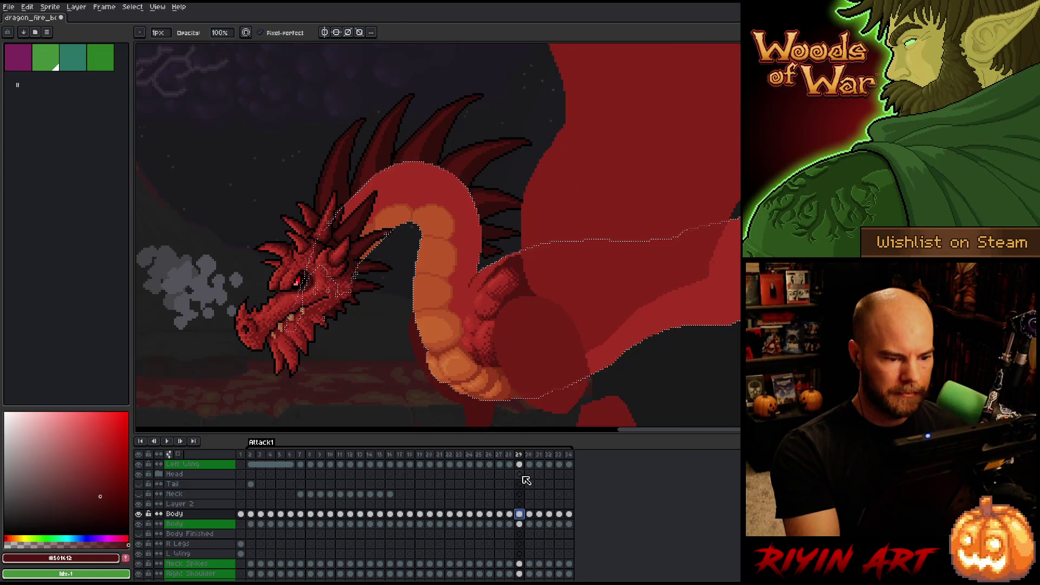
left_click(509, 513)
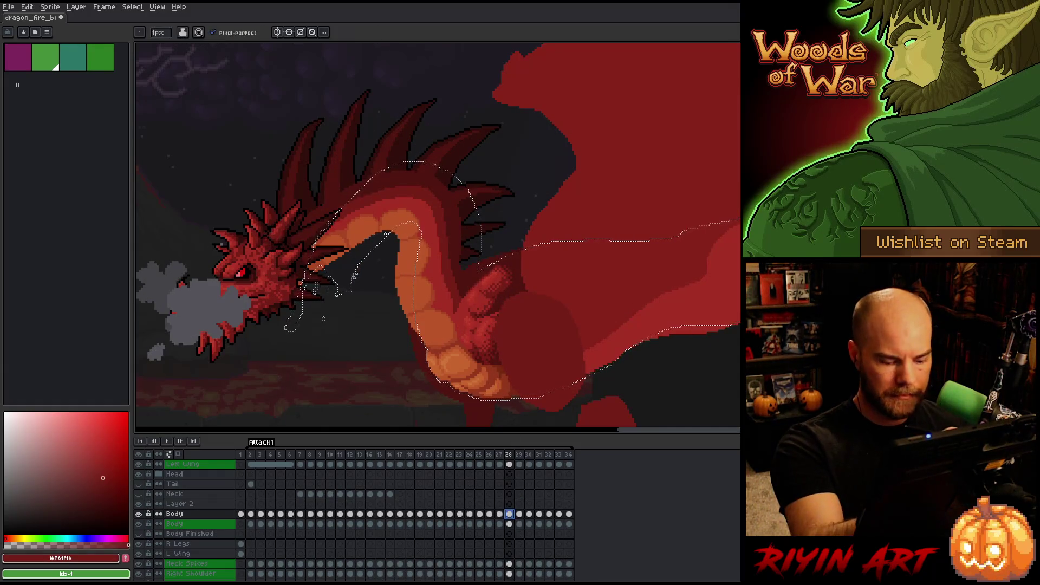
key("period")
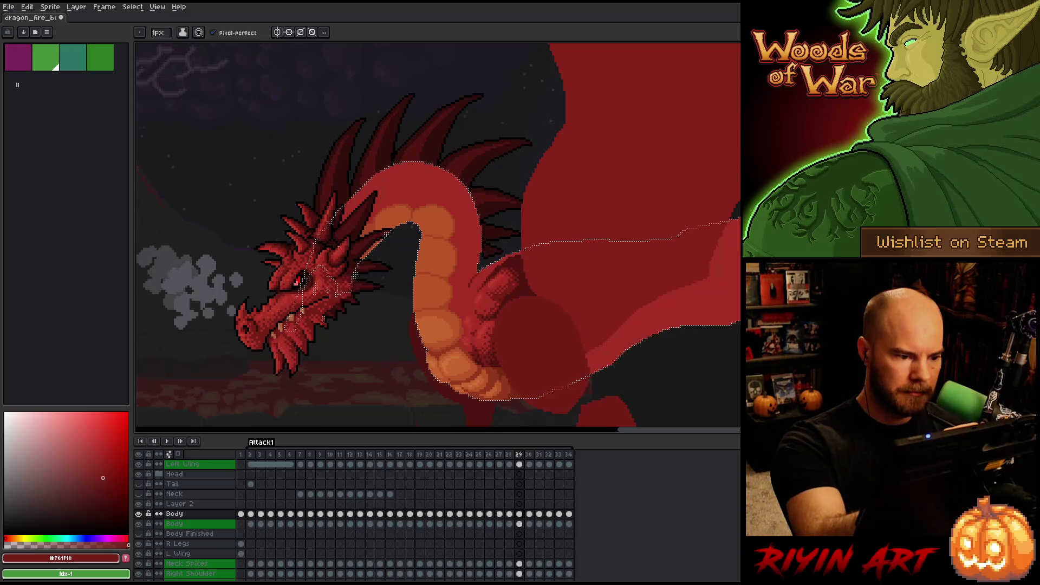
left_click_drag(398, 188, 462, 271)
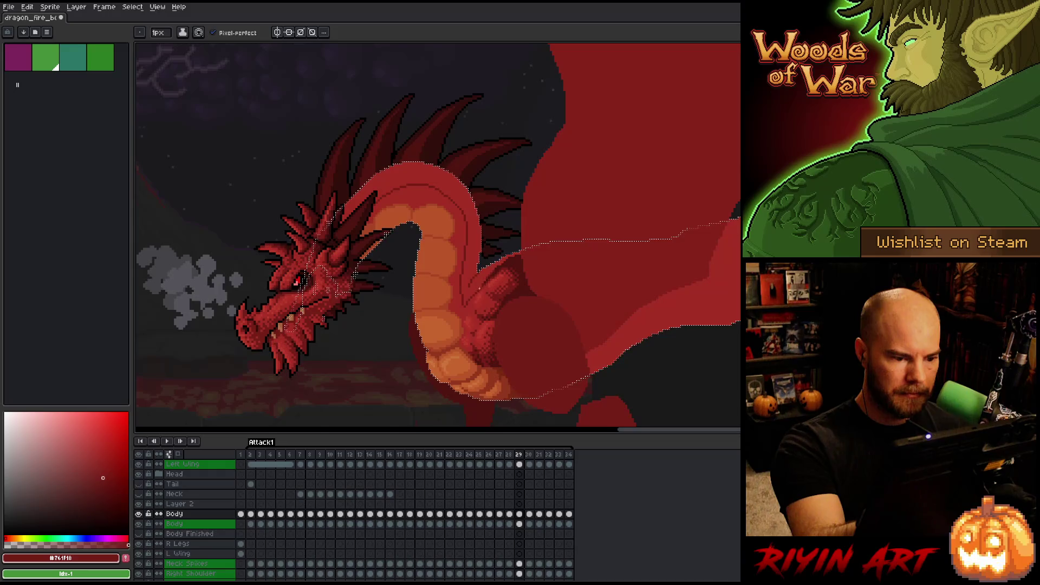
left_click(100, 496)
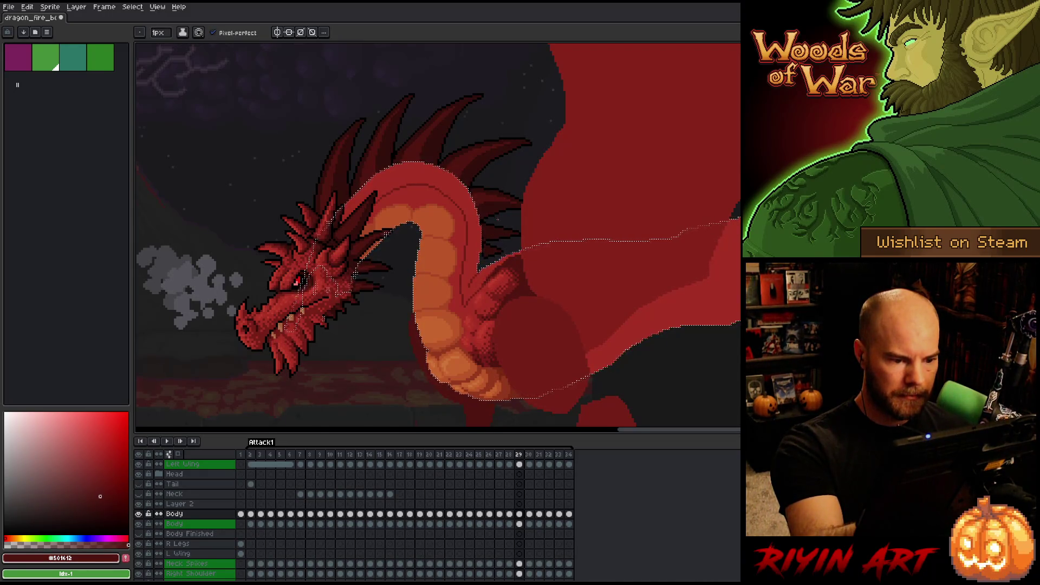
Refine the frame 29 neck shading using the #761F18 and #501612 reds
key("g")
left_click(473, 248, "alt")
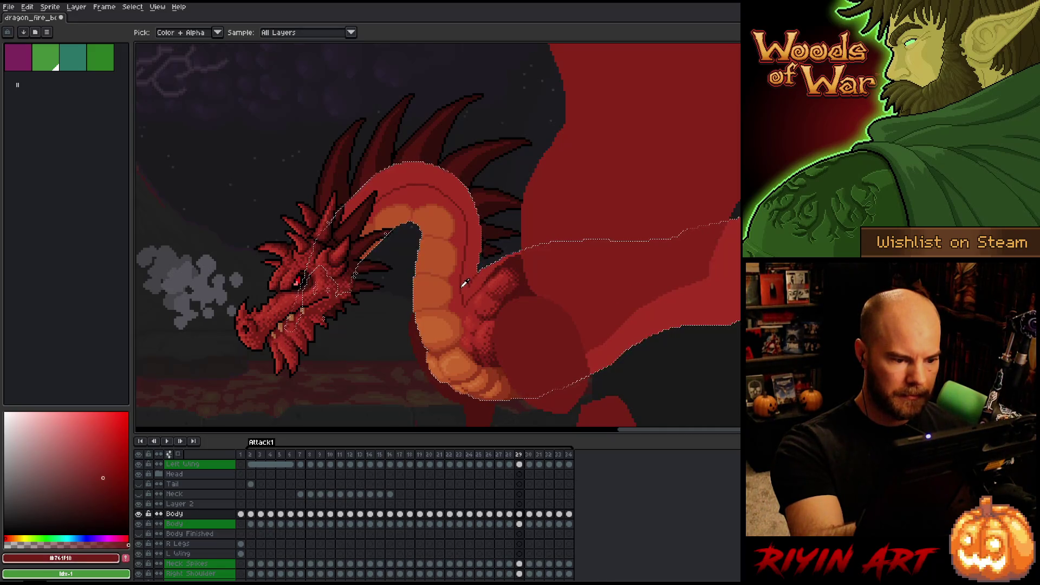
key("b")
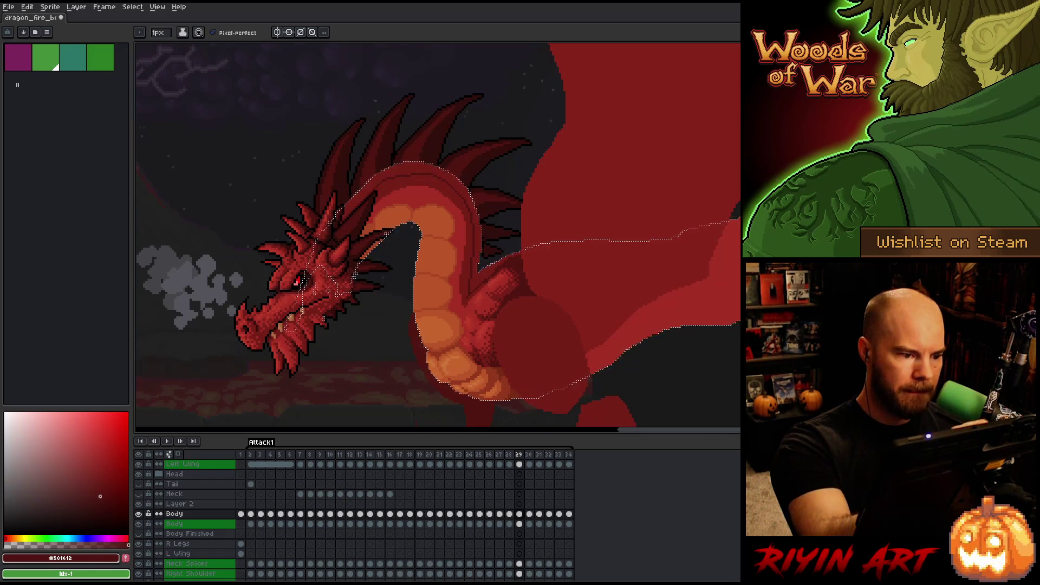
key("g")
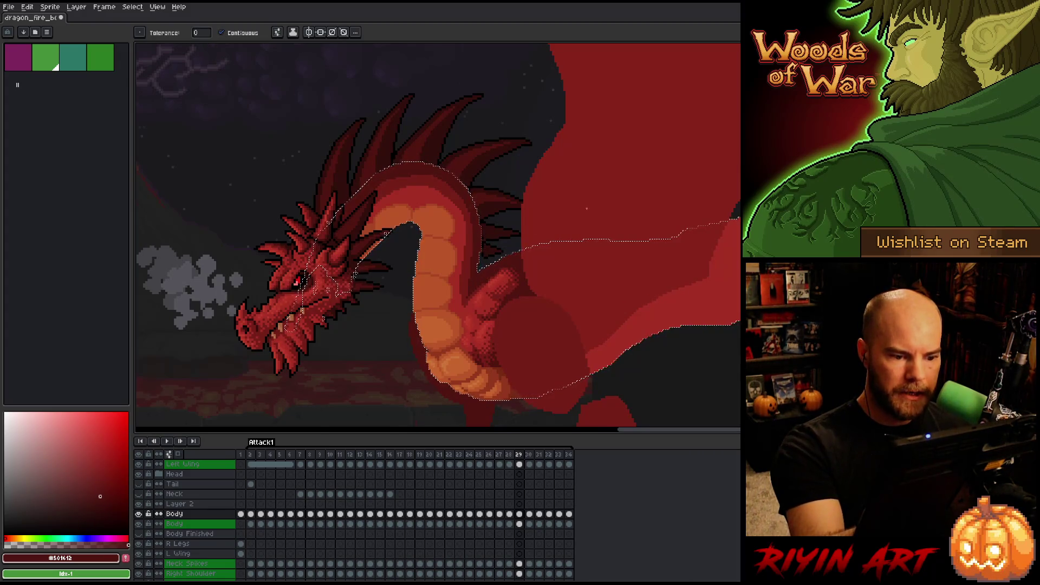
key("b")
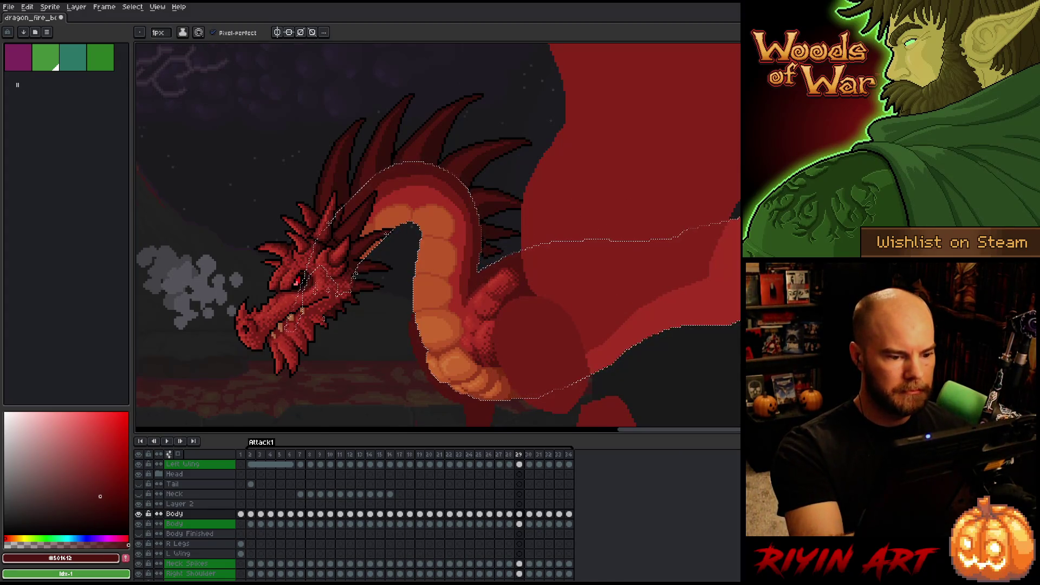
left_click(103, 477)
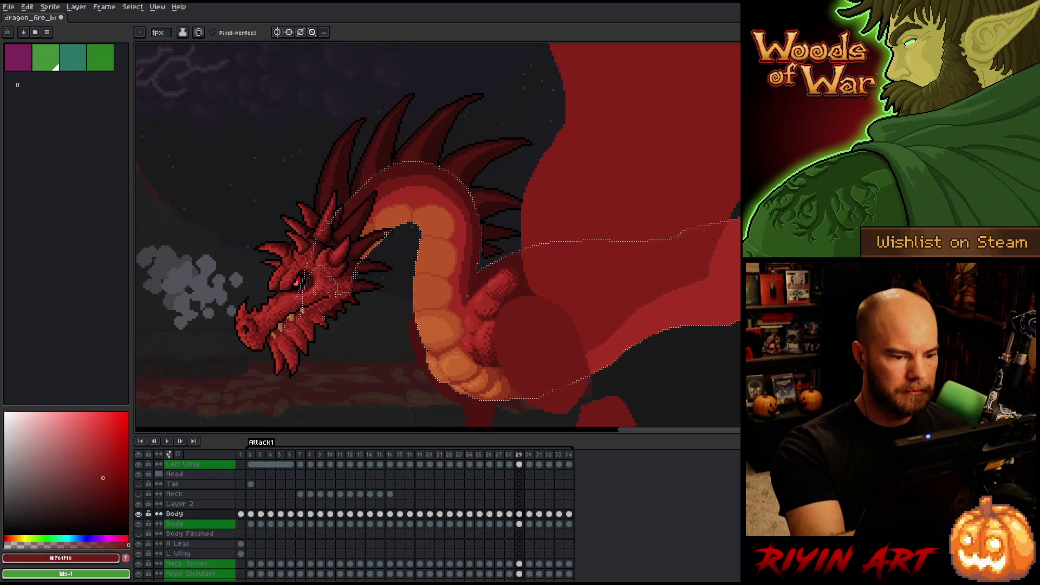
left_click(468, 286, "alt")
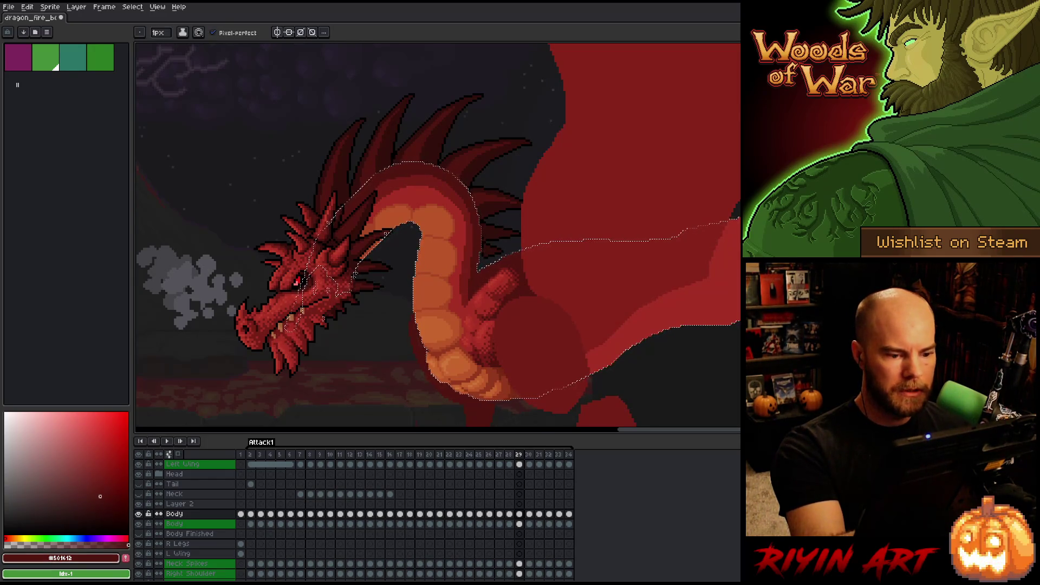
left_click(489, 293, "alt")
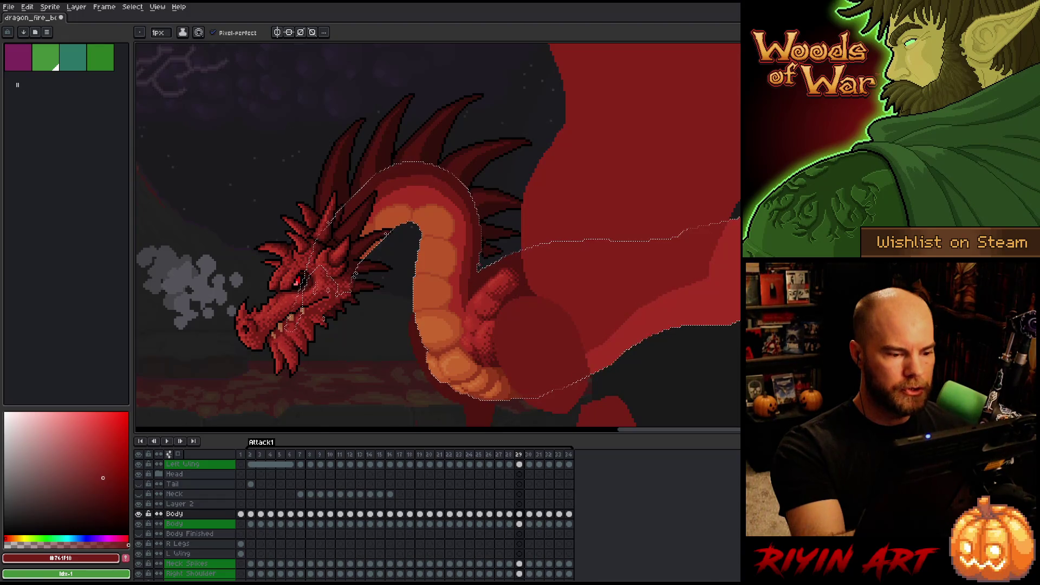
Compare frame 29 against frame 28, then sample orange #a74624 from the belly
key("comma")
key("period")
key("comma")
key("period")
key("comma")
key("period")
left_click(462, 329, "alt")
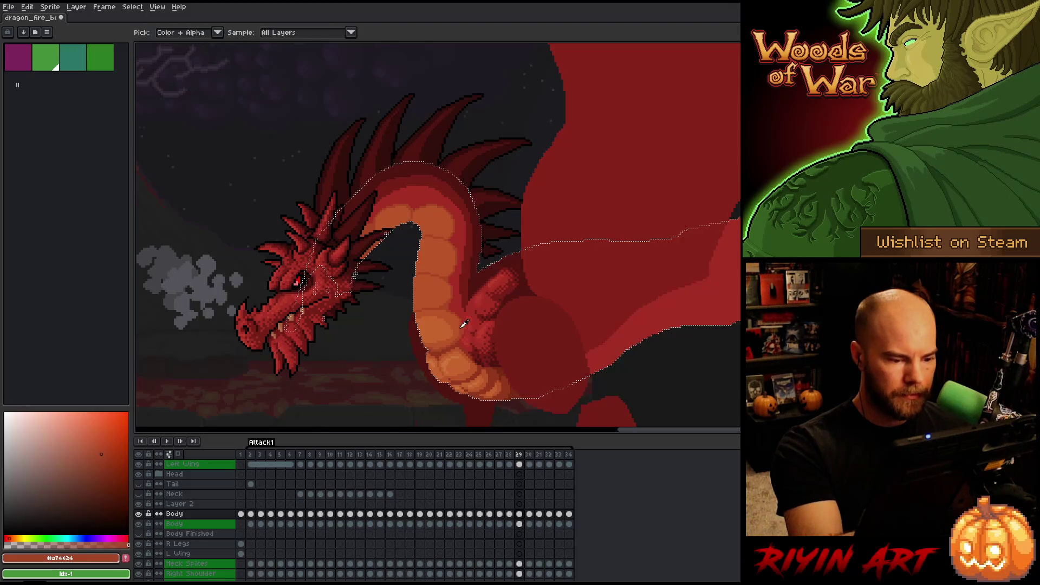
Step through the raised-head frames, loop round to frame 2, and clear the selection
key("period")
key("period")
key("comma")
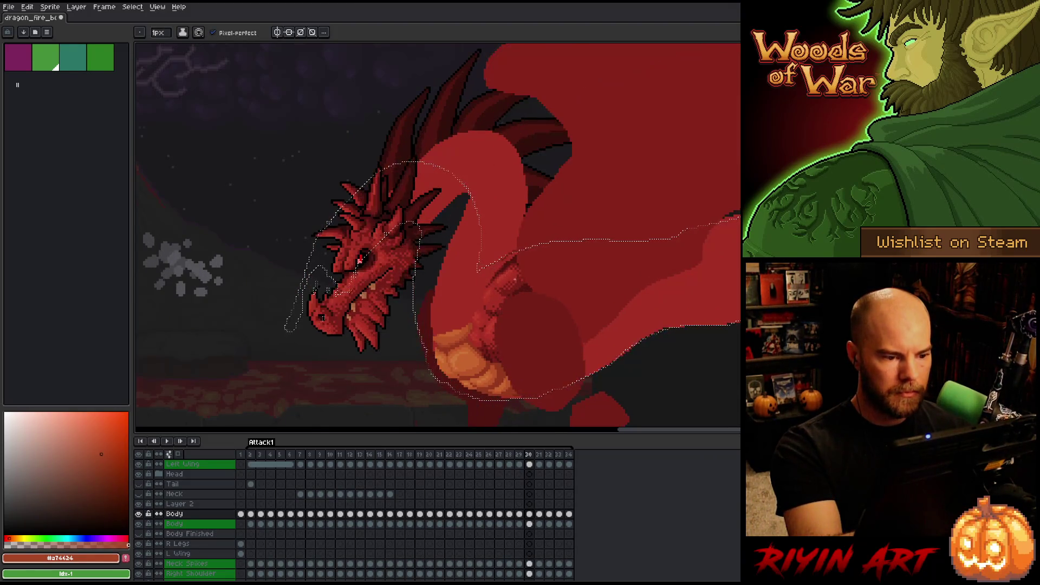
key("comma")
key("period")
key("period")
key("period")
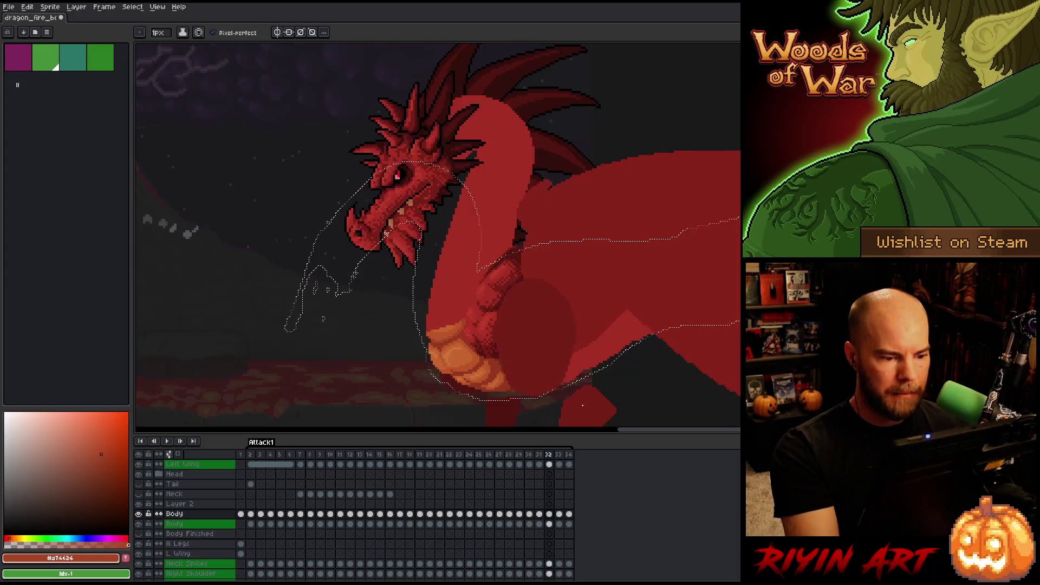
key("comma")
key("comma")
key("period")
key("period")
key("period")
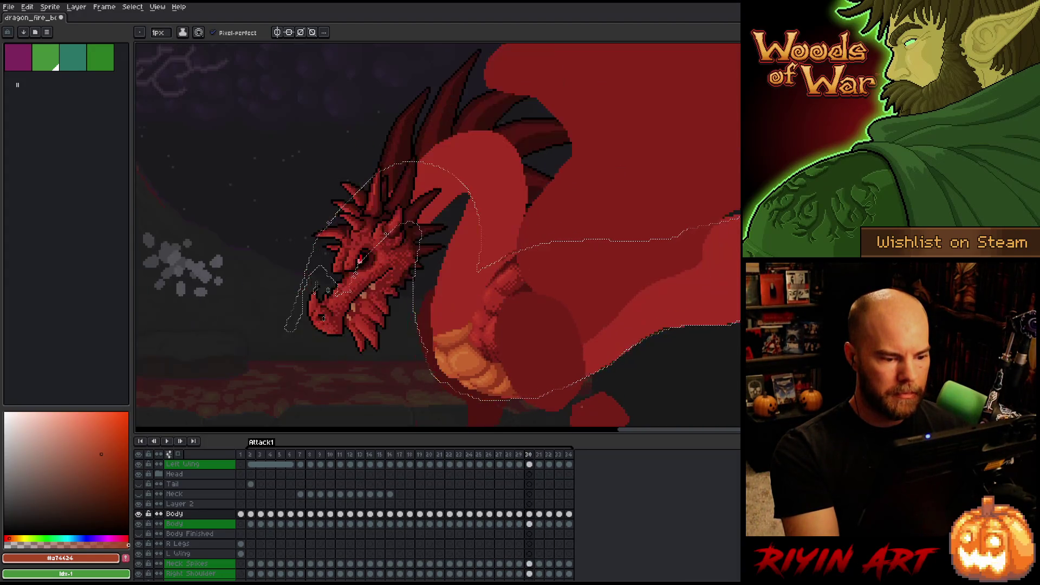
key("period")
key("period")
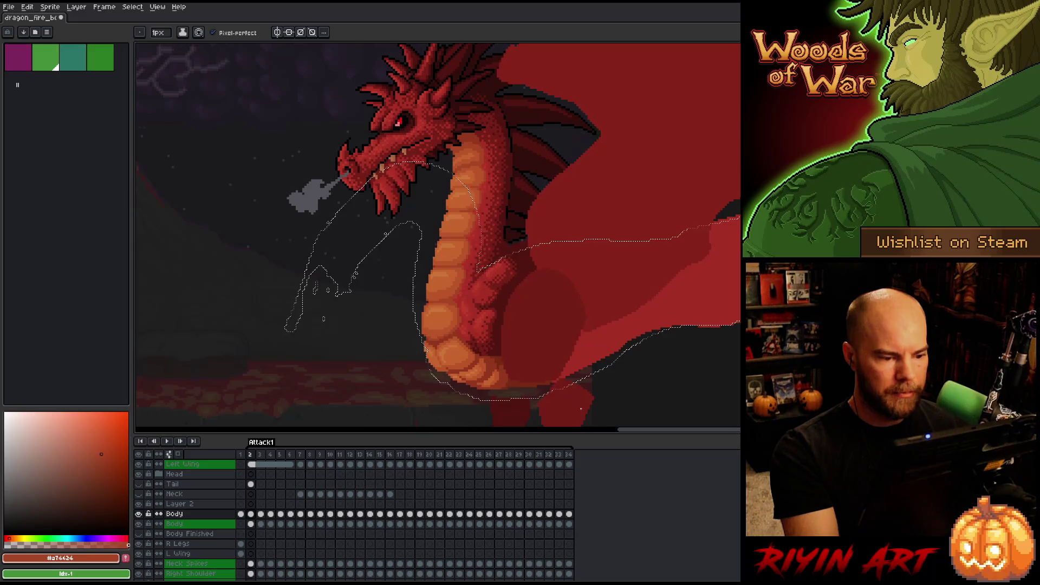
left_click(250, 514)
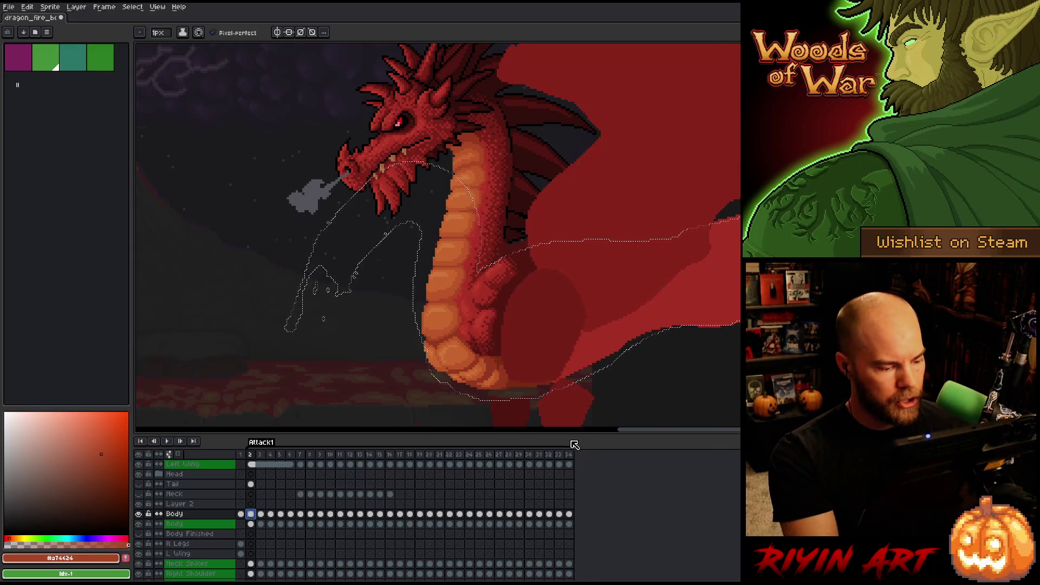
key("ctrl+d")
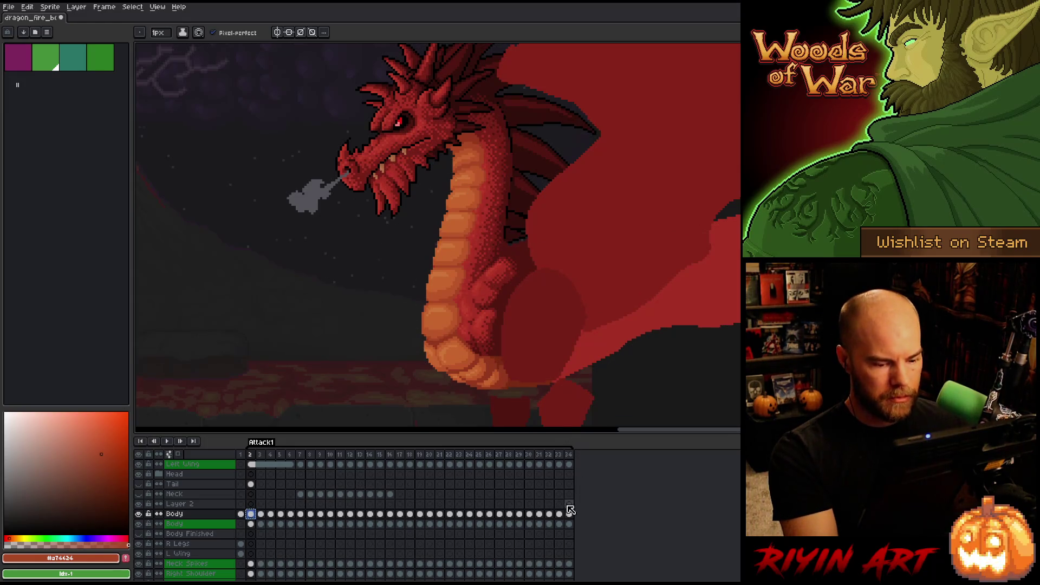
On the neck layer's final frame, reselect the neck, move it 8 px right, and play back
left_click(569, 503)
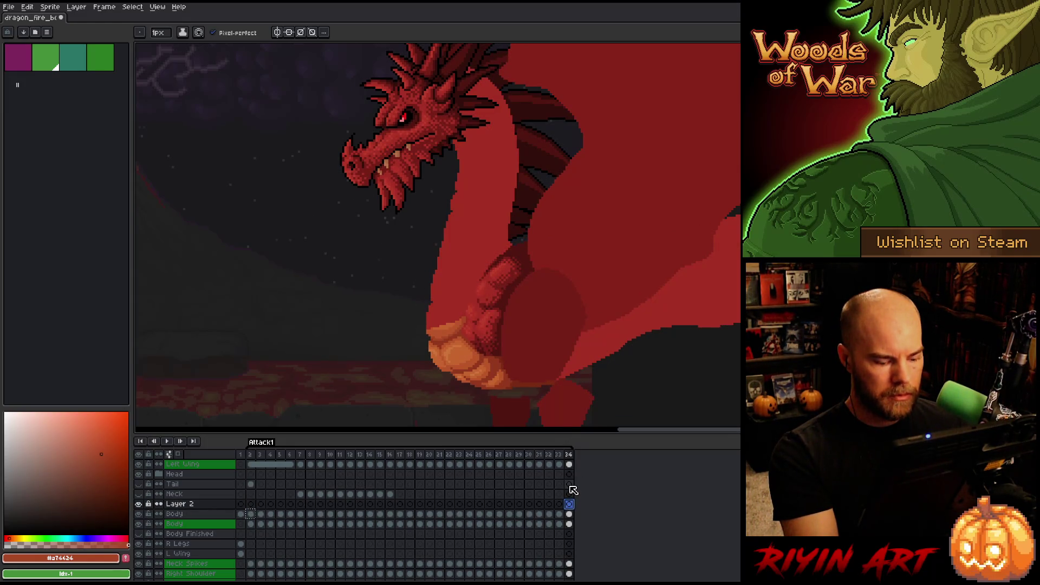
key("m")
key("ctrl+shift+d")
left_click_drag(487, 229, 491, 229)
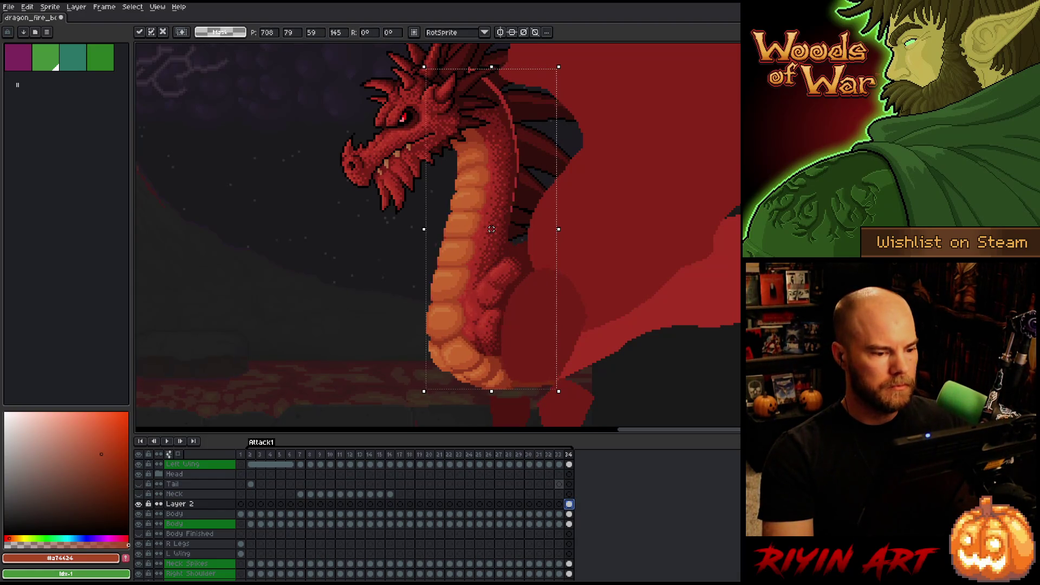
key("Return")
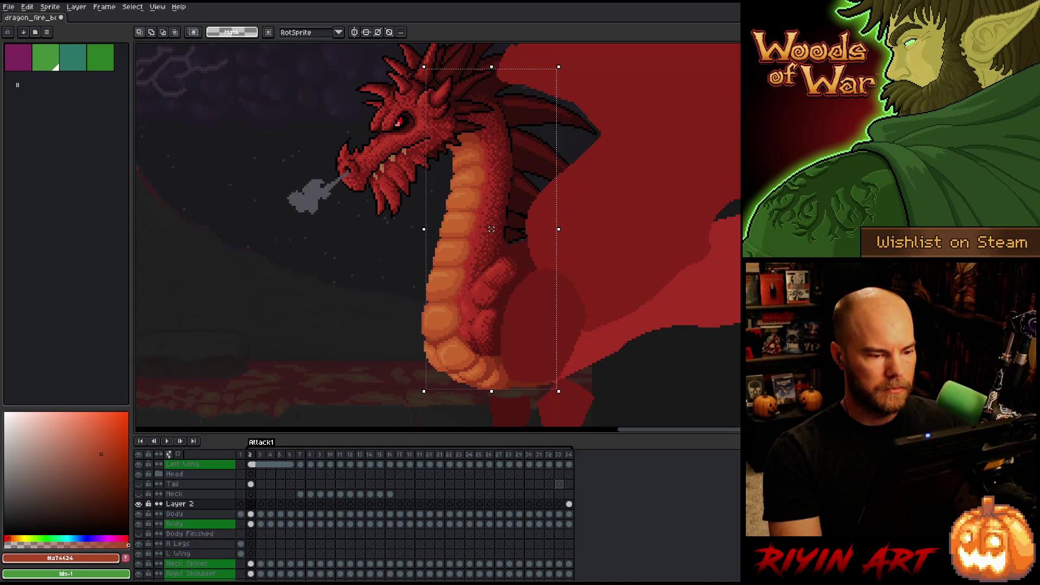
key("Return")
key("Return")
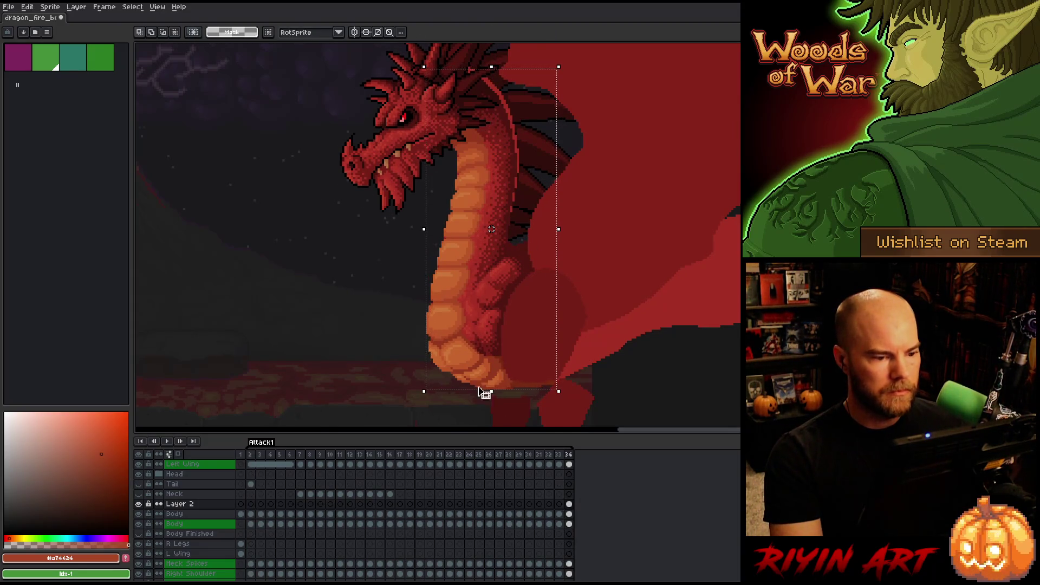
scroll(491, 229, "up", 2)
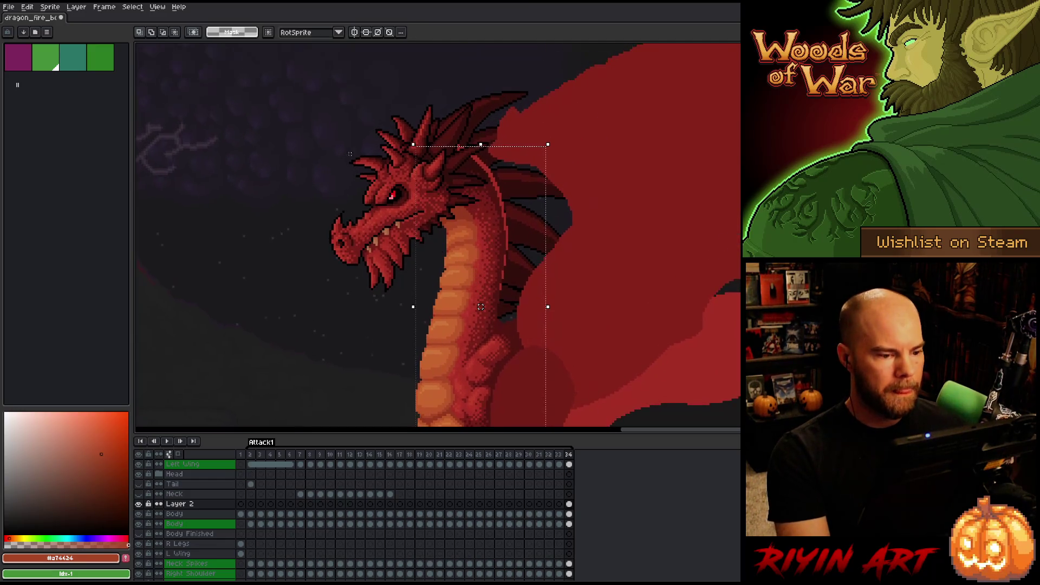
Select the dragon's head, raise it about 4 px, and adjust the back of the head
mouse_move(284, 103)
left_mouse_down()
mouse_move(599, 300)
mouse_move(565, 327)
left_mouse_up()
left_click_drag(587, 360, 499, 304)
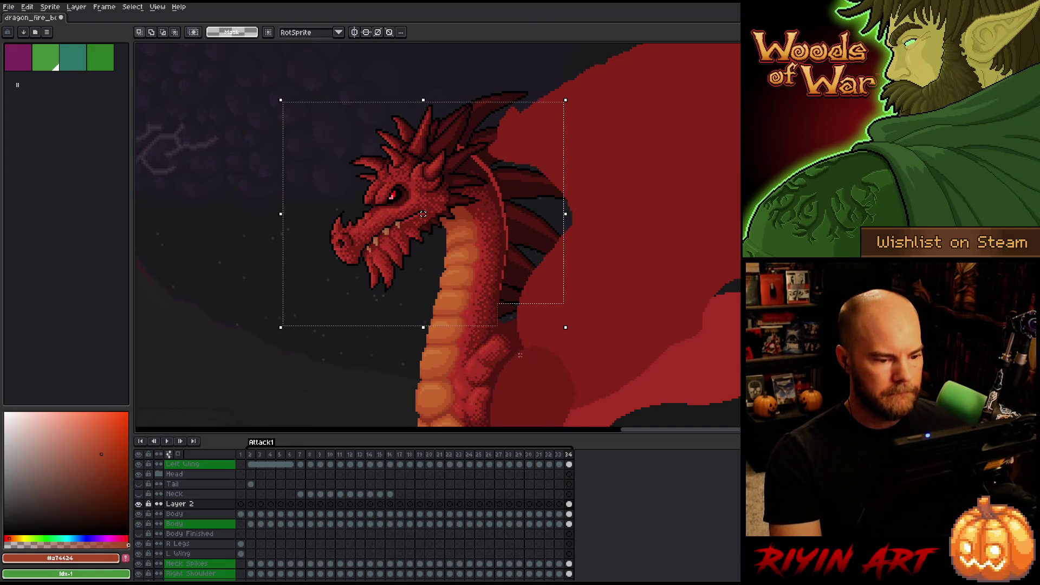
left_click_drag(423, 214, 425, 212)
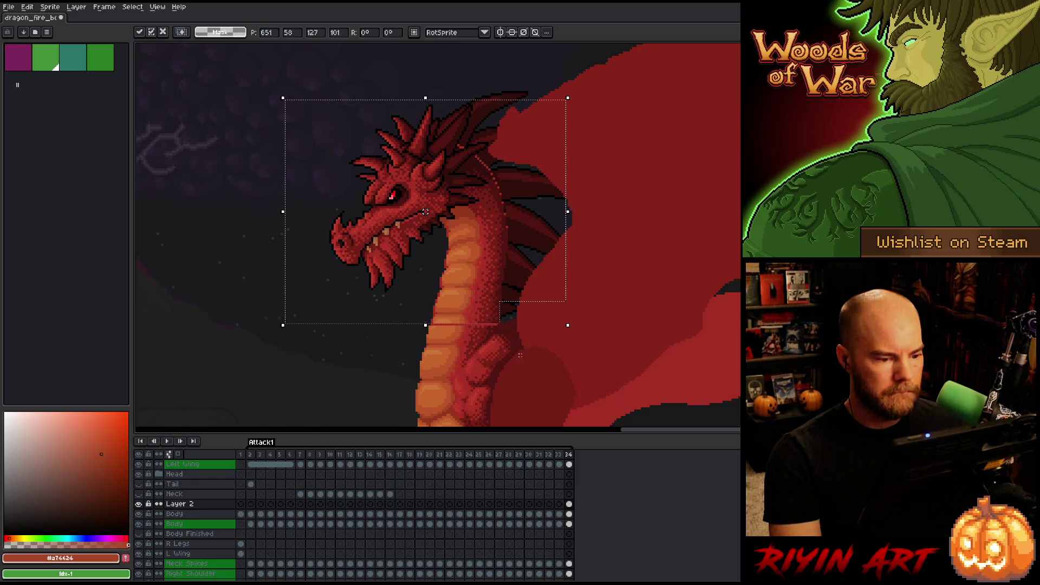
left_click(598, 249)
mouse_move(257, 69)
left_mouse_down()
mouse_move(580, 279)
mouse_move(584, 292)
left_mouse_up()
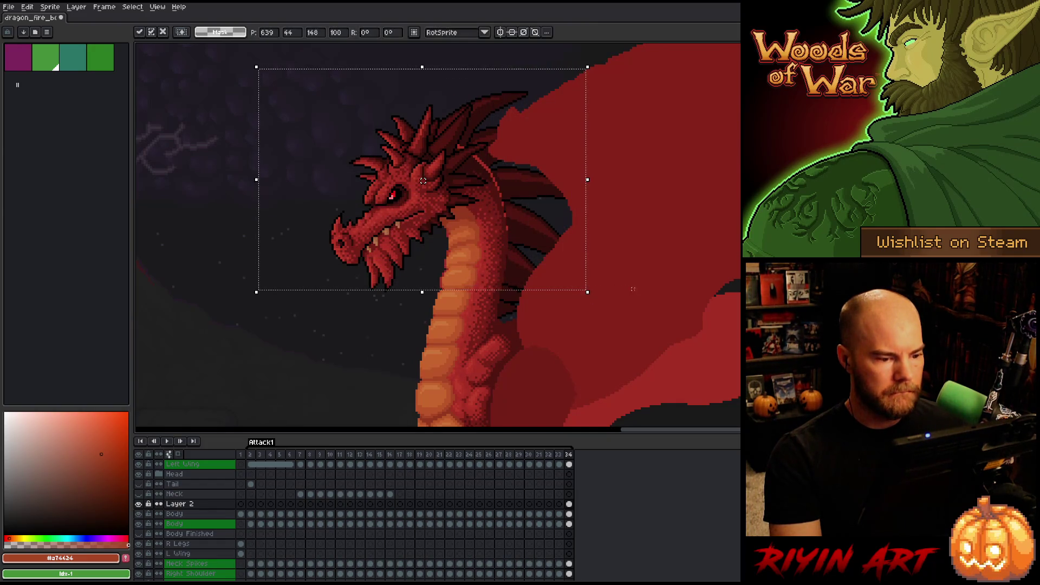
left_click(651, 266)
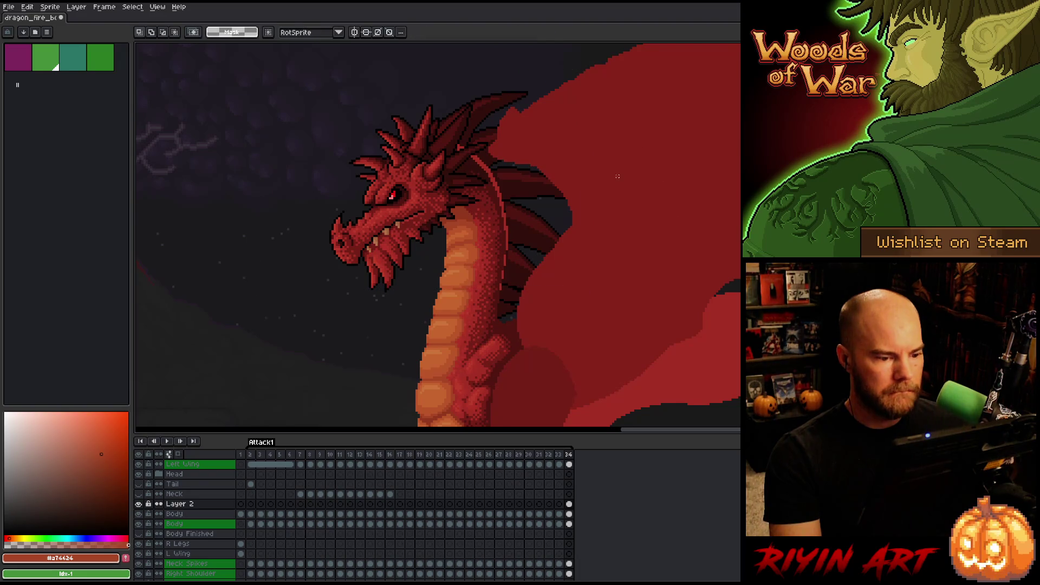
key("q")
mouse_move(554, 205)
left_mouse_down()
mouse_move(496, 109)
mouse_move(431, 119)
mouse_move(457, 251)
mouse_move(452, 285)
mouse_move(600, 181)
left_mouse_up()
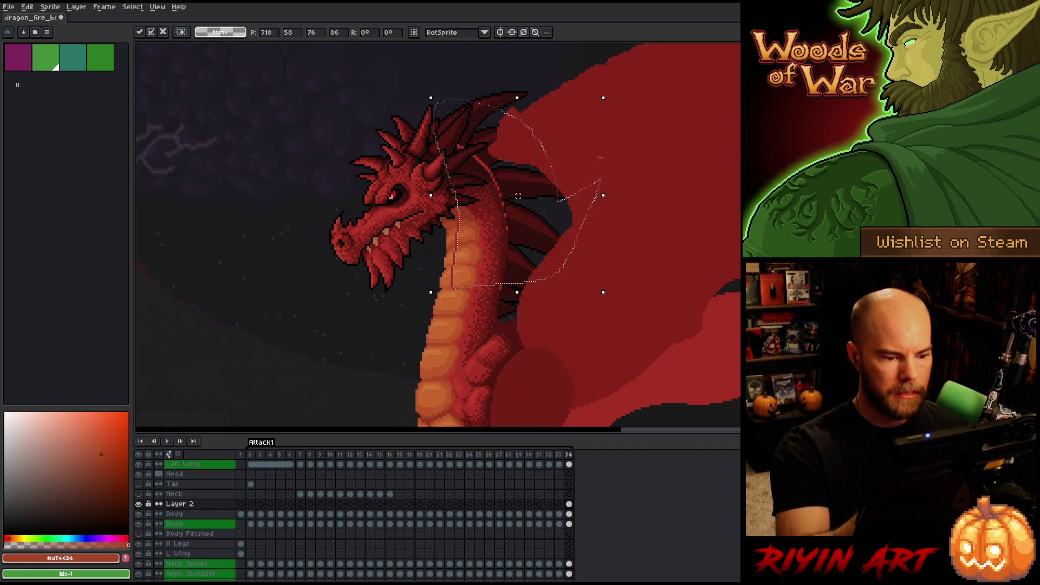
left_click(498, 285)
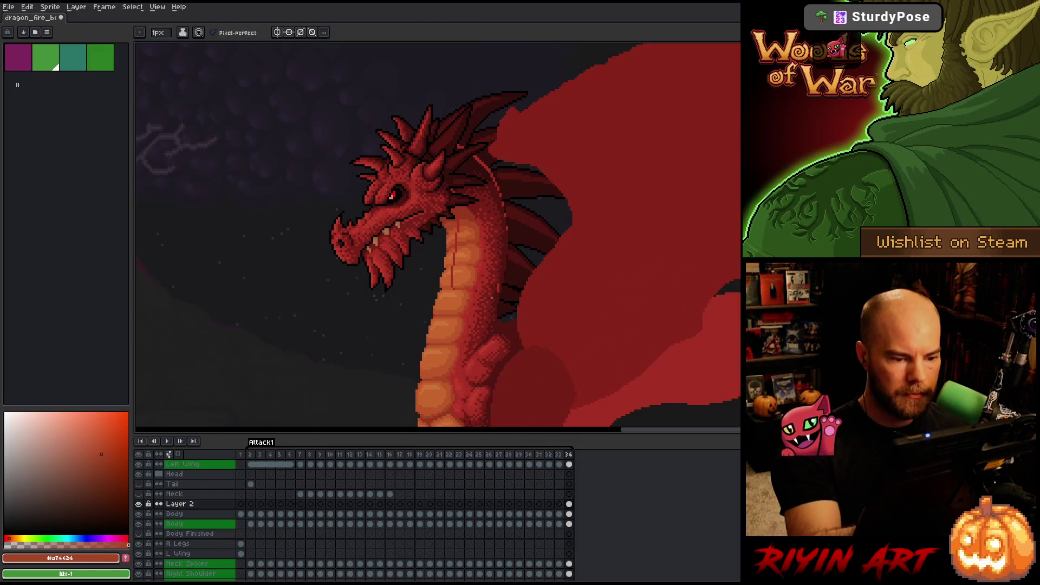
Switch to the pencil and sample outline red #501612 and the lighter belly oranges from the neck
key("b")
left_click(495, 281, "alt")
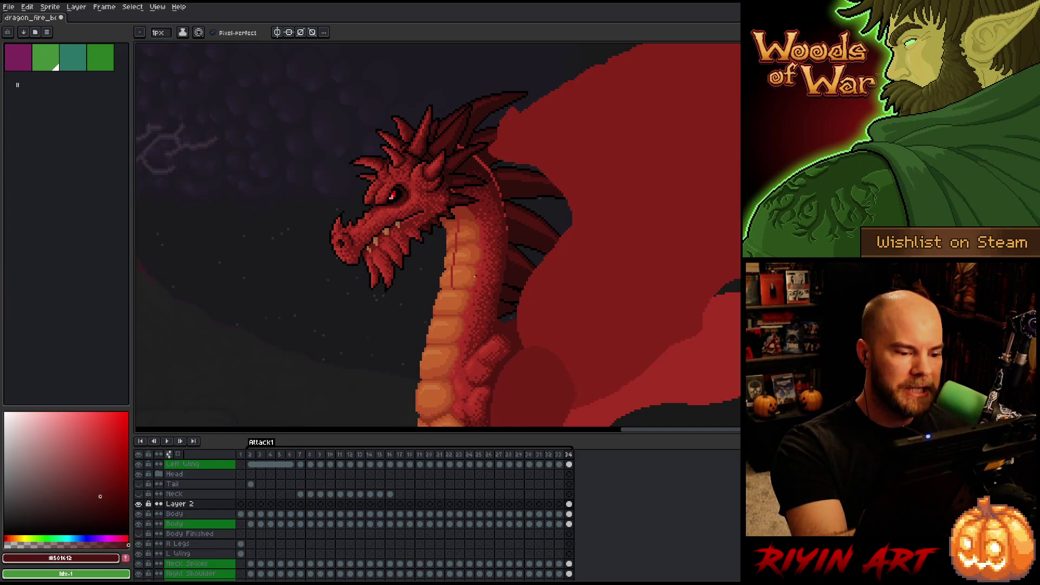
left_click(463, 286, "alt")
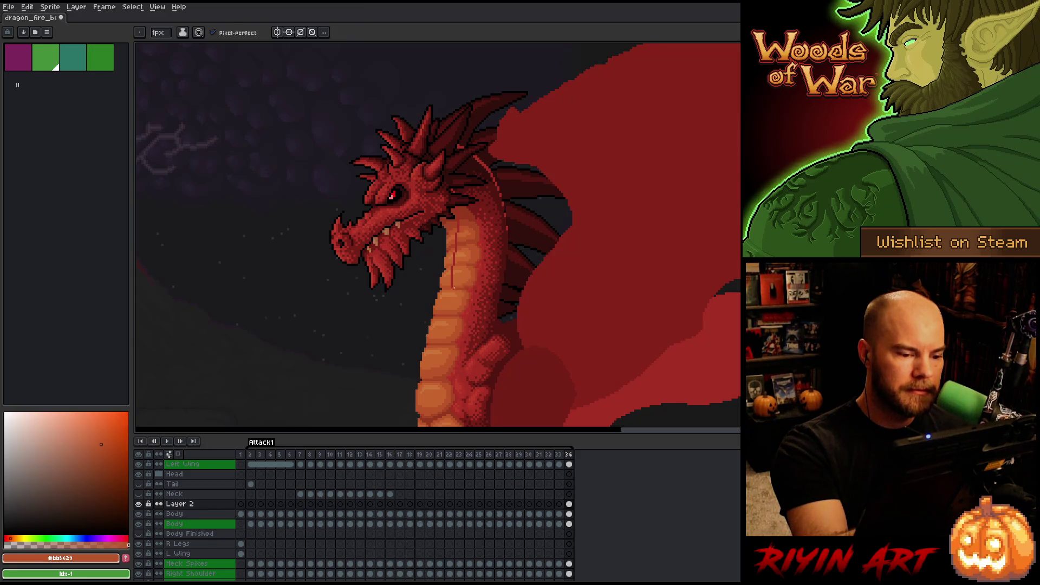
left_click(455, 292, "alt")
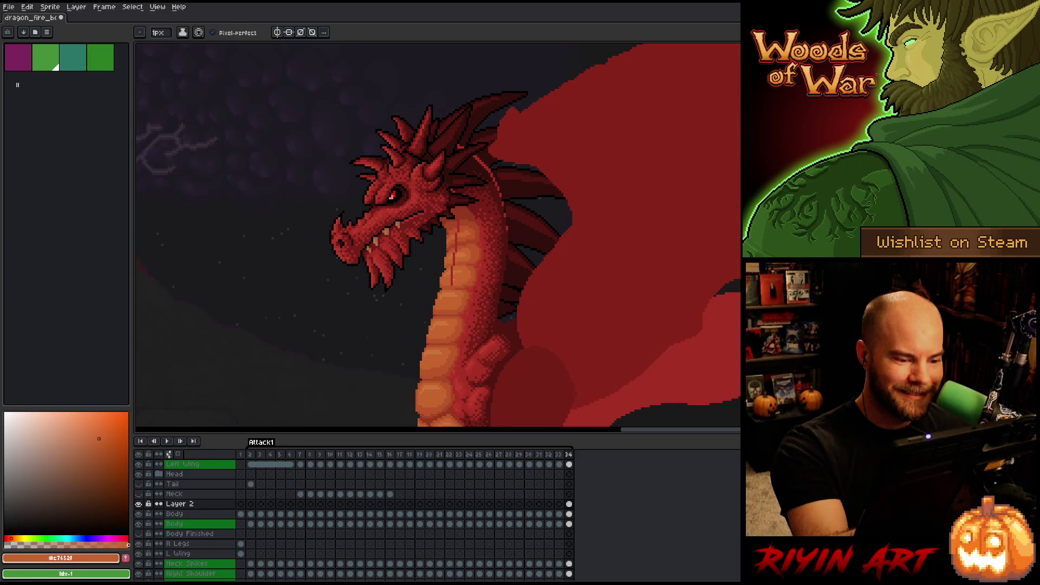
left_click(454, 268, "alt")
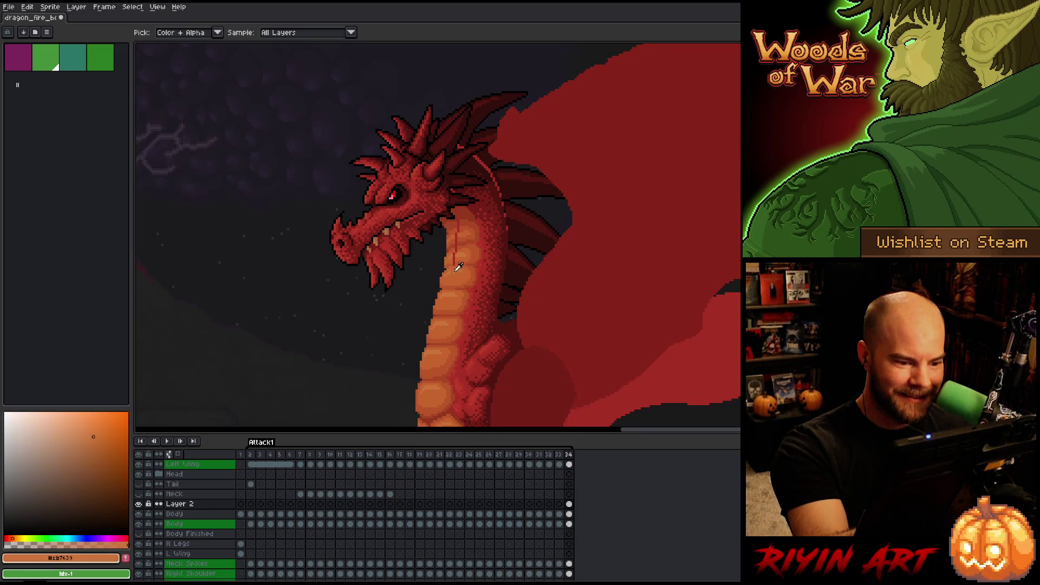
left_click(456, 263, "alt")
left_click(453, 258, "alt")
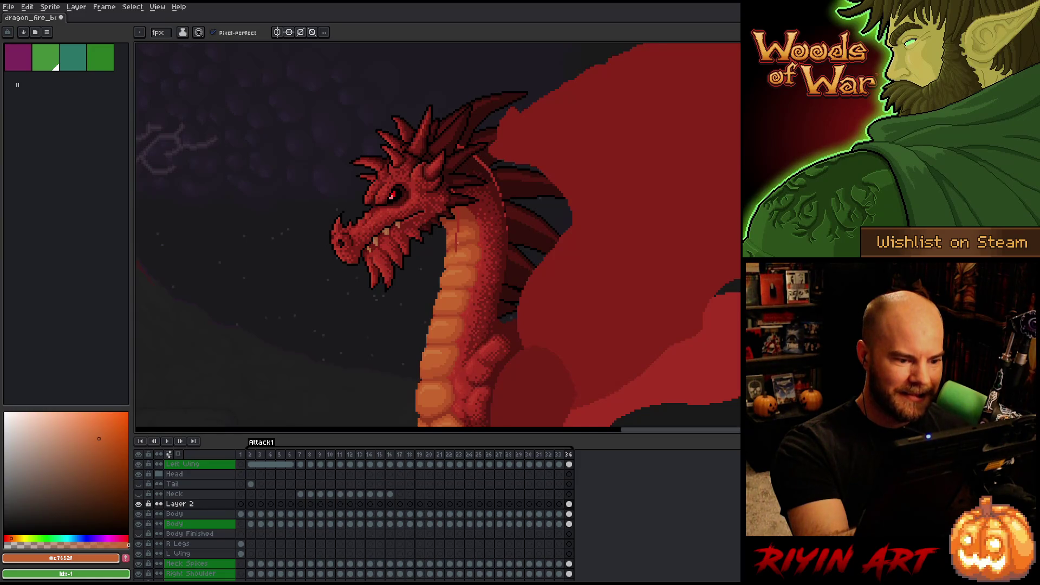
Sample belly shades #bb5629, #a74624 and #c7652f, then #92381c, black and outline red #501612
left_click(458, 238, "alt")
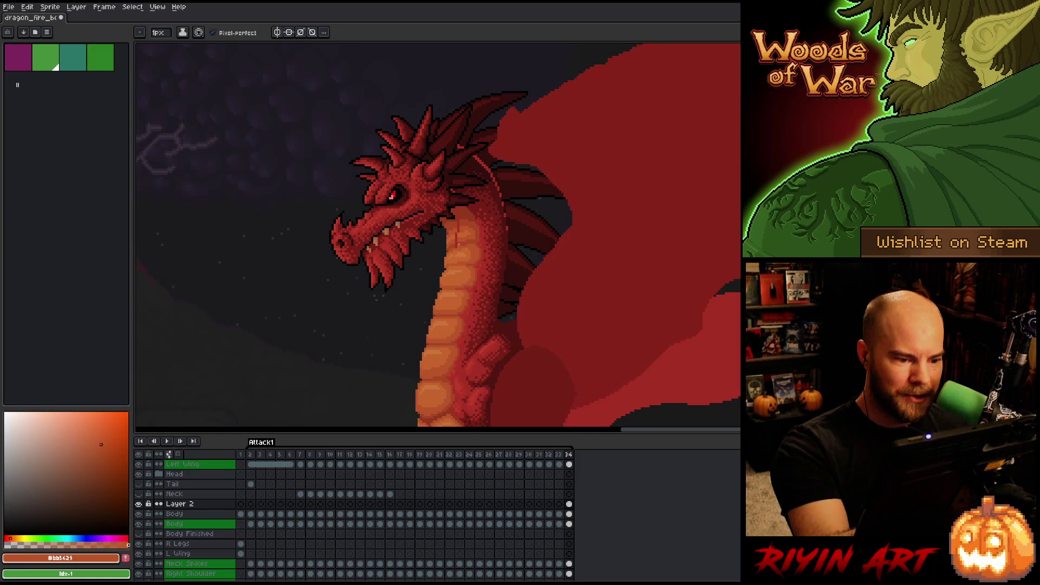
left_click(455, 245, "alt")
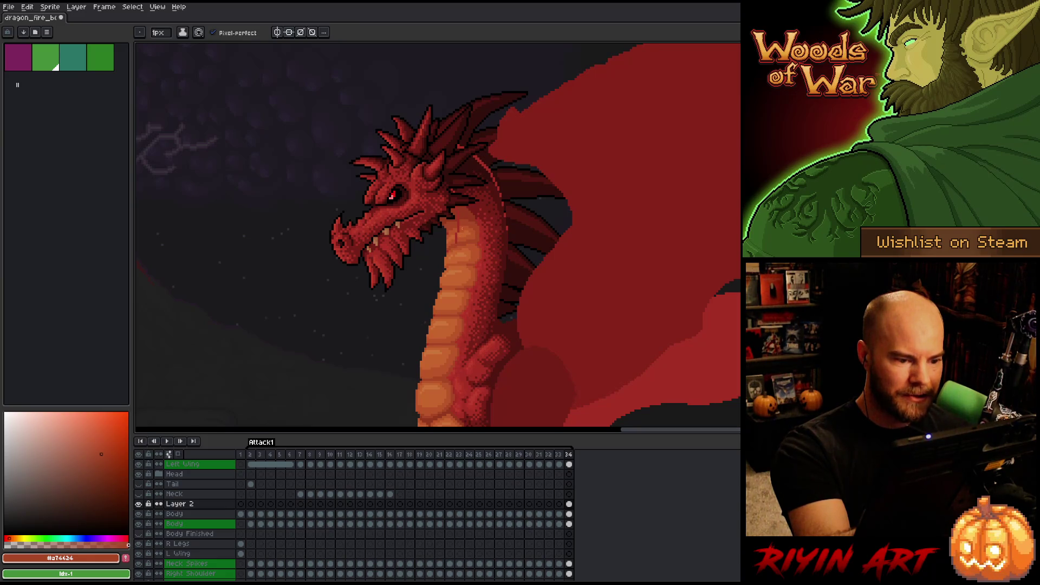
left_click(456, 241, "alt")
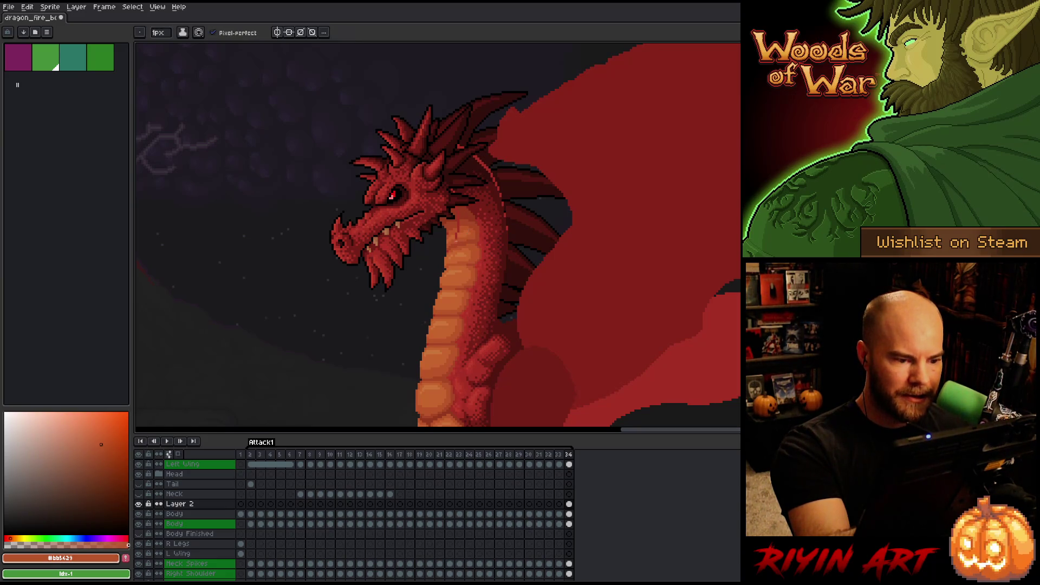
left_click(456, 237, "alt")
left_click(460, 227, "alt")
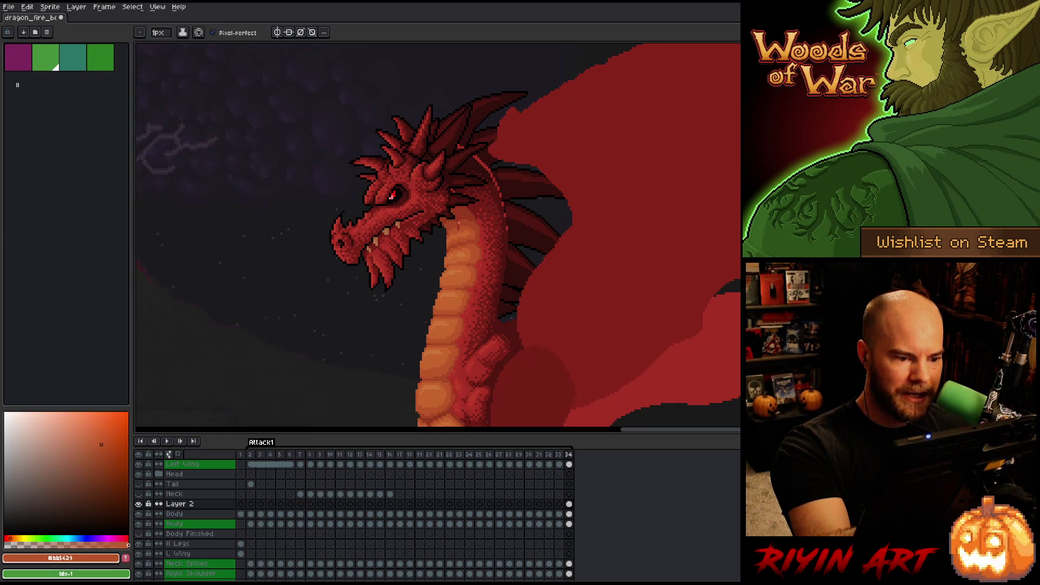
left_click(458, 226, "alt")
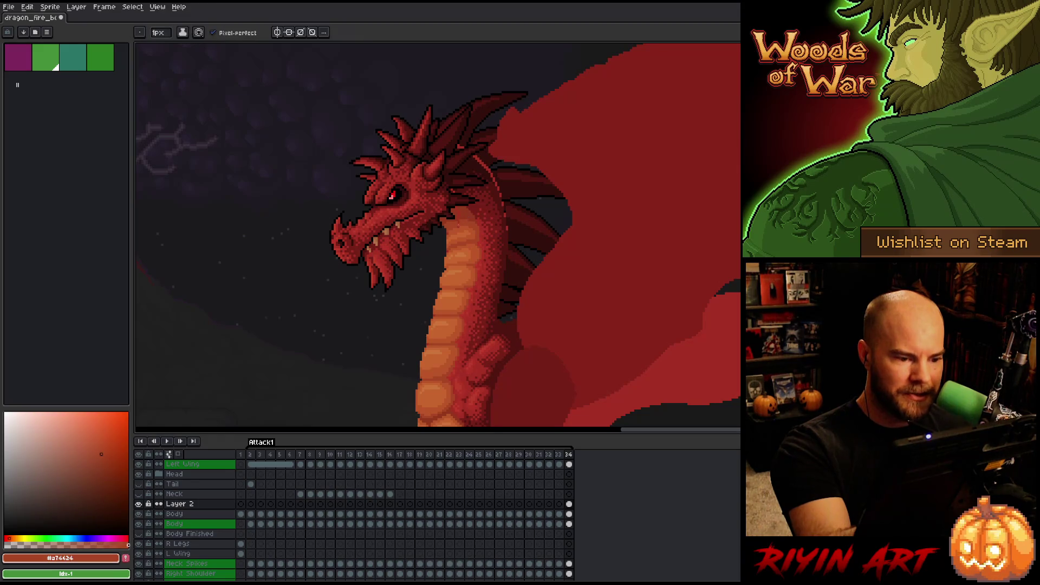
left_click(457, 216, "alt")
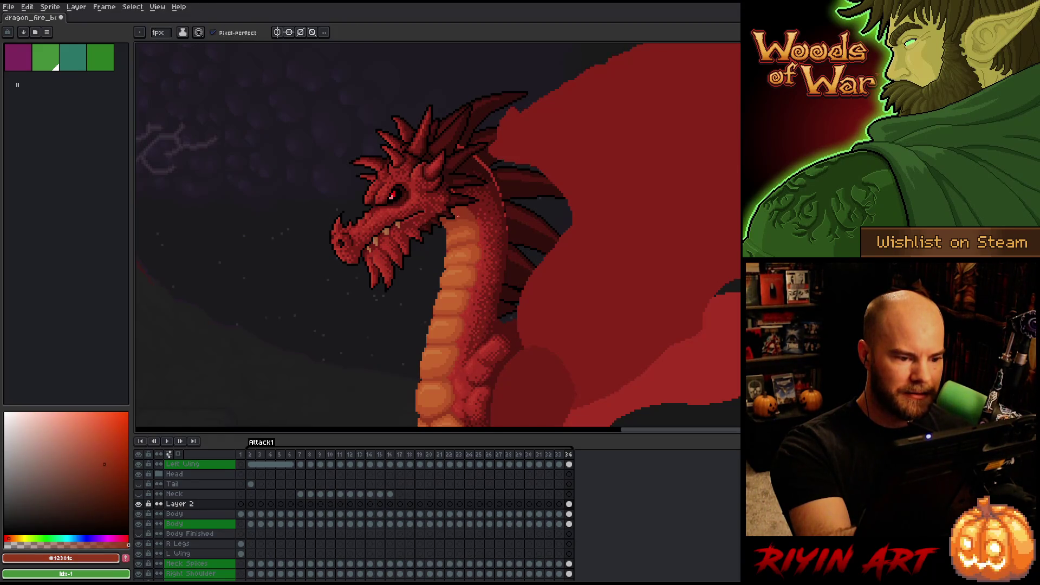
left_click(451, 188, "alt")
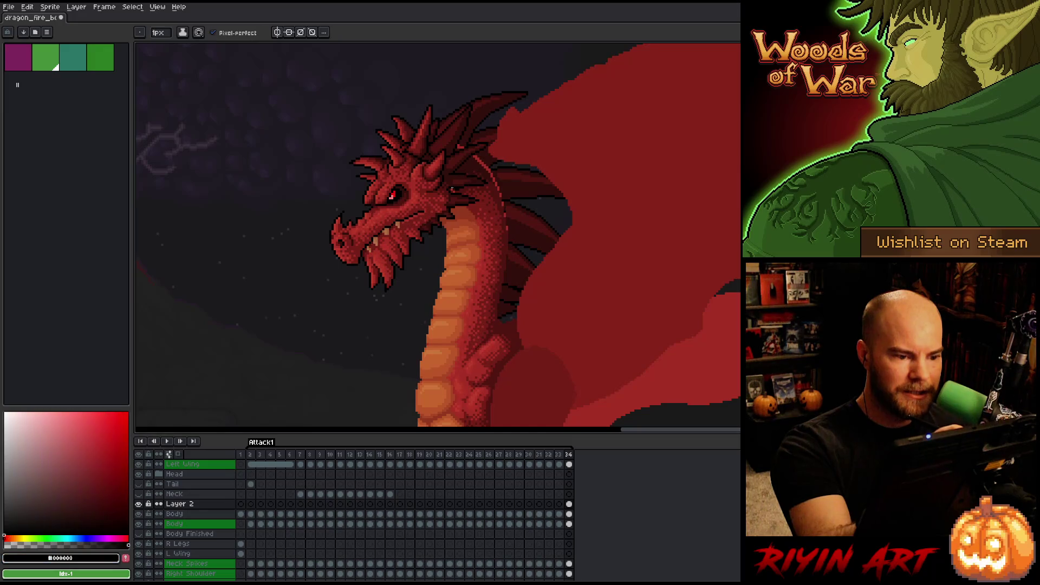
left_click(452, 191, "alt")
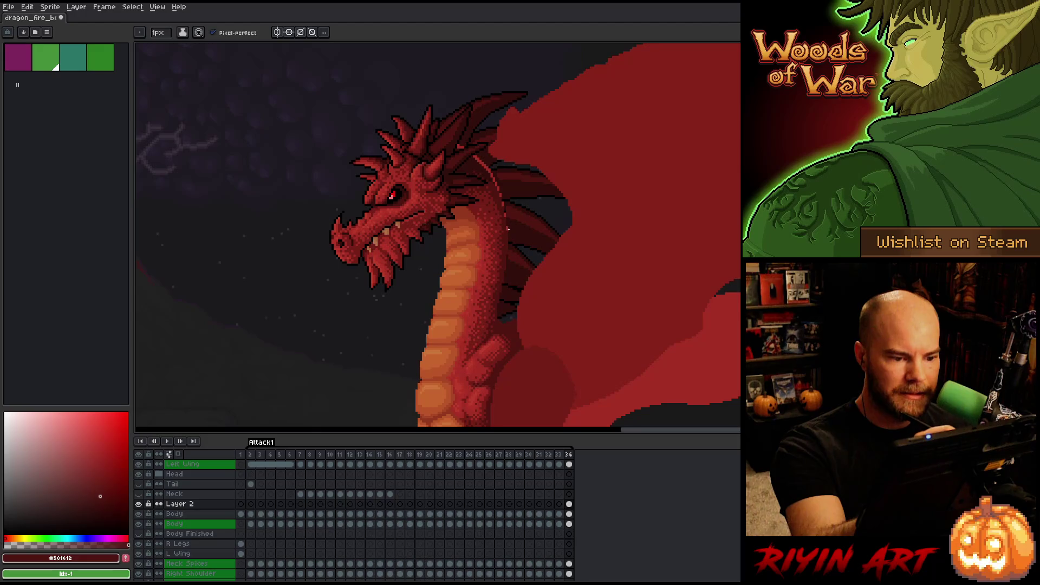
Select the neck layer's frame 34 cel and pick red #a52f24, darkened to #320f0b
left_click(569, 513, "ctrl")
left_click(568, 503)
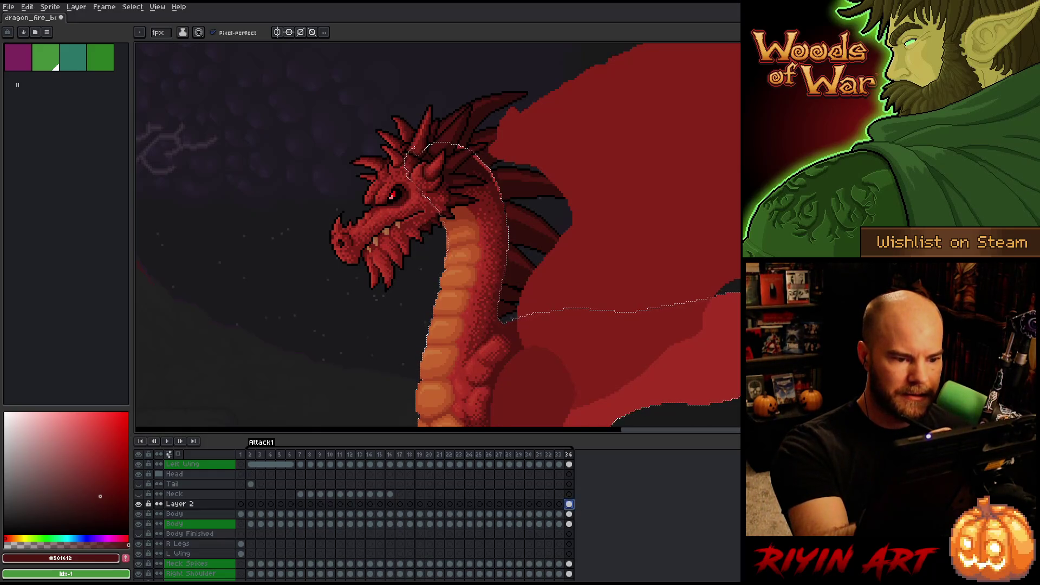
left_click(714, 346, "alt")
left_click(101, 510)
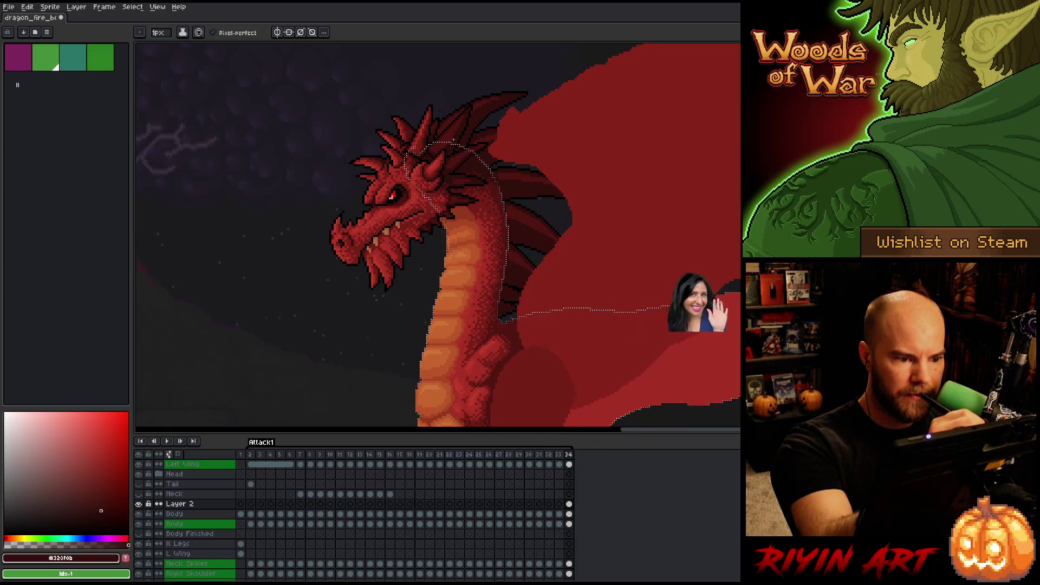
Toggle the neck layer's visibility to compare, check its extent, and clear the selection
left_click(569, 503)
left_click(139, 504)
left_click(139, 504)
key("e")
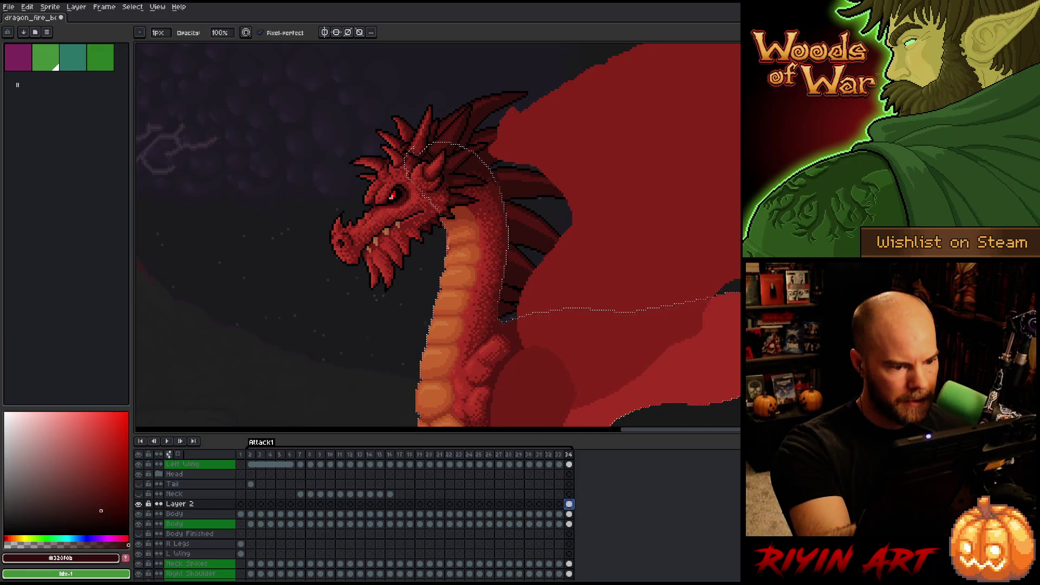
key("ctrl")
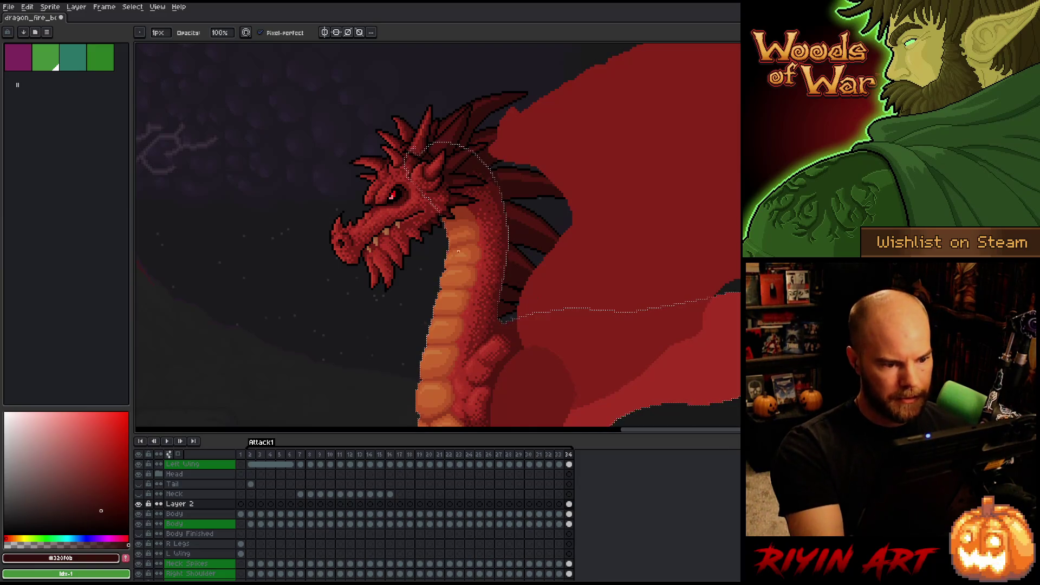
key("ctrl+d")
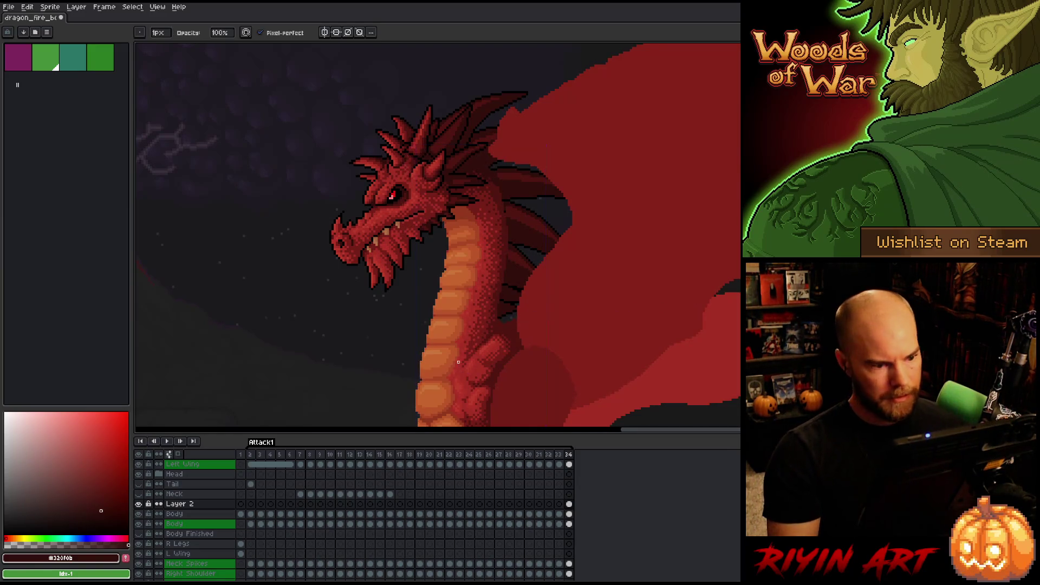
On Layer 2 at frame 34, eyedrop the neck's orange as the drawing colour
left_click(568, 503)
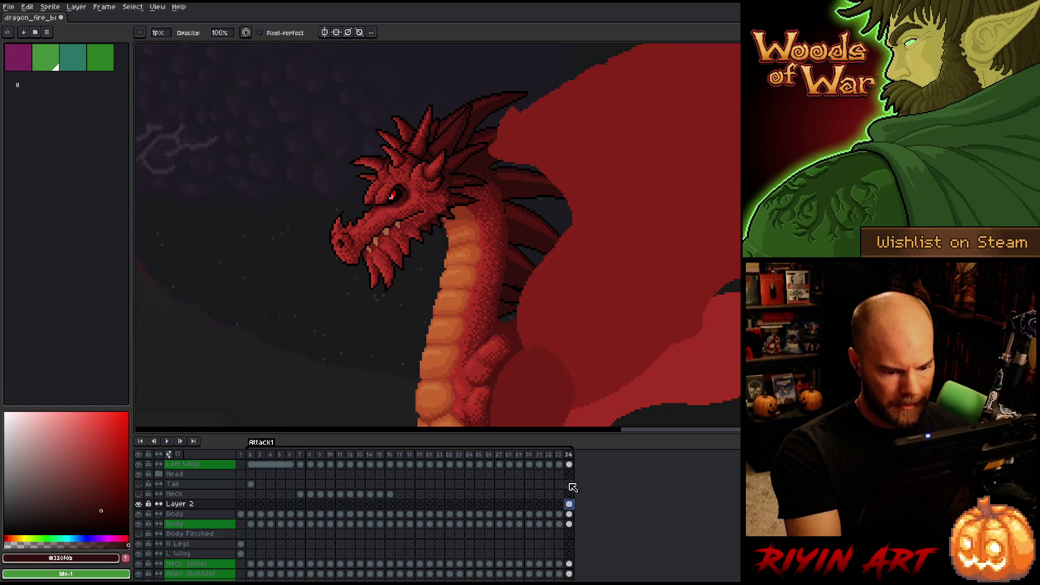
key("i")
left_click(454, 232, "alt")
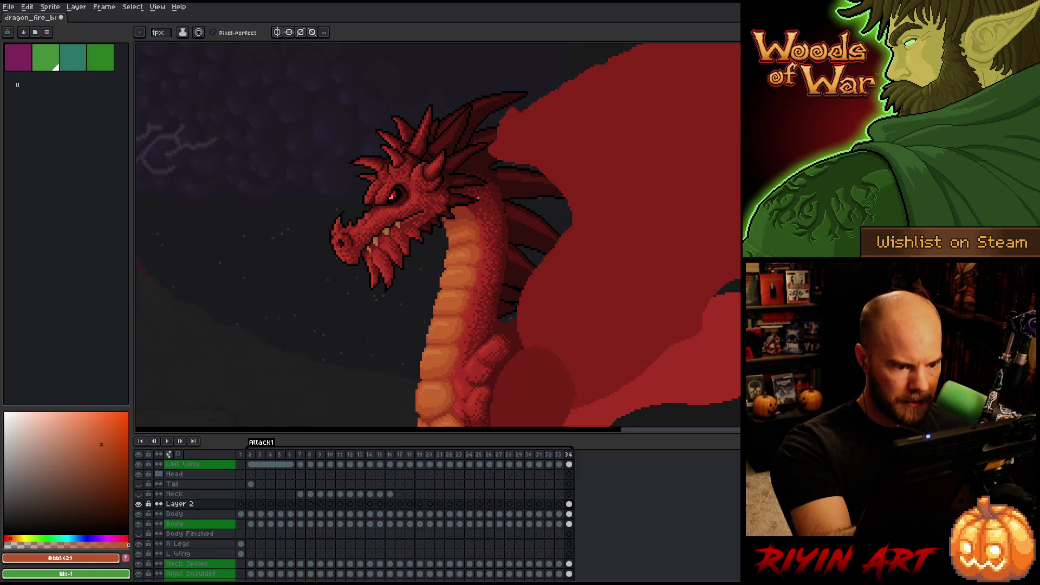
left_click_drag(467, 330, 519, 313)
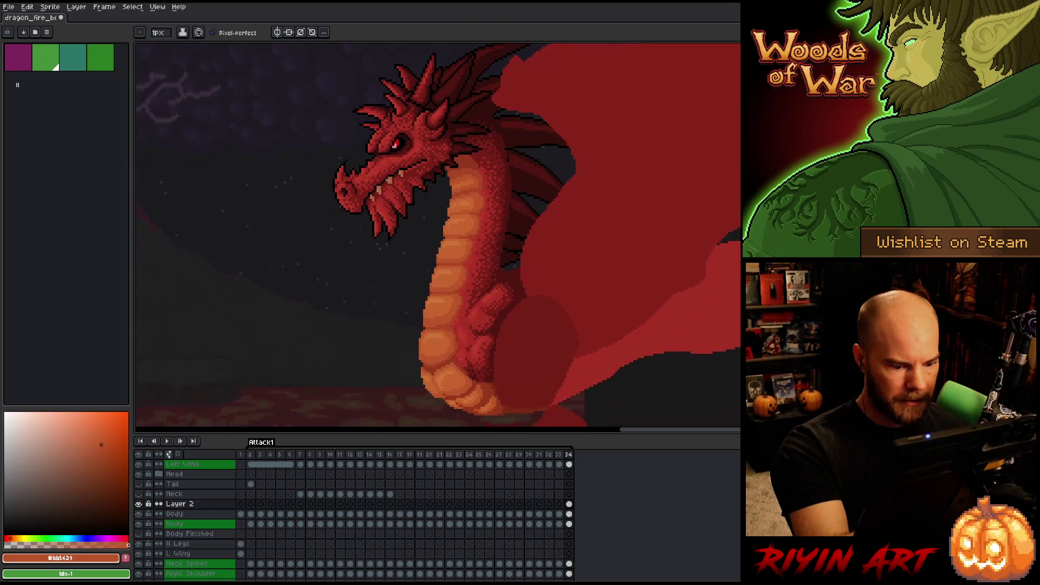
Eyedrop the dark outline red from the Body layer, then return to Layer 2 at frame 34
left_click(568, 524)
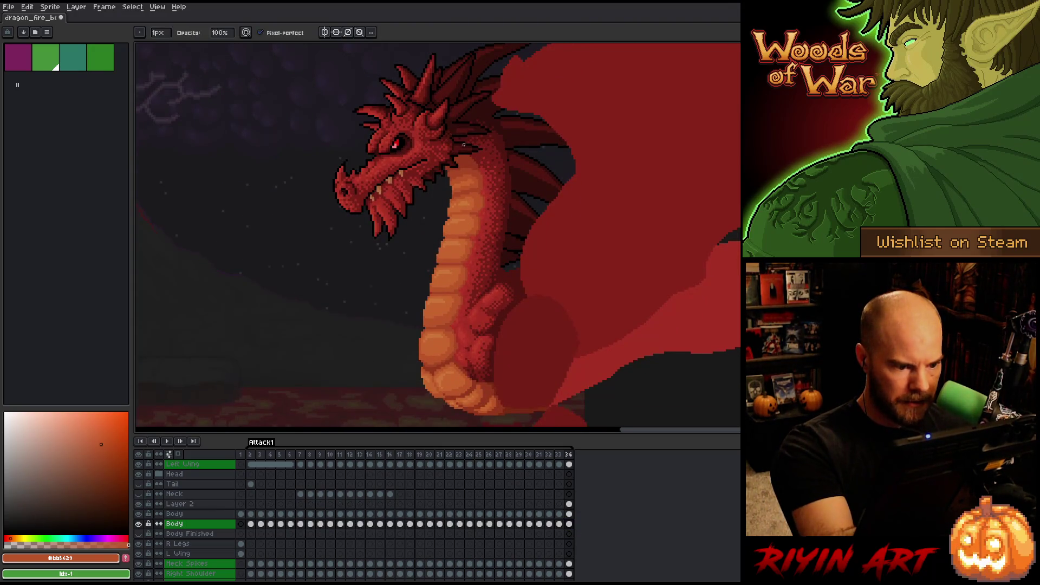
mouse_move(481, 200)
left_mouse_down()
mouse_move(494, 190)
mouse_move(538, 336)
left_mouse_up()
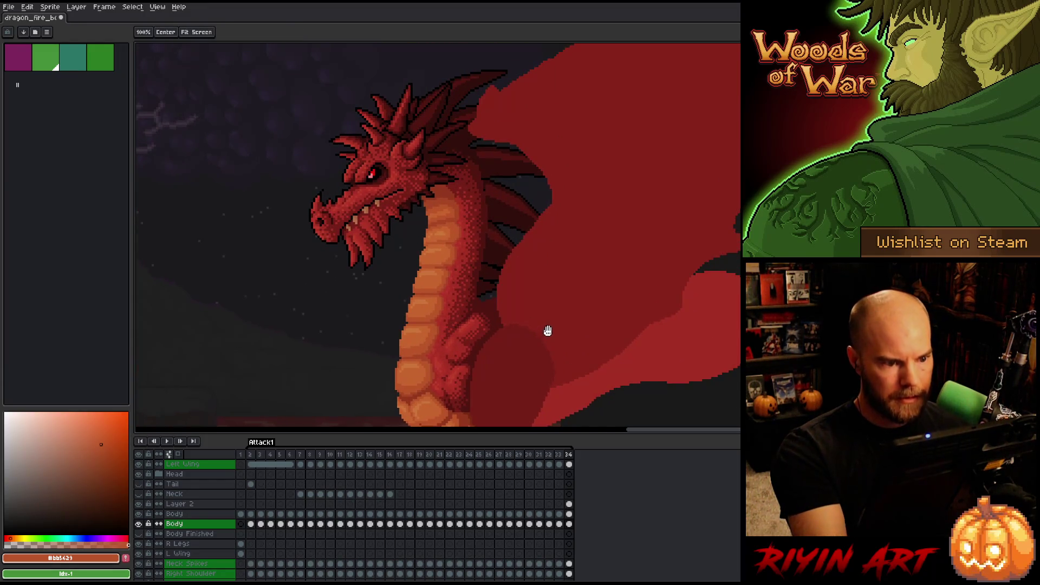
key("space")
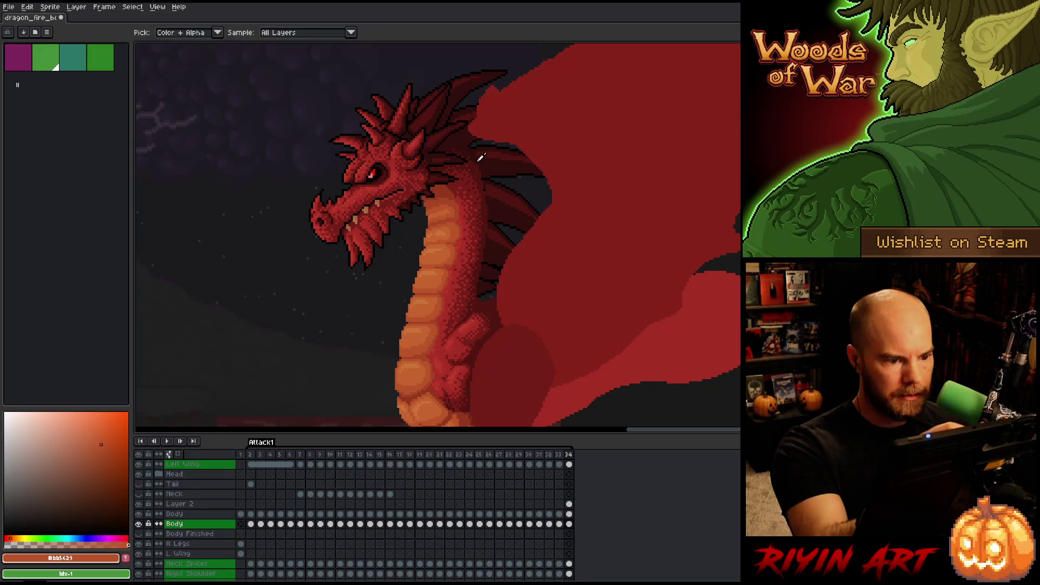
left_click(478, 164, "alt")
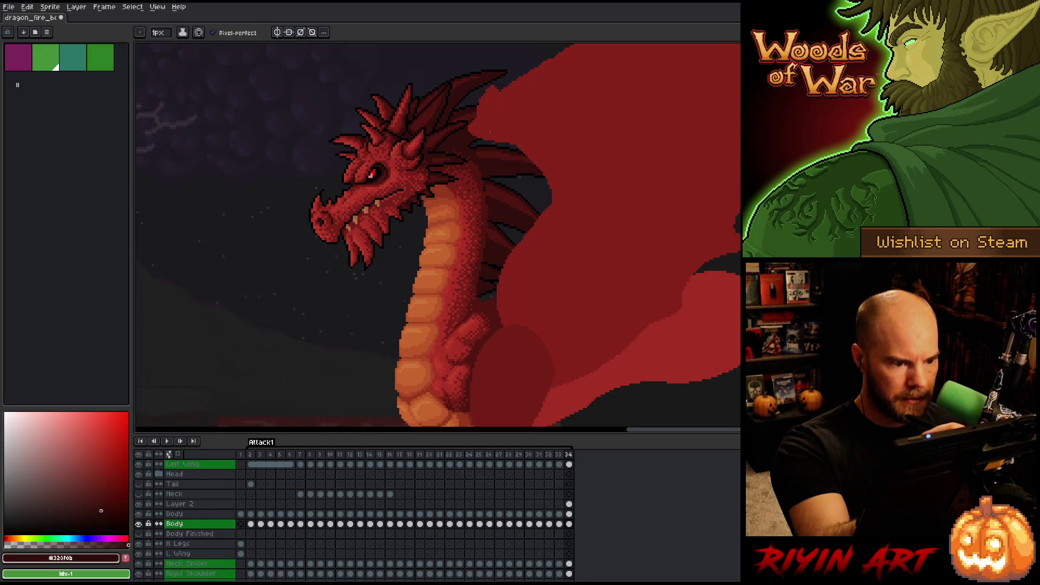
left_click(568, 504)
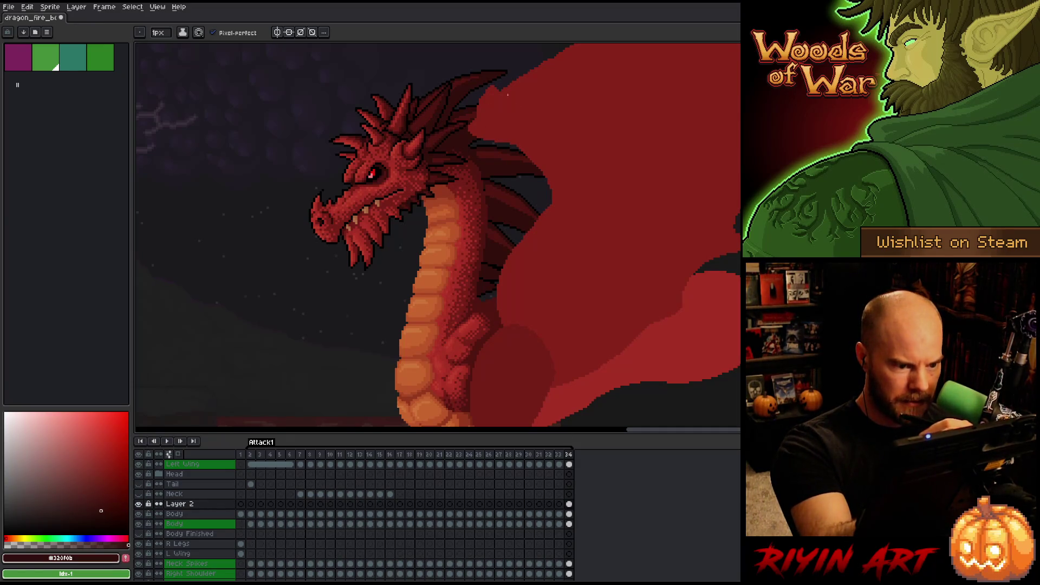
Play the animation zoomed out to review the smoke breath, stopping on frame 34
key("ctrl+s")
key("Return")
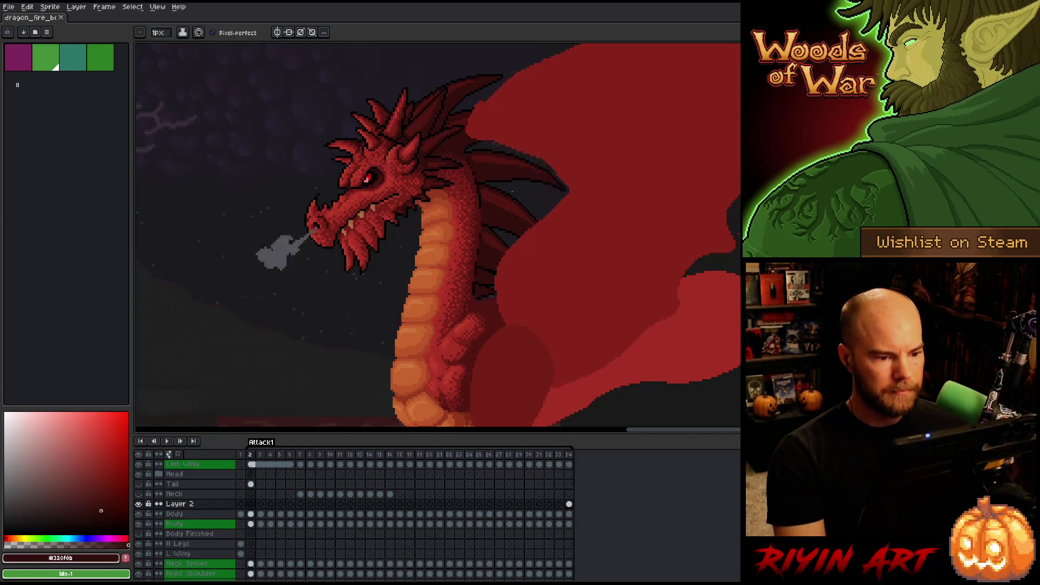
scroll(362, 270, "down", 2)
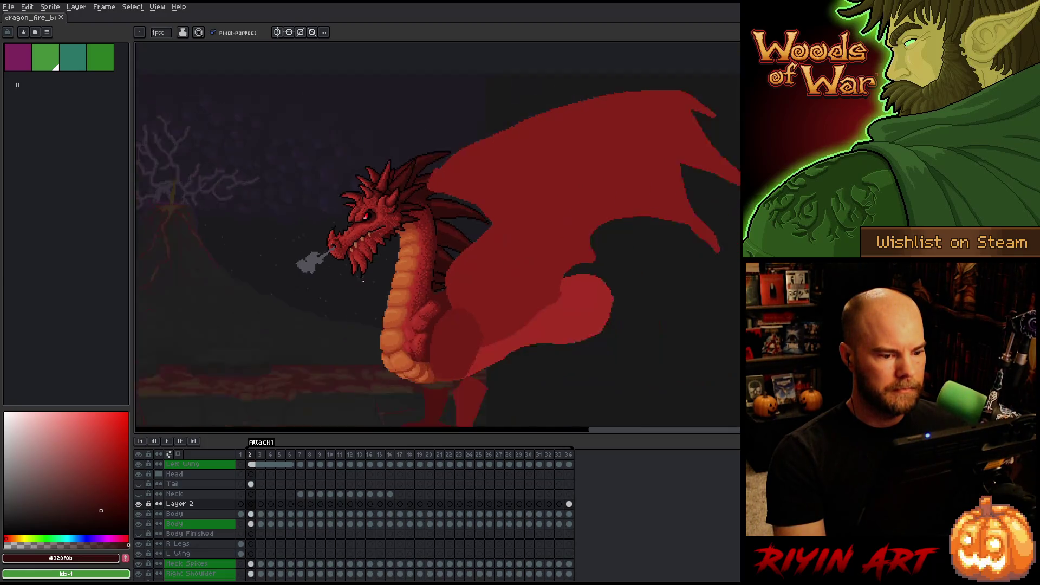
left_click(570, 505)
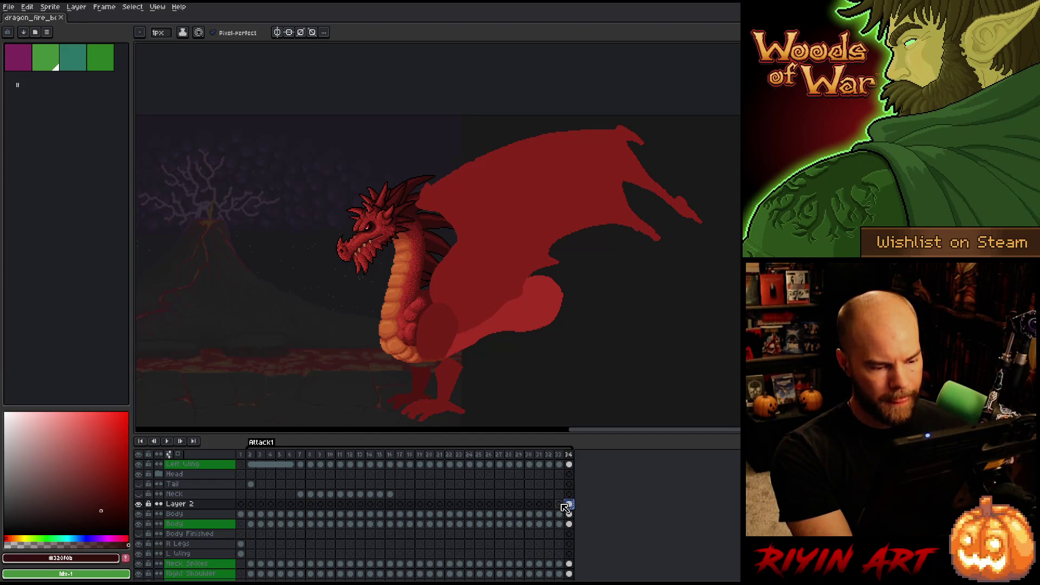
On frame 33, start and cancel a neck transform, then zoom in on the Body cel
left_click(561, 504)
key("ctrl+t")
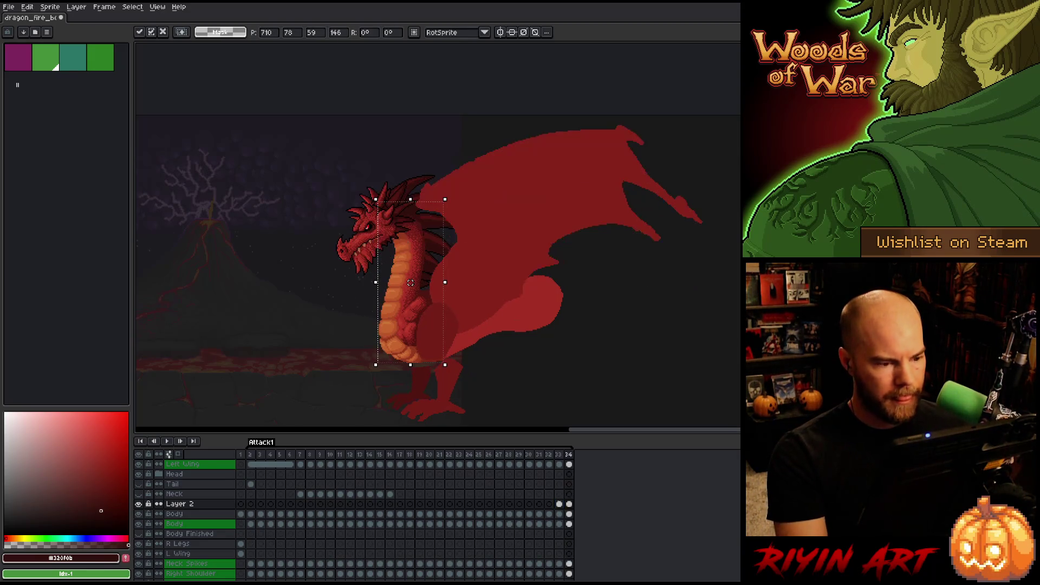
key("Return")
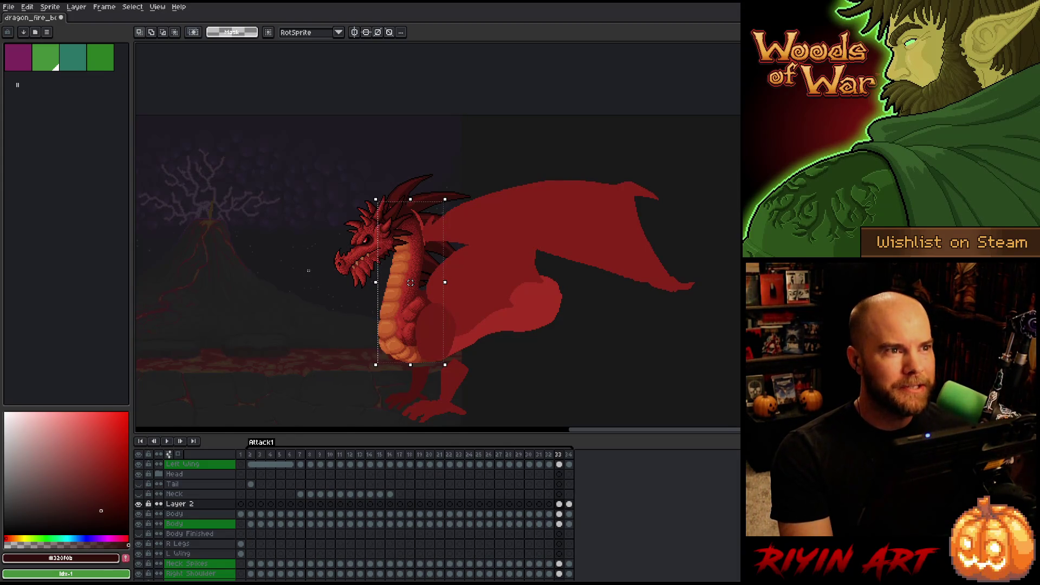
scroll(345, 234, "up", 1)
scroll(367, 295, "down", 1)
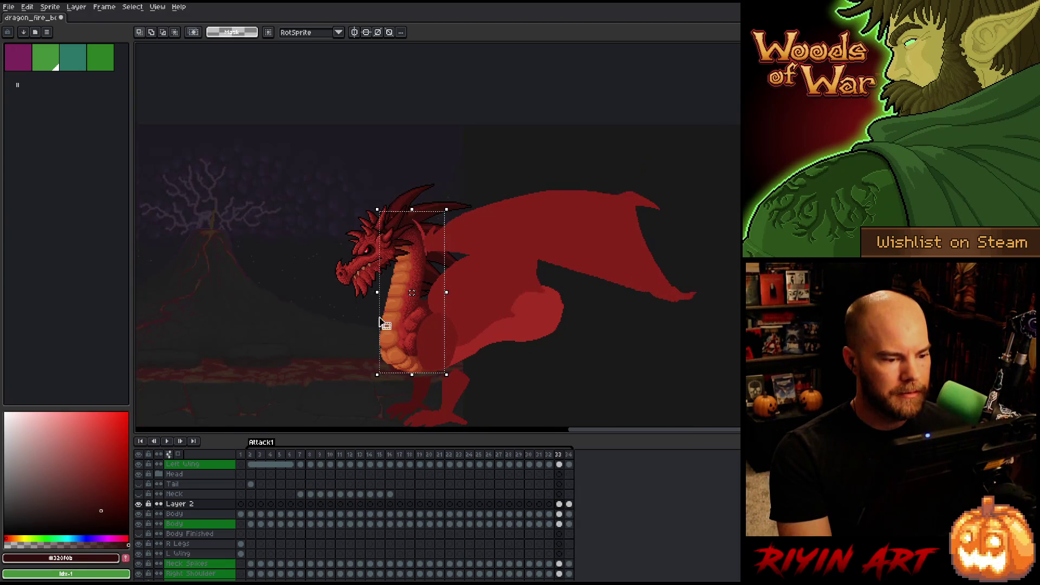
scroll(434, 303, "up", 1)
left_click(559, 524)
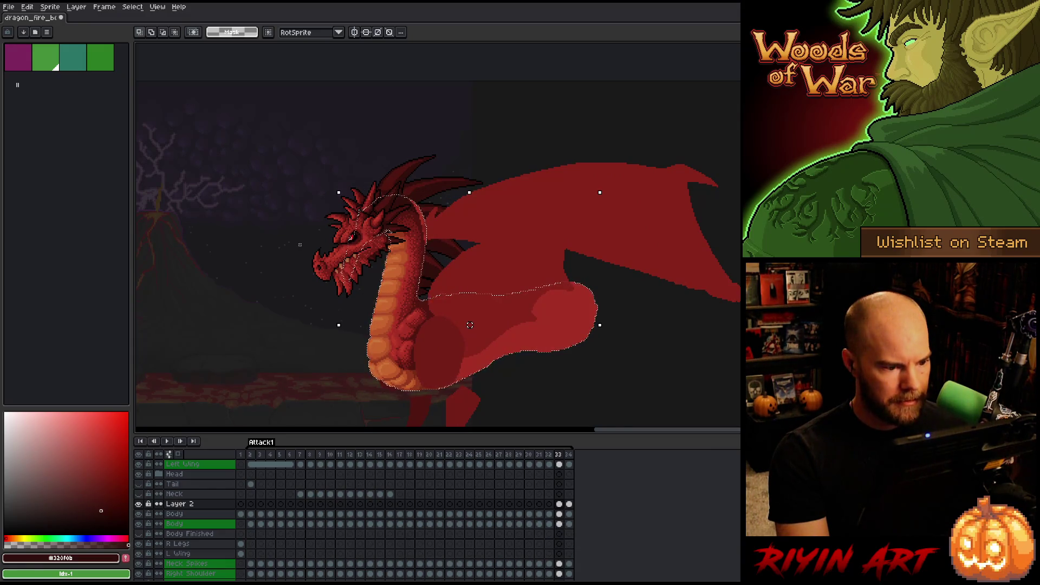
scroll(299, 245, "up", 1)
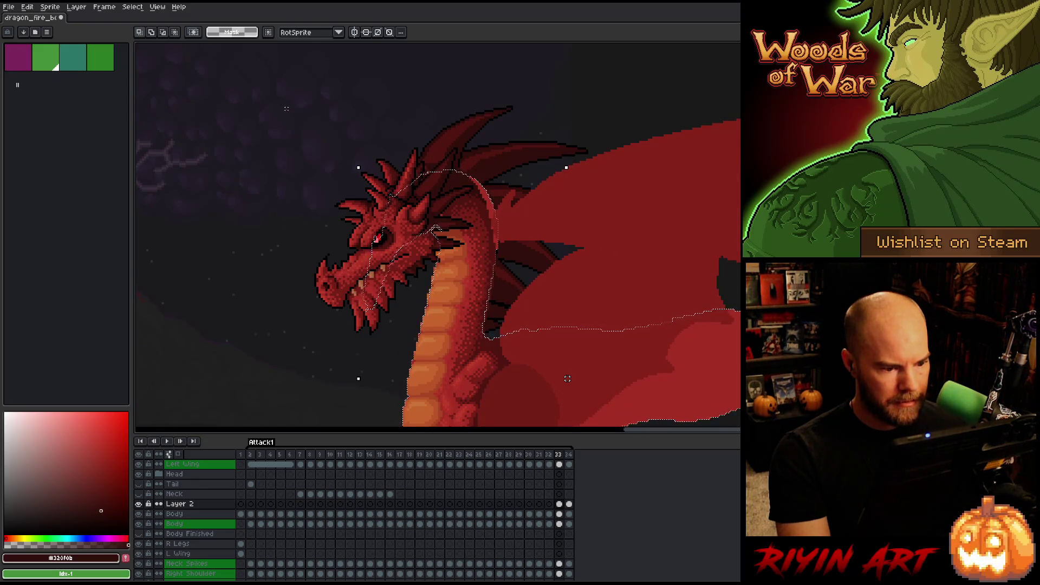
Try box selections around the head and a neck row, clearing each one
left_click_drag(284, 96, 589, 277)
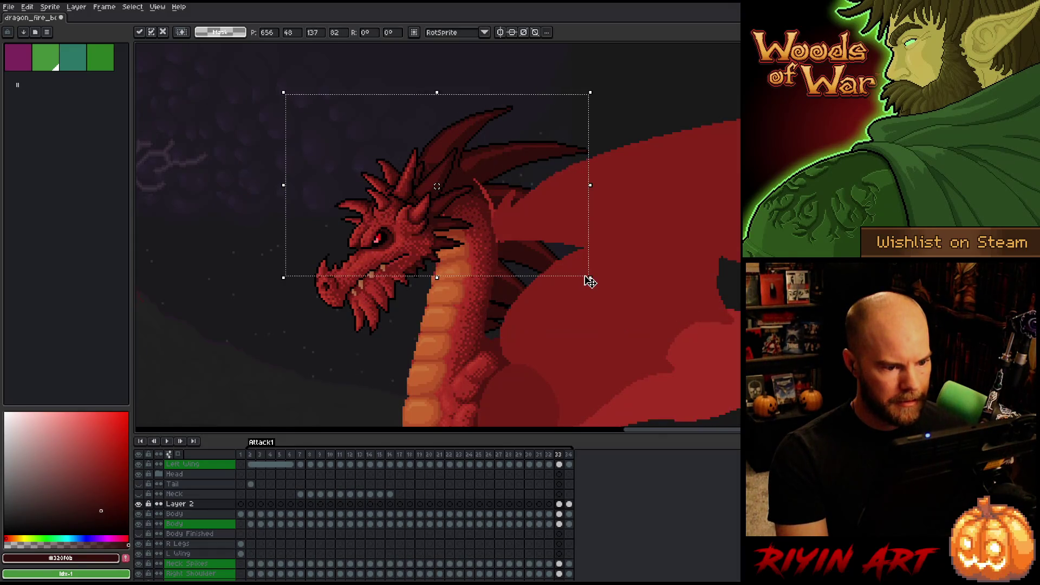
left_click_drag(674, 92, 341, 253)
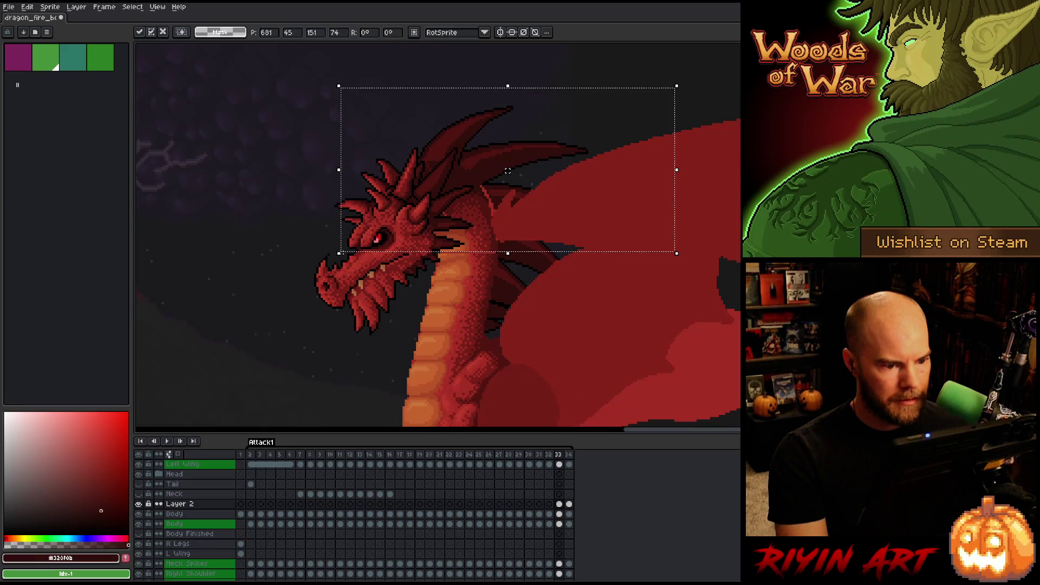
left_click(546, 265)
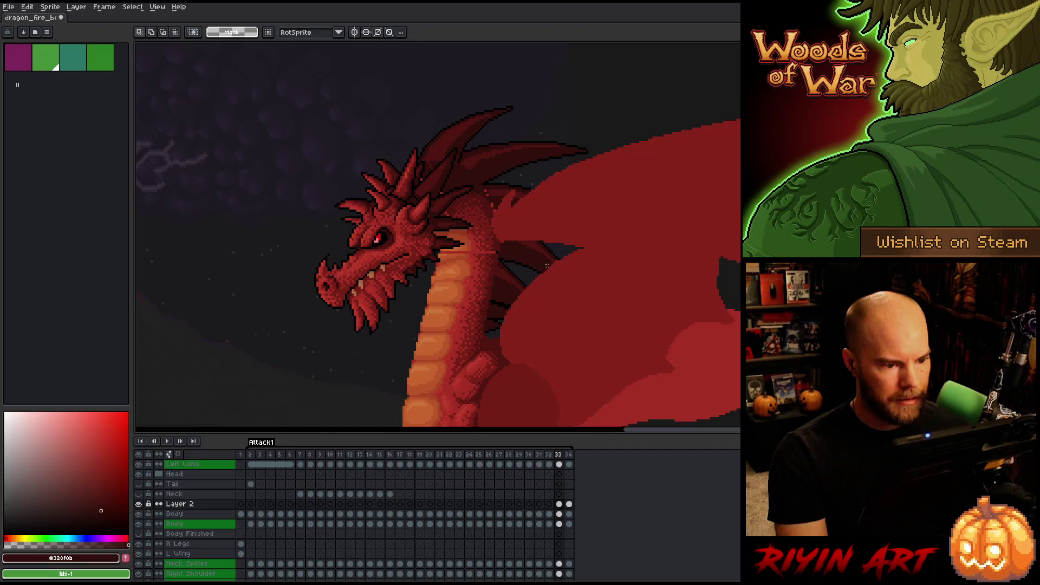
scroll(440, 253, "up", 4)
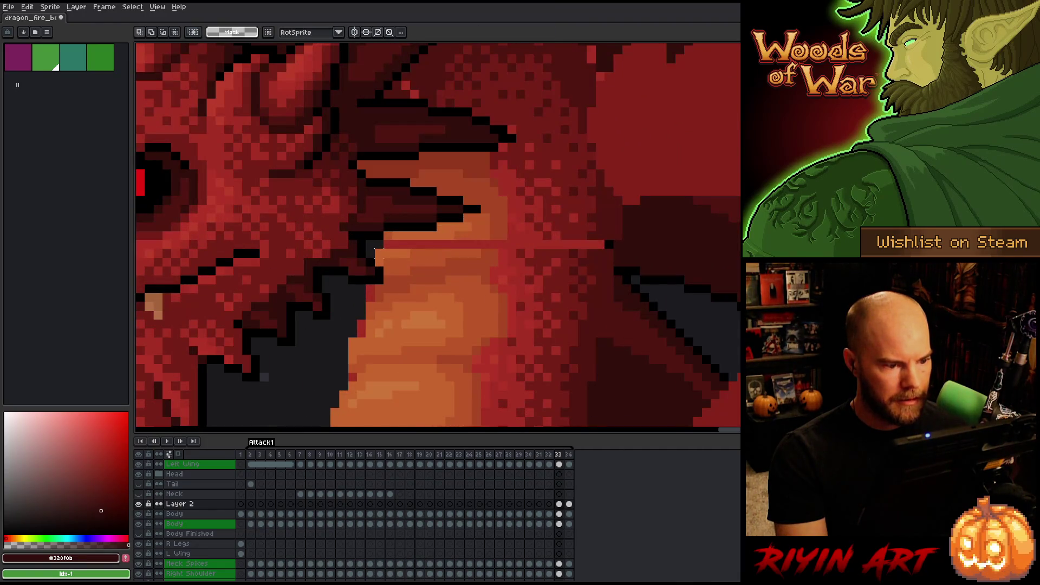
left_click_drag(379, 254, 534, 251)
left_click(378, 253)
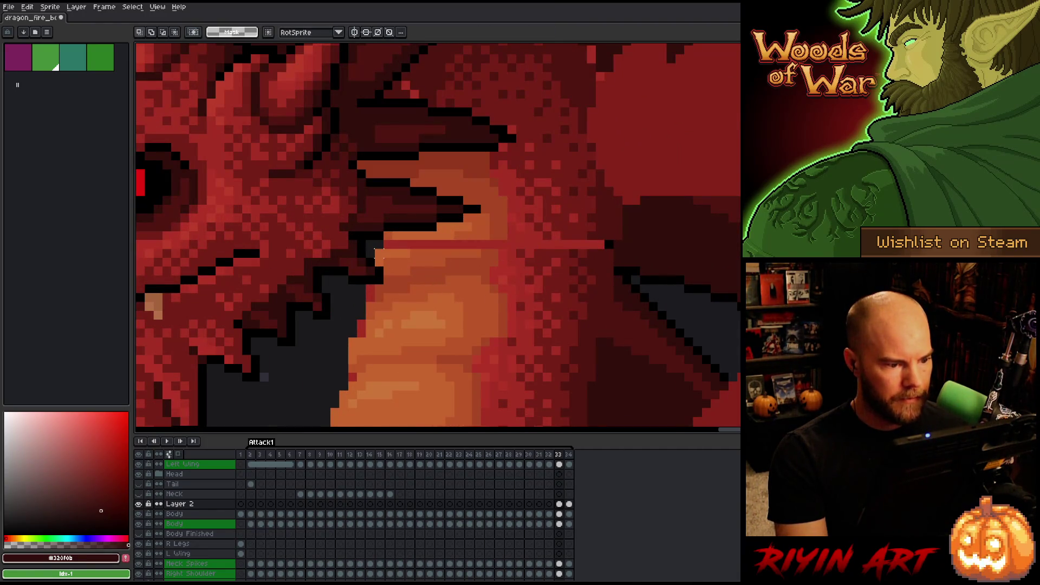
Move the one-pixel neck seam row up one pixel, commit it, and pick mid red #a52f24
left_click_drag(385, 254, 614, 253)
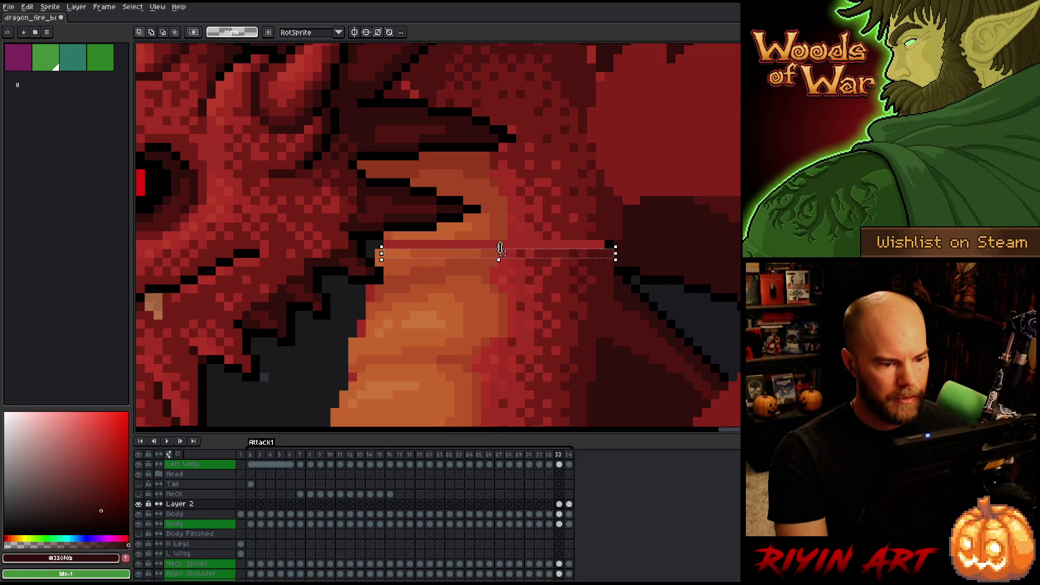
left_click_drag(500, 248, 501, 239)
left_click(714, 235)
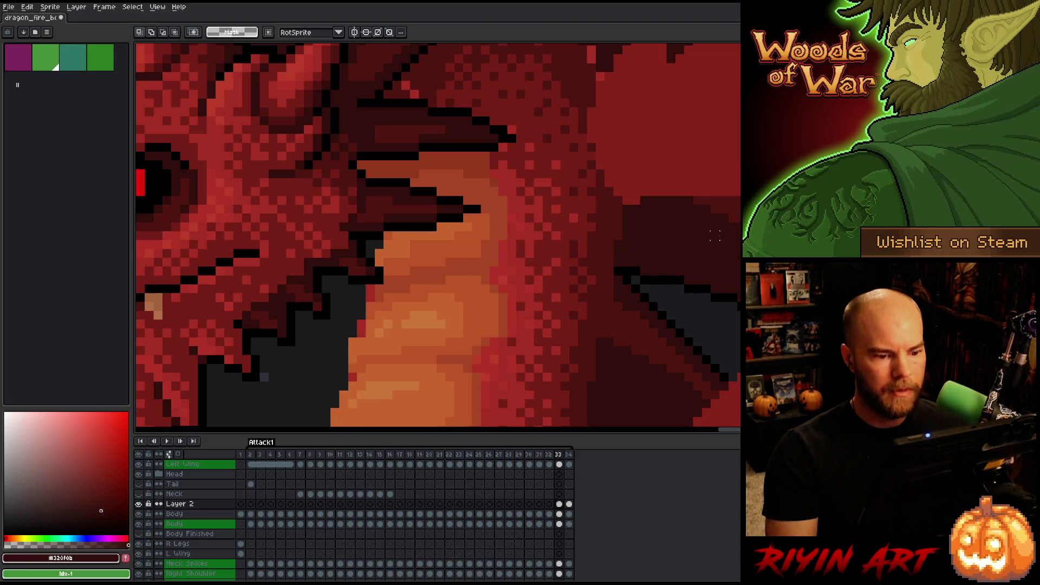
key("b")
left_click(521, 243, "alt")
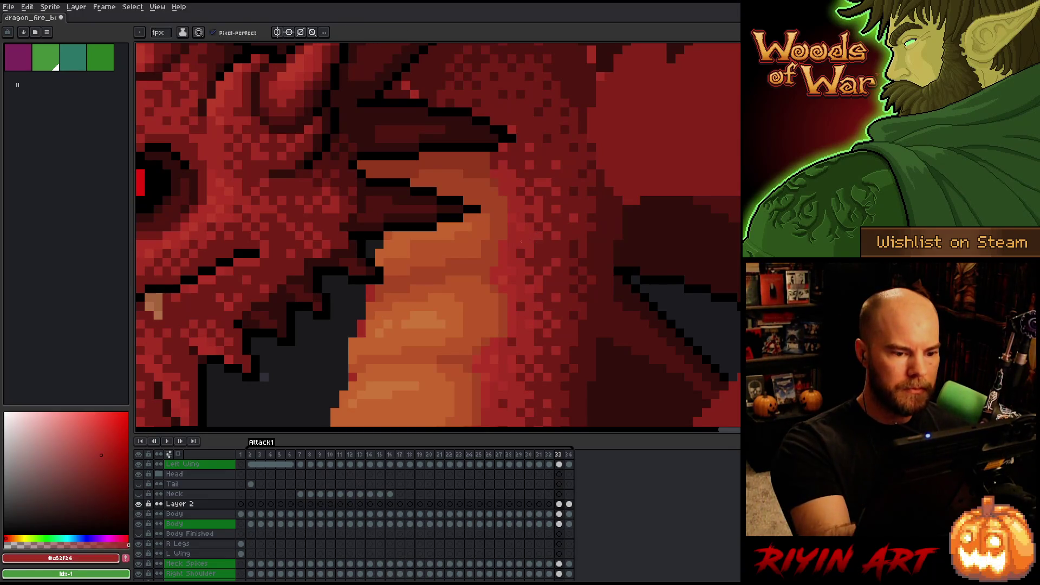
Reselect the head, neck and wing area and zoom in on Layer 2 at frame 33
scroll(578, 182, "down", 5)
scroll(474, 318, "up", 1)
left_click_drag(474, 318, 439, 329)
key("ctrl+z")
left_click(559, 504)
key("plus")
key("plus")
key("plus")
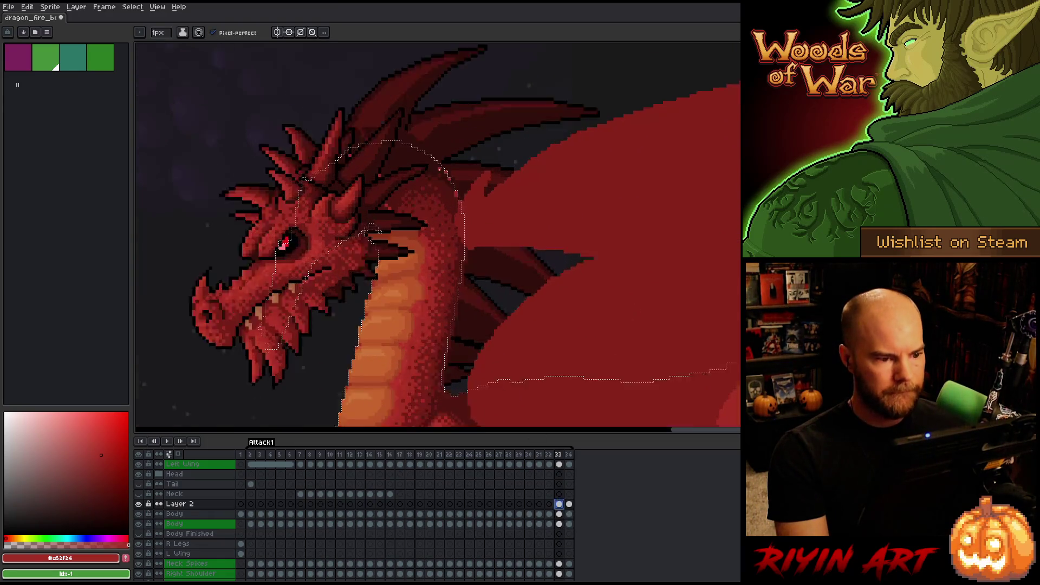
Sample the dark outline reds including #501612 and enlarge the brush to 12 px
left_click(252, 265, "alt")
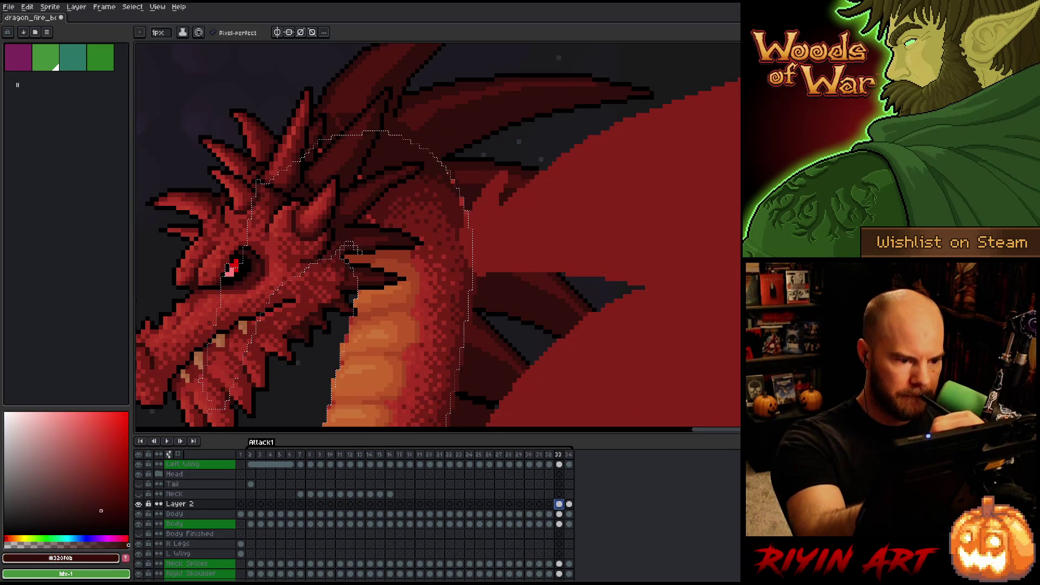
left_click(347, 179, "alt")
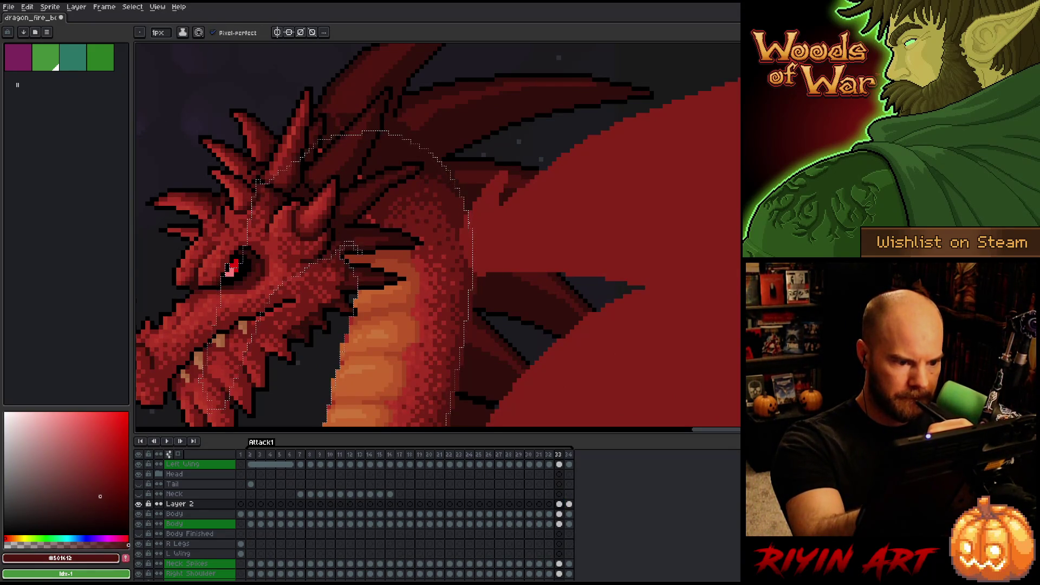
left_click(359, 161, "alt")
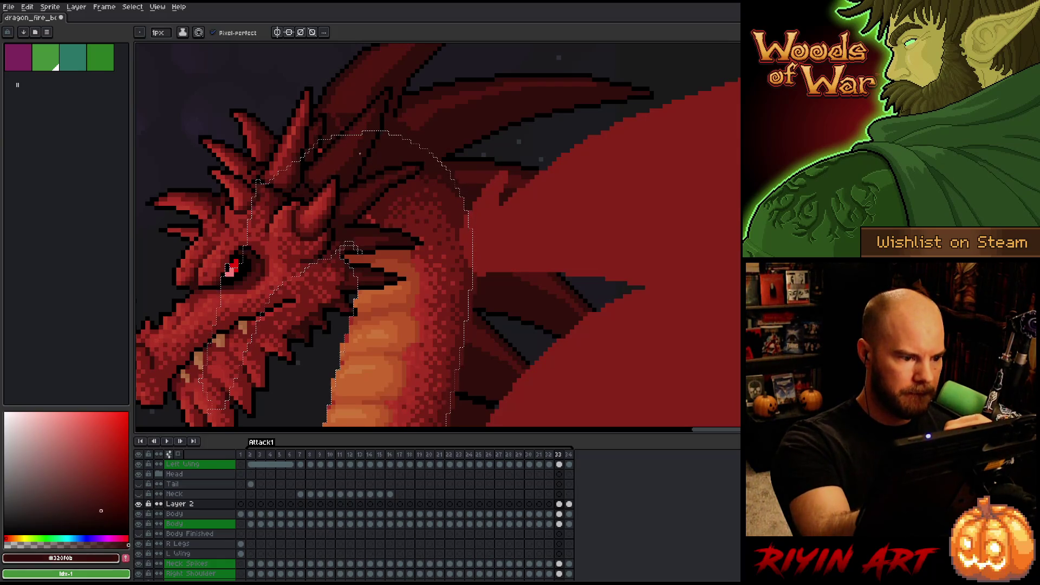
left_click(370, 217, "alt")
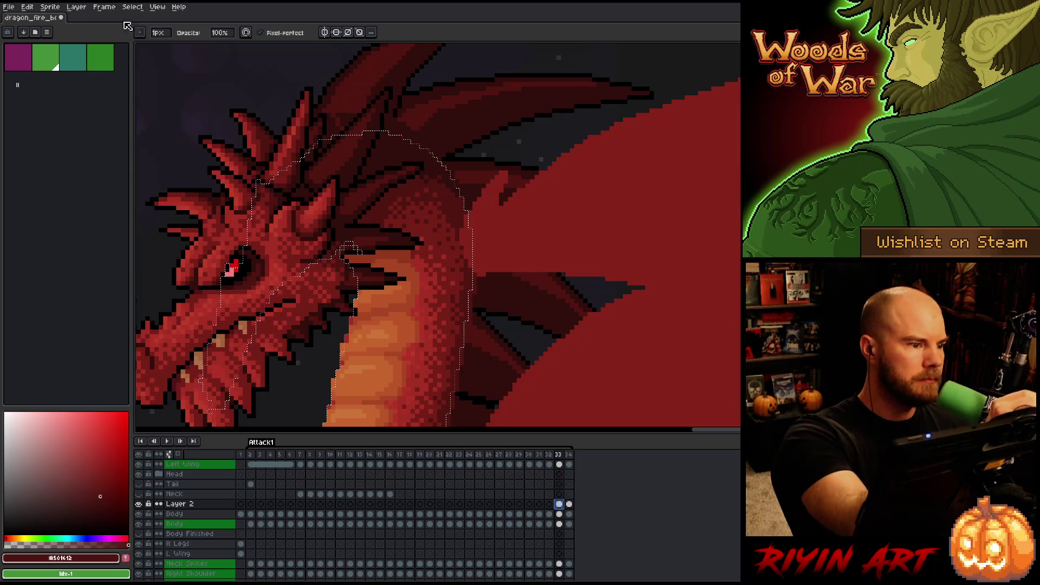
key("plus")
key("plus")
key("plus")
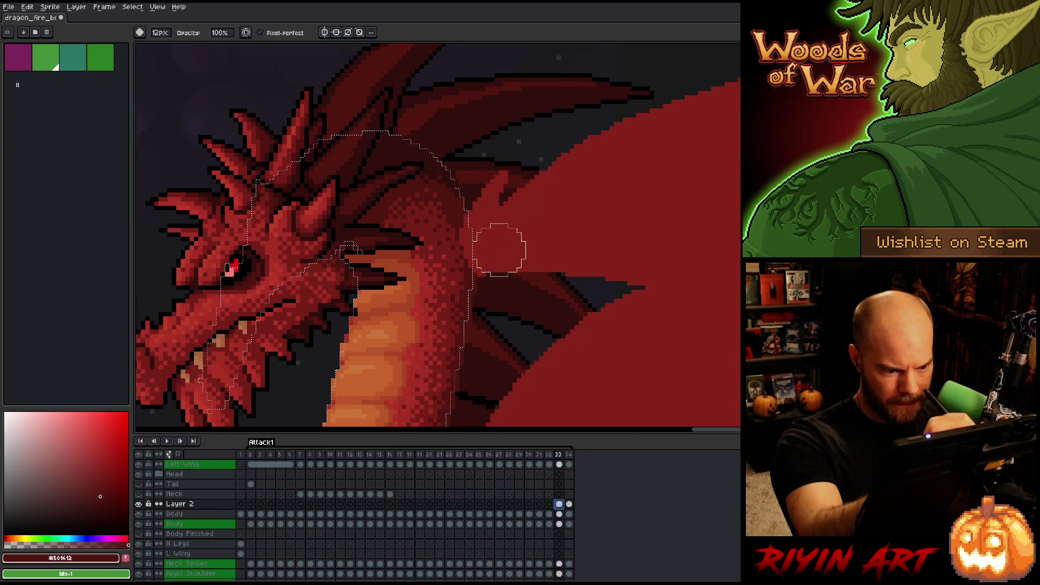
Pan to the lower neck, settle on the one-pixel pencil, and deselect the neck area
left_click_drag(499, 249, 534, 52)
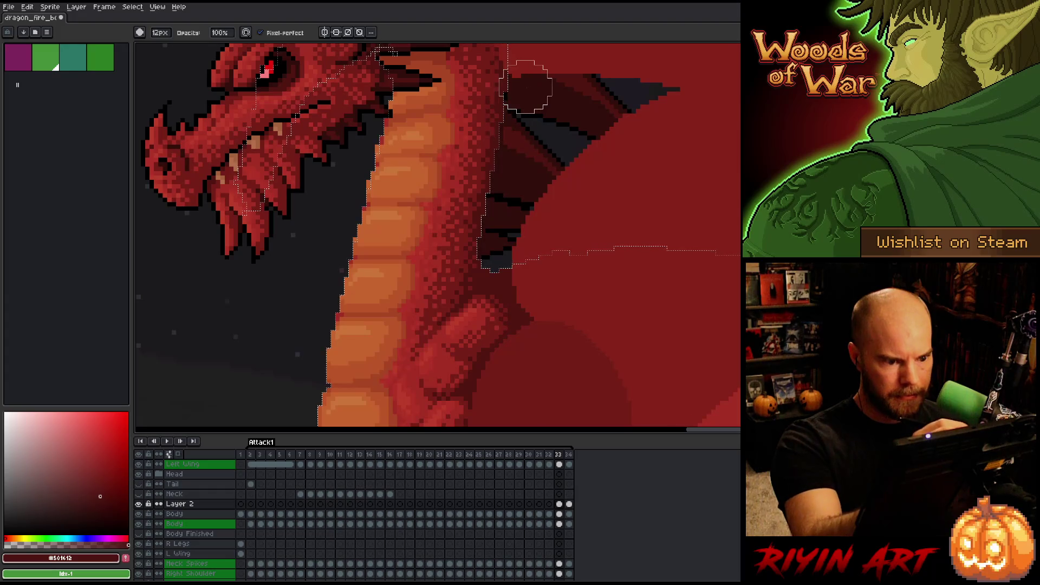
left_click_drag(550, 209, 626, 168)
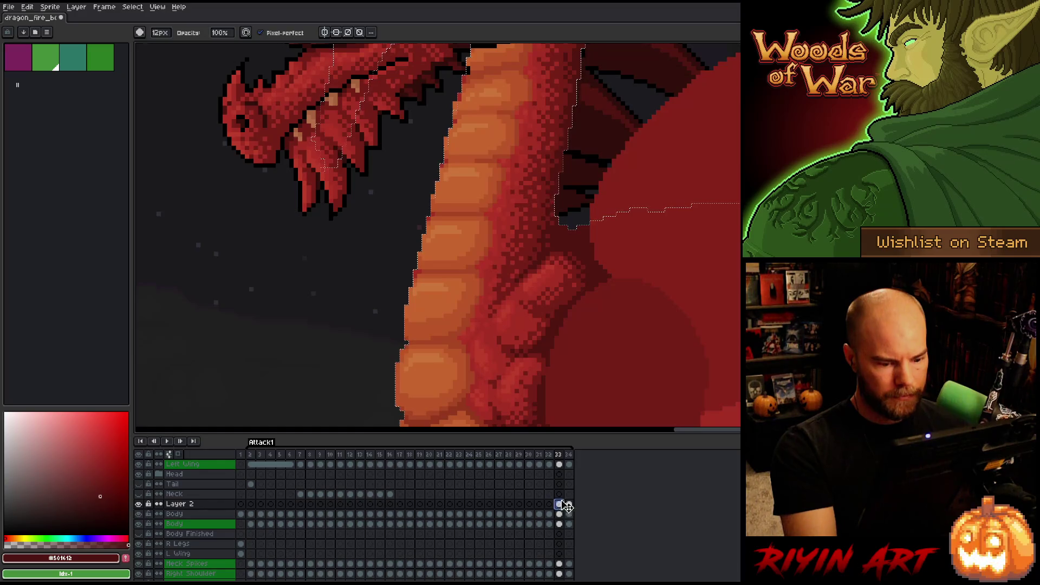
key("b")
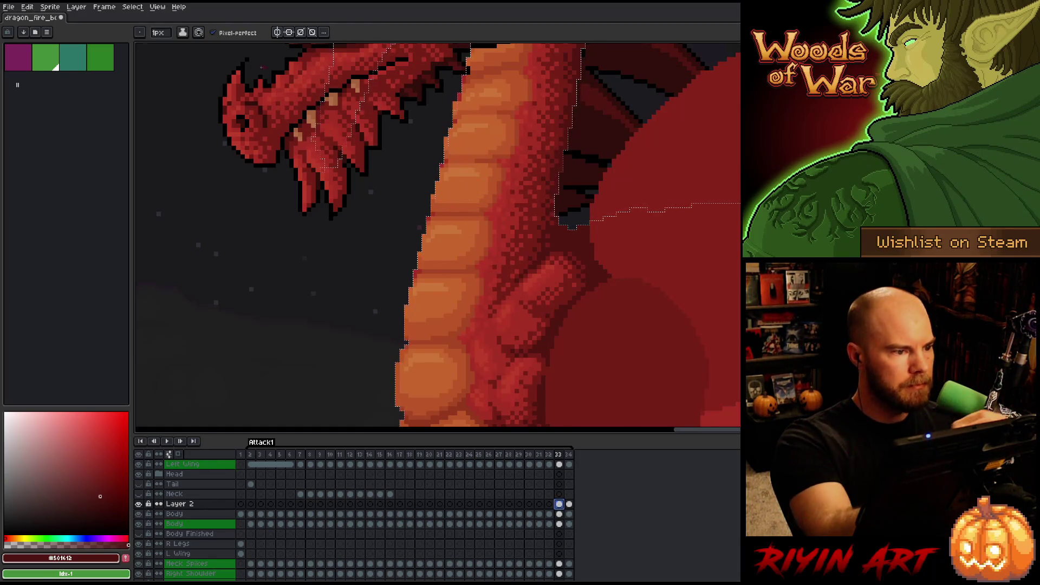
key("b")
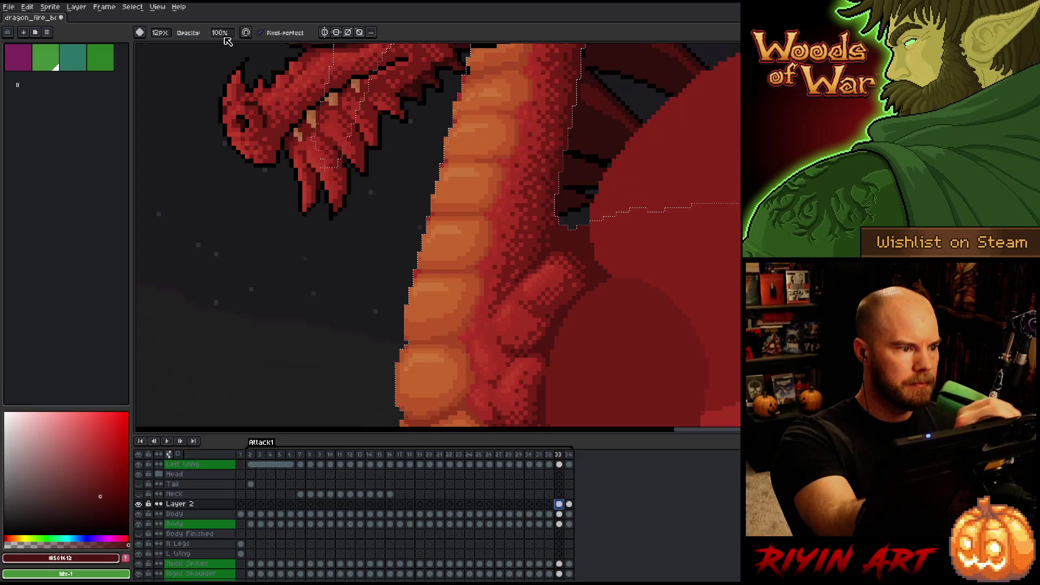
key("b")
key("ctrl+d")
Sample the neck plates' orange and move to the Body layer with the full head in view
key("e")
left_click(435, 215, "alt")
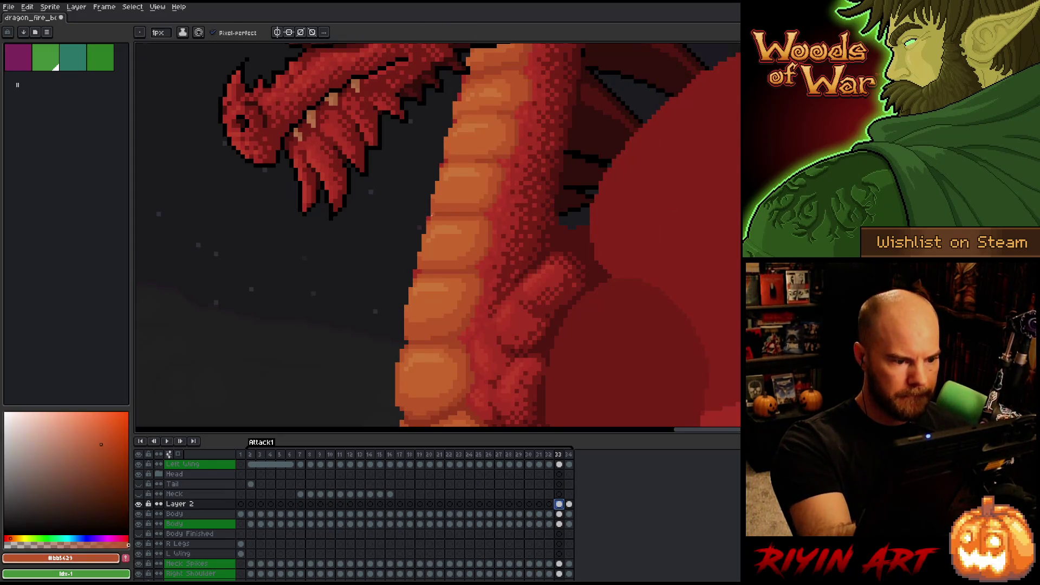
key("Down")
key("Down")
key("b")
left_click(445, 169)
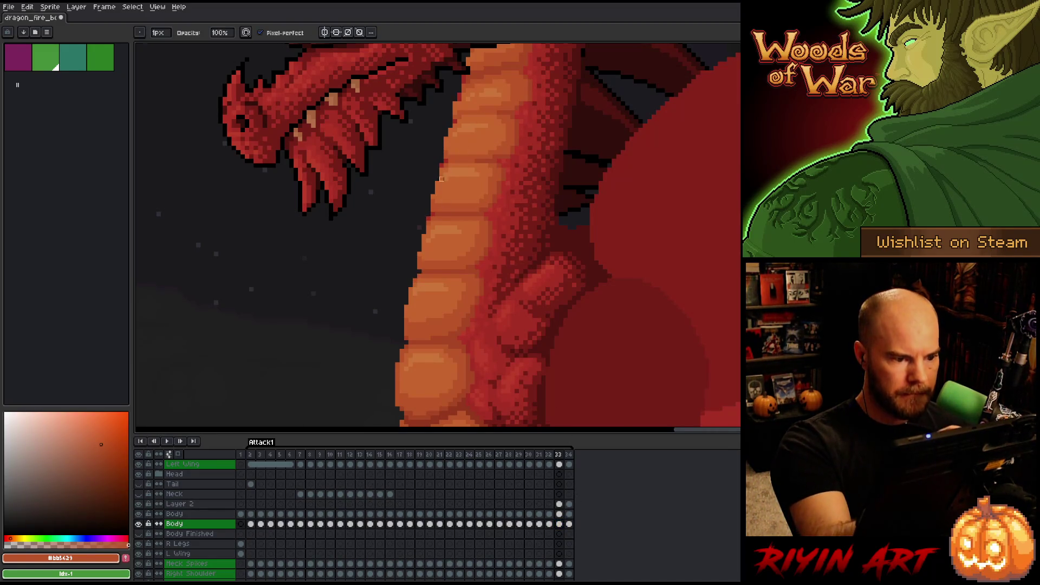
mouse_move(437, 206)
left_mouse_down()
mouse_move(457, 239)
mouse_move(428, 221)
left_mouse_up()
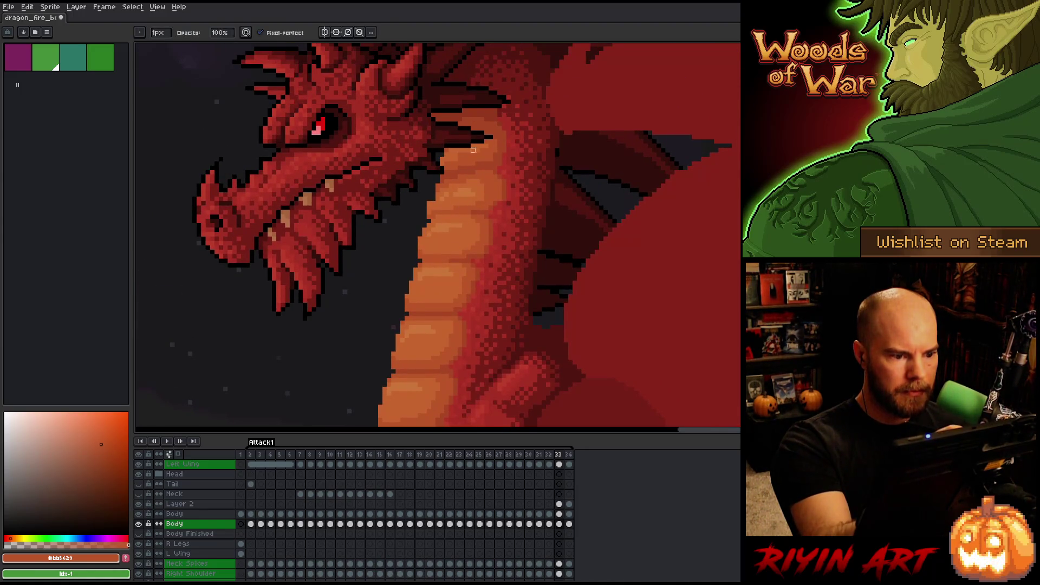
Back on Layer 2, sample lighter belly orange #c7652f, pan down the belly, and step to frame 34
left_click(559, 504)
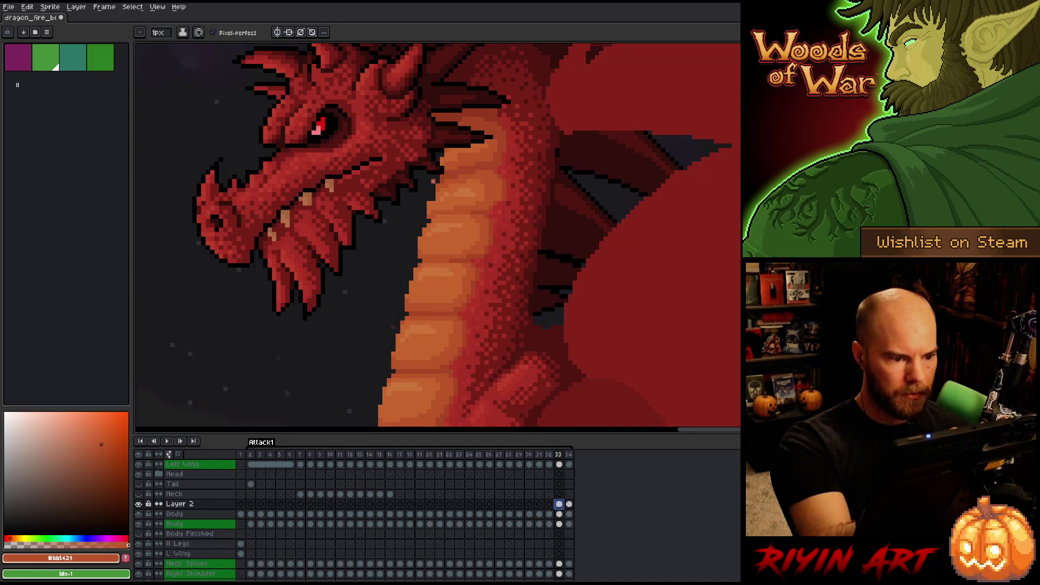
left_click(435, 186, "alt")
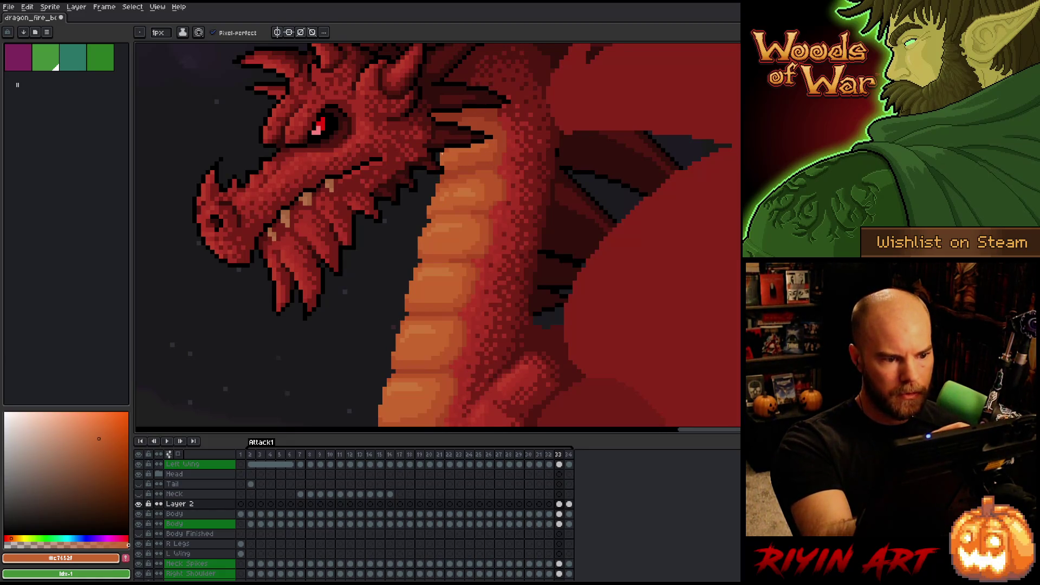
left_click_drag(513, 261, 541, 134)
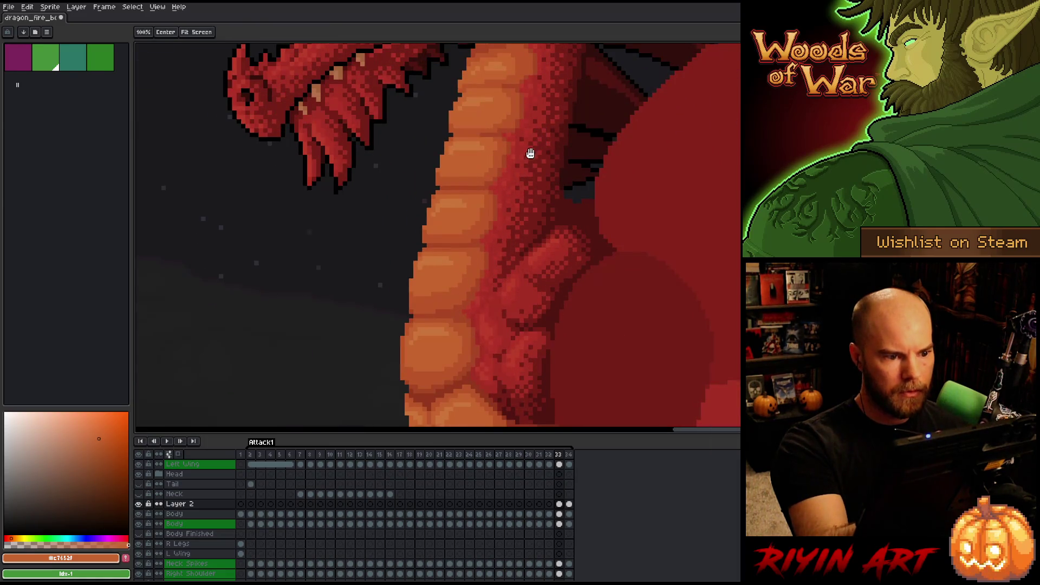
key("space")
key("space")
left_click_drag(480, 224, 485, 142)
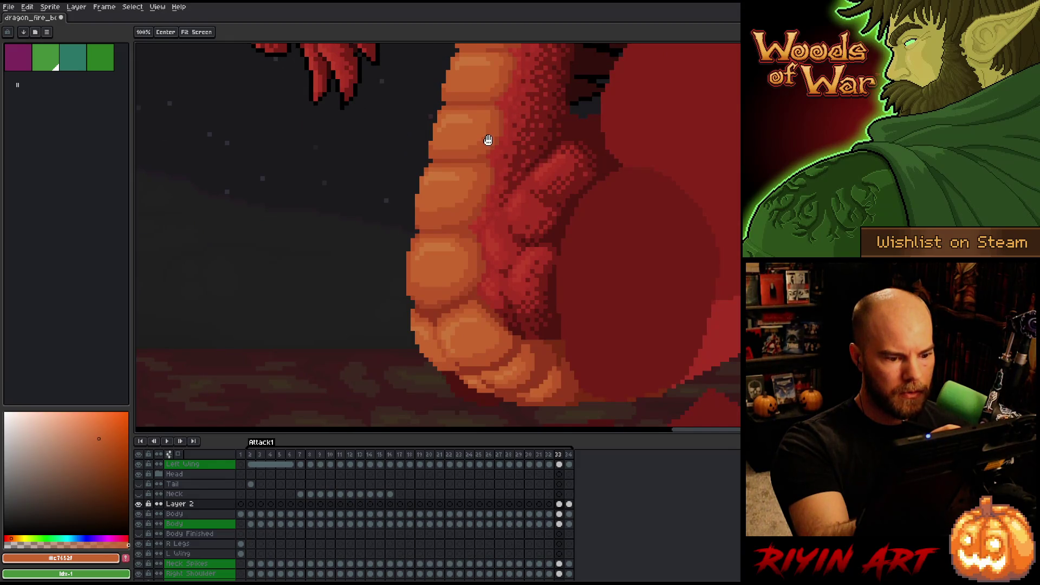
scroll(478, 305, "down", 3)
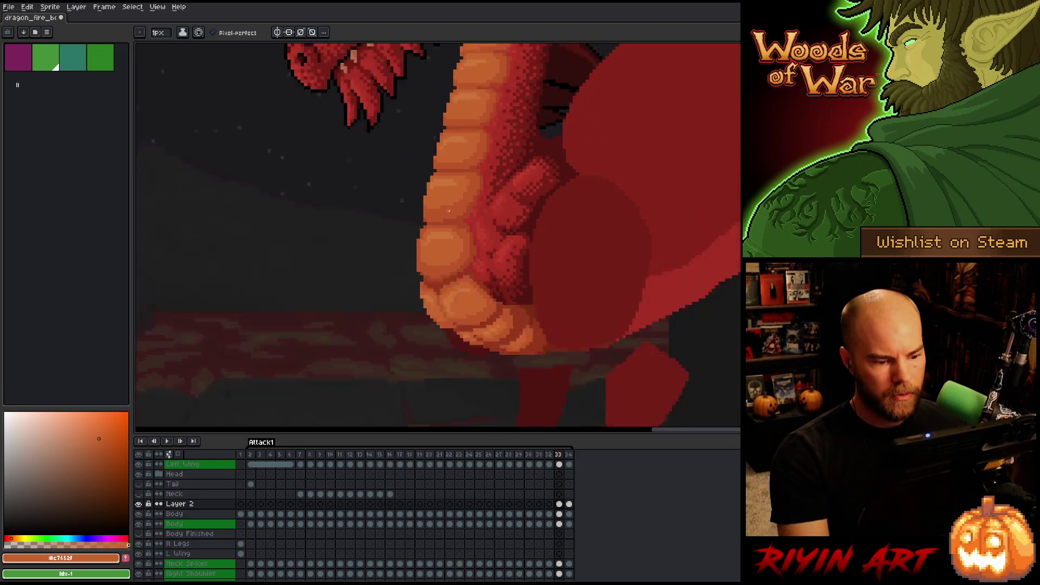
scroll(478, 305, "up", 2)
scroll(476, 297, "down", 2)
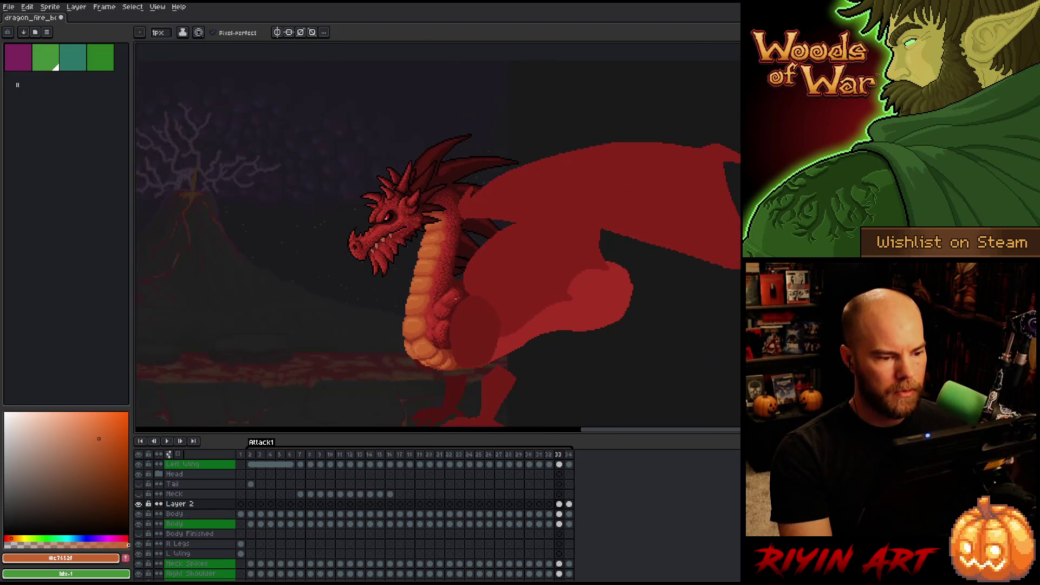
key("Right")
key("Left")
key("Right")
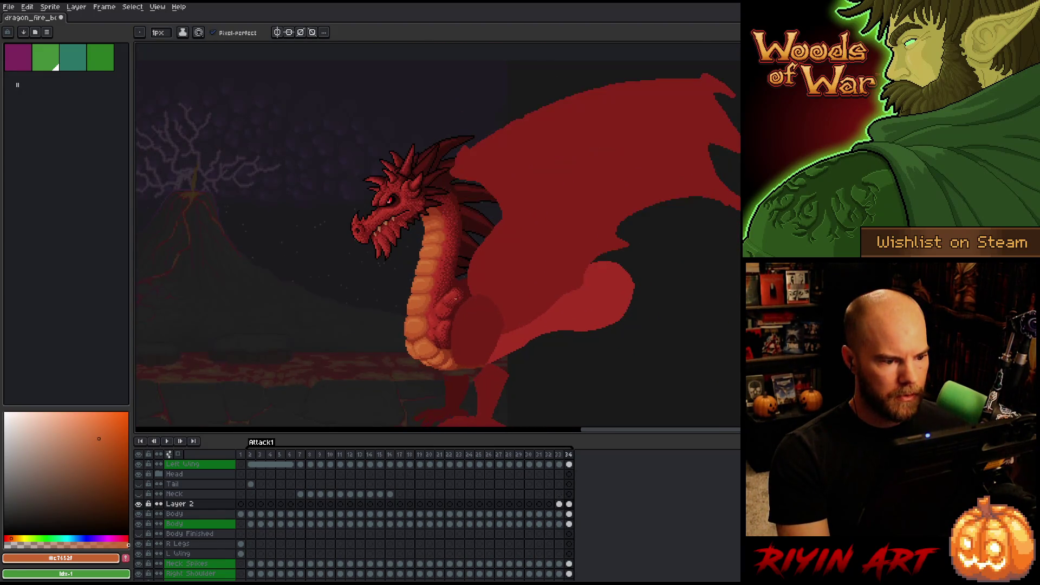
key("Left")
key("Right")
key("Left")
key("Right")
key("Left")
key("Right")
key("Left")
key("Right")
key("Left")
key("Right")
key("Left")
key("Left")
key("Right")
key("Right")
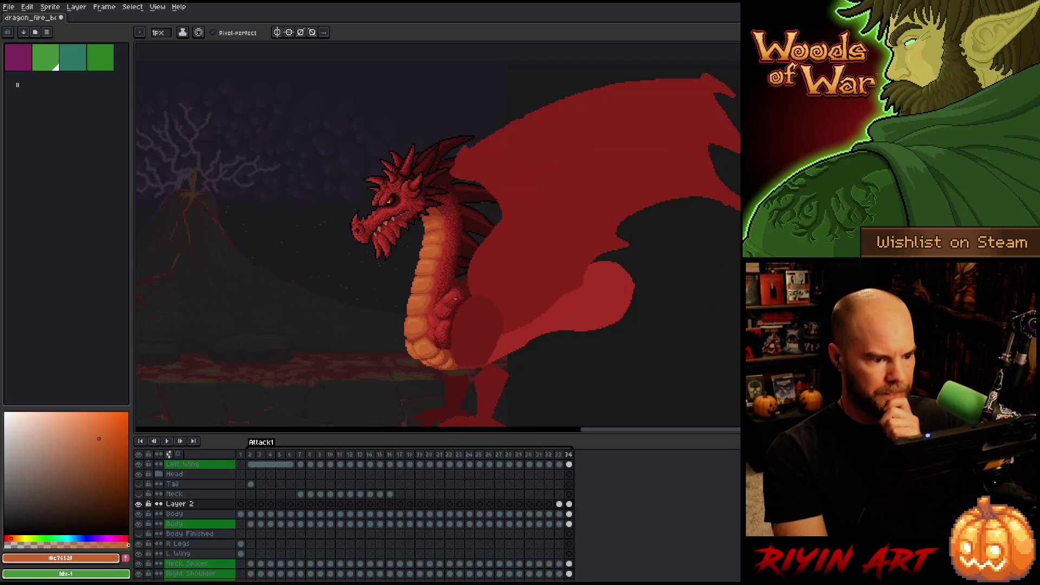
key("Right")
key("Right")
key("Return")
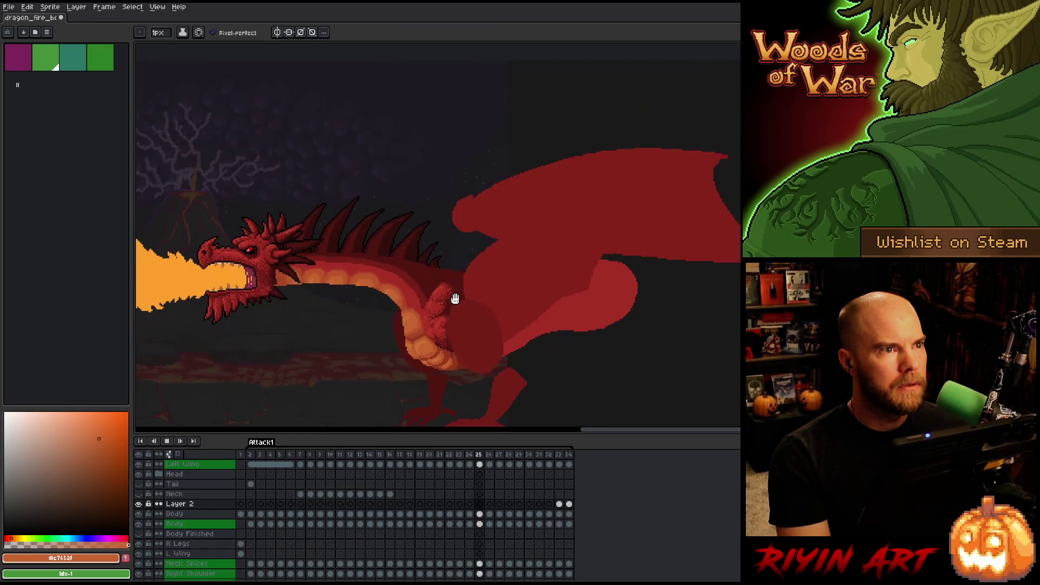
key("Return")
key("Return")
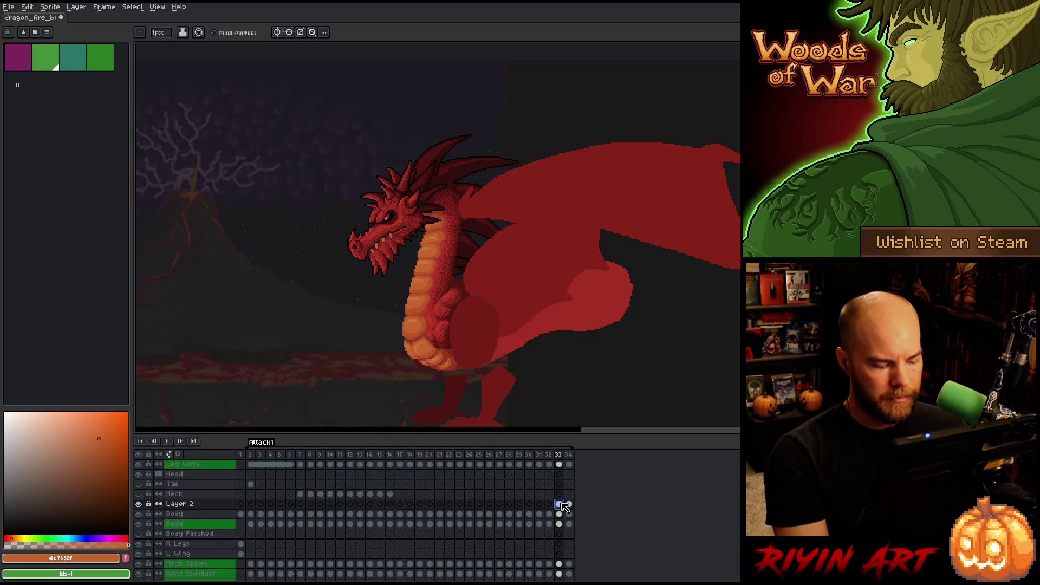
Copy the shaded neck cel onto frame 32 and compare poses before committing its placement
left_click_drag(563, 507, 567, 505)
left_click(550, 505)
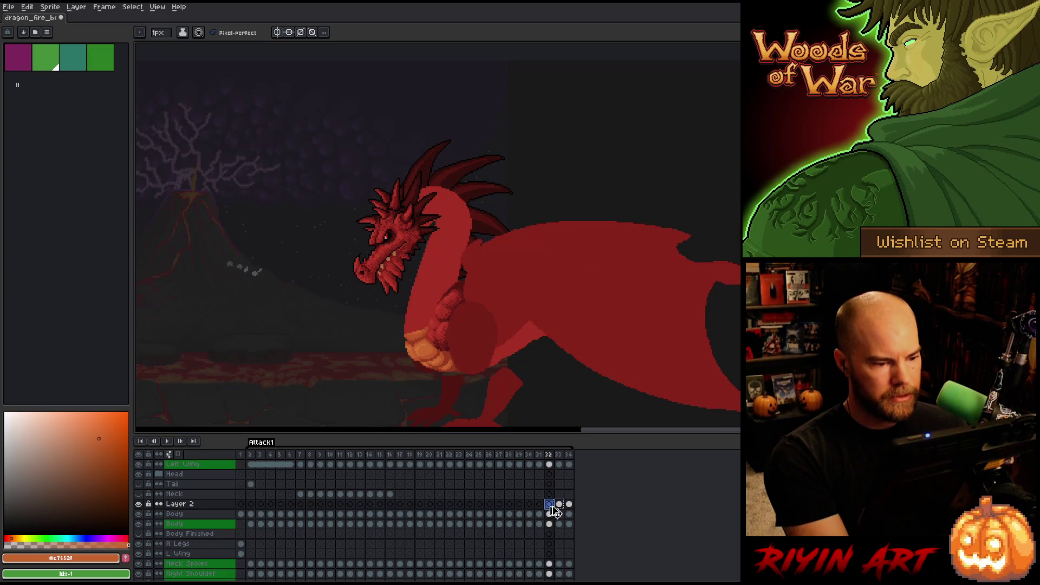
key("ctrl+t")
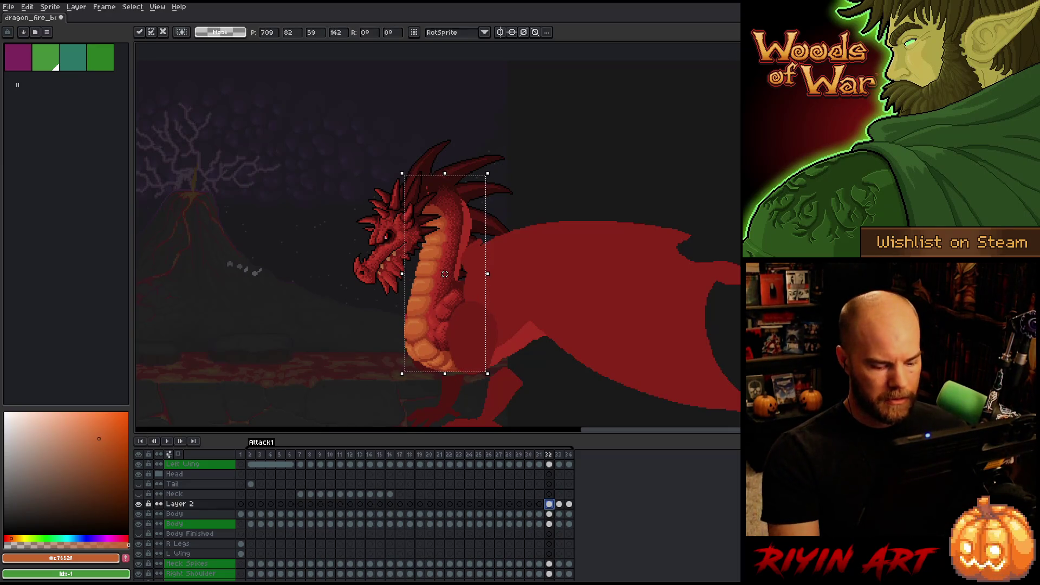
left_click(138, 503)
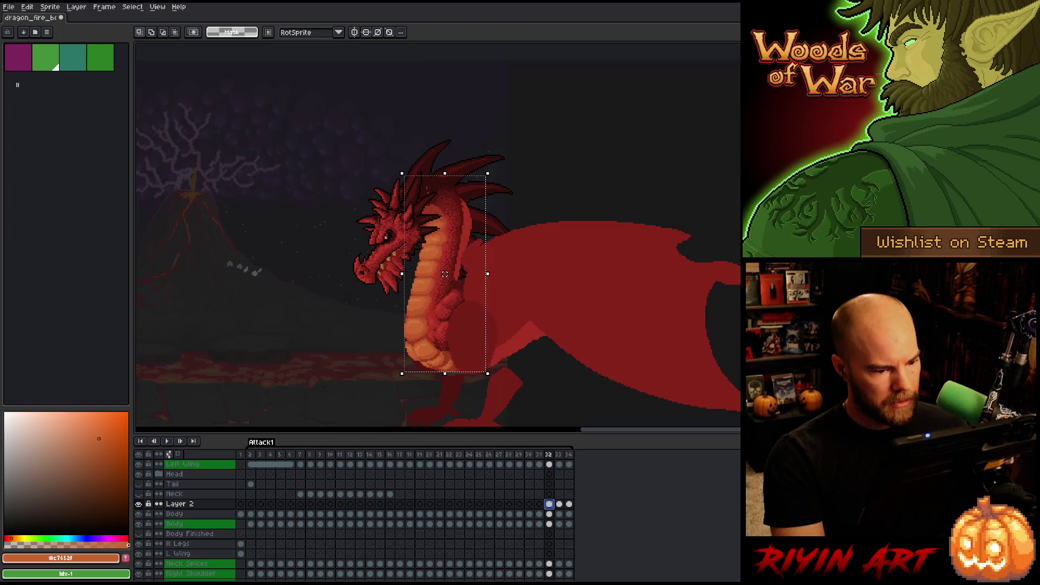
key("Right")
key("Right")
key("Left")
key("Left")
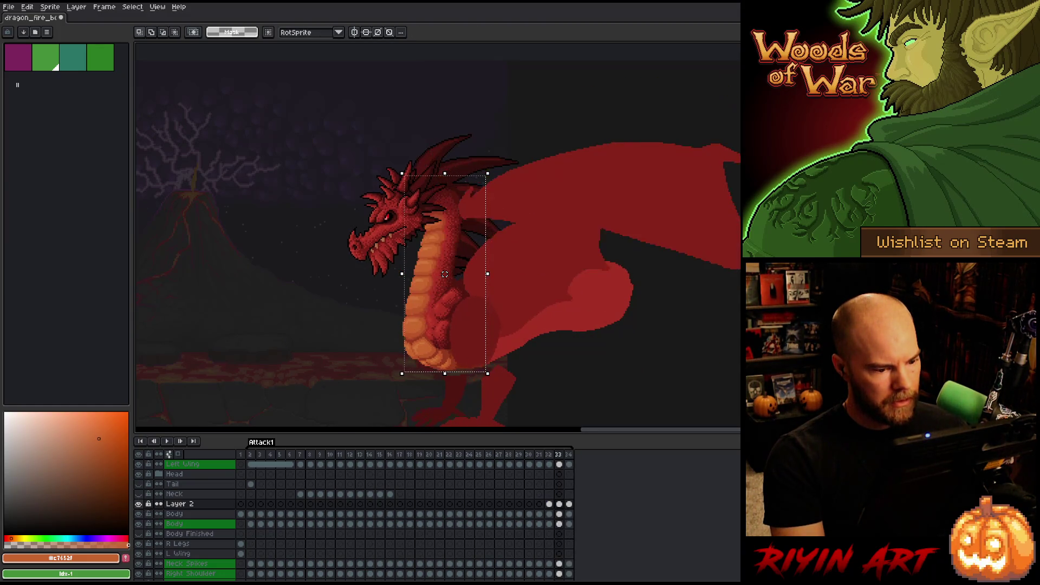
left_click(138, 504)
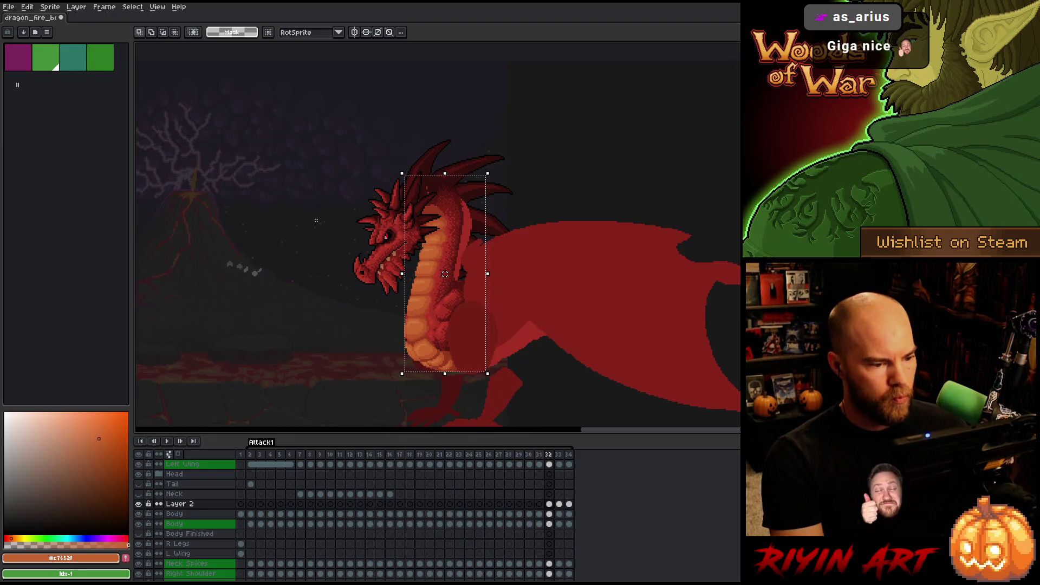
left_click(284, 142)
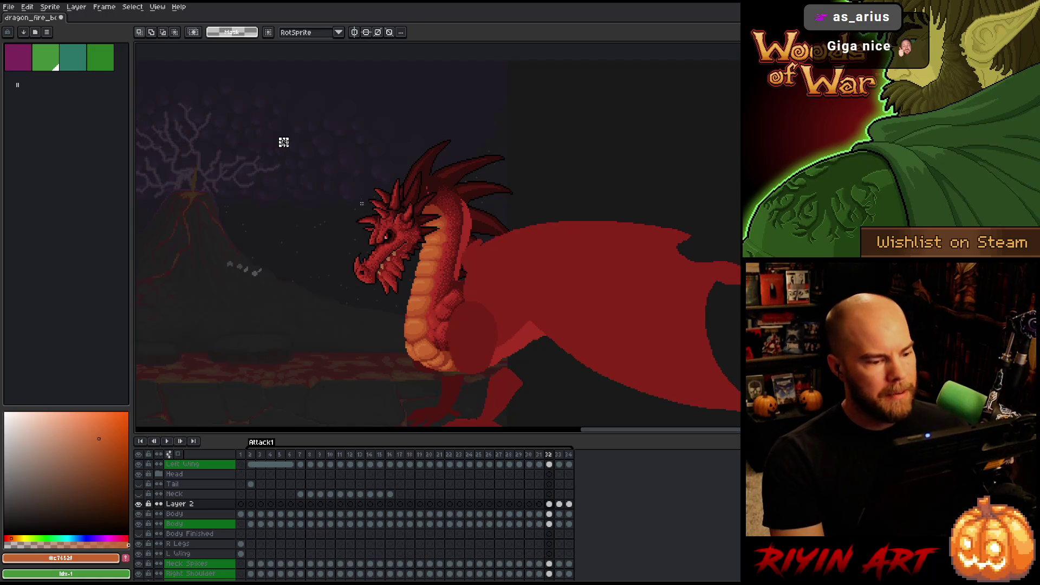
Select the dragon's head and neck region on frame 32 and shift it into position
mouse_move(349, 144)
left_mouse_down()
mouse_move(482, 259)
mouse_move(479, 282)
left_mouse_up()
left_click(477, 282)
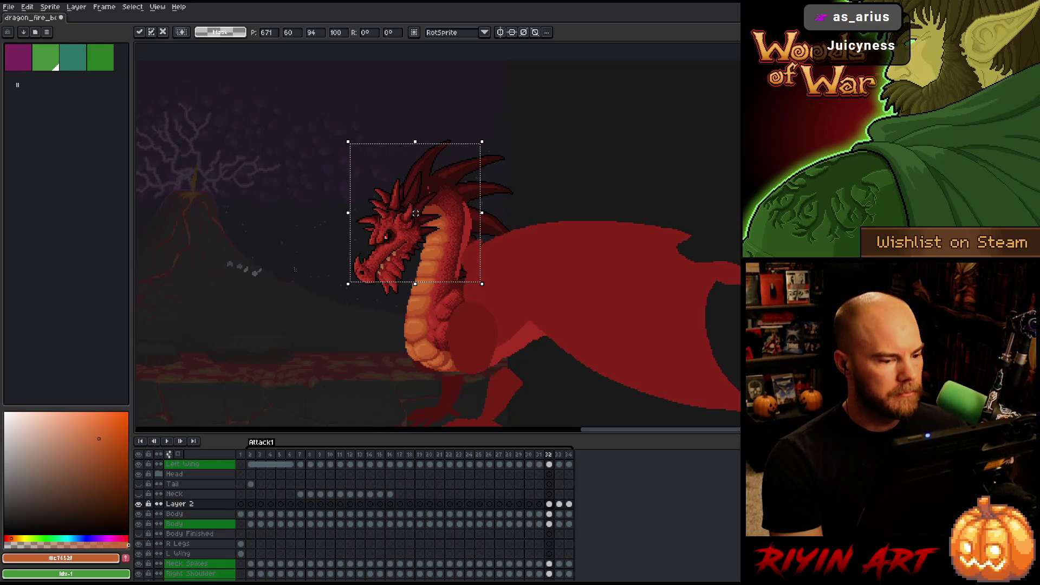
mouse_move(277, 229)
left_mouse_down()
mouse_move(447, 295)
mouse_move(433, 291)
mouse_move(443, 284)
mouse_move(434, 304)
mouse_move(444, 290)
left_mouse_up()
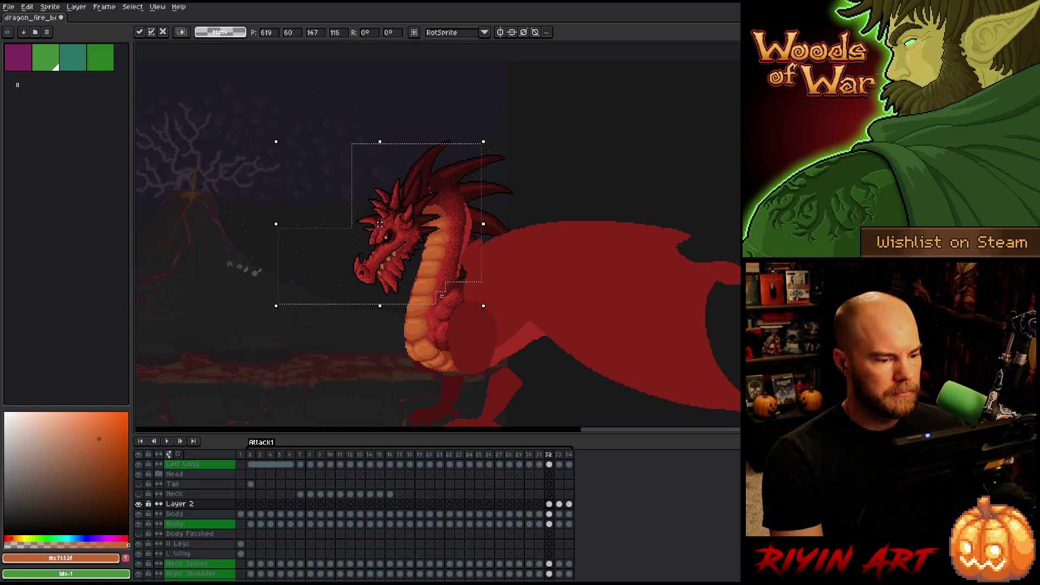
left_click_drag(289, 122, 552, 260)
left_click(396, 188)
mouse_move(334, 147)
left_mouse_down()
mouse_move(401, 172)
mouse_move(513, 241)
left_mouse_up()
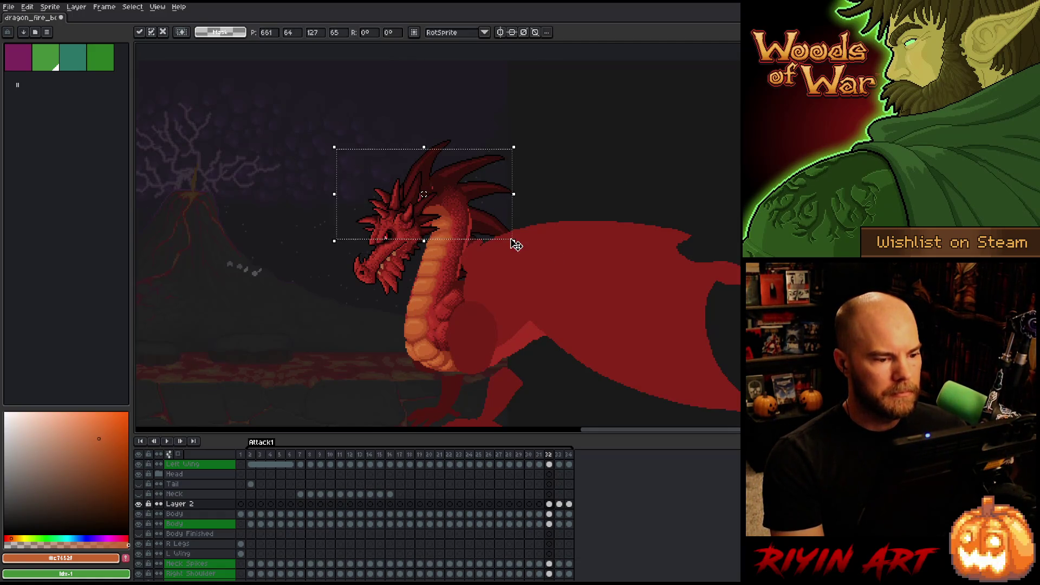
left_click(453, 214)
Reselect the head and horns, set their final position, and clear the selection
left_click_drag(350, 157, 544, 236)
left_click(580, 271)
mouse_move(351, 134)
left_mouse_down()
mouse_move(508, 202)
mouse_move(523, 224)
left_mouse_up()
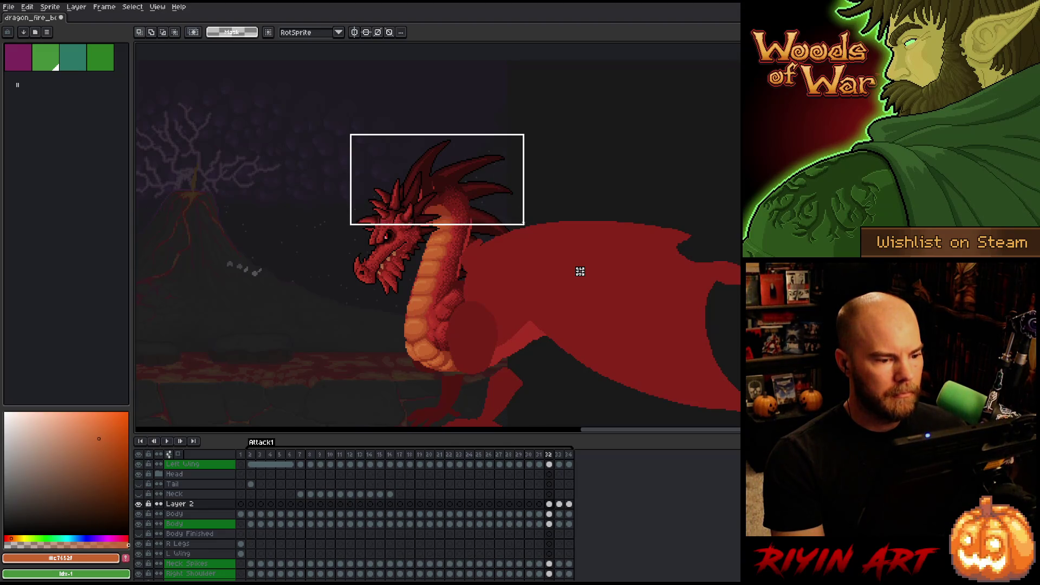
left_click(529, 225)
left_click(565, 281)
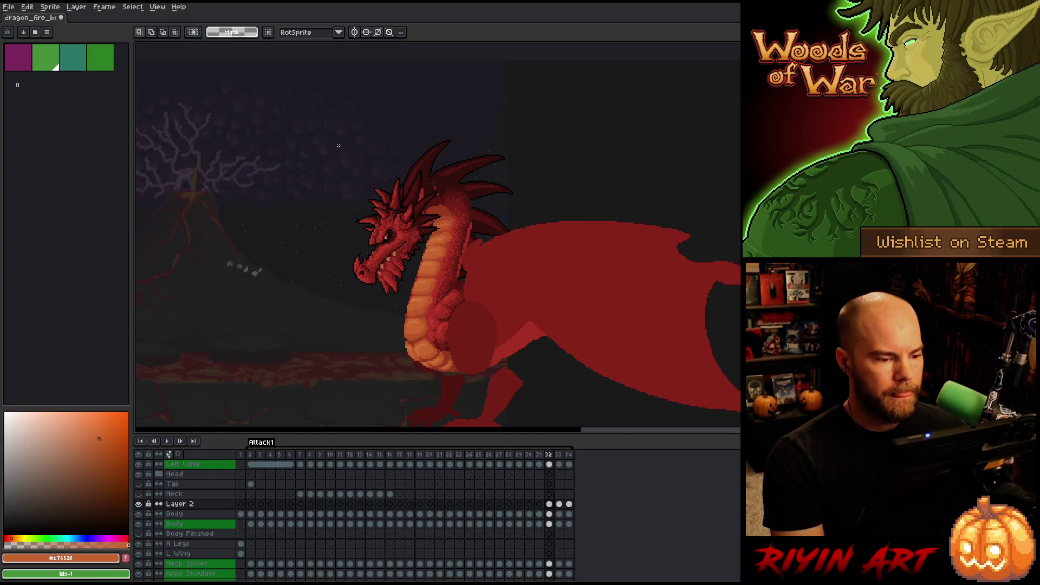
scroll(350, 187, "up", 1)
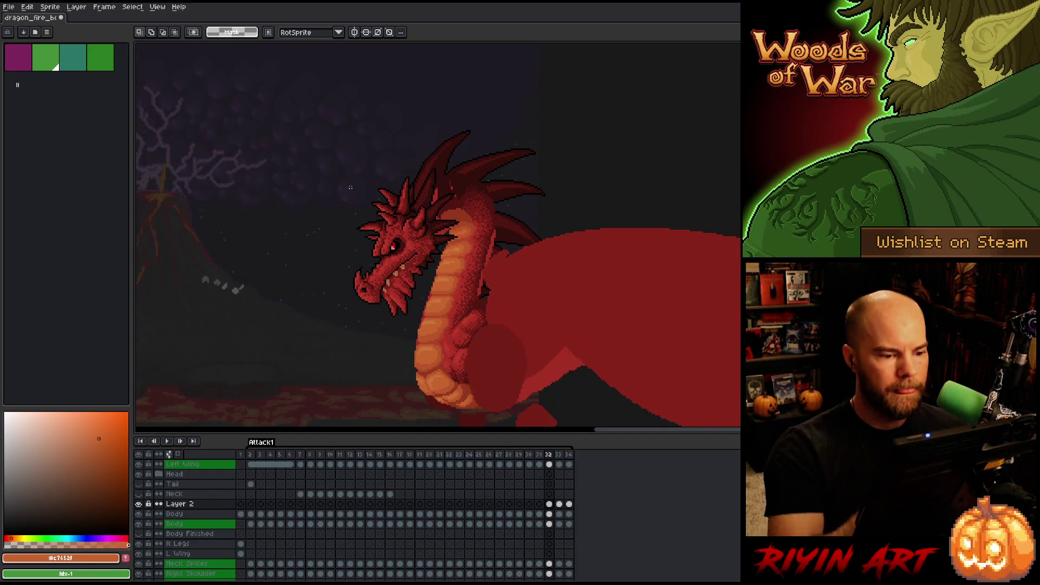
Lasso the head and neck, nudge them one pixel right, and commit the rotation
key("q")
mouse_move(523, 128)
left_mouse_down()
mouse_move(506, 264)
mouse_move(456, 324)
mouse_move(439, 285)
mouse_move(456, 234)
mouse_move(429, 195)
mouse_move(542, 103)
left_mouse_up()
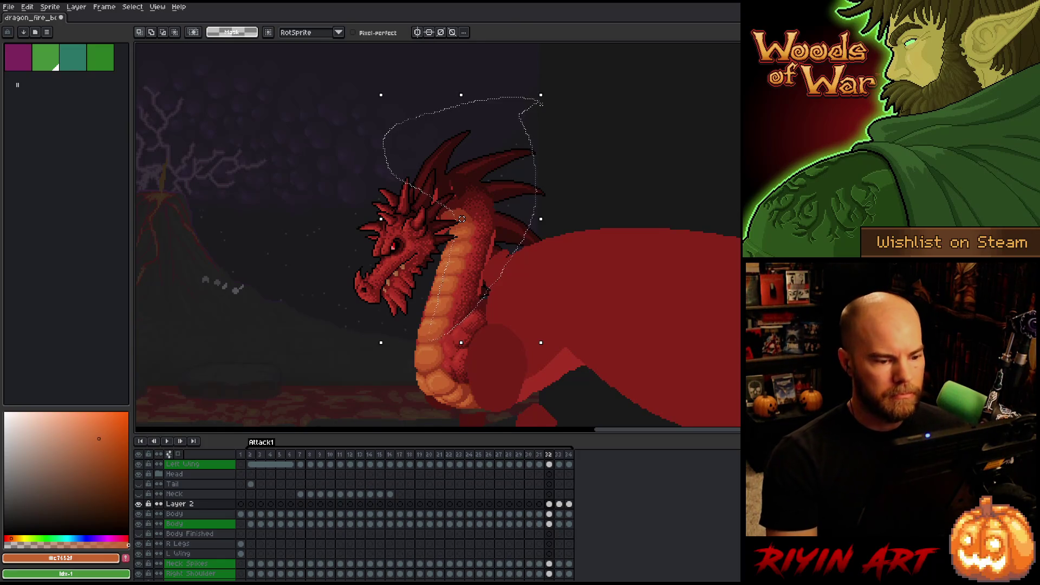
key("Right")
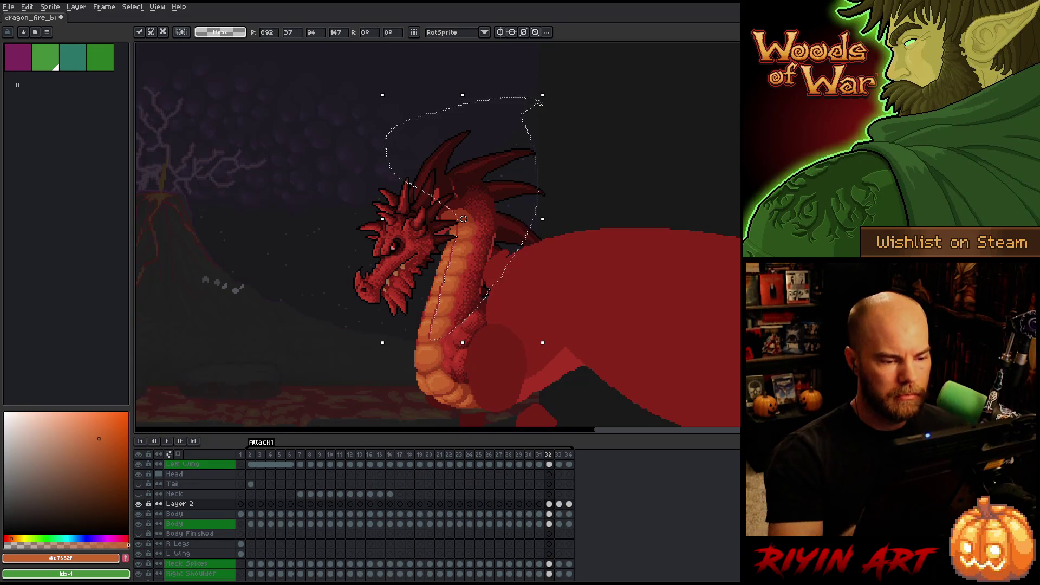
left_click(591, 193)
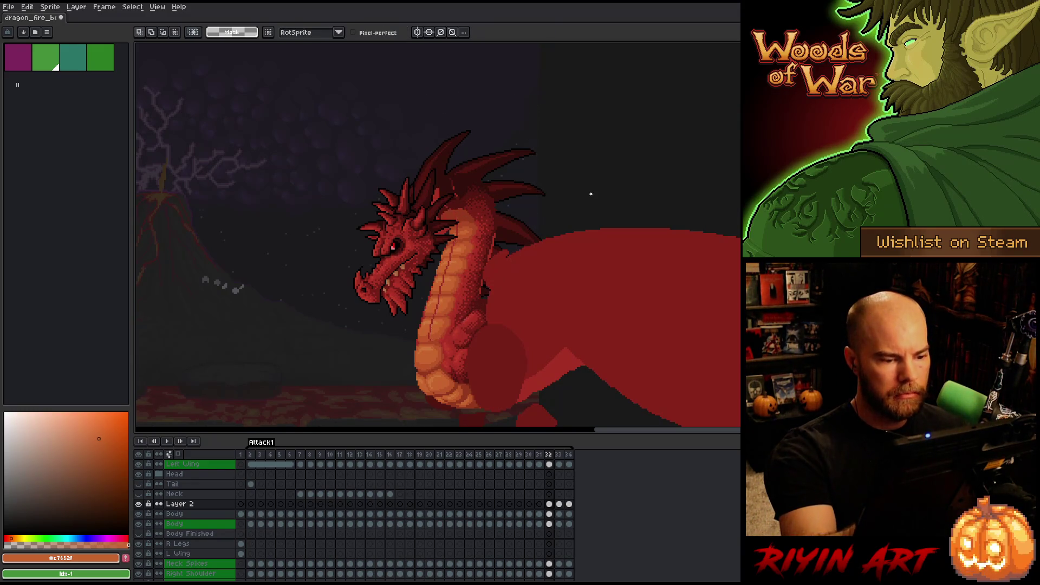
Flip between frames 31, 32 and 33 to compare the pose, ending on frame 32
key("Left")
key("Right")
key("Left")
key("Right")
key("Right")
key("Left")
key("Right")
key("Left")
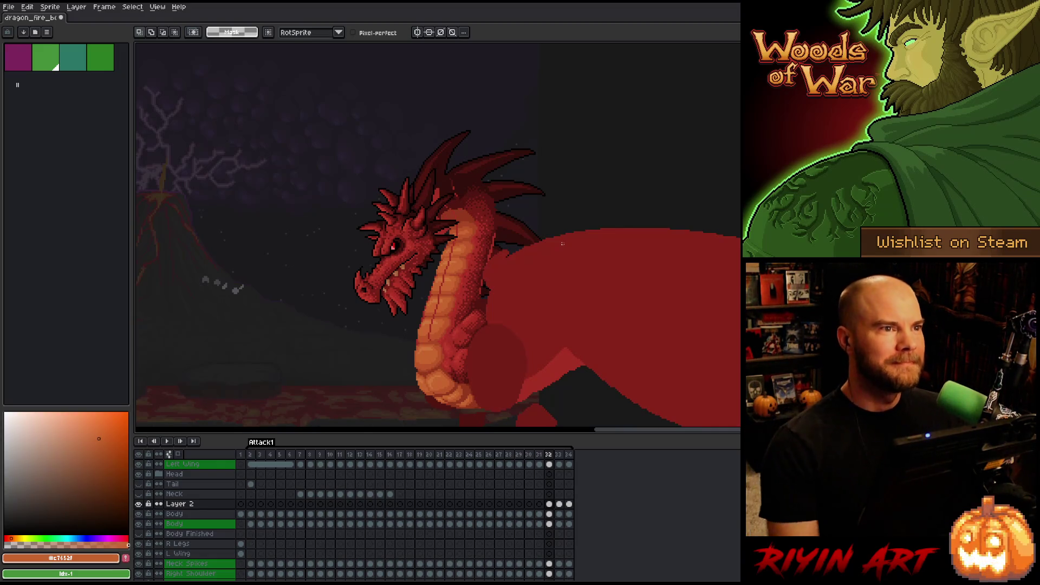
key("Right")
key("Left")
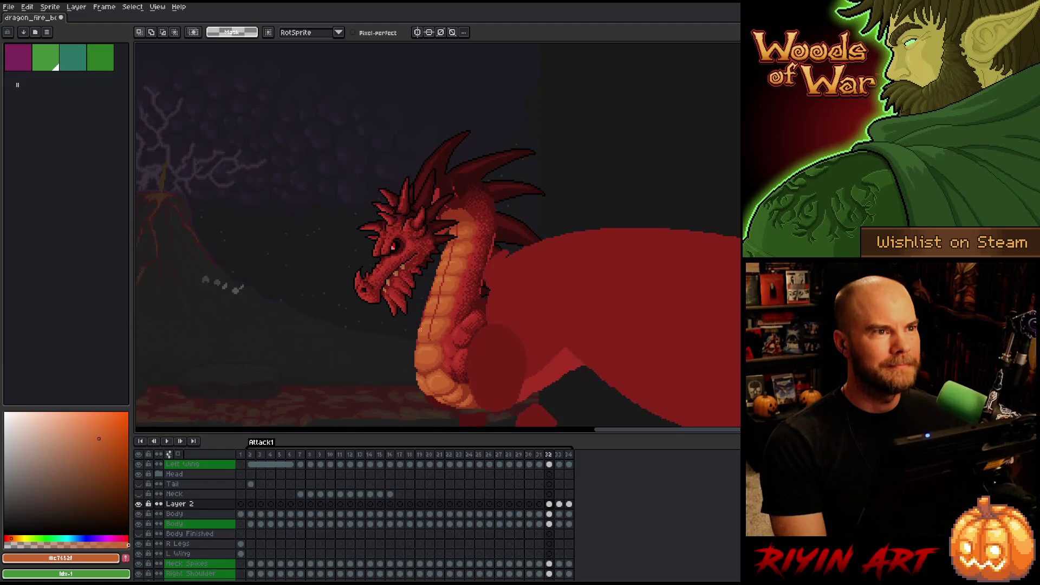
Centre the view on the dragon's neck and select Layer 2's frame 32 cel with the Pencil
scroll(423, 281, "up", 2)
scroll(417, 260, "down", 1)
key("space")
left_click_drag(417, 261, 470, 313)
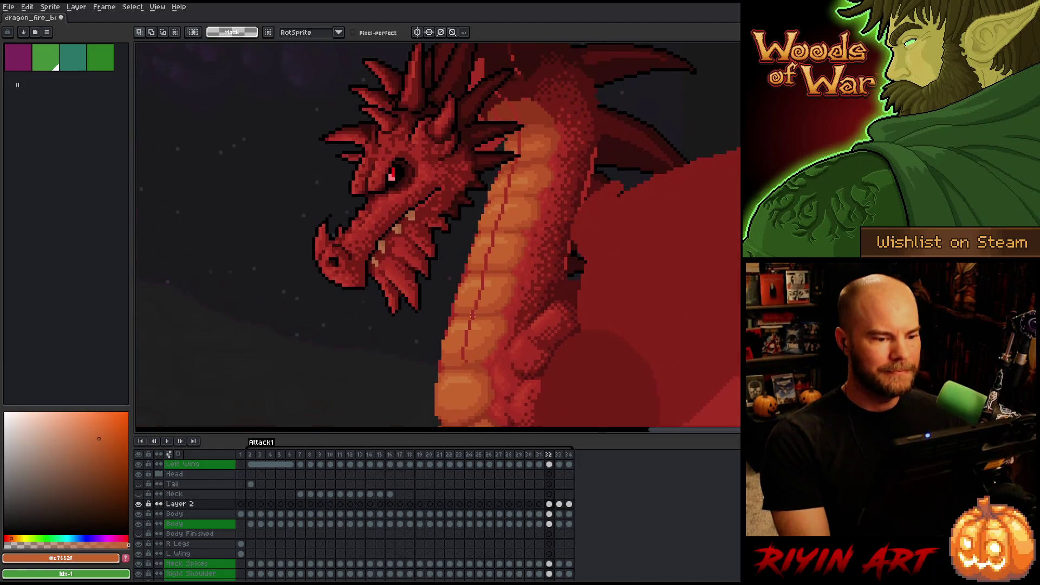
left_click(551, 505)
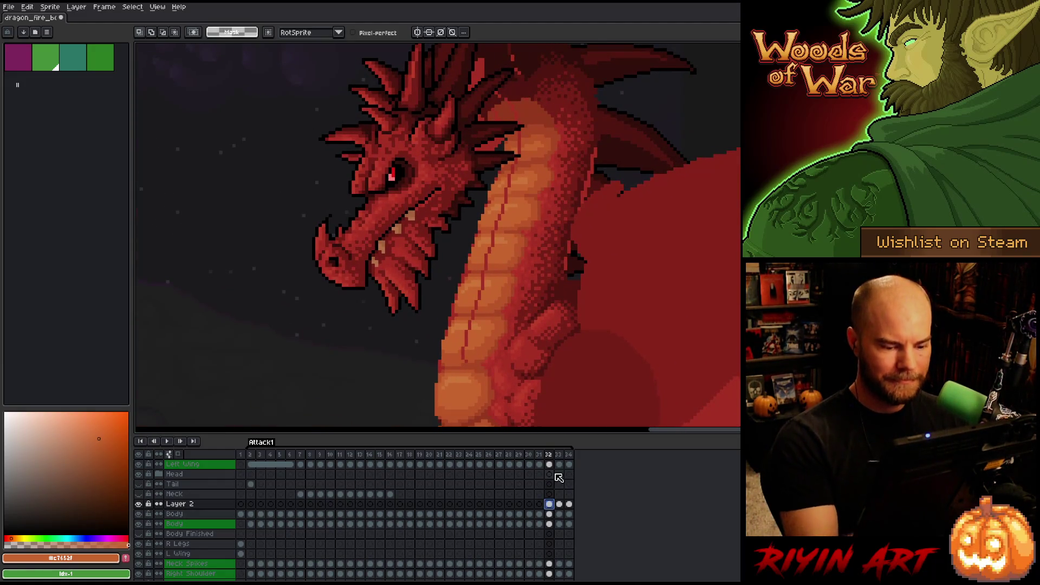
key("b")
Sample dark, mid and light oranges and dark red shadows along the lower neck scales
left_click(461, 354, "alt")
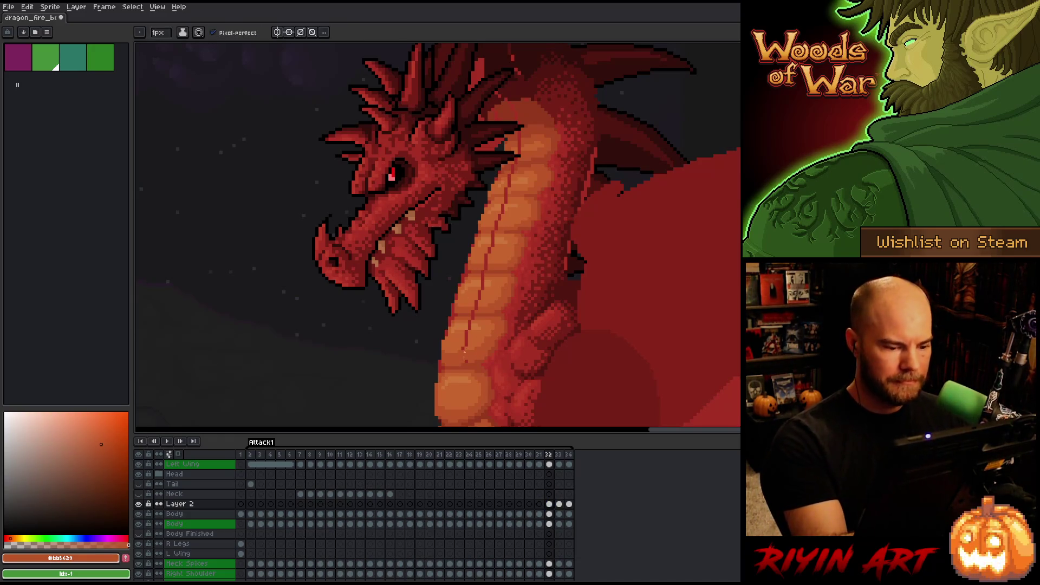
left_click(465, 345, "alt")
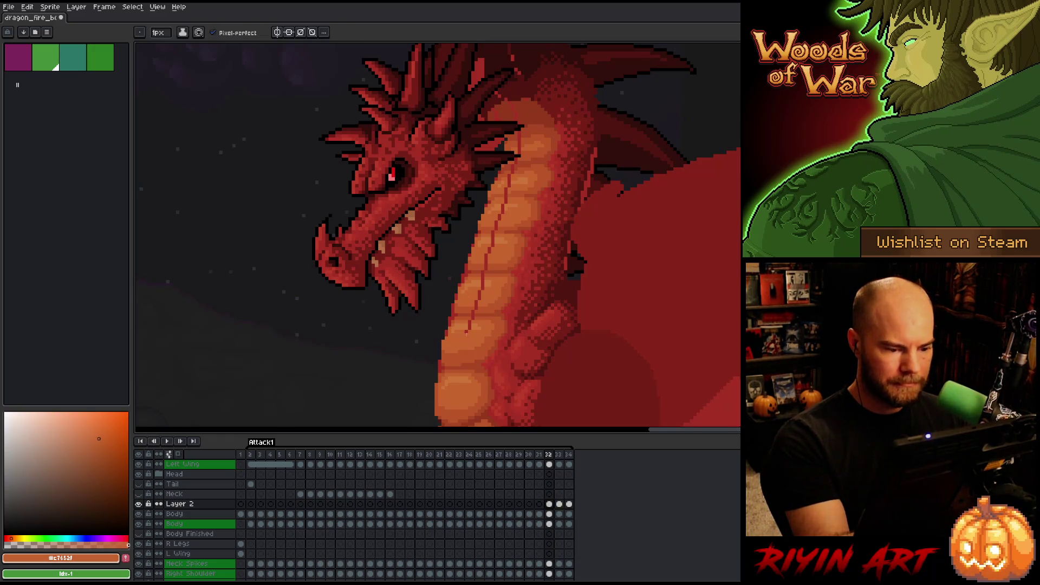
left_click(469, 325, "alt")
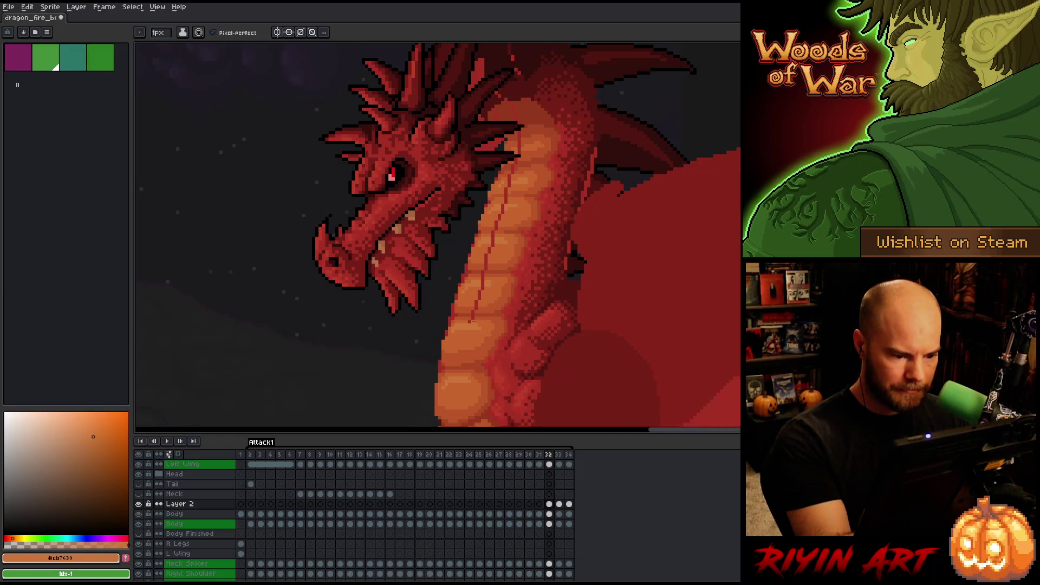
left_click(472, 318, "alt")
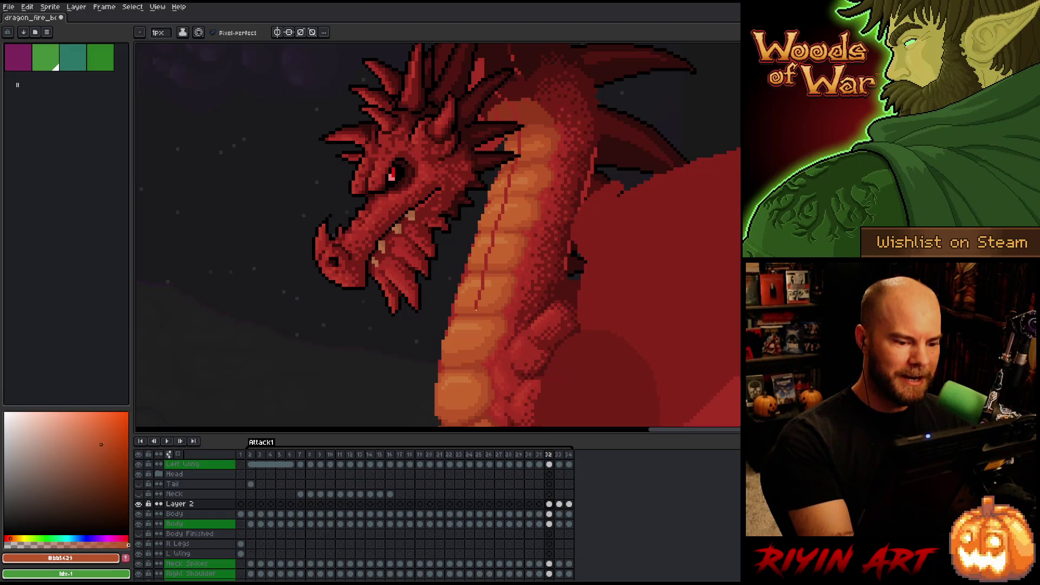
left_click(479, 301, "alt")
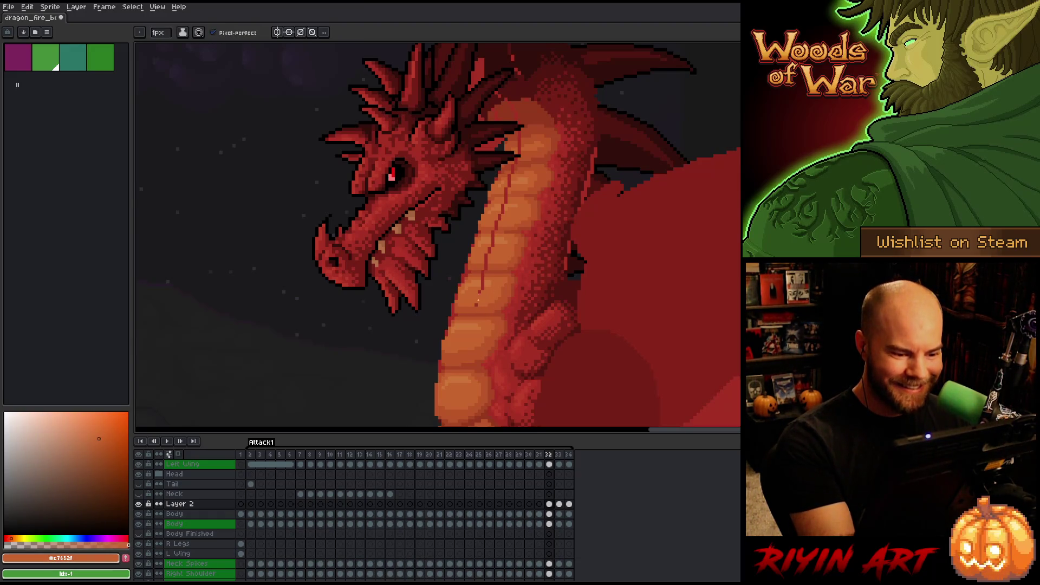
left_click(493, 277, "alt")
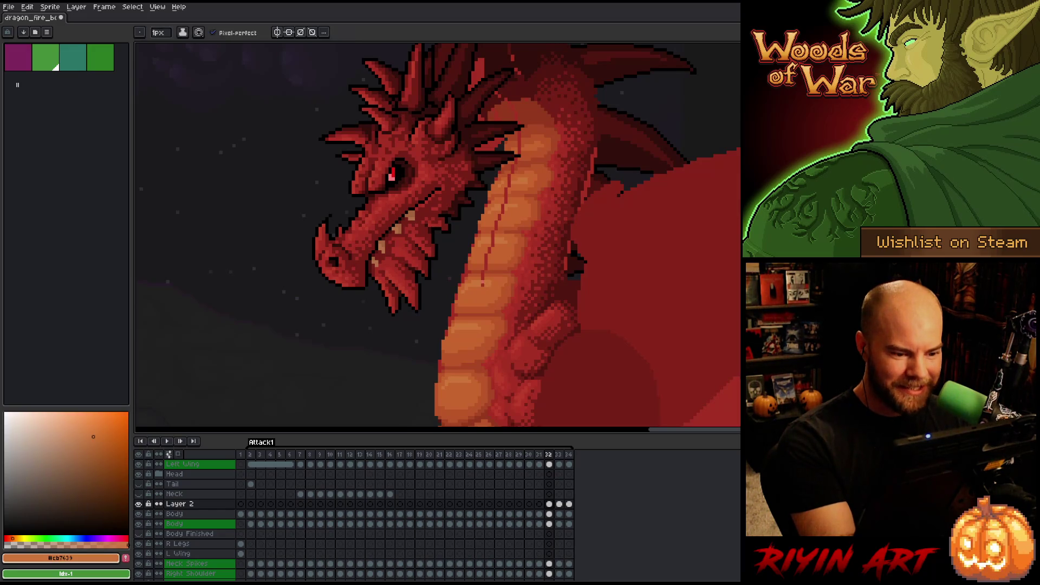
left_click(490, 273, "alt")
left_click(489, 269, "alt")
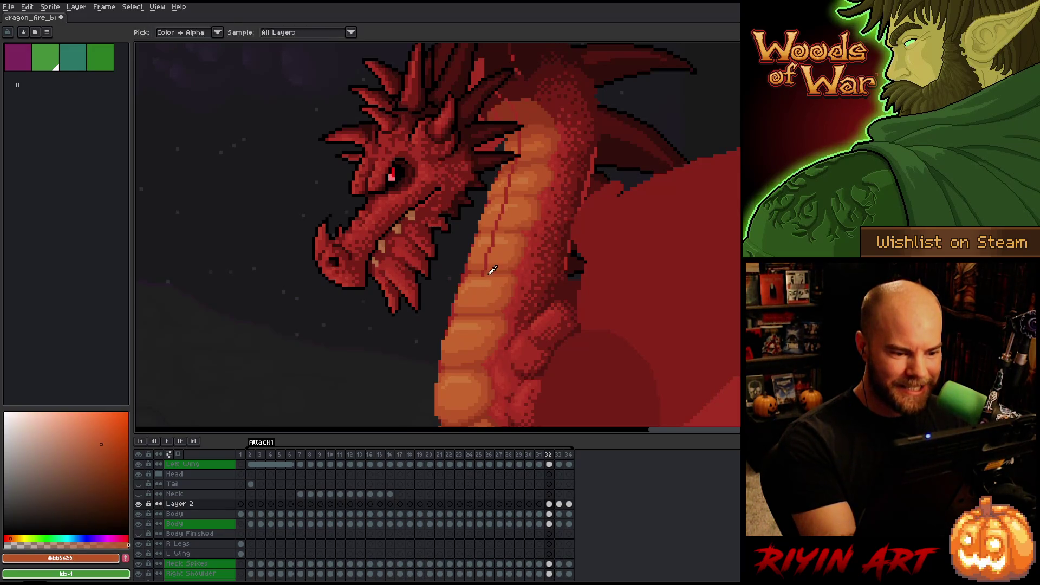
left_click(481, 273, "alt")
left_click(485, 266, "alt")
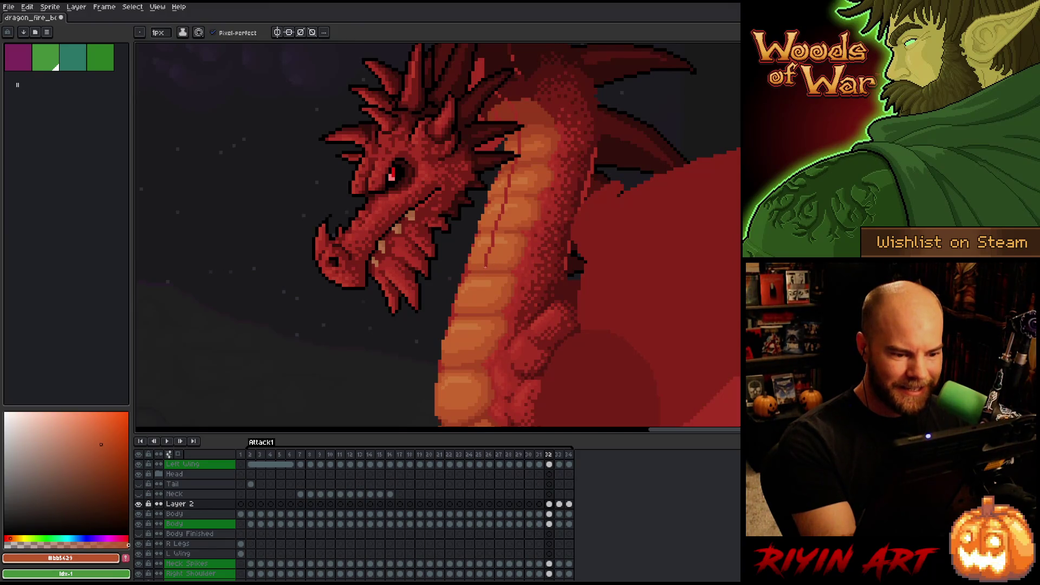
left_click(486, 261, "alt")
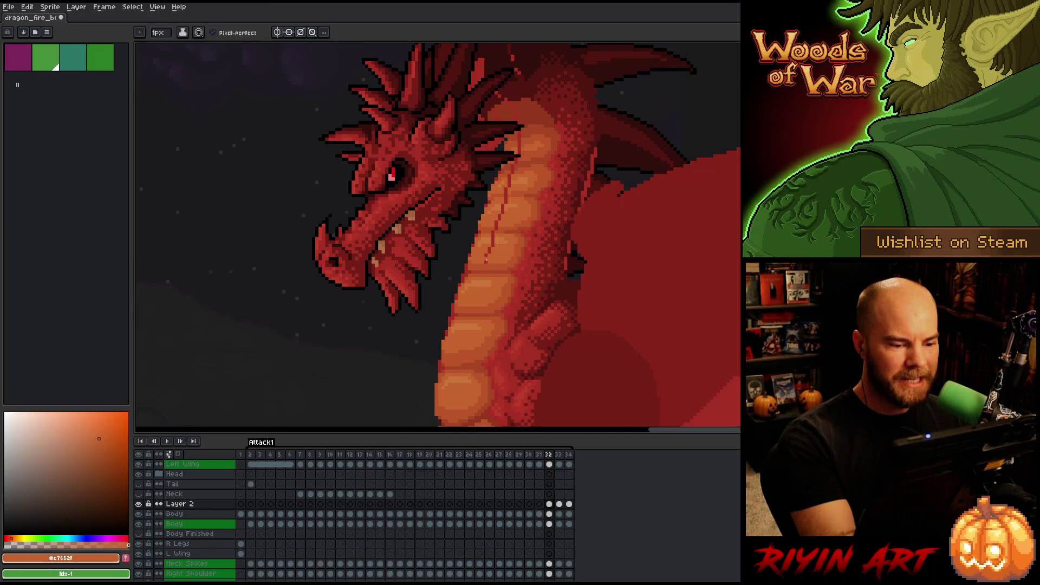
left_click(493, 245, "alt")
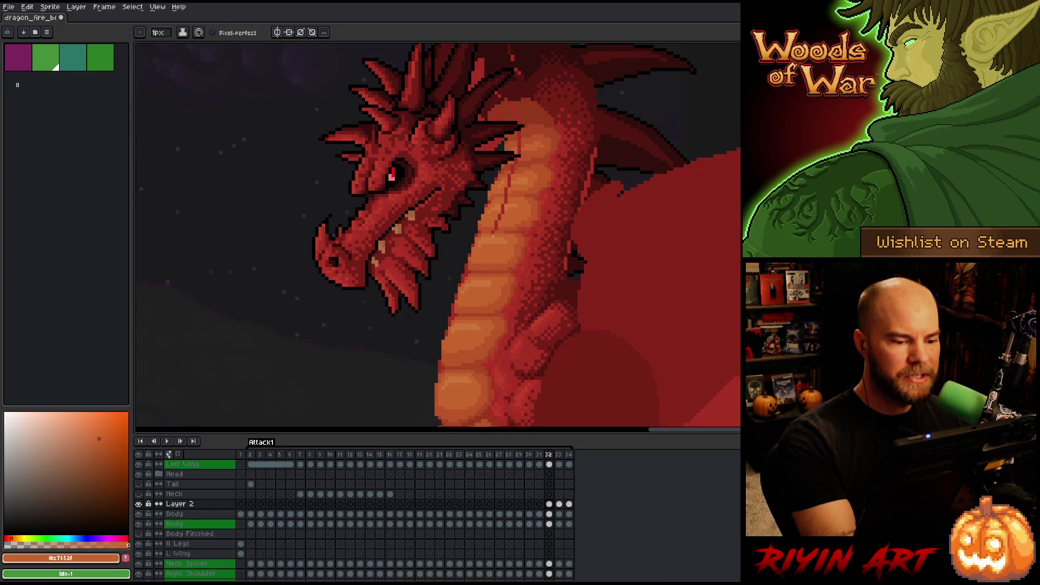
Sample orange and dark red shades up the upper neck, ending on #a74624, with the head centred
left_click(495, 230, "alt")
left_click(495, 224, "alt")
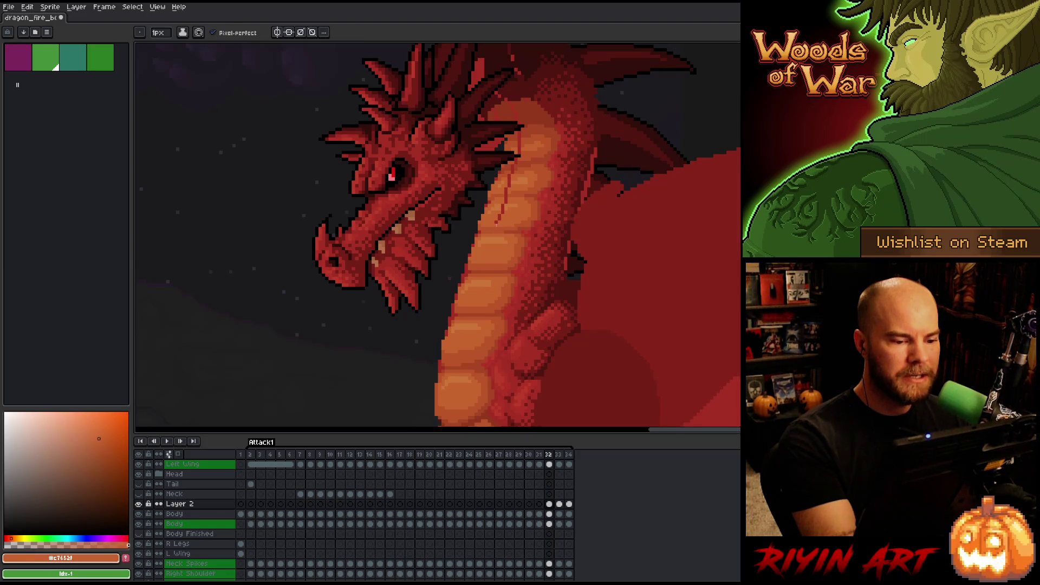
left_click(509, 209, "alt")
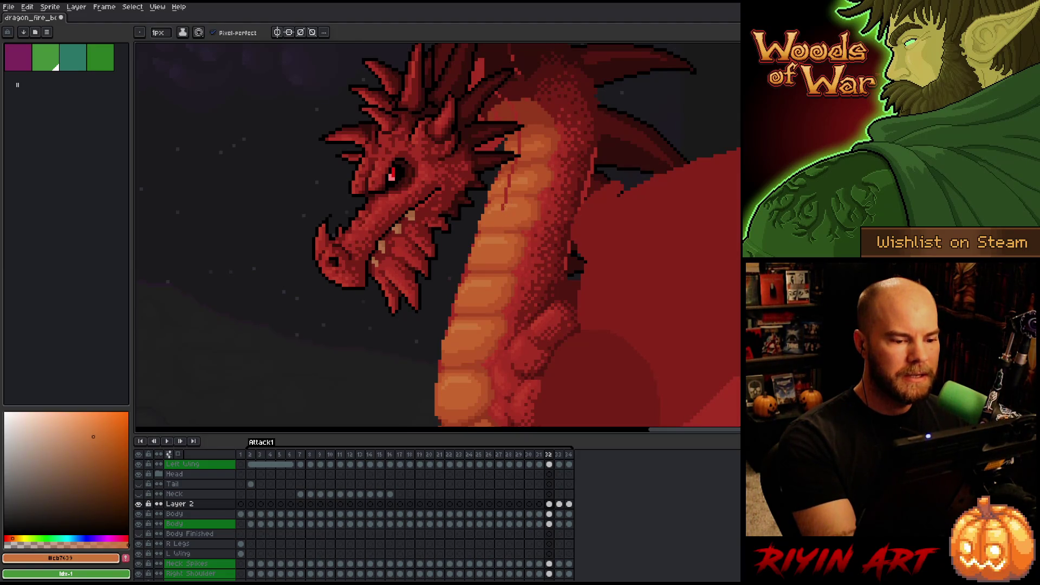
left_click(507, 198, "alt")
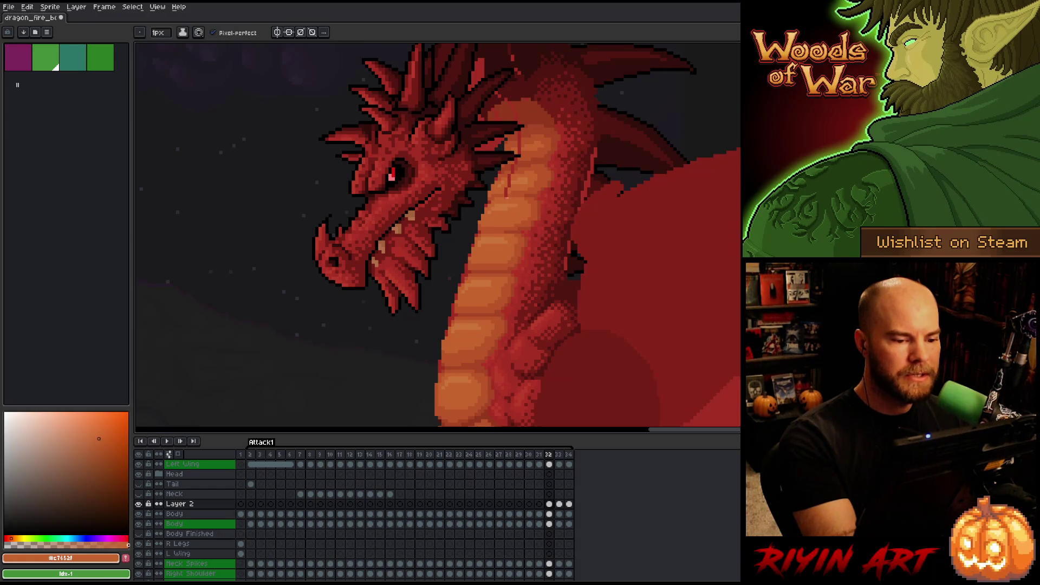
left_click(517, 191, "alt")
left_click(512, 198, "alt")
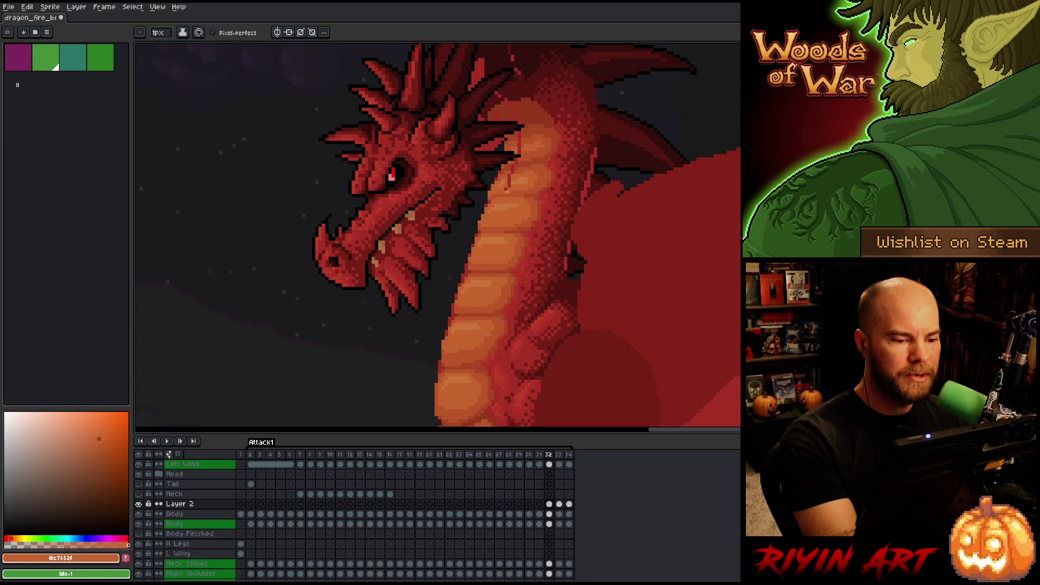
left_click(523, 166, "alt")
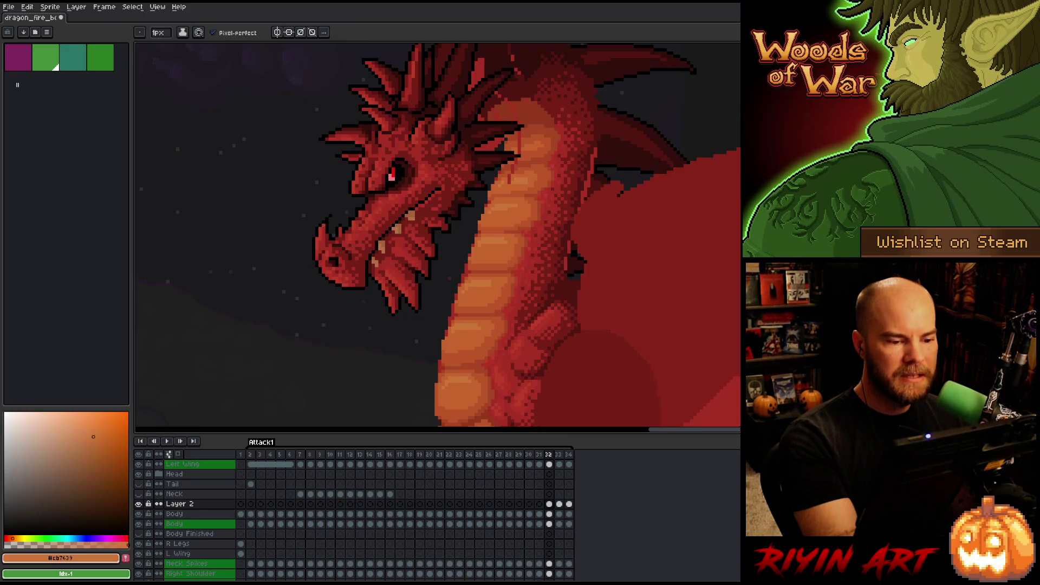
left_click(512, 174, "alt")
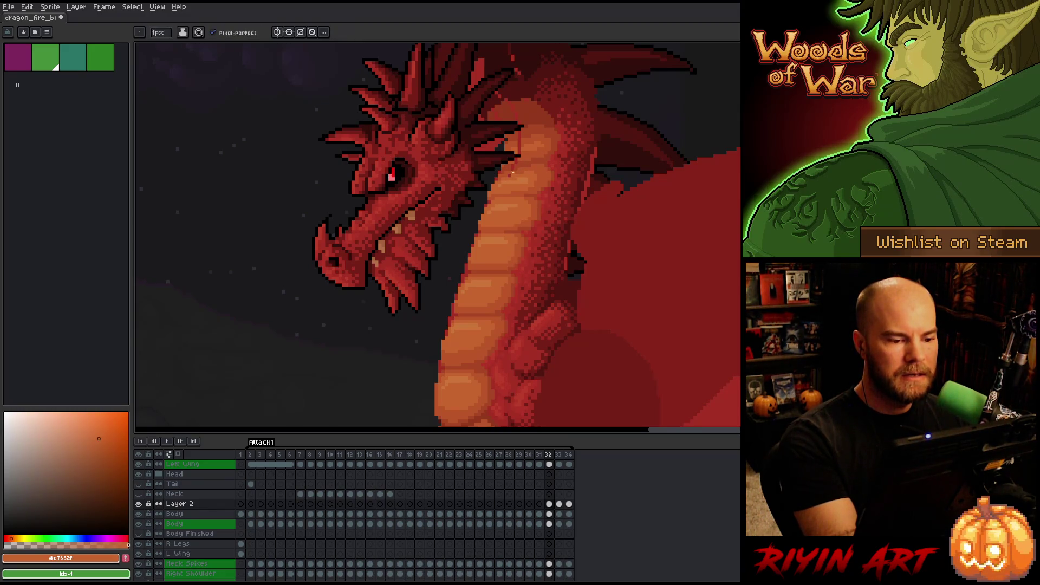
left_click(515, 170, "alt")
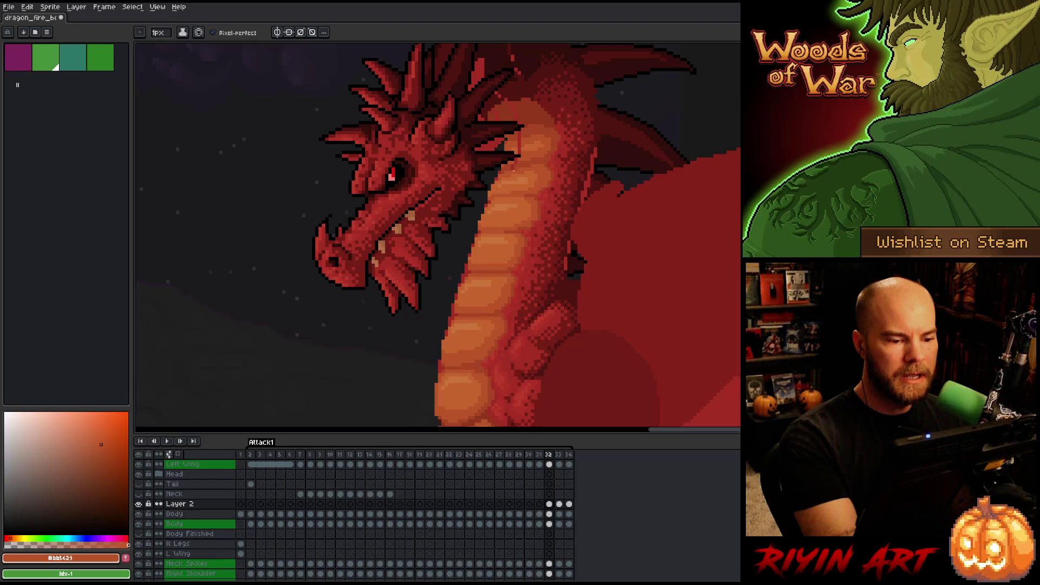
left_click(512, 168, "alt")
left_click(515, 161, "alt")
left_click(519, 144, "alt")
left_click(520, 142, "alt")
left_click(519, 138, "alt")
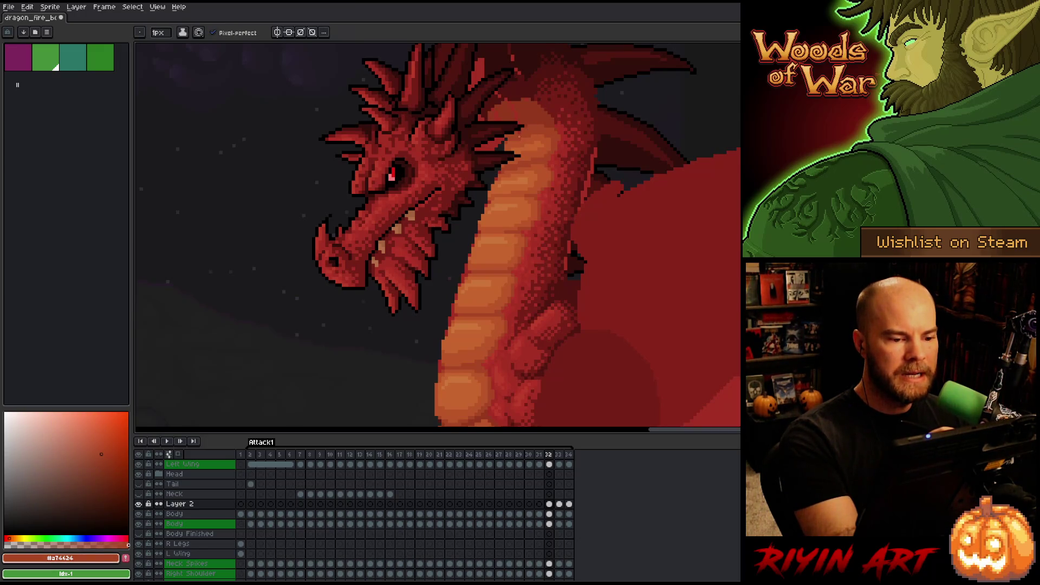
left_click_drag(554, 96, 569, 155)
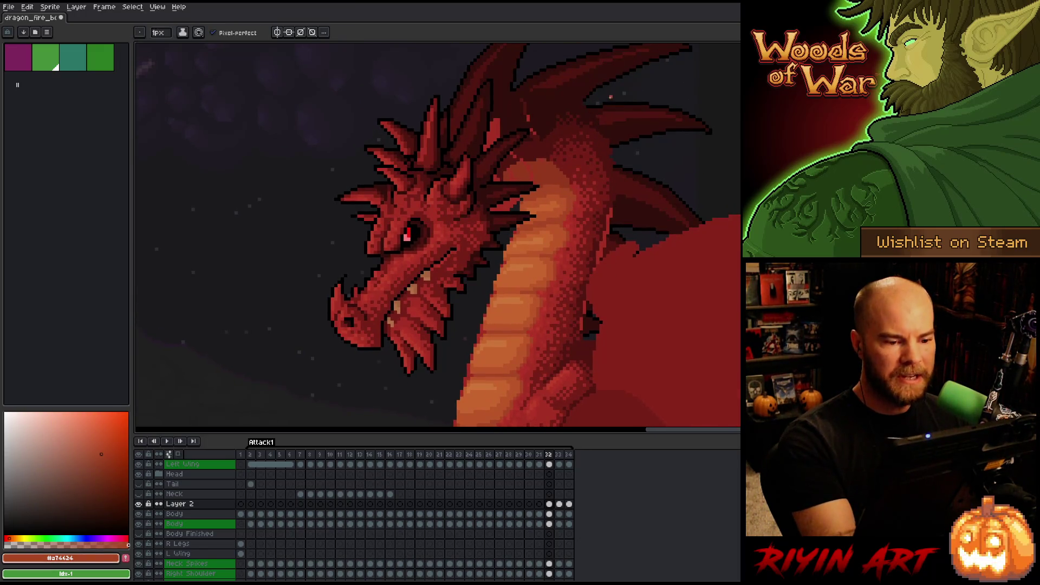
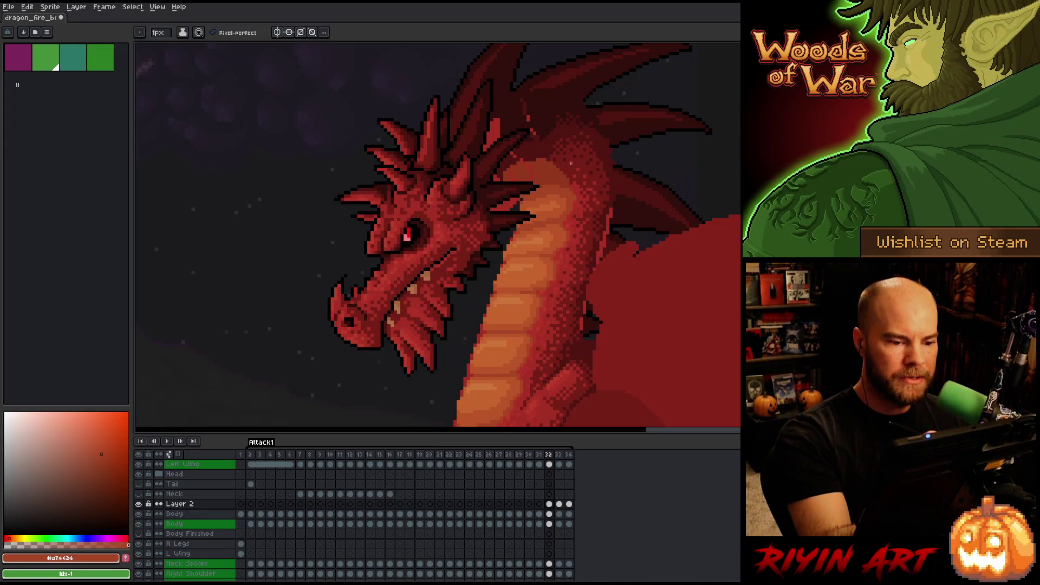
Sample the darker neck red and restore the neck-and-head selection with Ctrl+Shift+D
left_click(543, 159, "alt")
key("alt")
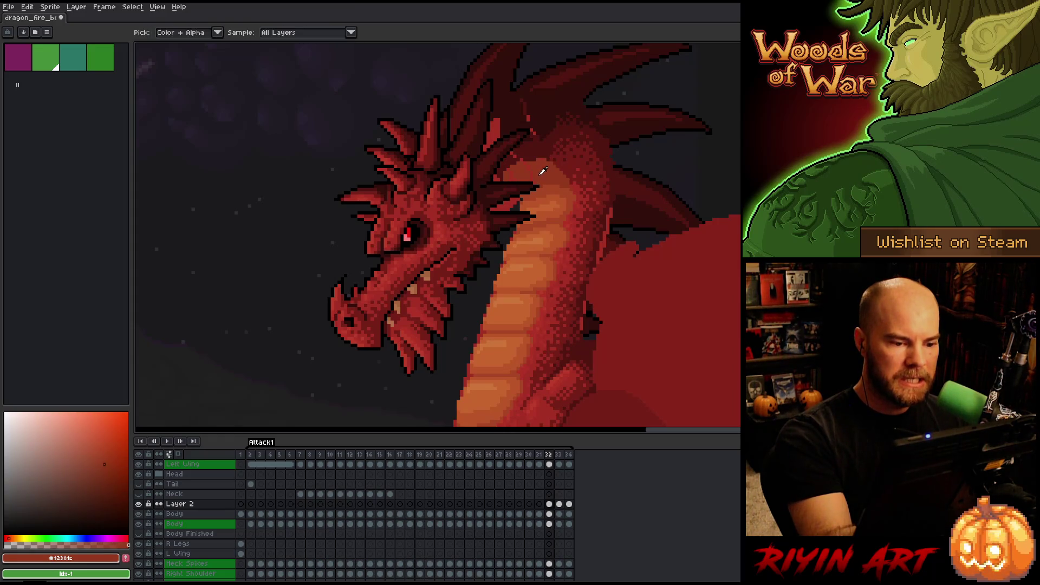
key("alt")
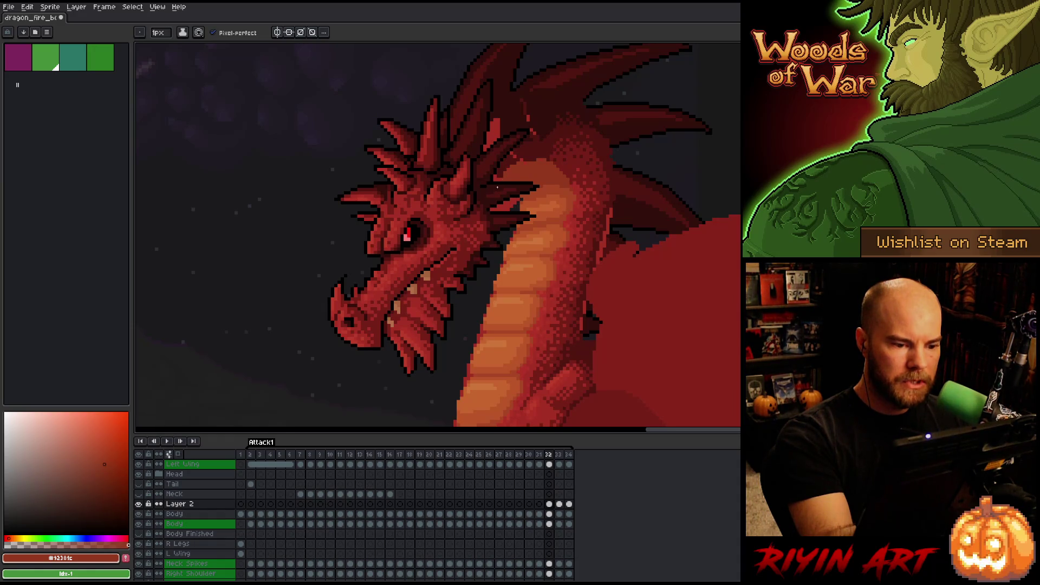
key("ctrl+shift+d")
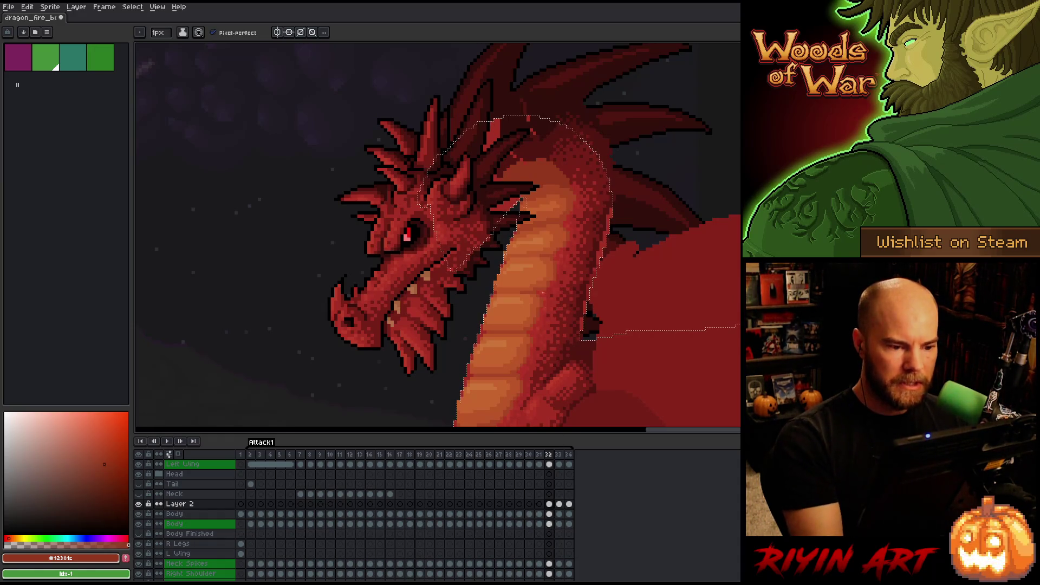
key("g")
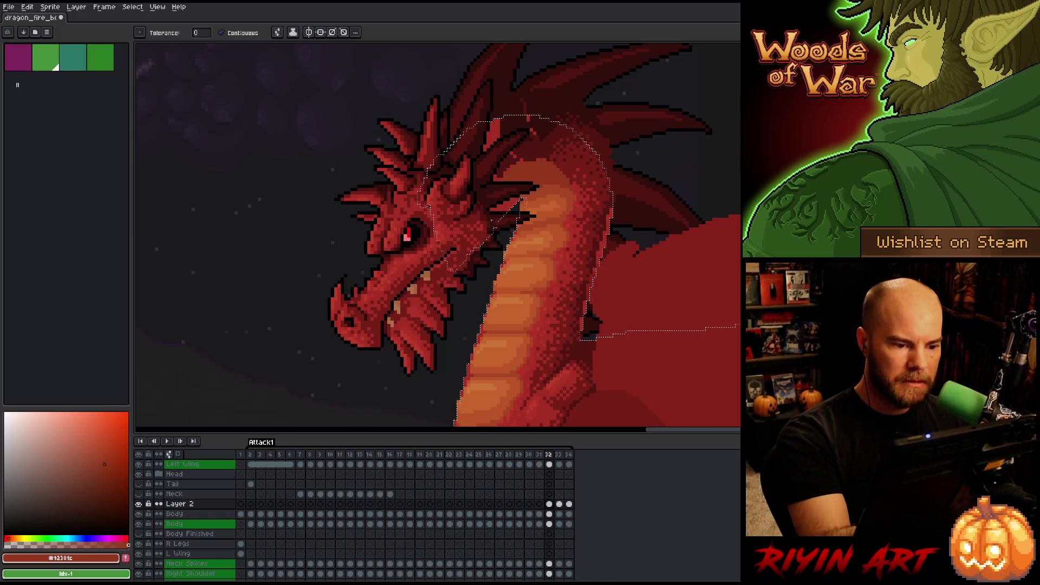
key("b")
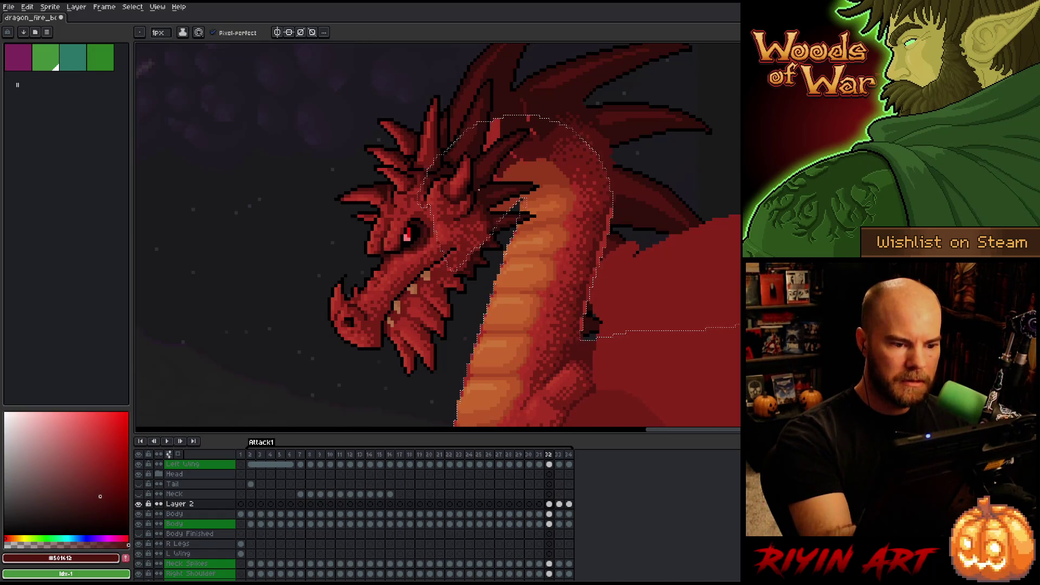
key("g")
key("b")
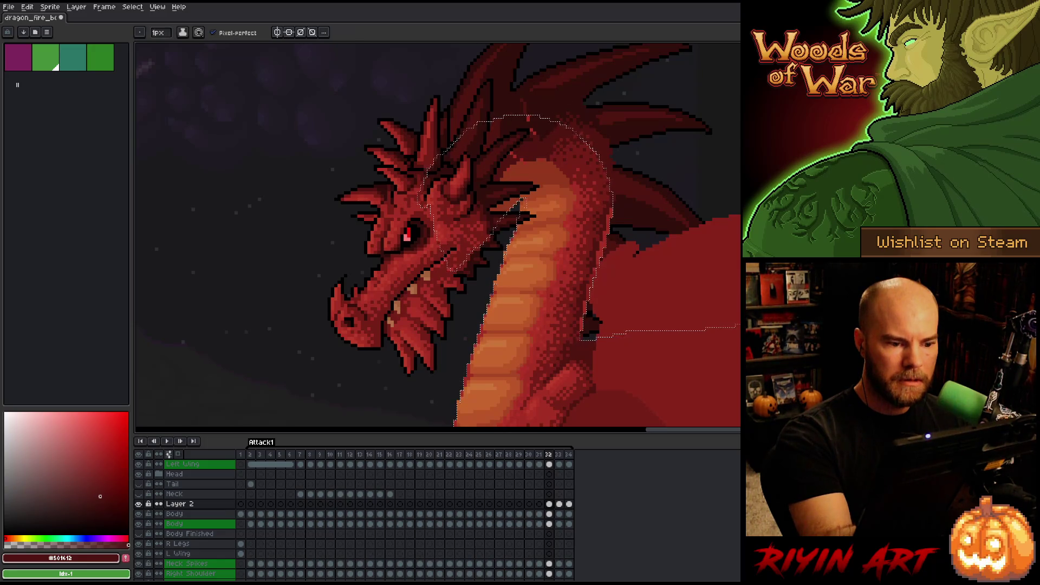
Sample the mid, brighter and dark shadow reds from the dragon's neck
left_click(531, 161, "alt")
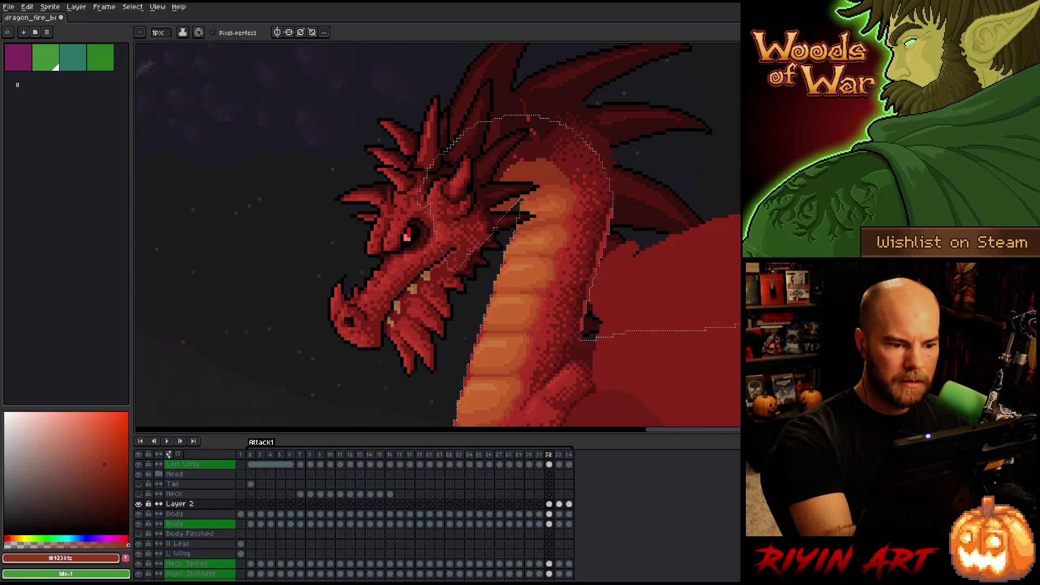
left_click(533, 133, "alt")
left_click(531, 161, "alt")
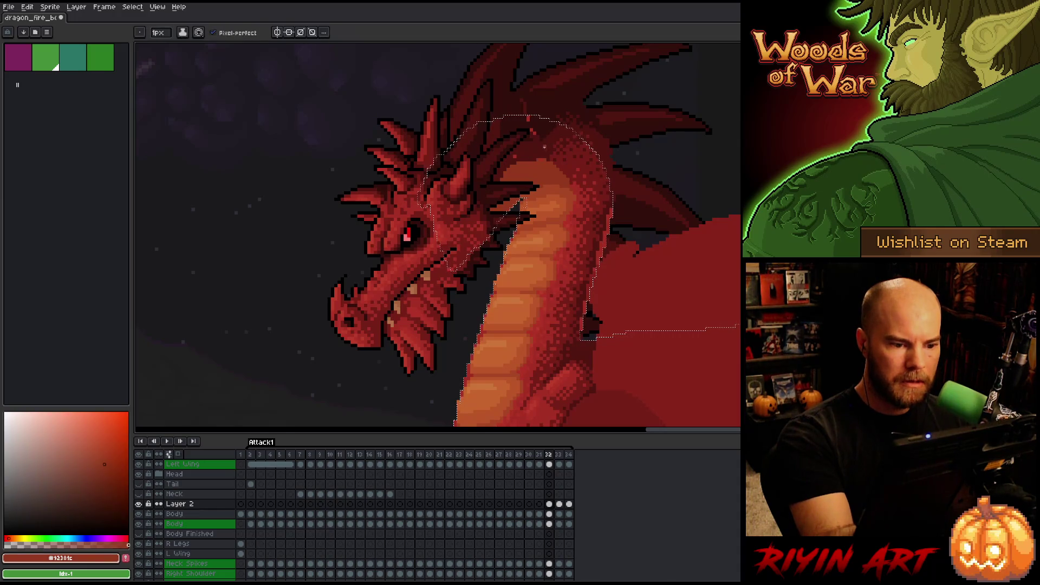
left_click(539, 145, "alt")
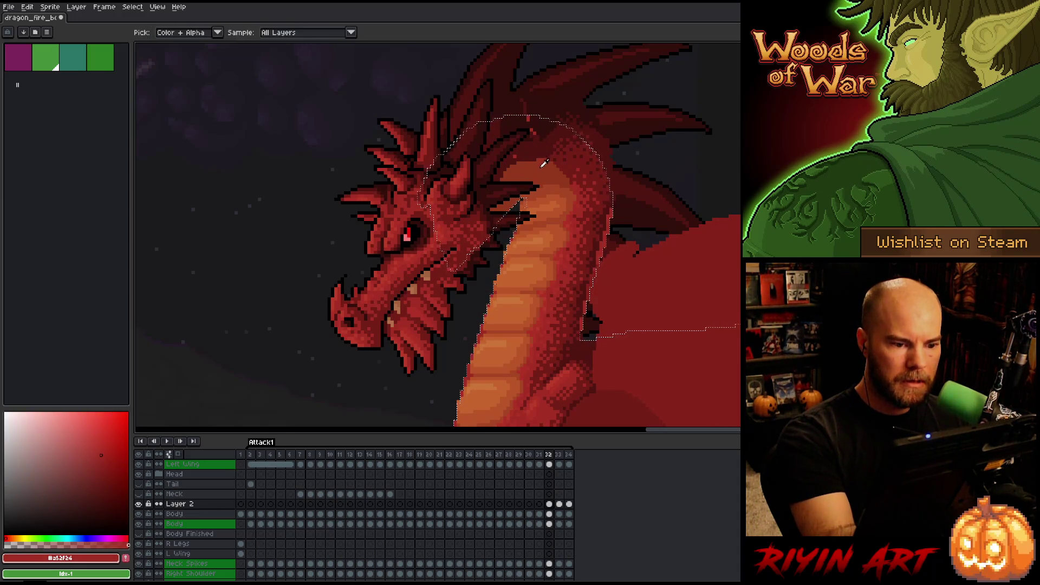
left_click(542, 160, "alt")
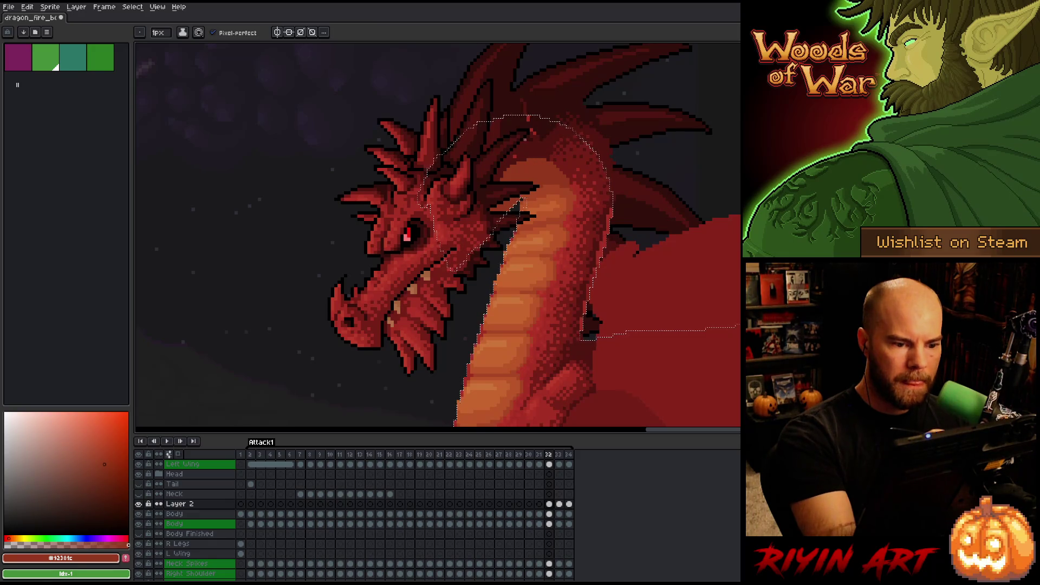
left_click(532, 133, "alt")
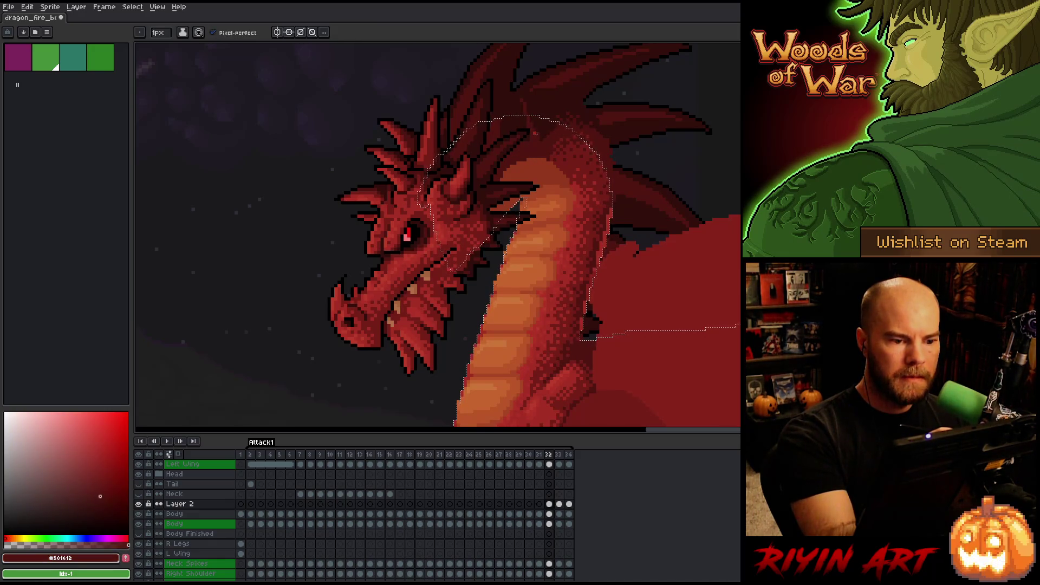
left_click(542, 137, "alt")
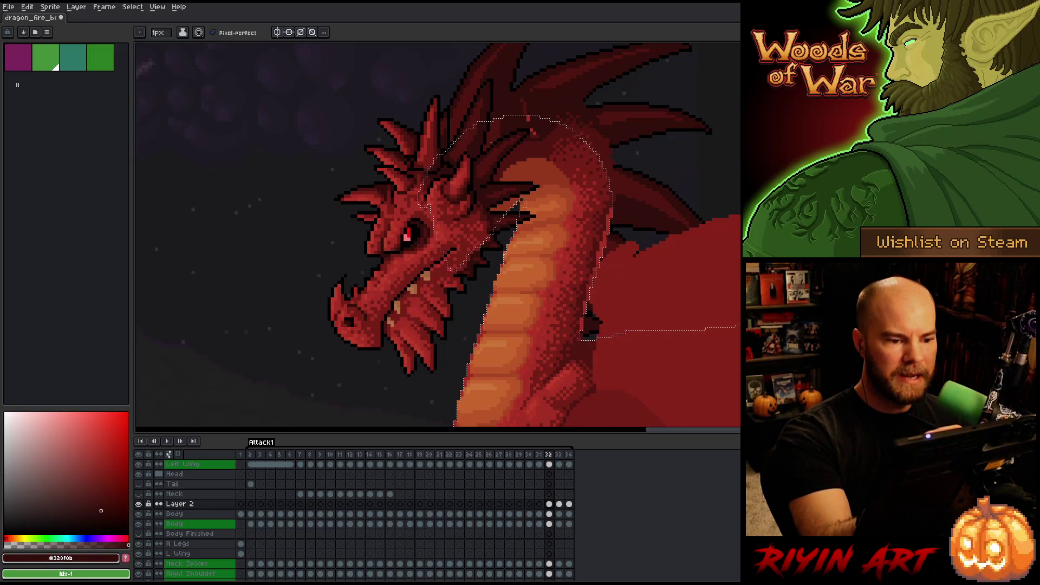
key("g")
key("b")
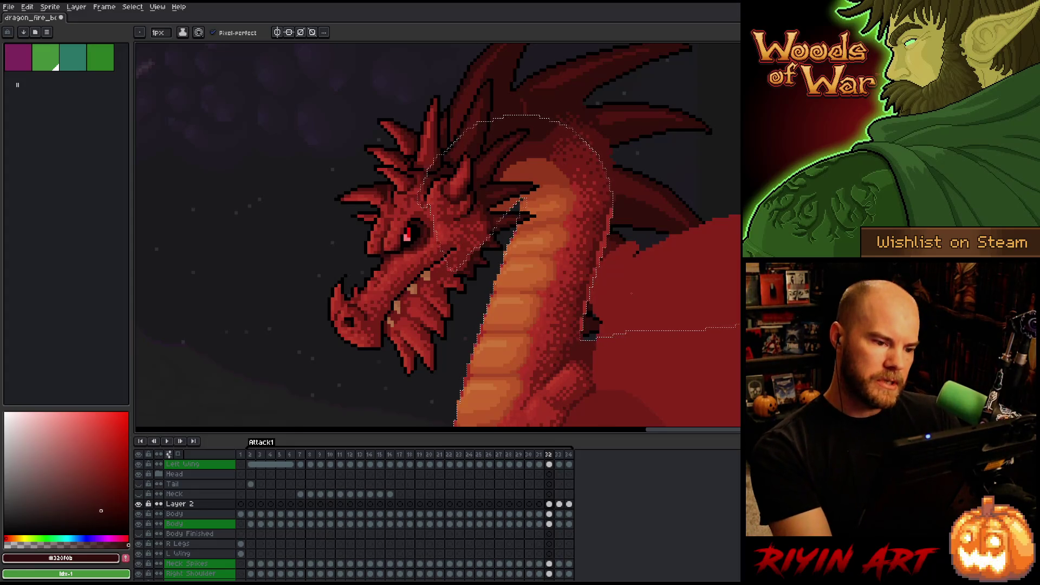
Flip between frames 32 and 33 to compare the dragon's pose
key("period")
key("comma")
key("period")
key("comma")
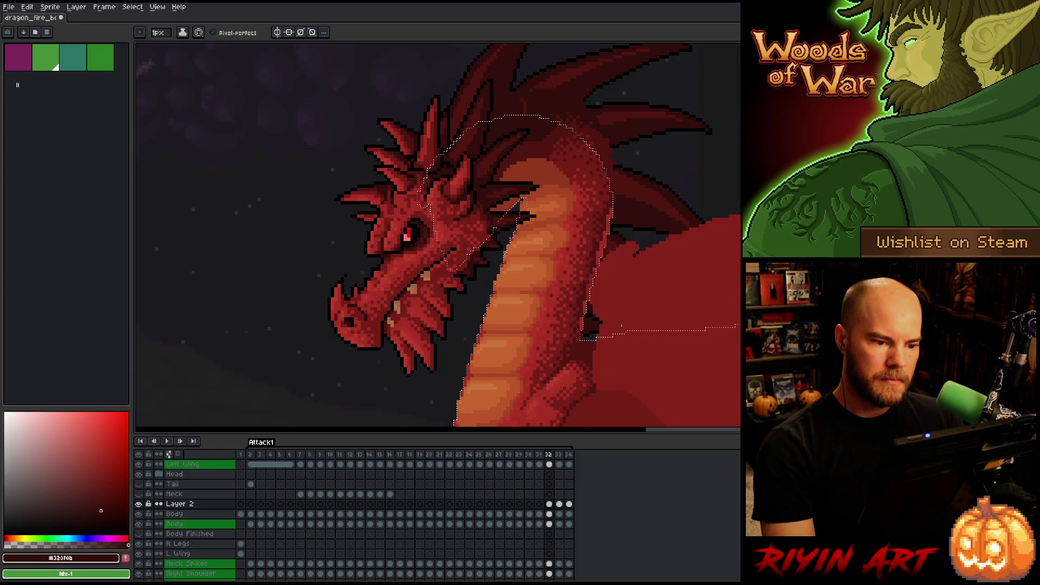
key("period")
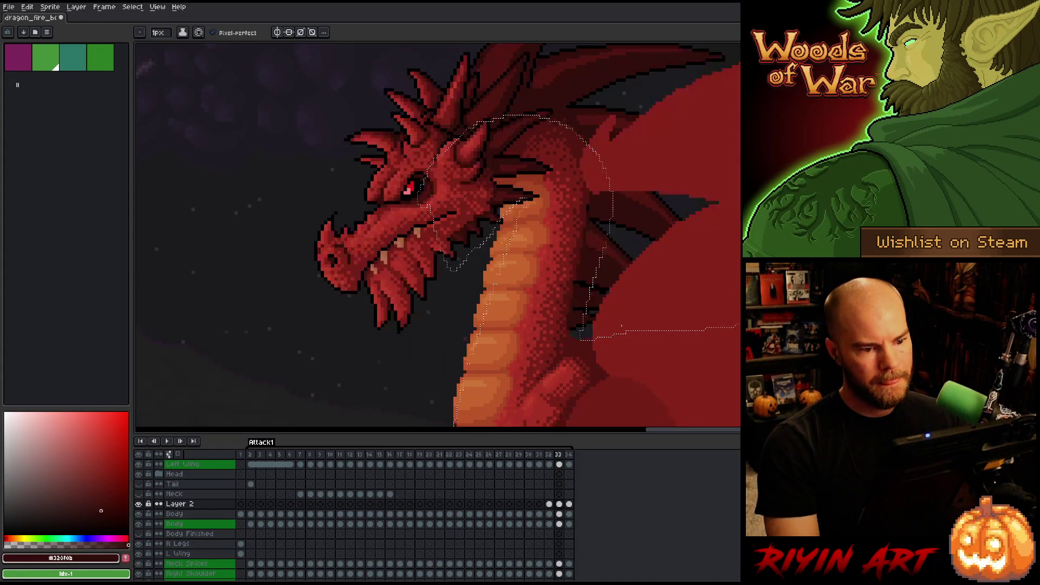
key("comma")
key("period")
key("comma")
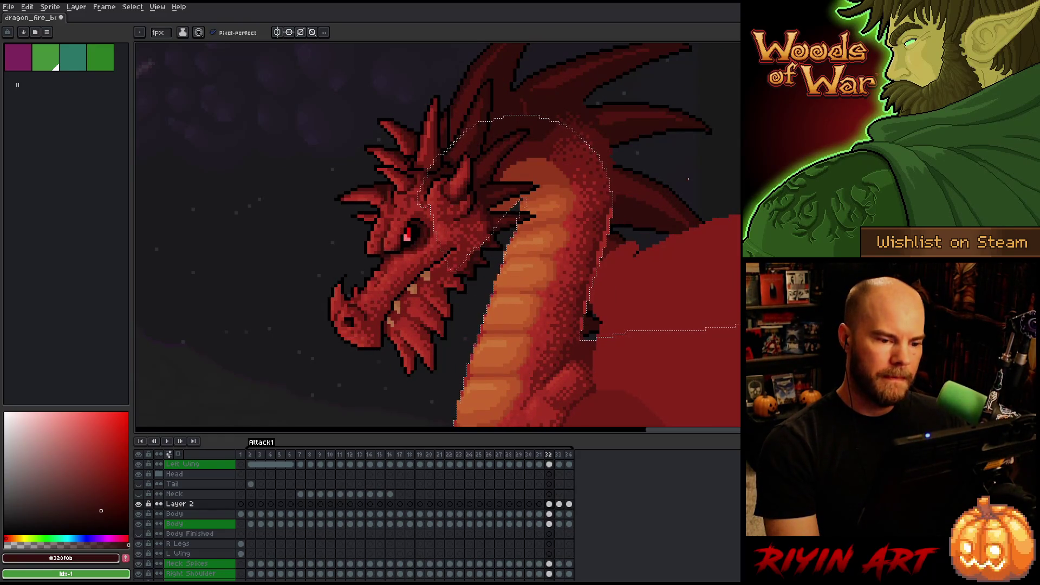
Lasso the lower neck and shift that section down one pixel
key("m")
mouse_move(644, 86)
left_mouse_down()
mouse_move(628, 219)
mouse_move(573, 267)
mouse_move(534, 262)
mouse_move(542, 173)
mouse_move(520, 160)
mouse_move(477, 81)
mouse_move(710, 135)
left_mouse_up()
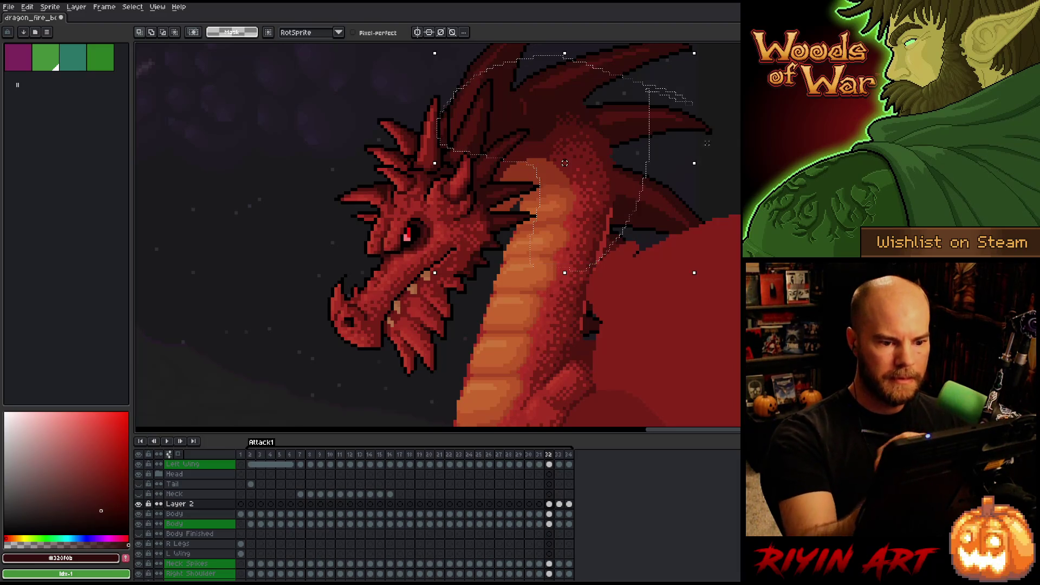
mouse_move(592, 178)
left_mouse_down()
mouse_move(568, 202)
mouse_move(589, 174)
left_mouse_up()
key("Escape")
mouse_move(624, 254)
left_mouse_down()
mouse_move(626, 282)
mouse_move(514, 240)
left_mouse_up()
left_click_drag(600, 169, 598, 168)
Try several white guide strokes along the neck, undoing each one
key("b")
left_click_drag(536, 280, 574, 221)
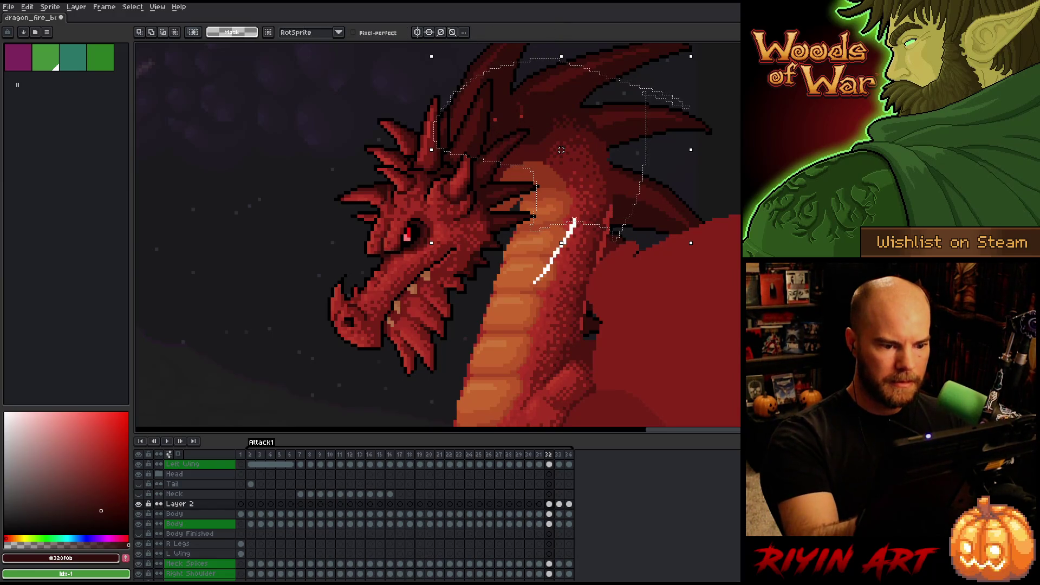
left_click_drag(542, 189, 427, 263)
key("ctrl+z")
key("ctrl+z")
left_click_drag(564, 204, 477, 233)
key("ctrl+z")
left_click_drag(559, 186, 541, 195)
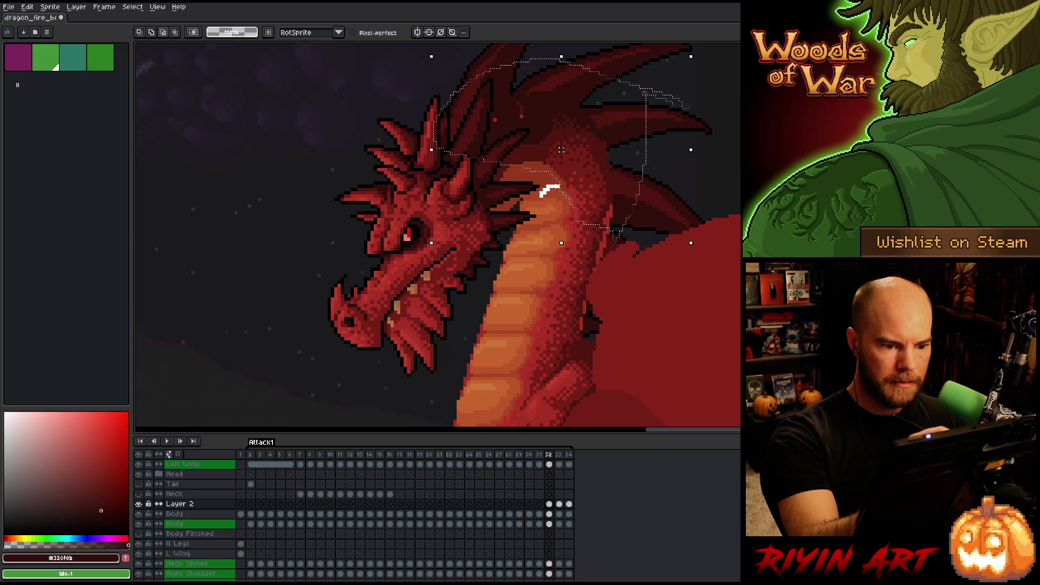
key("ctrl+z")
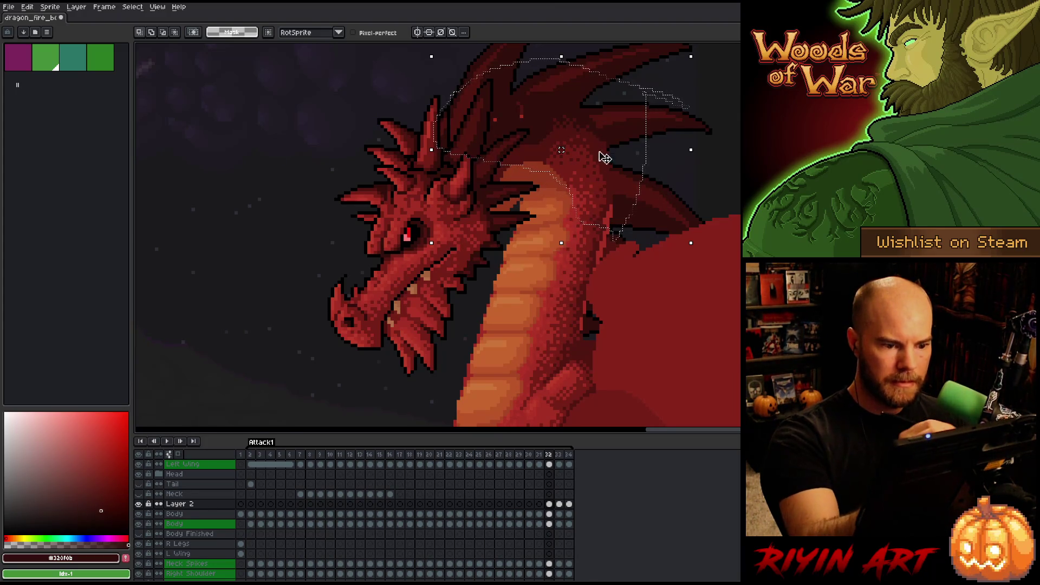
Nudge the neck selection one pixel left and one pixel down, testing and undoing a guide line
key("Left")
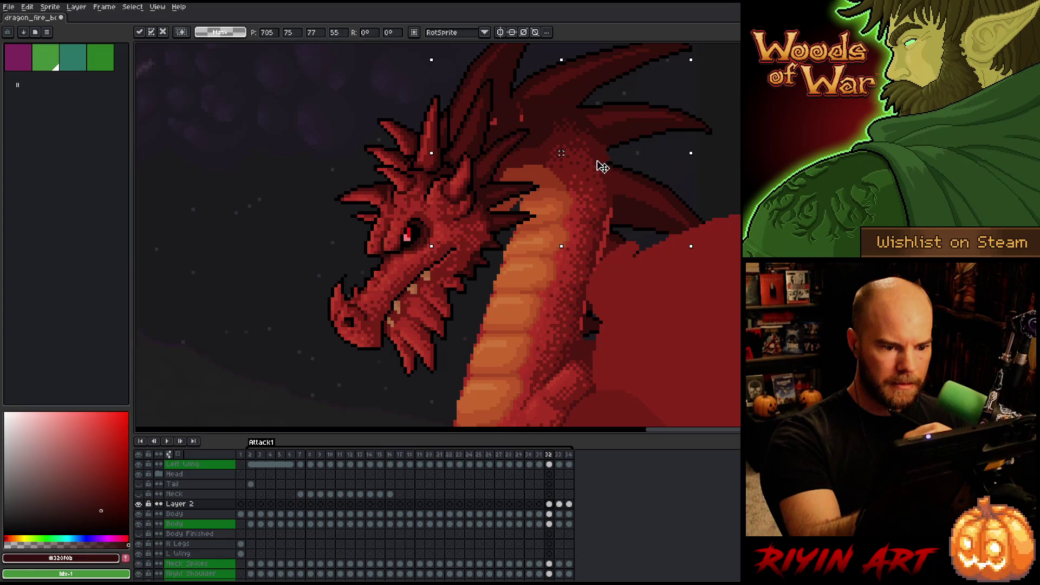
key("b")
left_click_drag(567, 186, 542, 249)
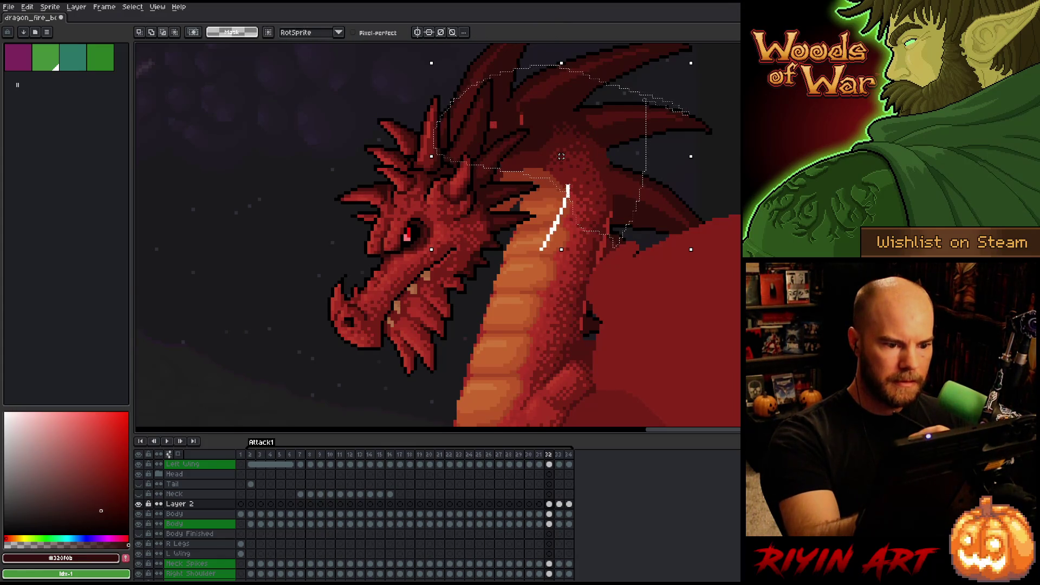
key("ctrl+z")
key("Down")
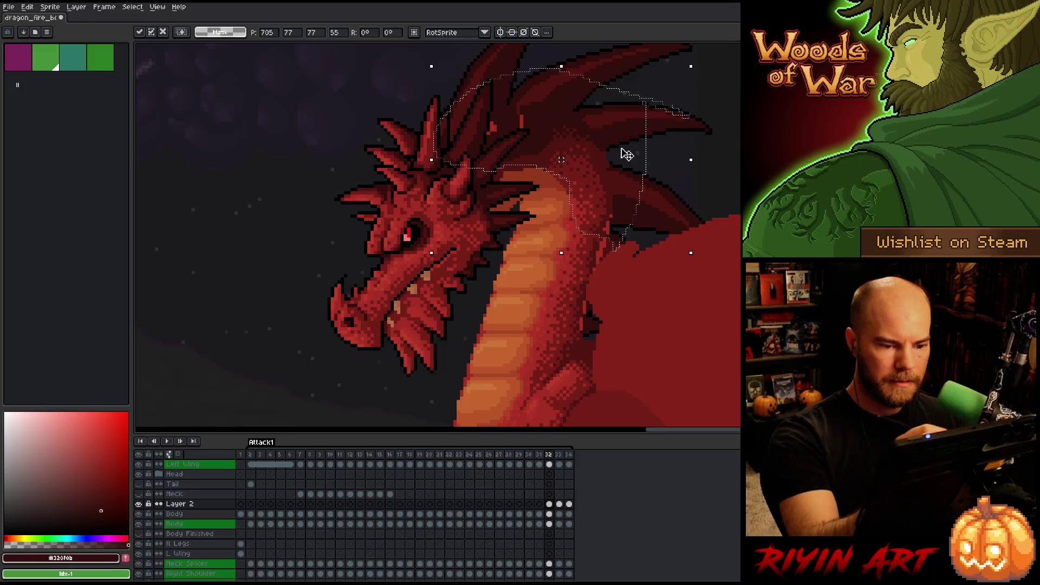
key("b")
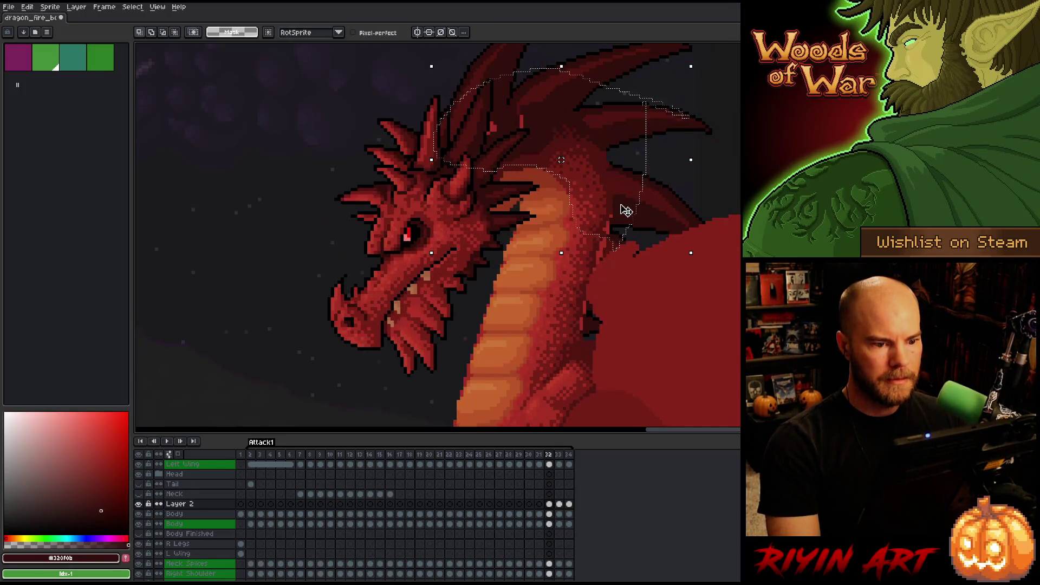
Step between frames 32, 33 and 34 to check how the neck flows
key("period")
key("period")
key("comma")
key("period")
key("comma")
key("comma")
key("period")
key("period")
key("comma")
key("comma")
key("period")
key("comma")
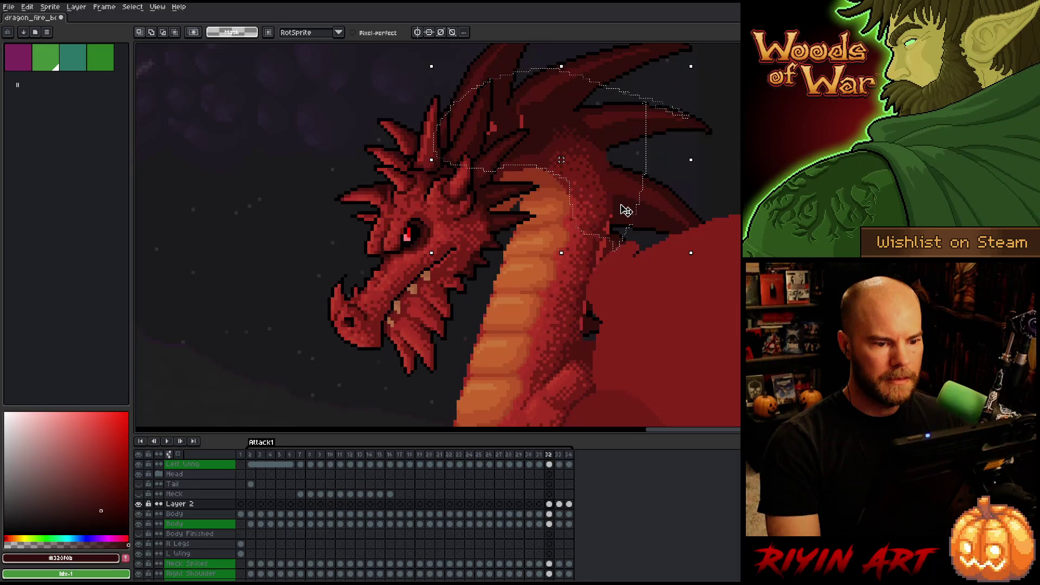
key("period")
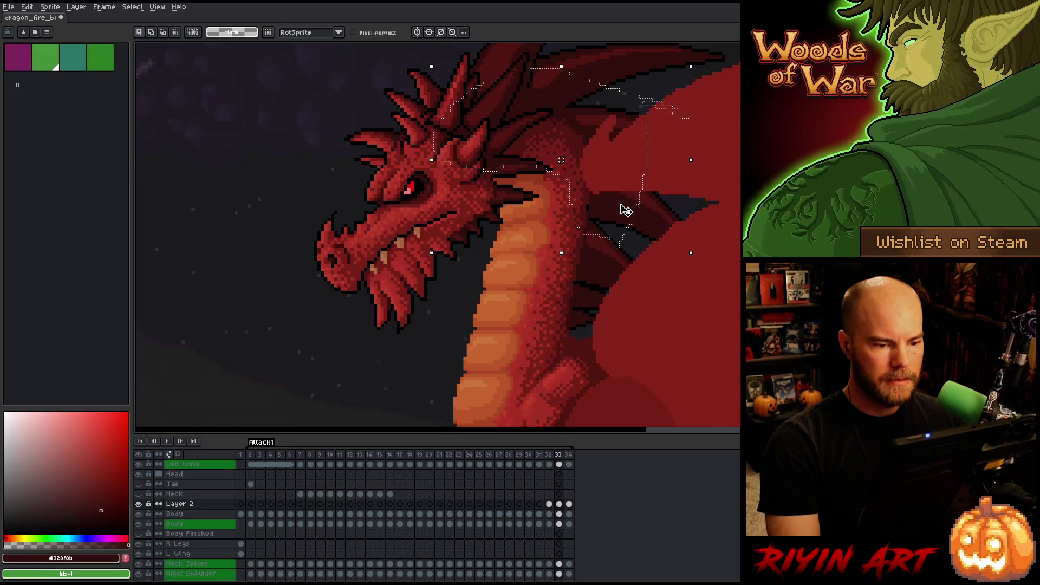
Add a white guide around the neck's right side, pick up the neck pixels, and scrub frames 32–34
mouse_move(681, 244)
left_mouse_down()
mouse_move(559, 90)
mouse_move(539, 108)
mouse_move(534, 162)
mouse_move(623, 254)
left_mouse_up()
left_click(580, 160)
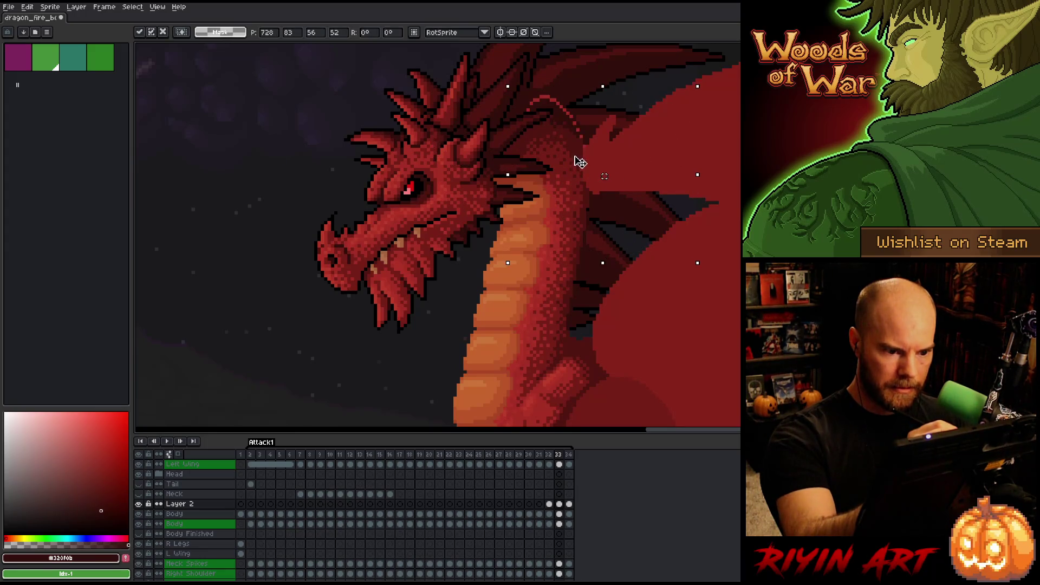
key("comma")
key("period")
key("period")
key("comma")
key("comma")
key("period")
key("period")
key("comma")
key("comma")
key("period")
key("period")
key("comma")
key("period")
key("comma")
key("comma")
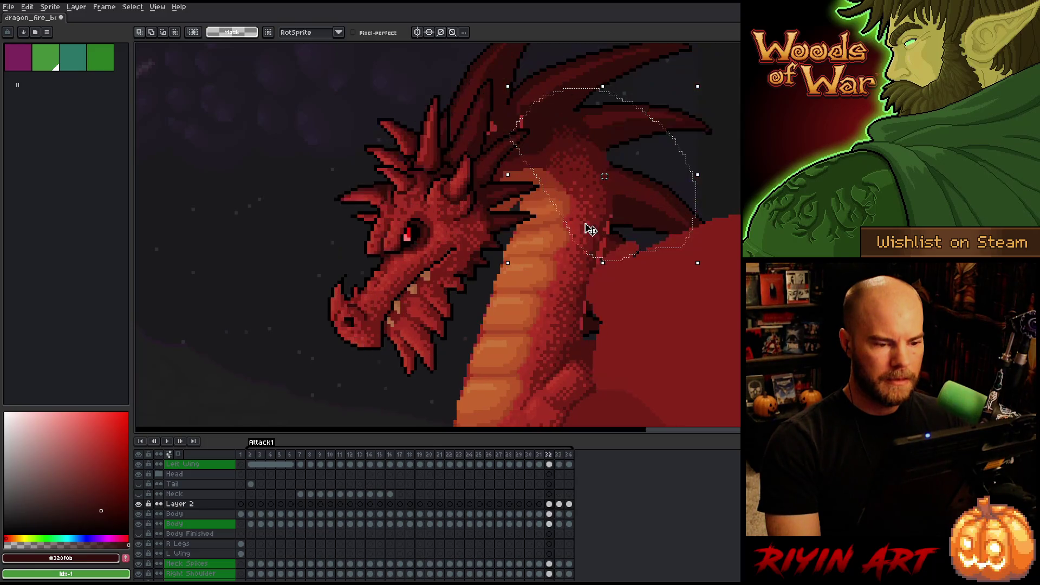
Flip between frames 32 and 33 to compare the neck poses
key("period")
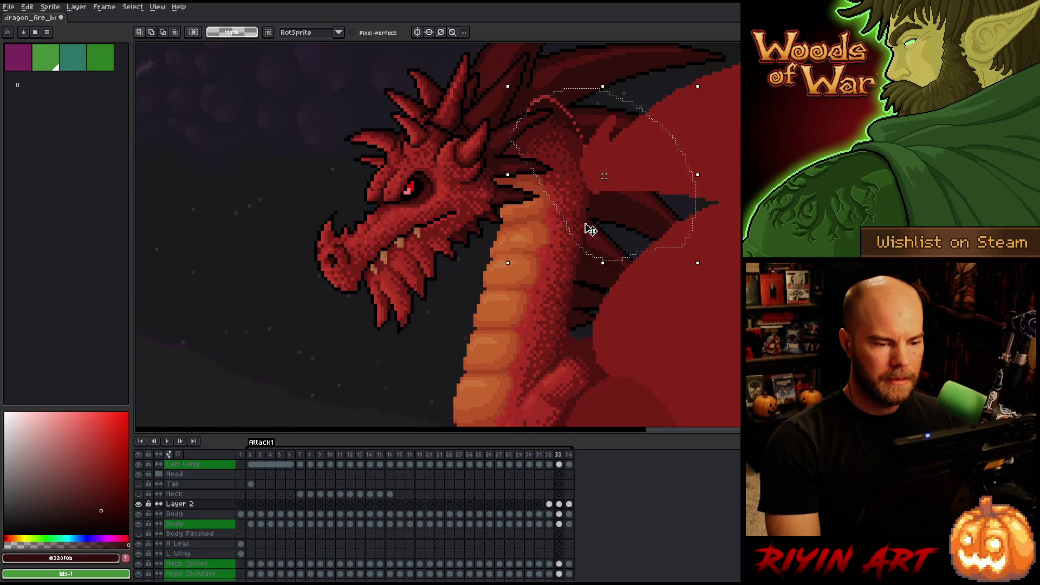
key("comma")
key("period")
key("period")
key("comma")
key("comma")
key("period")
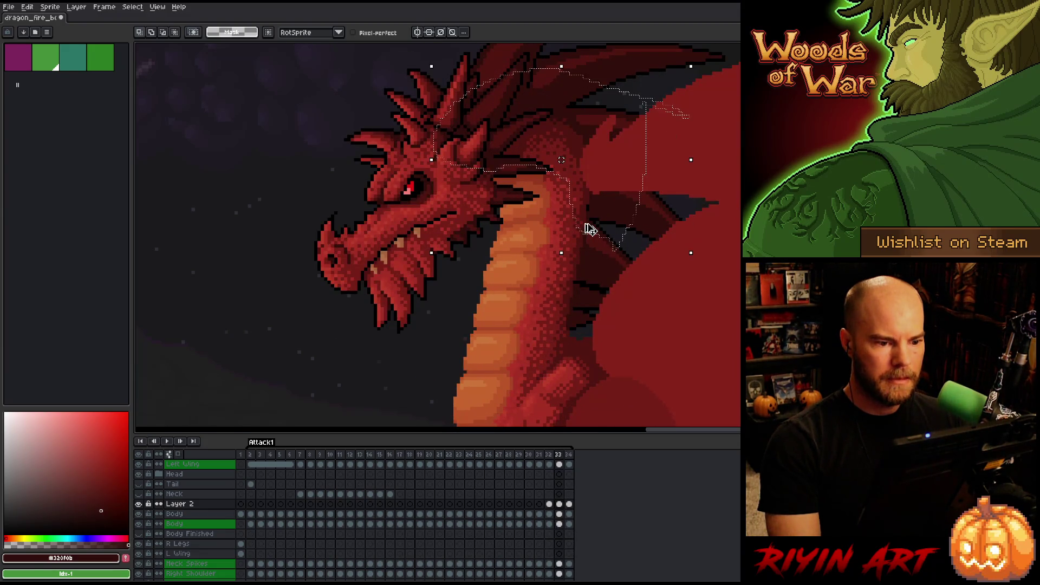
key("comma")
Nudge the neck section up one pixel, check it against frame 33, and commit the transform
key("Up")
key("Up")
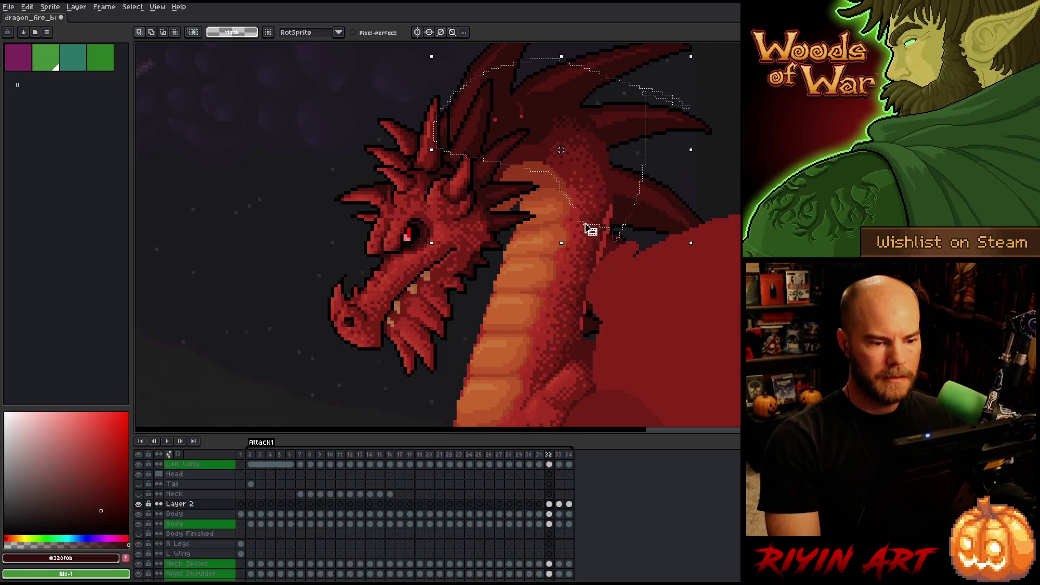
key("period")
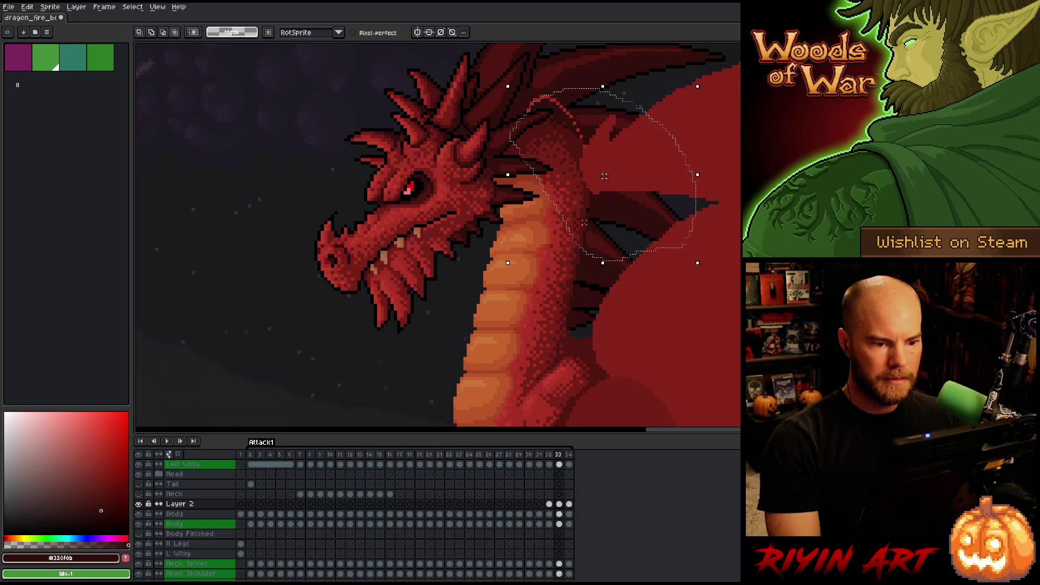
key("Return")
key("ctrl+d")
key("b")
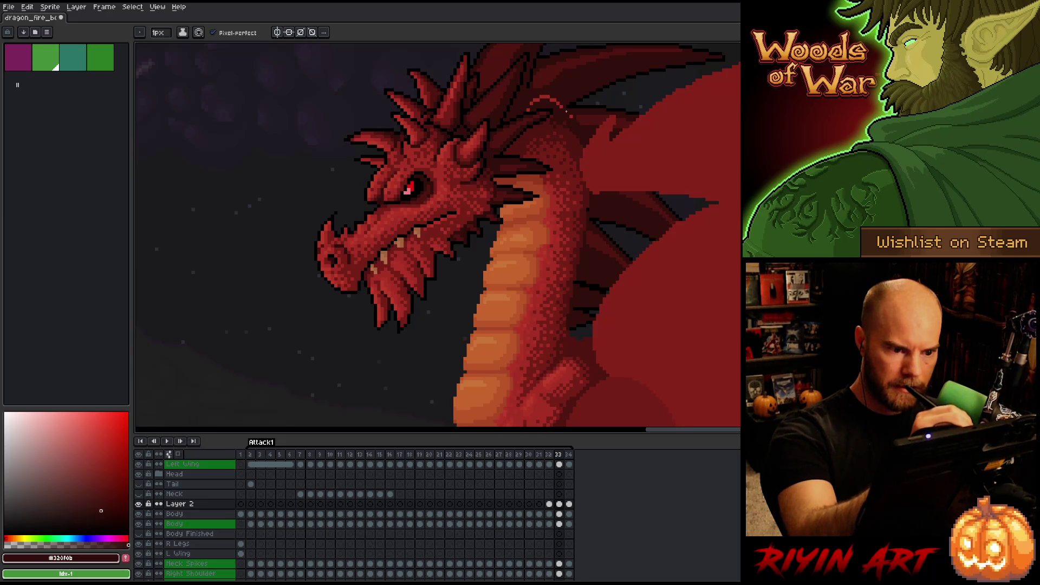
Darken the head-ridge outline, save, and sample neck reds on frame 32 of Layer 2
left_click_drag(558, 104, 534, 100)
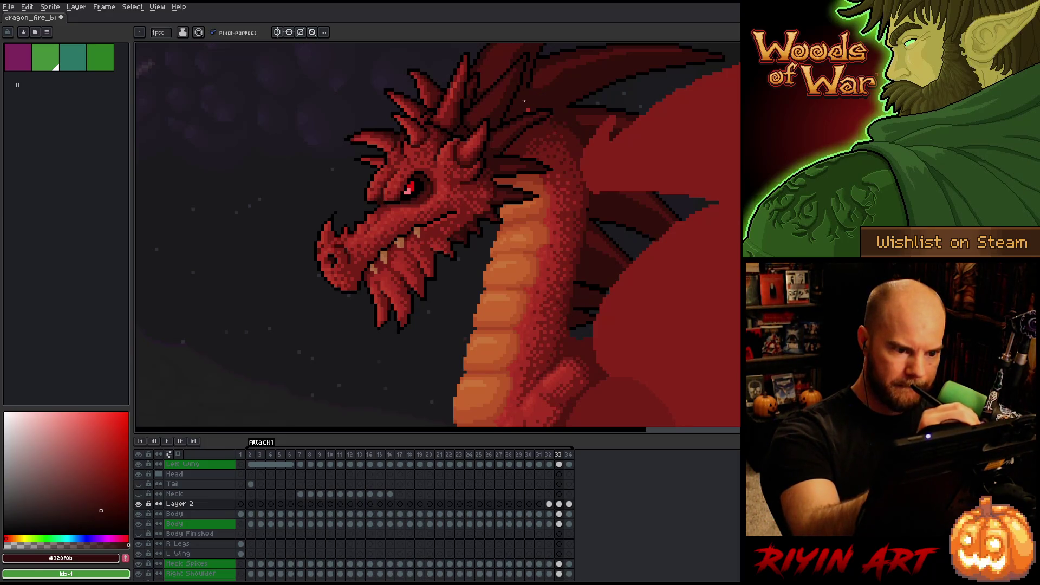
key("ctrl+s")
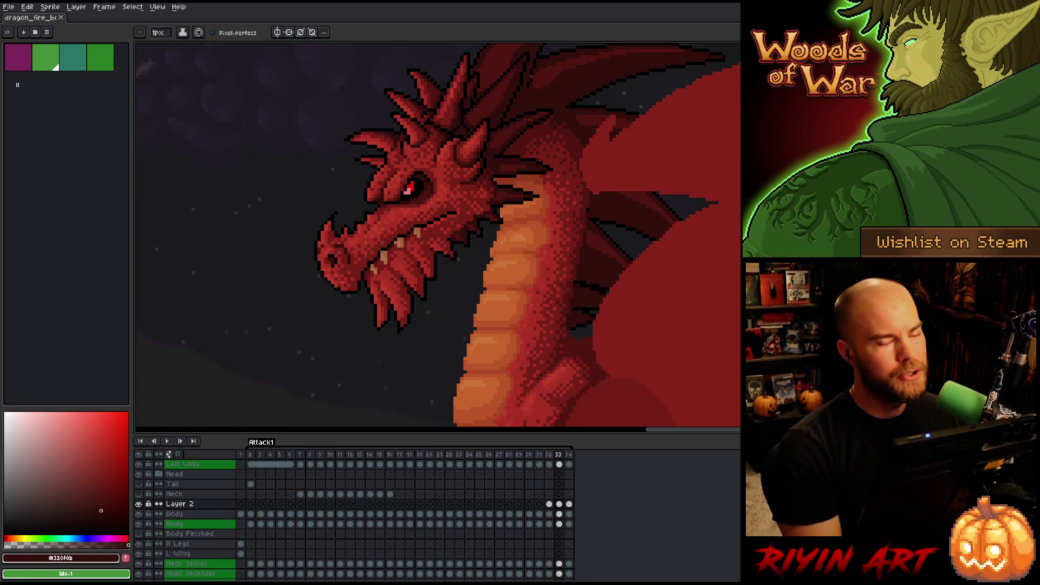
left_click(549, 503)
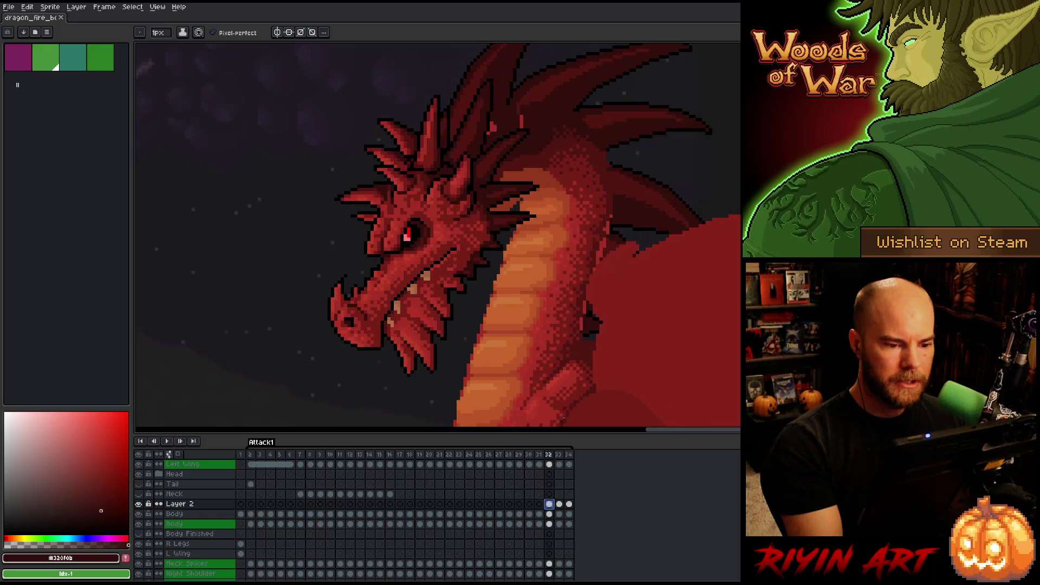
left_click(544, 167, "alt")
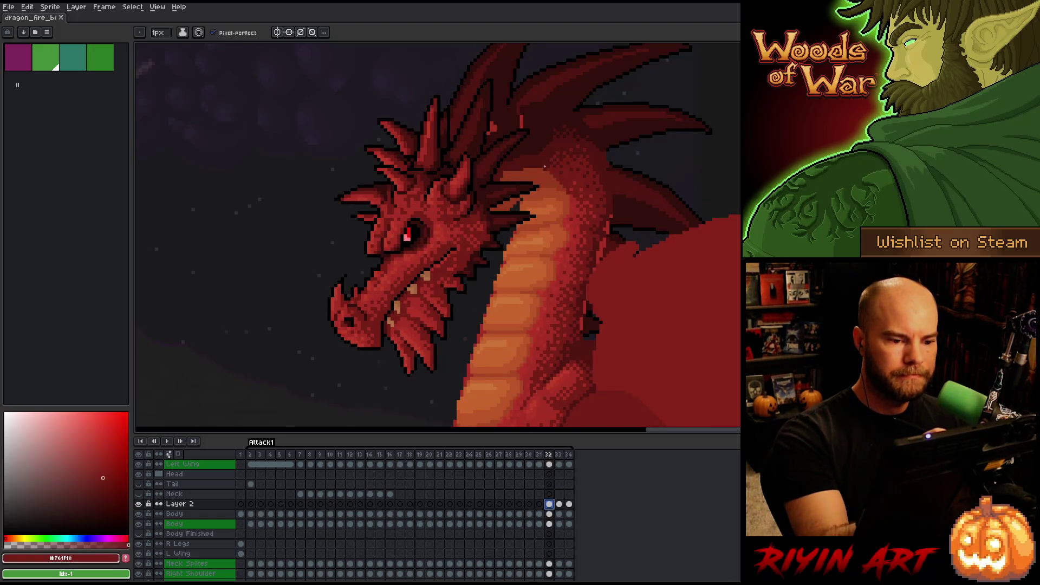
left_click(537, 128, "alt")
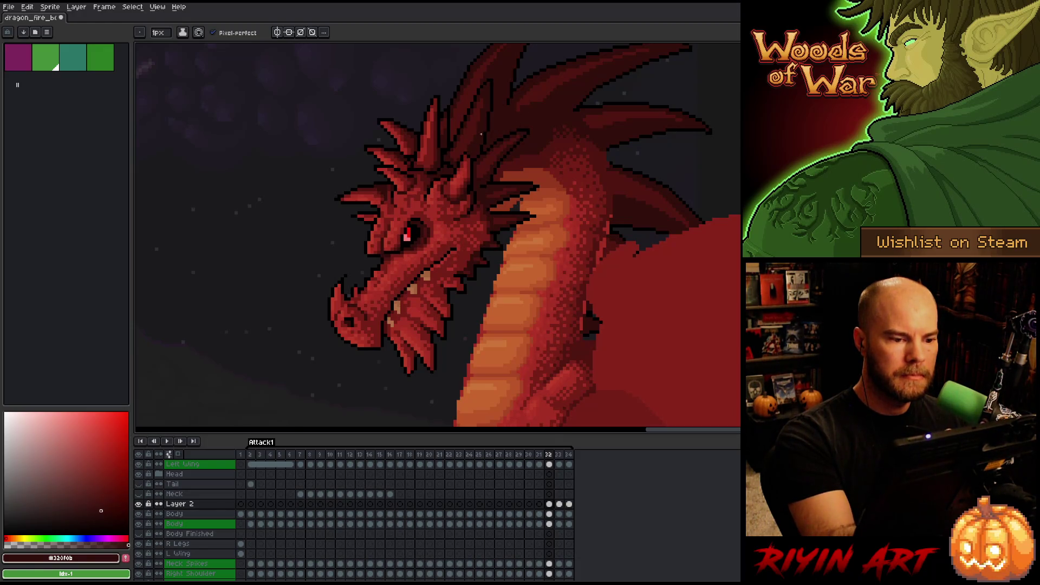
left_click(515, 158, "alt")
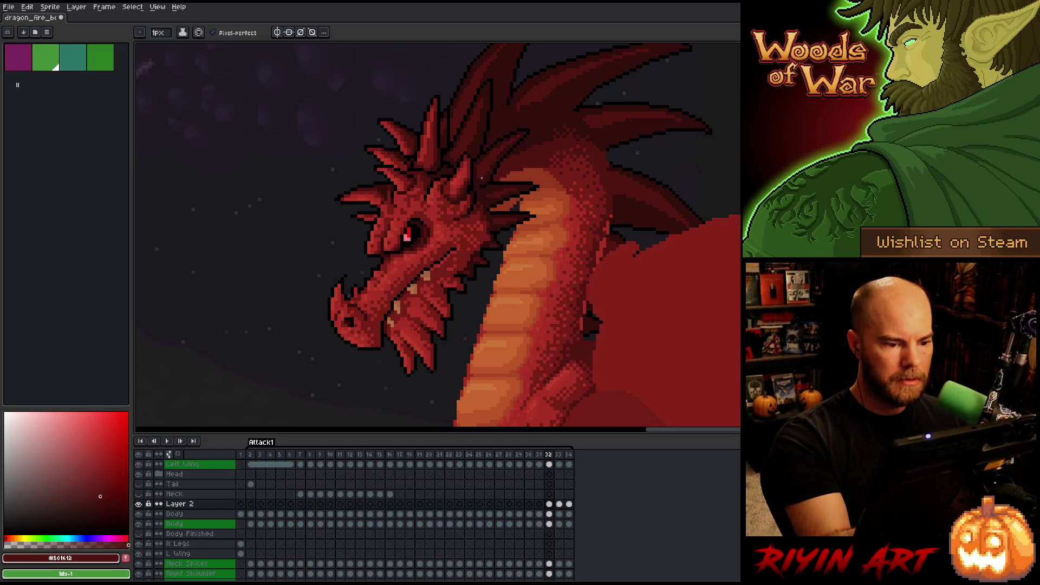
Toggle between frames 32 and 33, then reselect the frame-32 cel on Layer 2
key("Right")
key("Left")
key("Right")
key("Left")
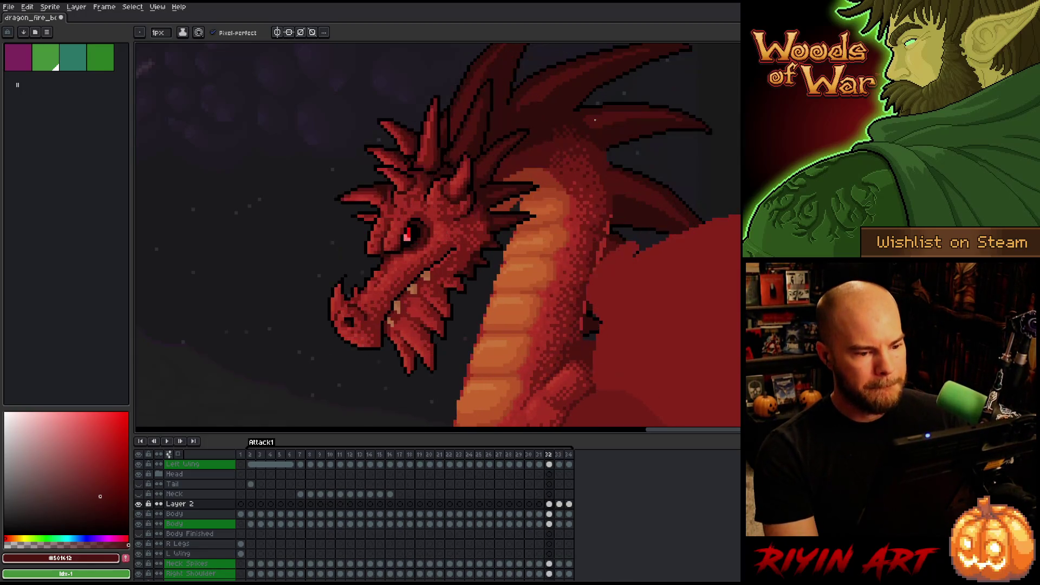
left_click(549, 503, "ctrl")
key("b")
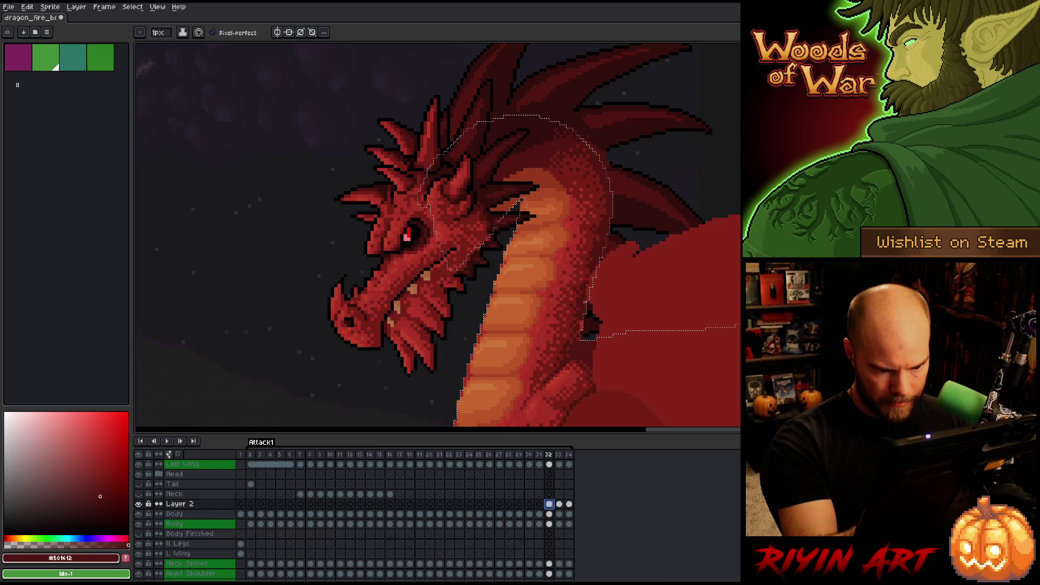
key("Escape")
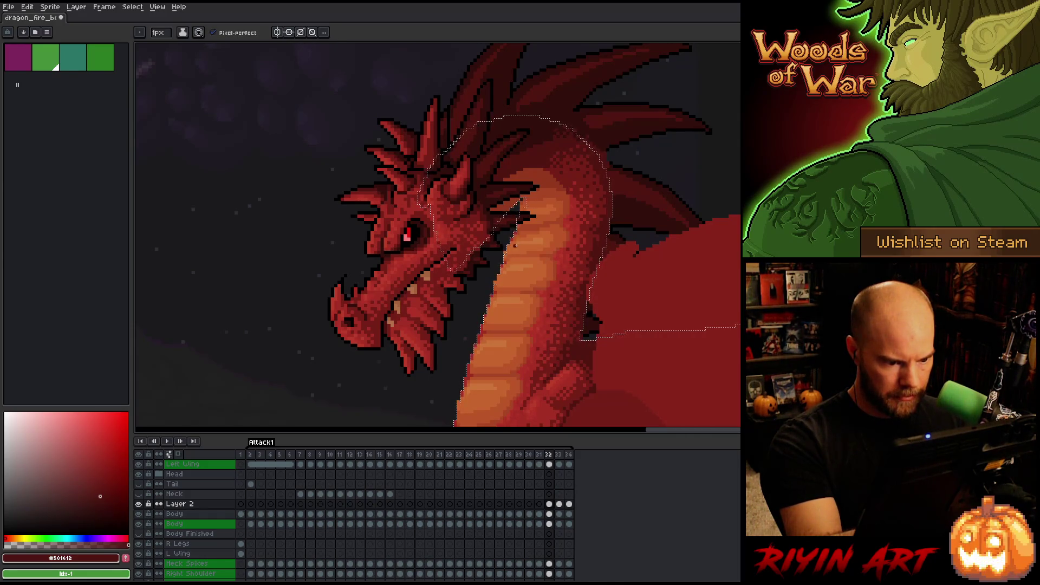
Pick mid, darker and lighter oranges for the neck belly from the palette and the canvas
left_click(519, 246, "alt")
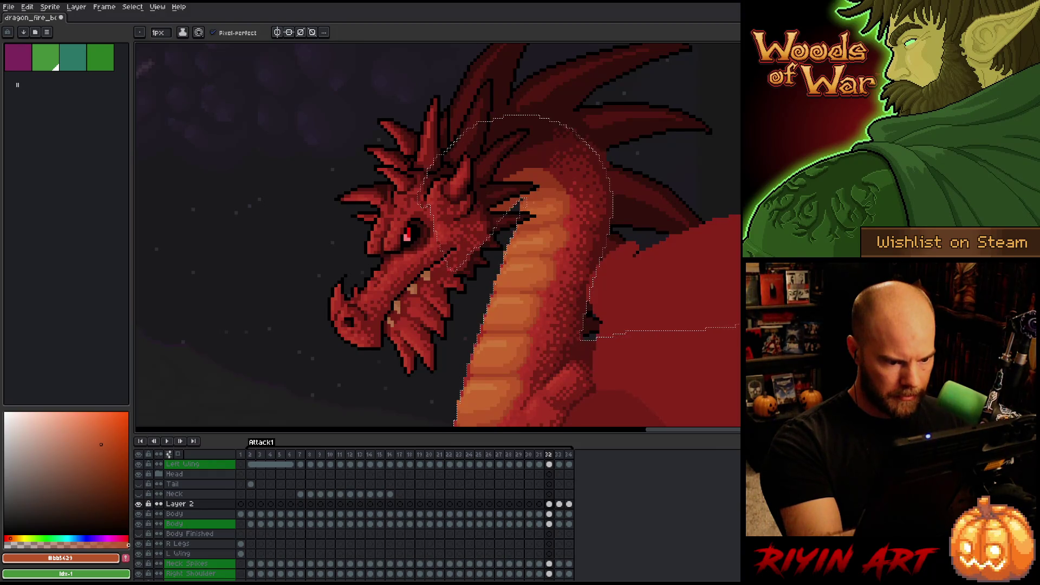
left_click(101, 453)
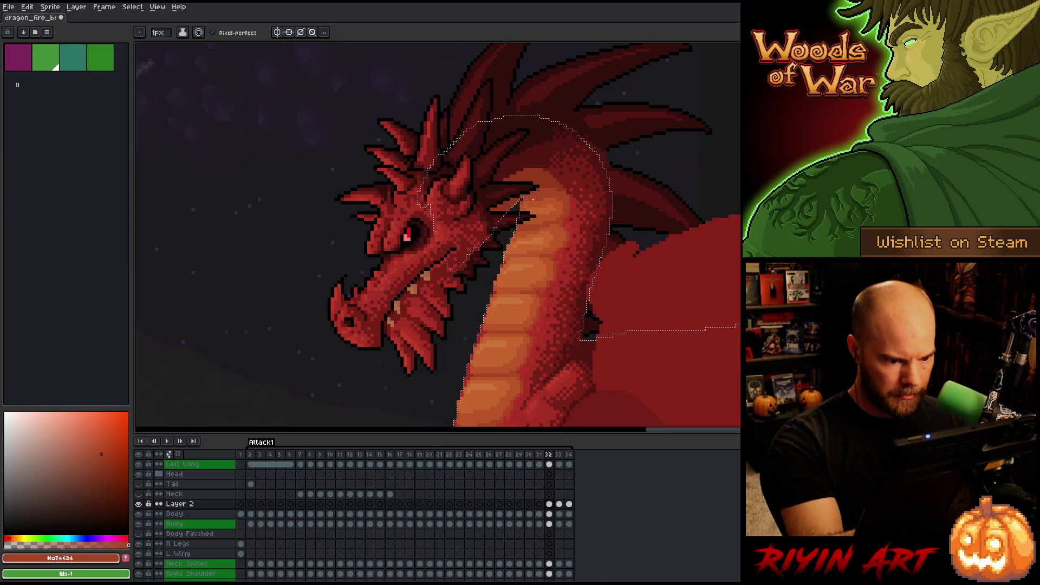
left_click(98, 438)
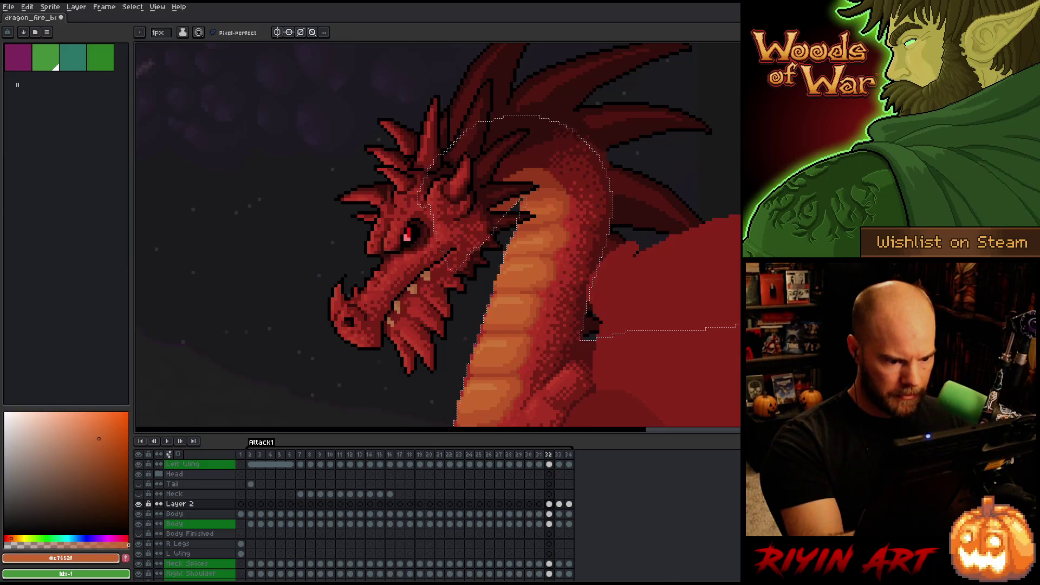
left_click(426, 176, "alt")
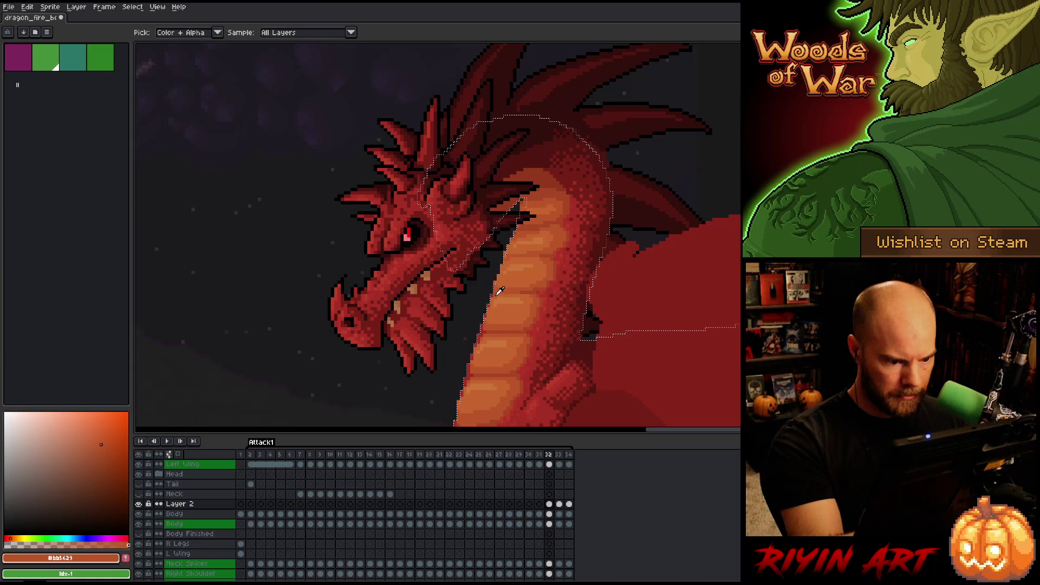
left_click(426, 176, "alt")
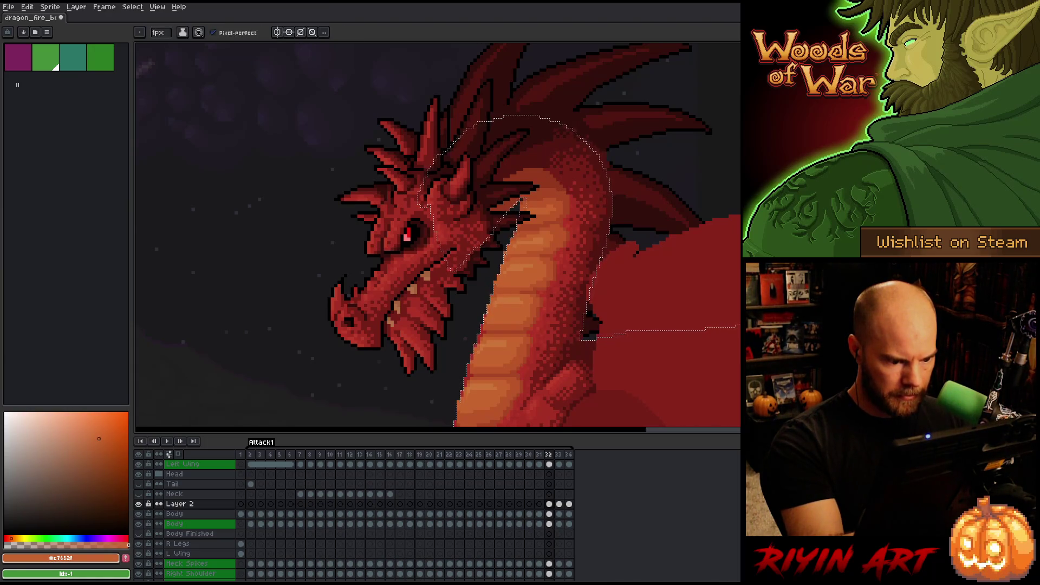
left_click(428, 173, "alt")
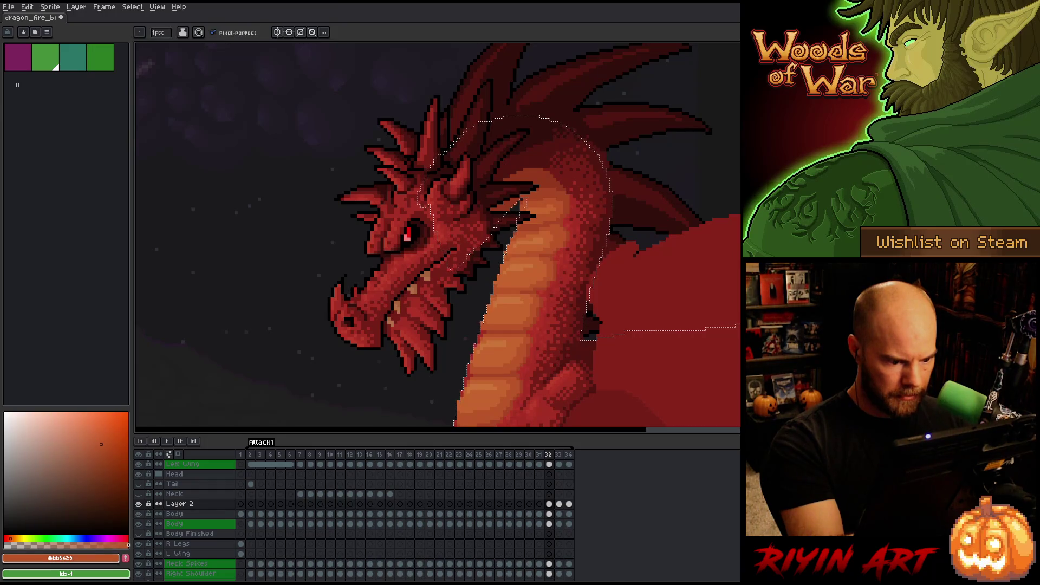
left_click(428, 173, "alt")
left_click(426, 176, "alt")
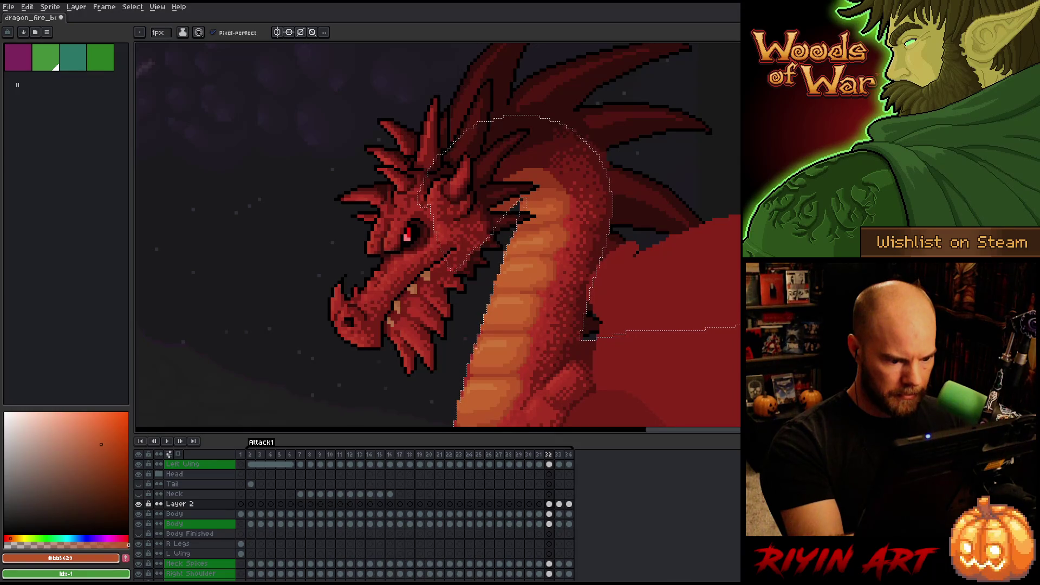
left_click(428, 172, "alt")
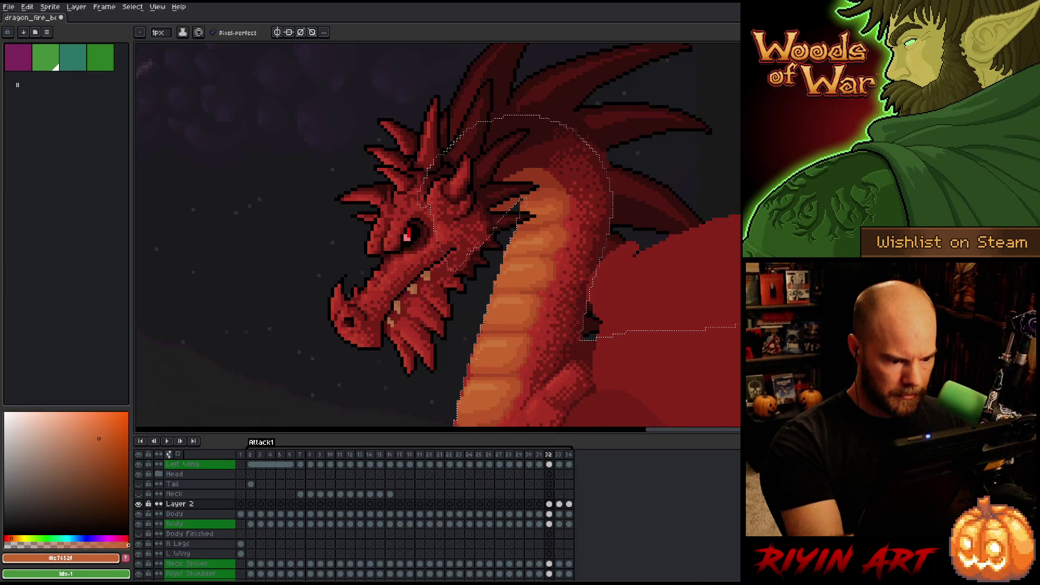
left_click(475, 362, "alt")
left_click(471, 365, "alt")
left_click_drag(453, 242, 467, 197)
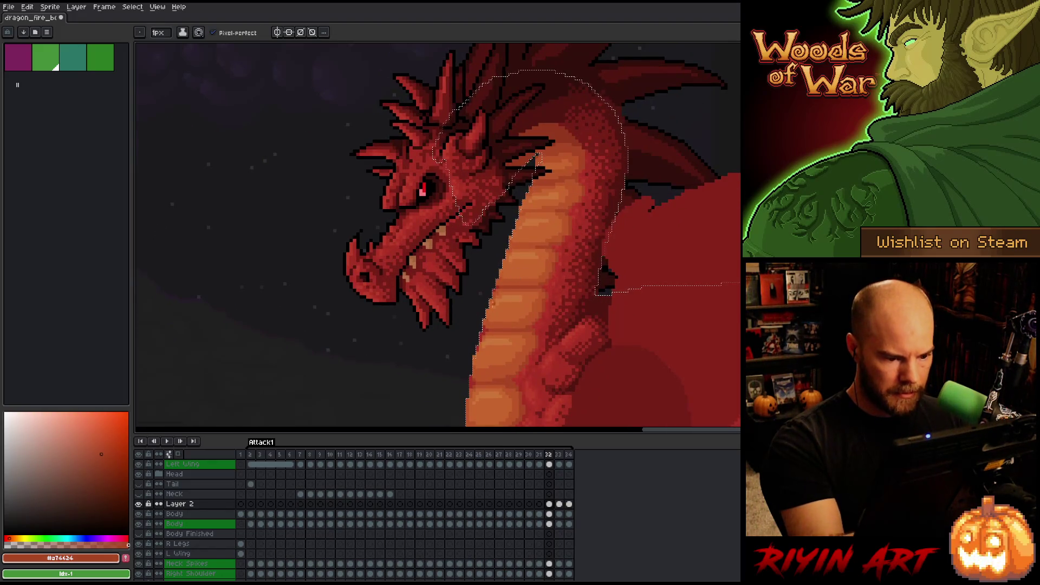
left_click(490, 321, "alt")
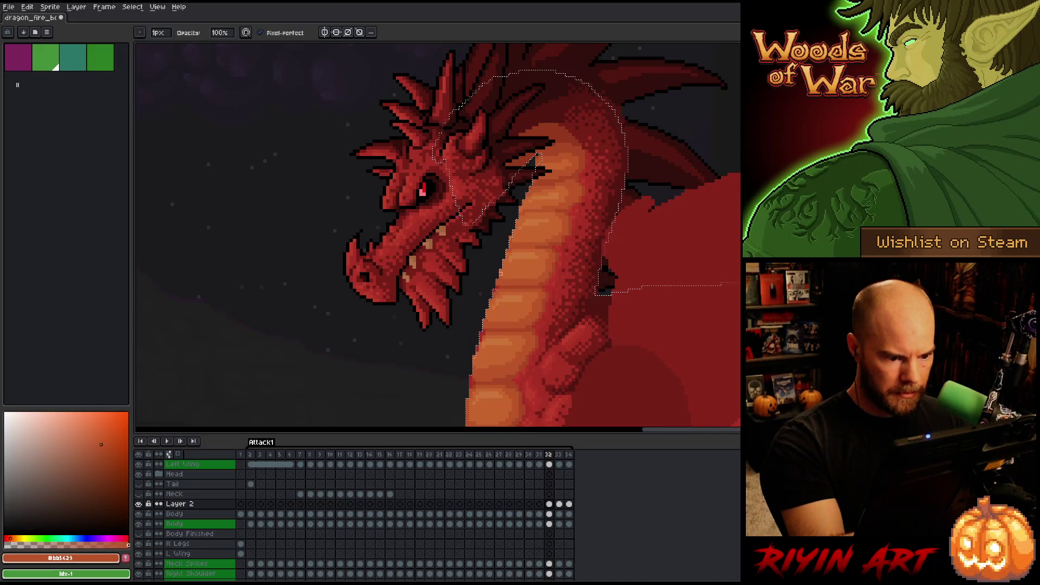
Switch between the Body layer and Layer 2 and bring the chest and belly into view
left_click(184, 523)
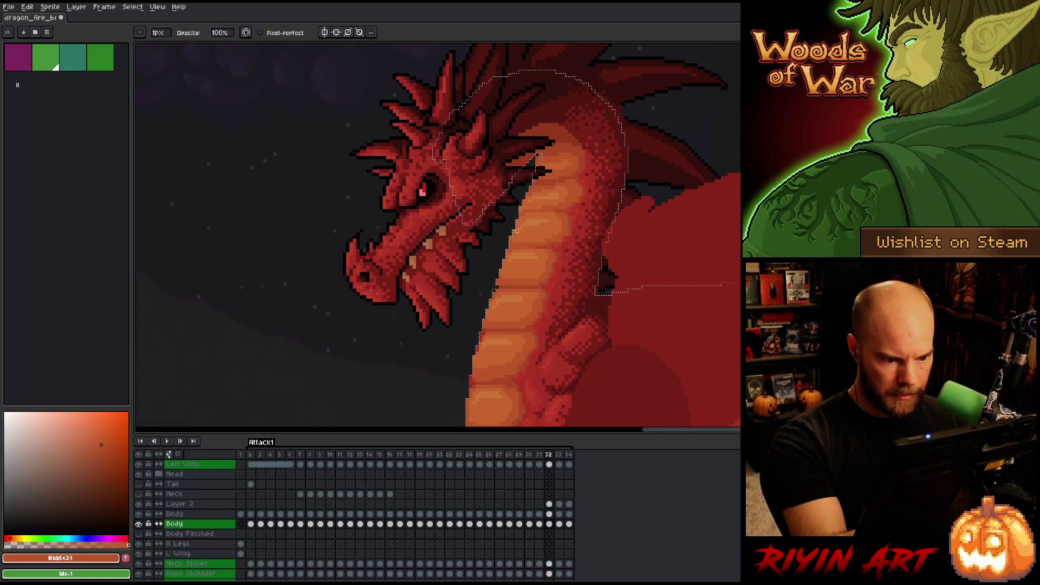
left_click(549, 504)
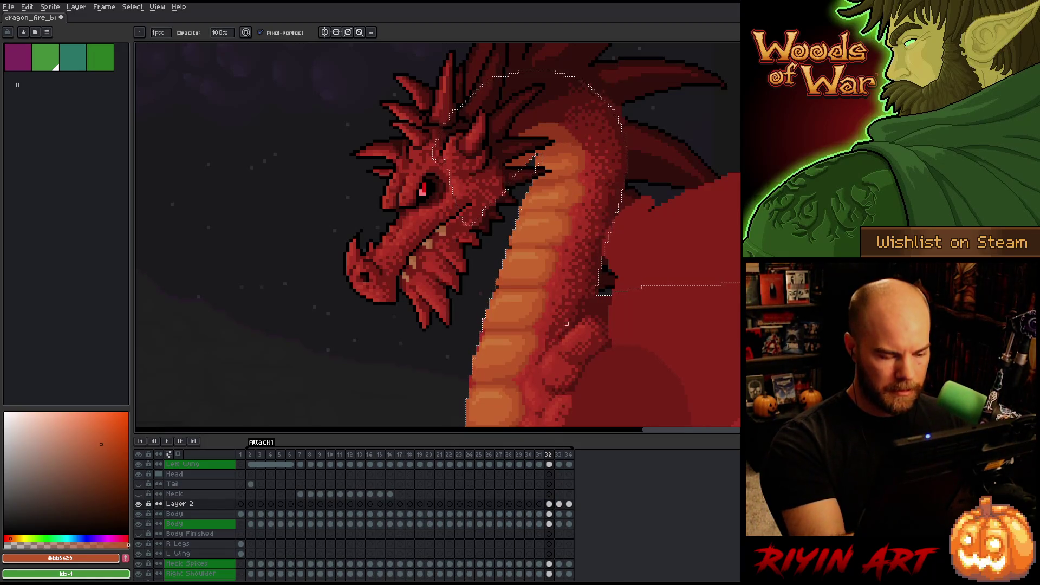
left_click(548, 523)
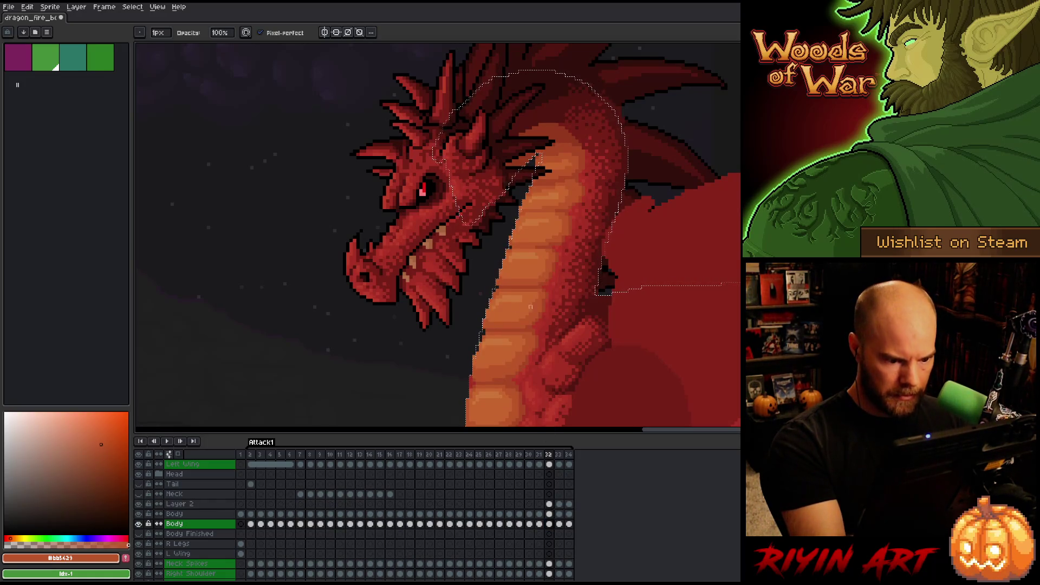
left_click_drag(540, 304, 570, 228)
key("b")
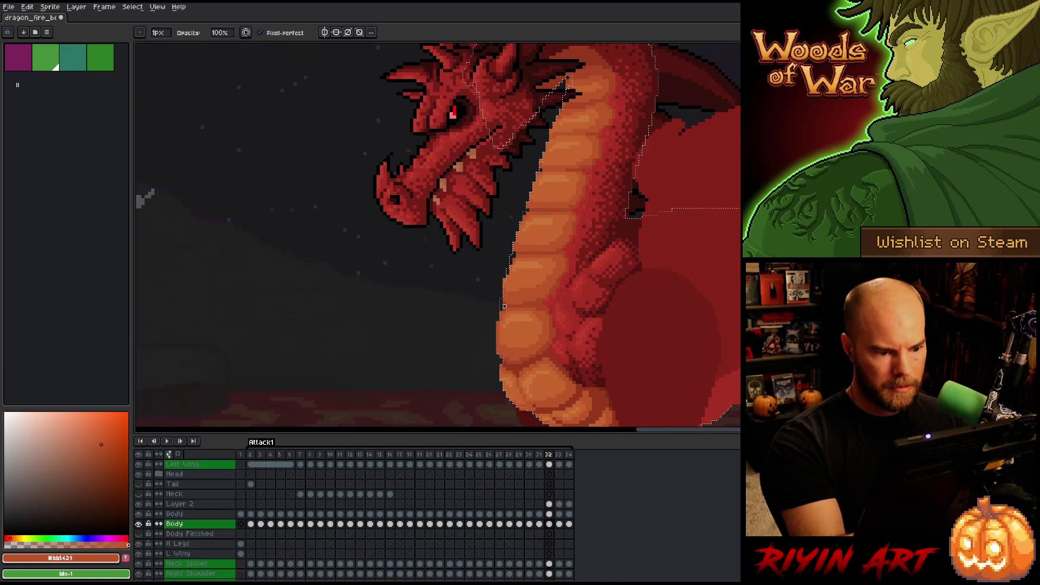
left_click_drag(560, 263, 592, 209)
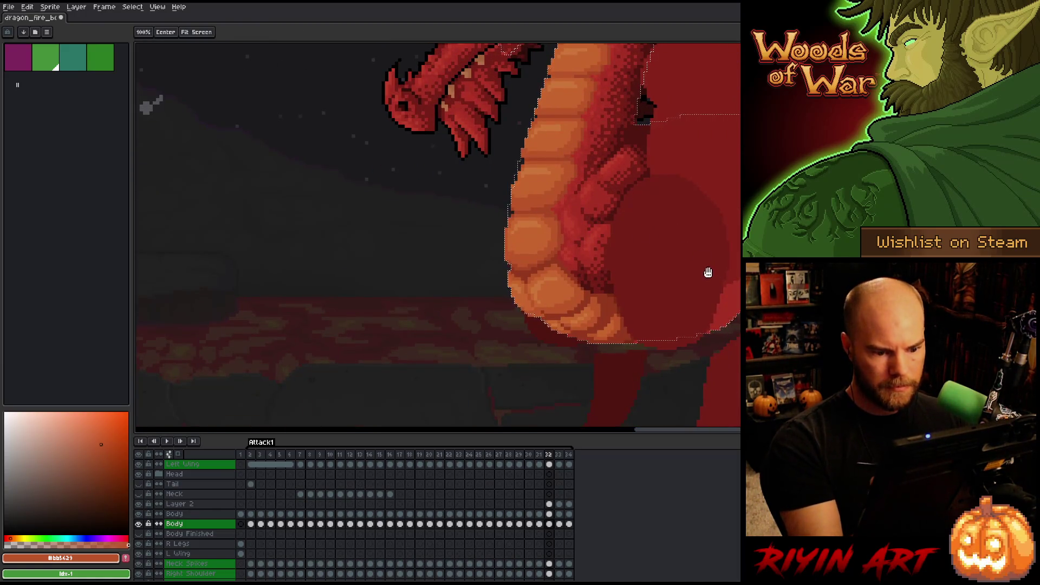
key("b")
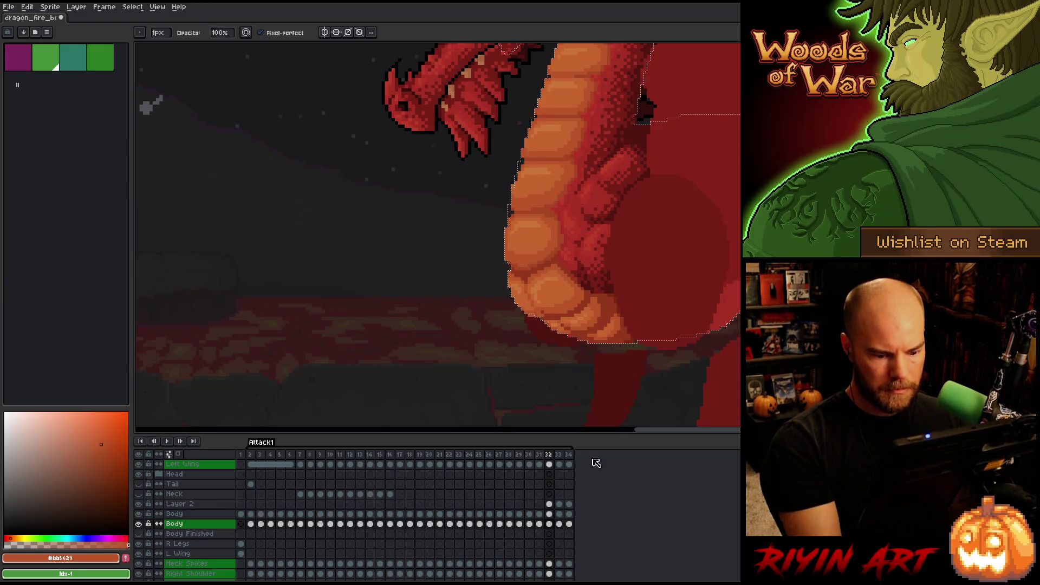
Sample dark and bright neck reds and an orange from the scales, then deepen it to orange-red
left_click(549, 504)
left_click(632, 341, "alt")
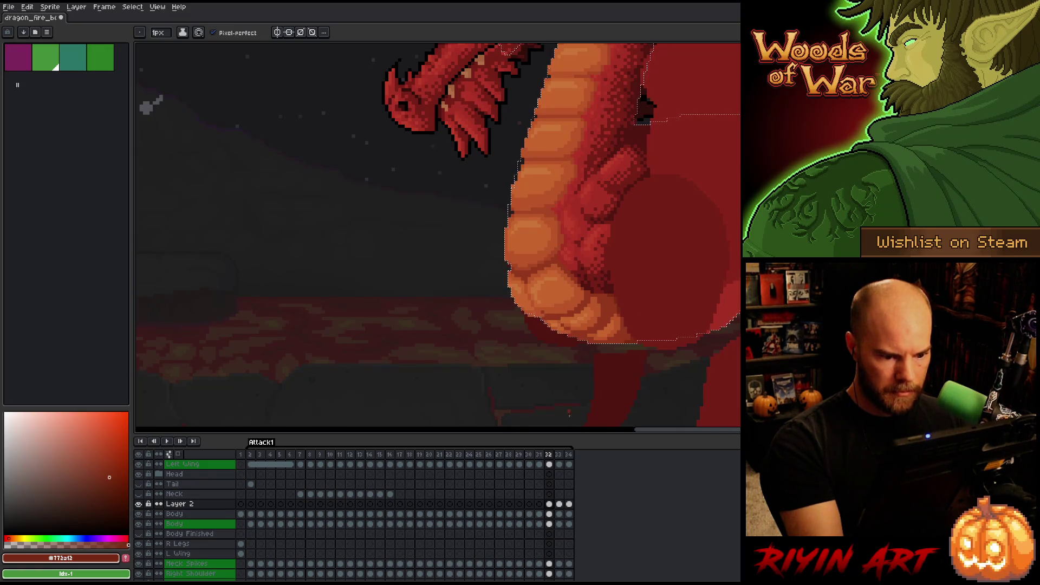
left_click(549, 523)
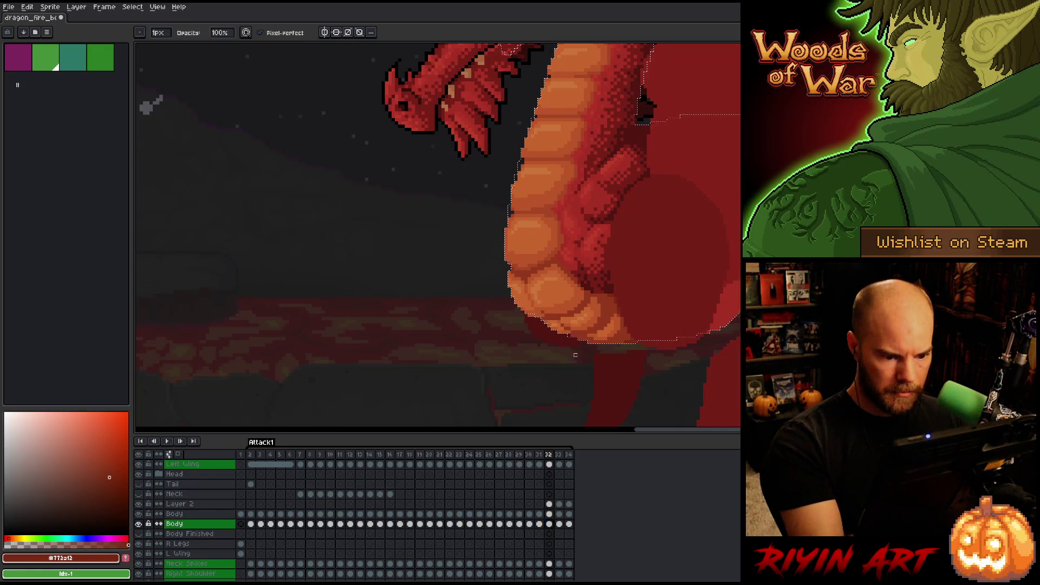
left_click(549, 503)
left_click(549, 371, "alt")
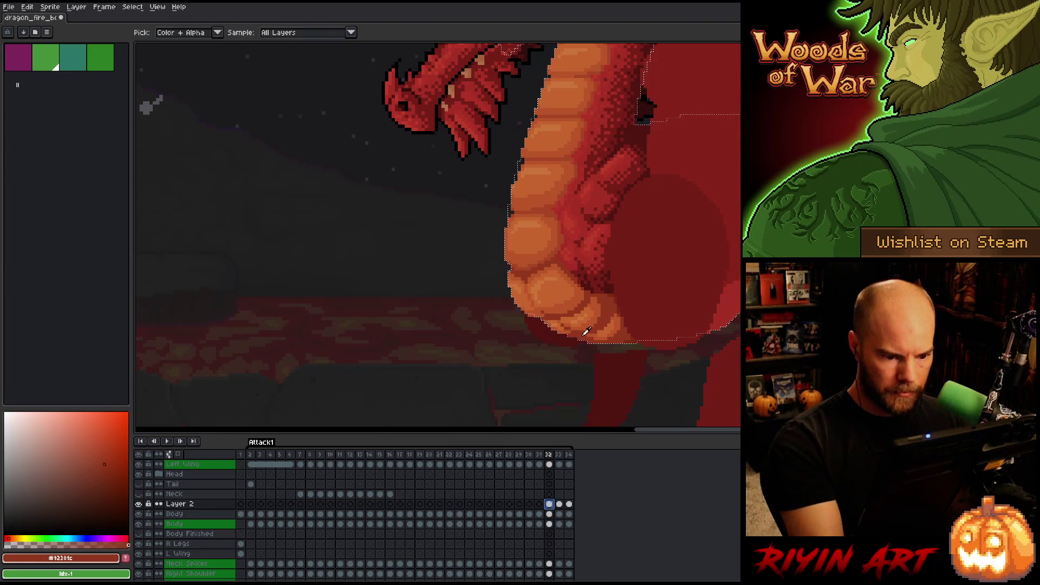
left_click_drag(629, 239, 573, 327)
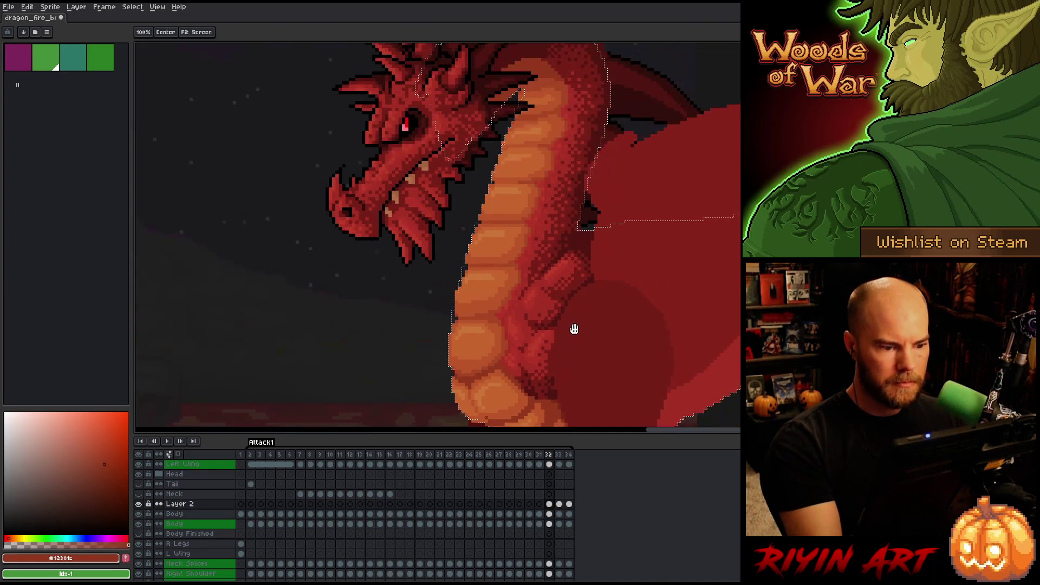
left_click(573, 327, "alt")
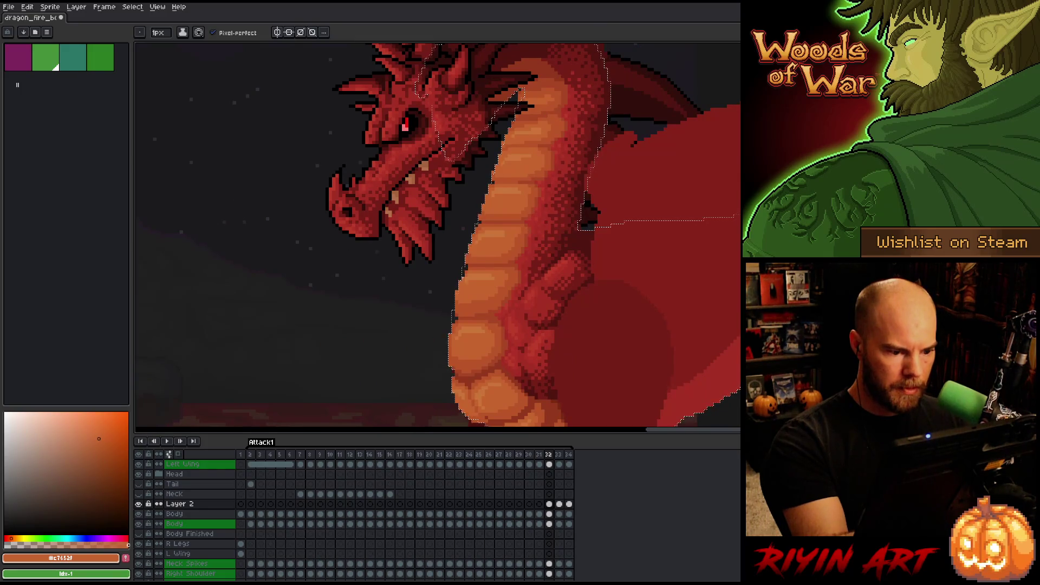
left_click(101, 444)
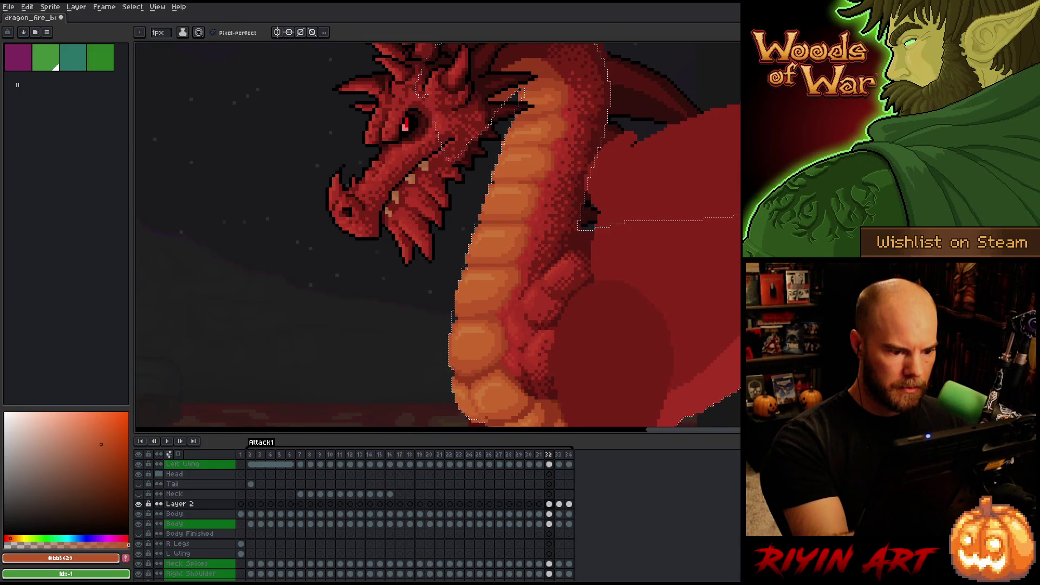
Deselect, step forward two frames, play and stop the Attack1 animation, then return to frame 32 on Layer 2
key("ctrl+d")
key("period")
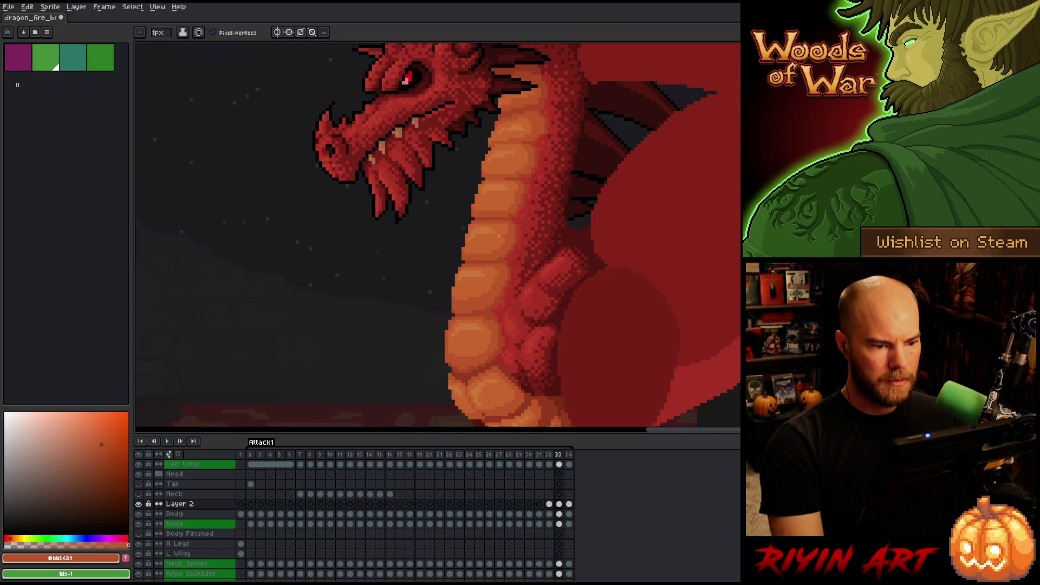
scroll(453, 208, "down", 3)
key("period")
key("Return")
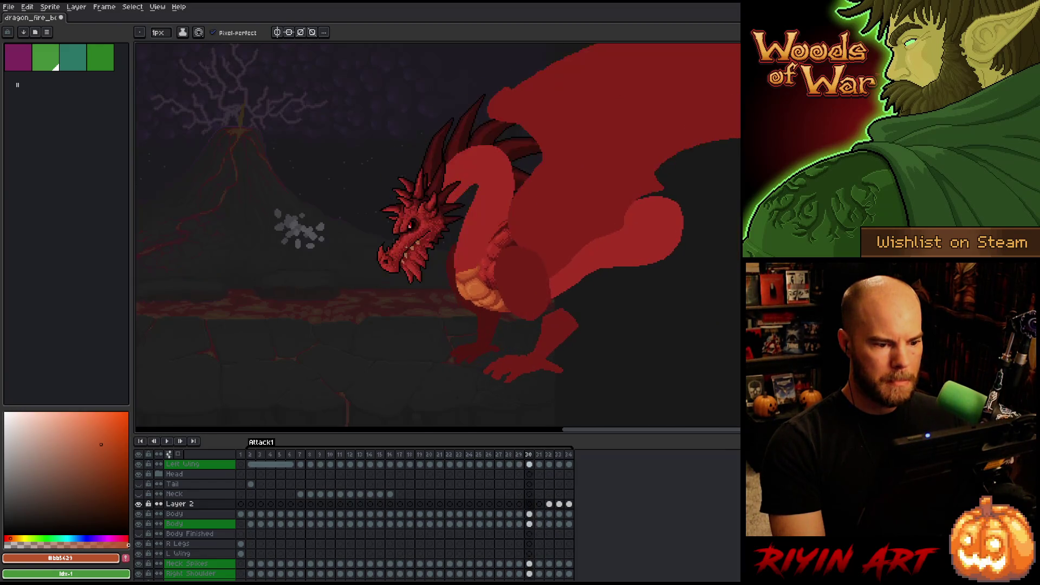
key("Return")
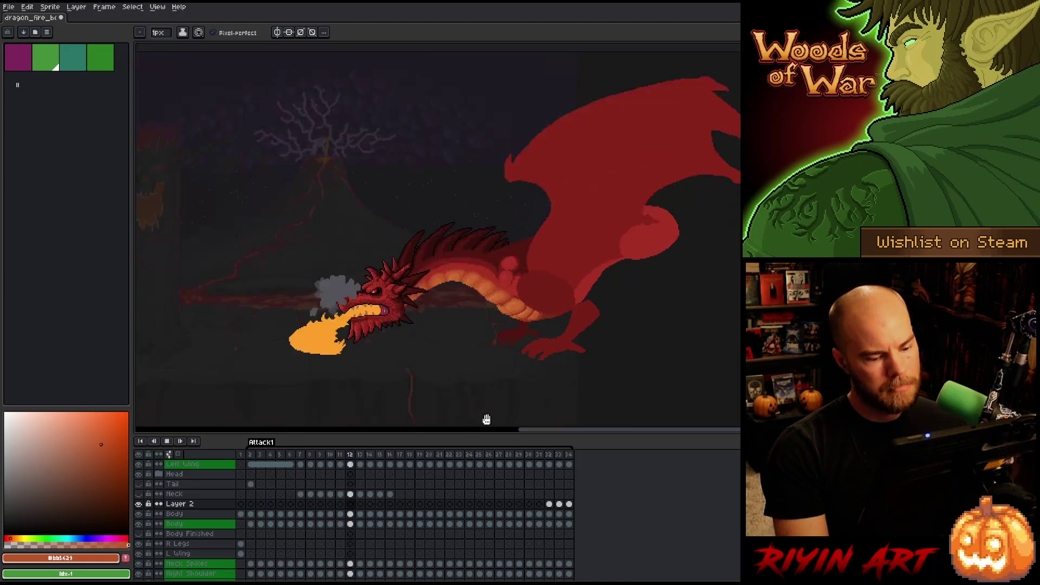
scroll(503, 282, "up", 1)
key("Return")
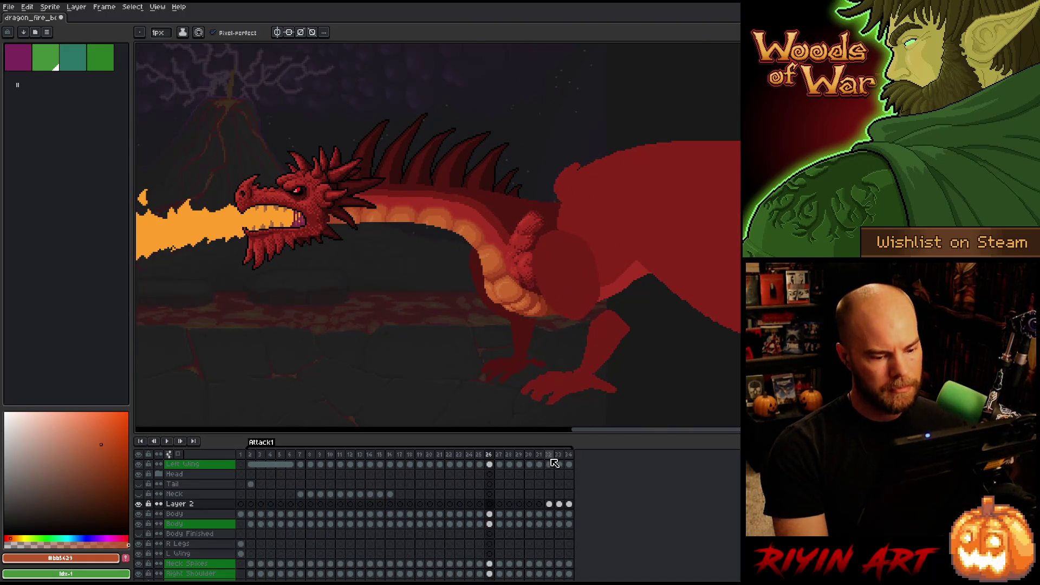
left_click(548, 503)
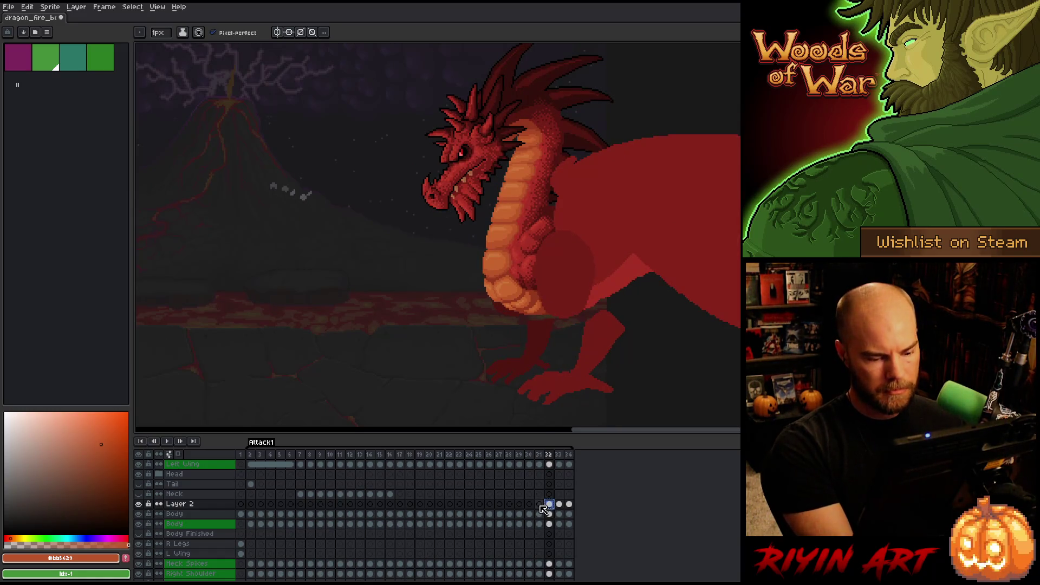
Move frame 31's Layer 2 neck shading down 1 px, toggling Layer 2 visibility to compare, and deselect
left_click(540, 504)
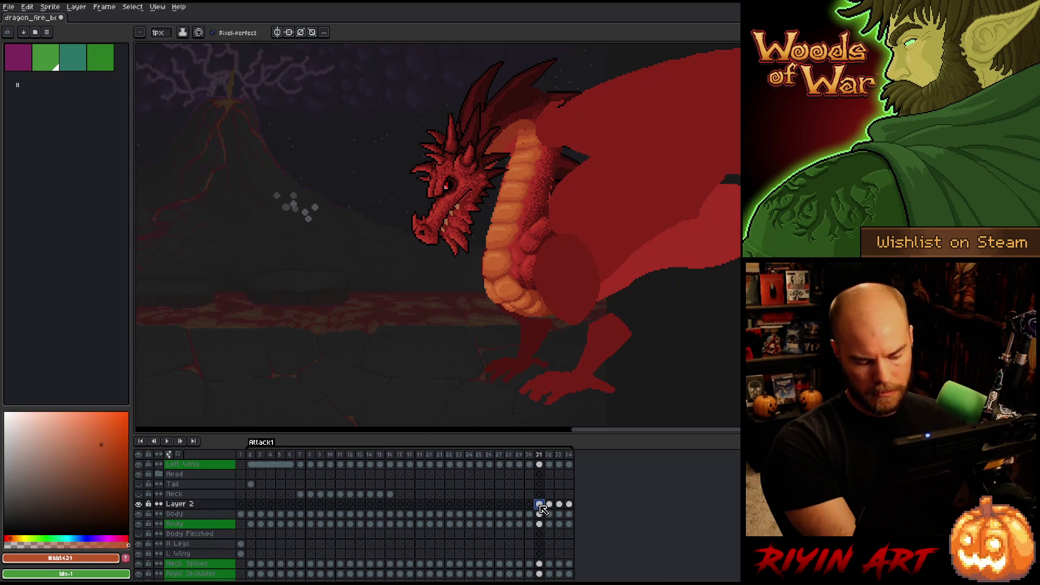
key("ctrl+t")
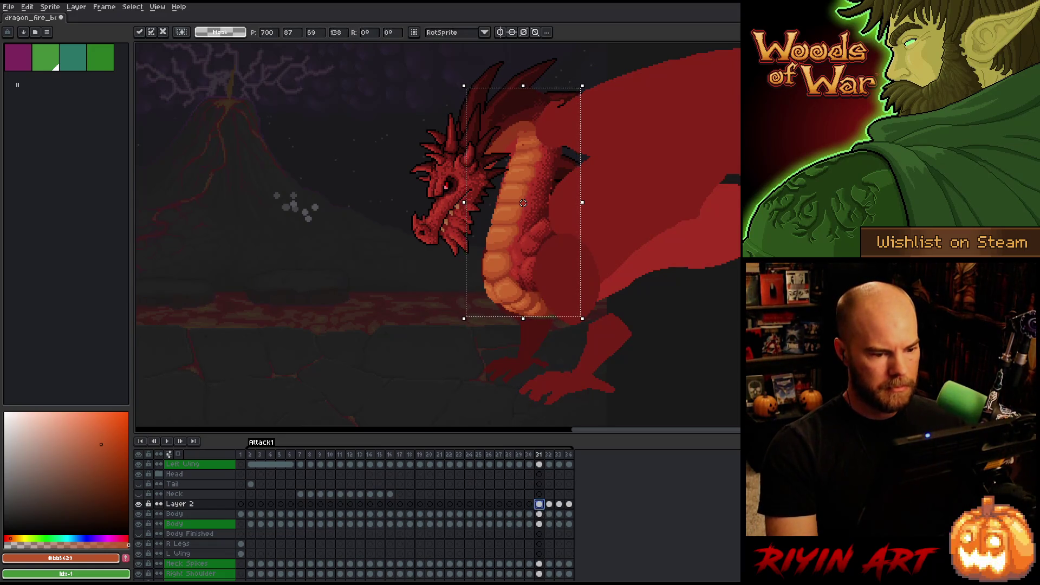
key("Down")
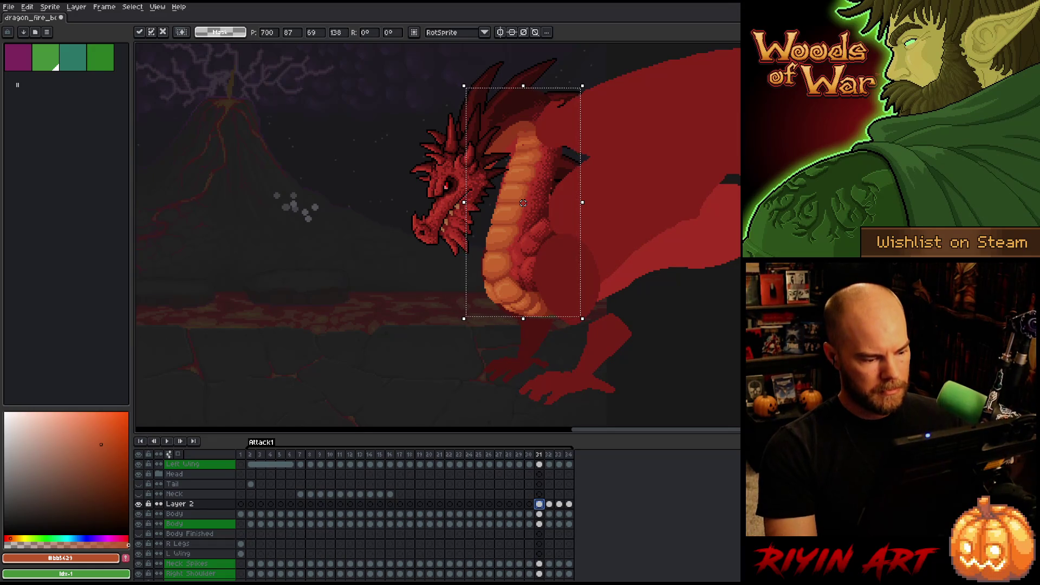
left_click(139, 503)
left_click(139, 504)
left_click(139, 503)
left_click(139, 503)
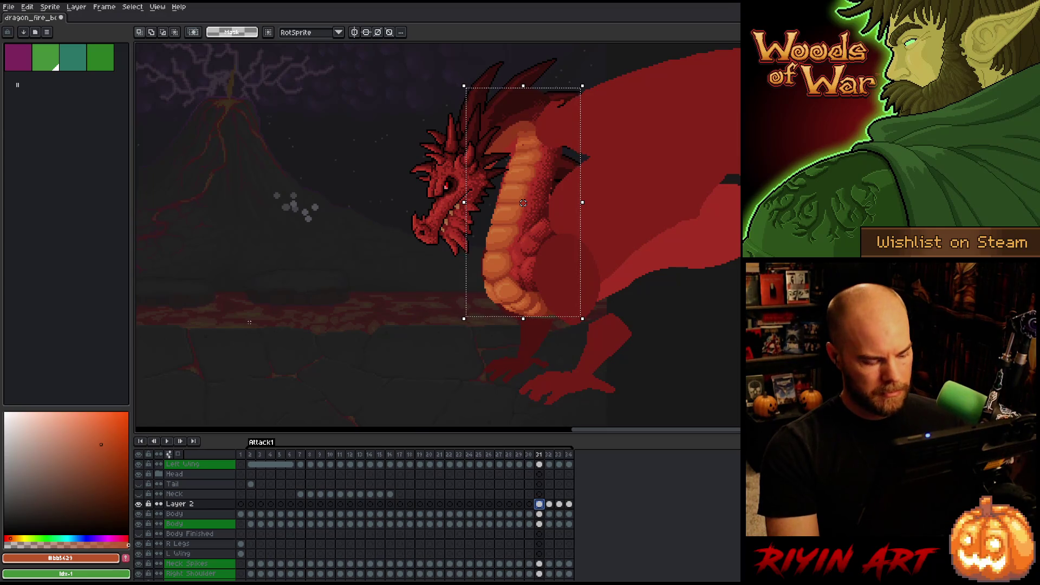
key("ctrl+d")
Flip between frames 31 and 32 to compare the lowered neck
key("Right")
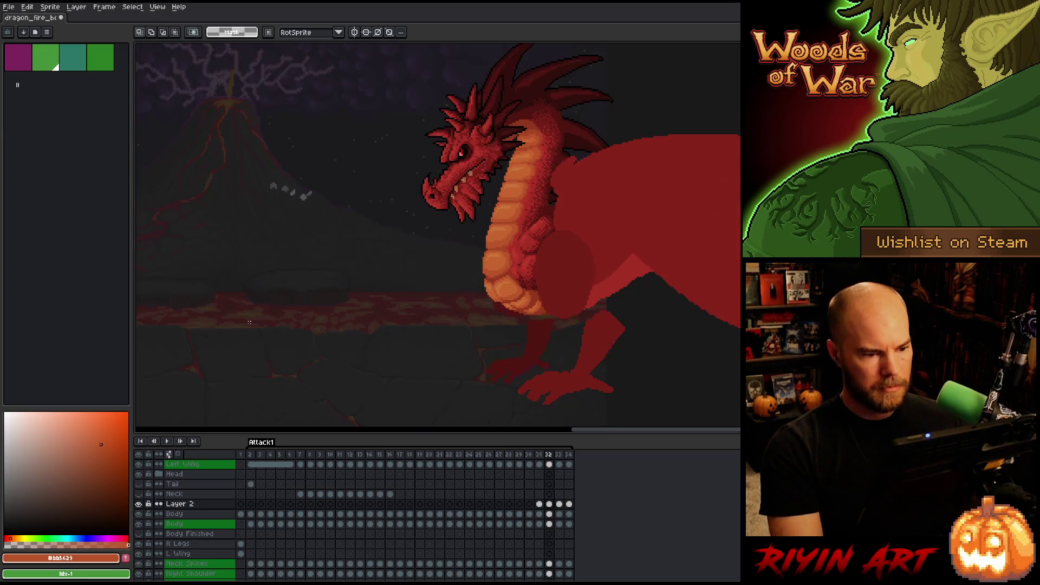
key("Left")
key("Right")
key("Left")
key("Right")
key("Left")
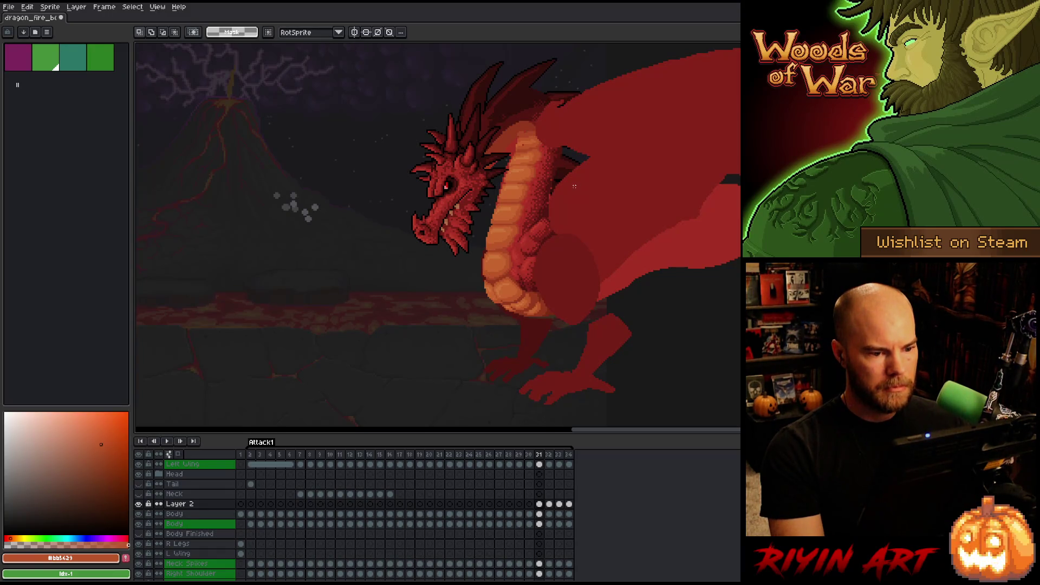
Lasso-select the neck and wing area, shift it slightly down and left, and commit
key("b")
mouse_move(605, 118)
left_mouse_down()
mouse_move(566, 195)
mouse_move(532, 211)
left_mouse_up()
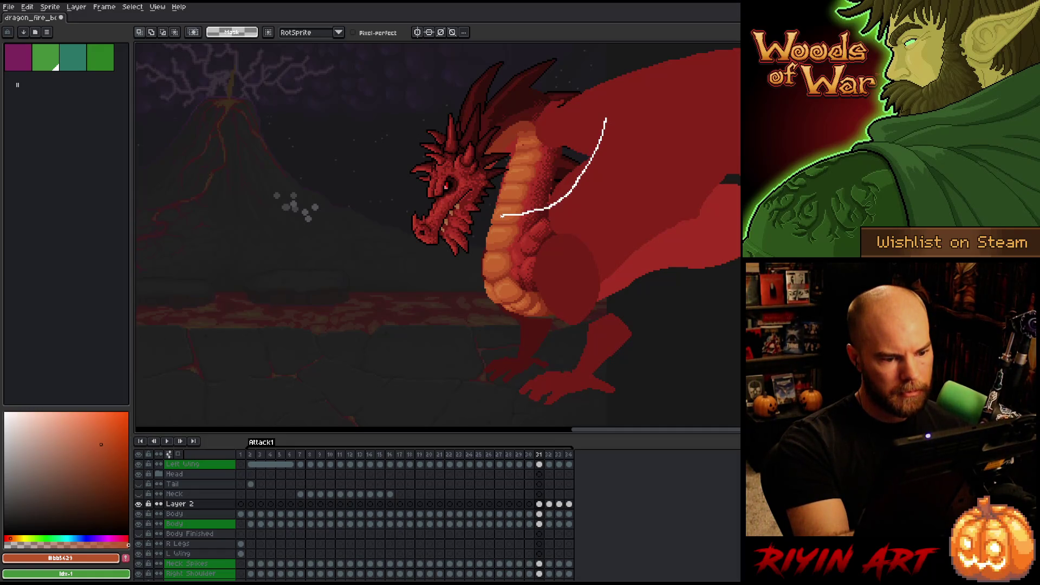
key("Escape")
mouse_move(589, 85)
left_mouse_down()
mouse_move(585, 130)
mouse_move(533, 221)
mouse_move(494, 239)
mouse_move(430, 81)
mouse_move(572, 46)
left_mouse_up()
left_click_drag(483, 252, 482, 254)
left_click_drag(615, 336, 618, 300)
mouse_move(621, 133)
left_mouse_down()
mouse_move(590, 281)
mouse_move(541, 328)
mouse_move(515, 328)
mouse_move(550, 105)
mouse_move(618, 130)
left_mouse_up()
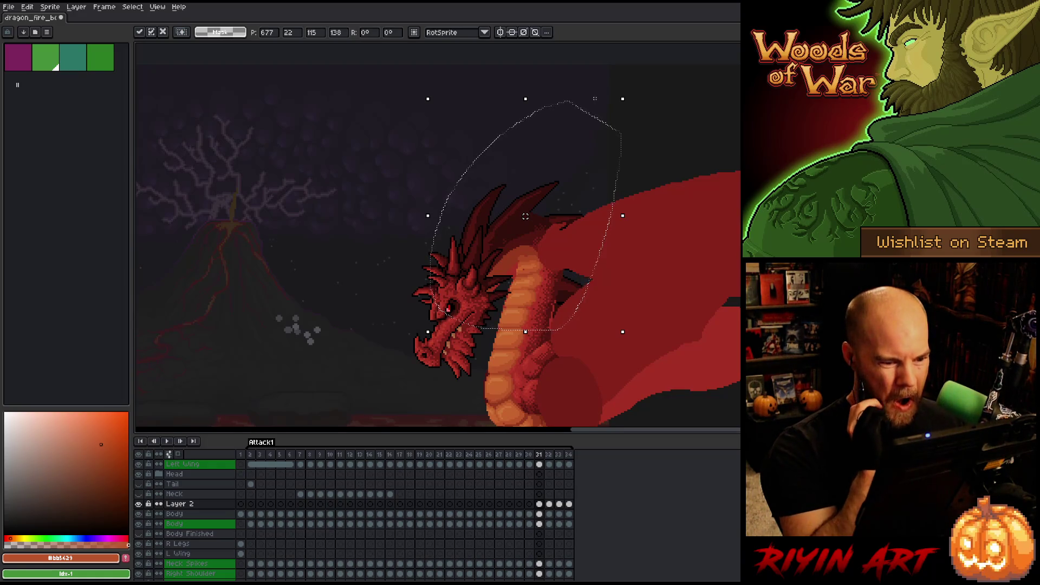
key("Return")
Select the dragon's head and upper neck, nudge it a few pixels left, and deselect
mouse_move(621, 119)
left_mouse_down()
mouse_move(593, 244)
mouse_move(552, 297)
mouse_move(505, 307)
mouse_move(547, 101)
left_mouse_up()
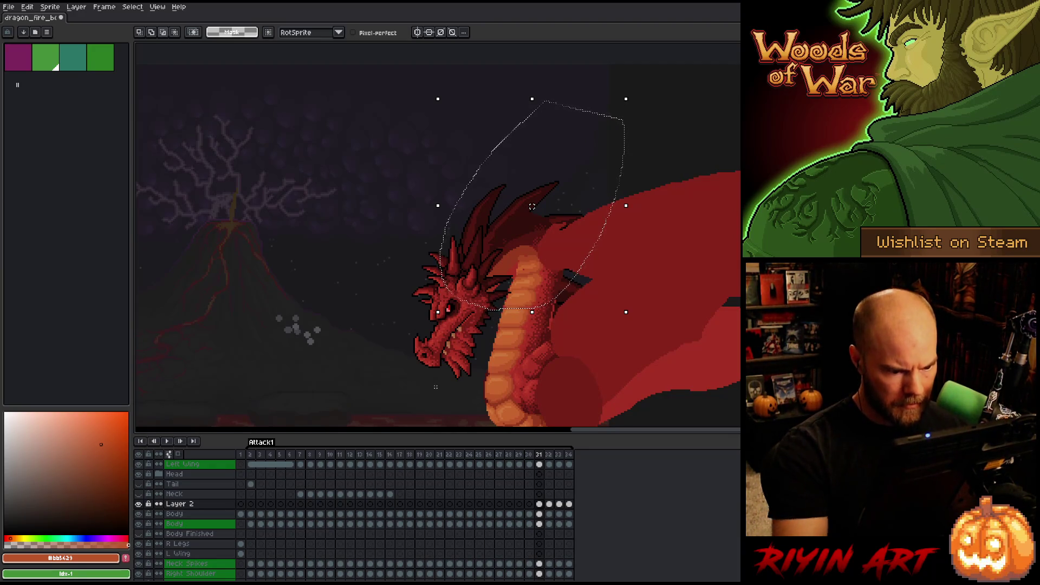
key("Left")
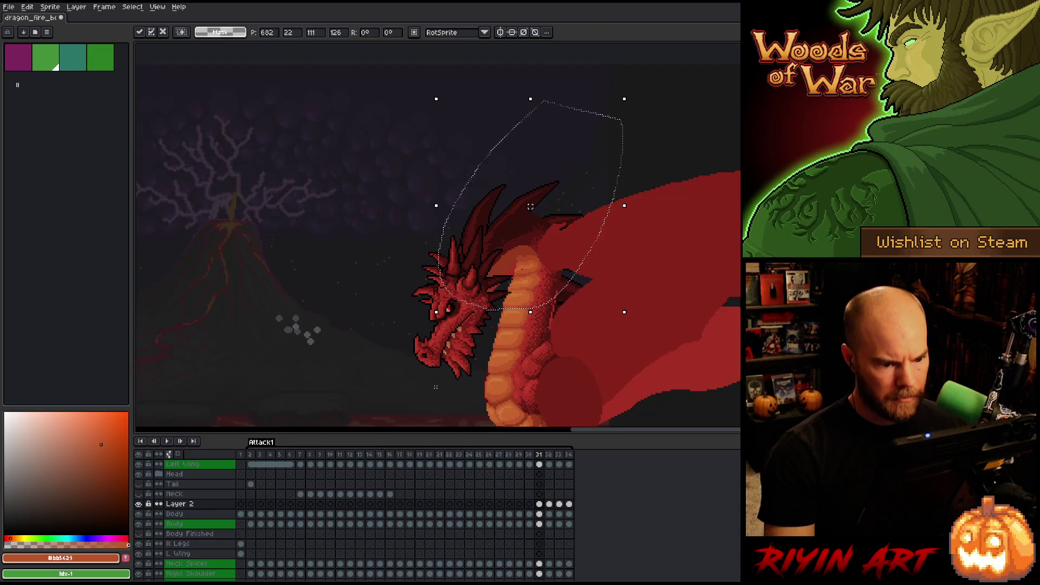
key("ctrl+d")
scroll(517, 193, "down", 2)
key("b")
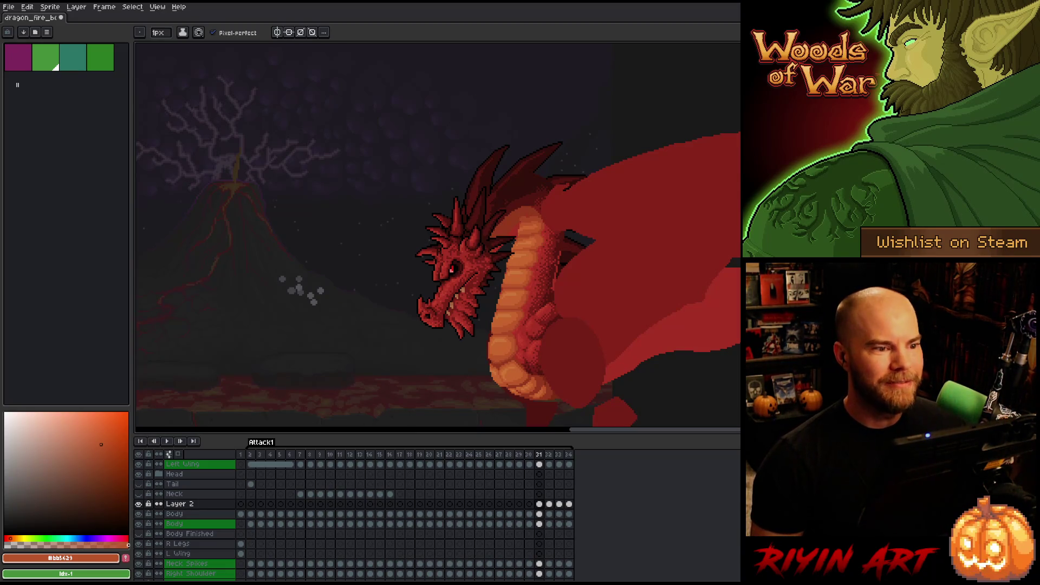
Zoom in on frame 31's dragon and save the animation with Ctrl+S
scroll(417, 332, "down", 2)
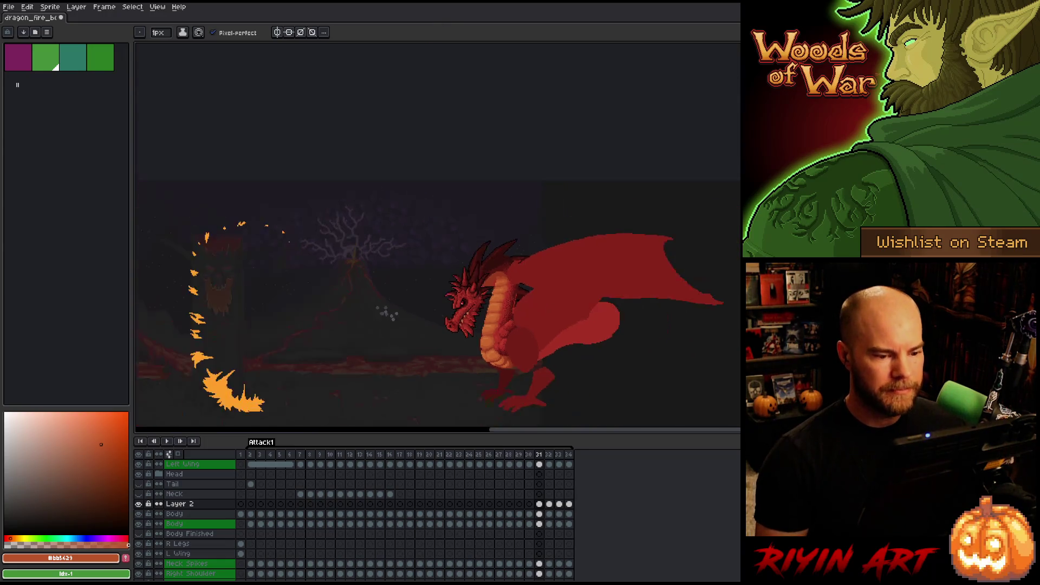
scroll(502, 322, "up", 3)
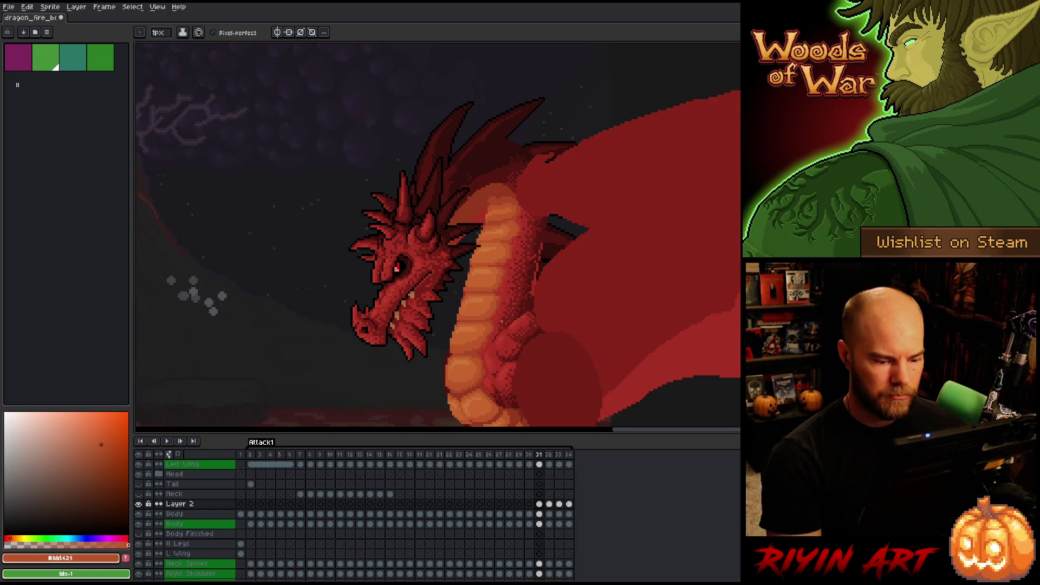
key("ctrl+s")
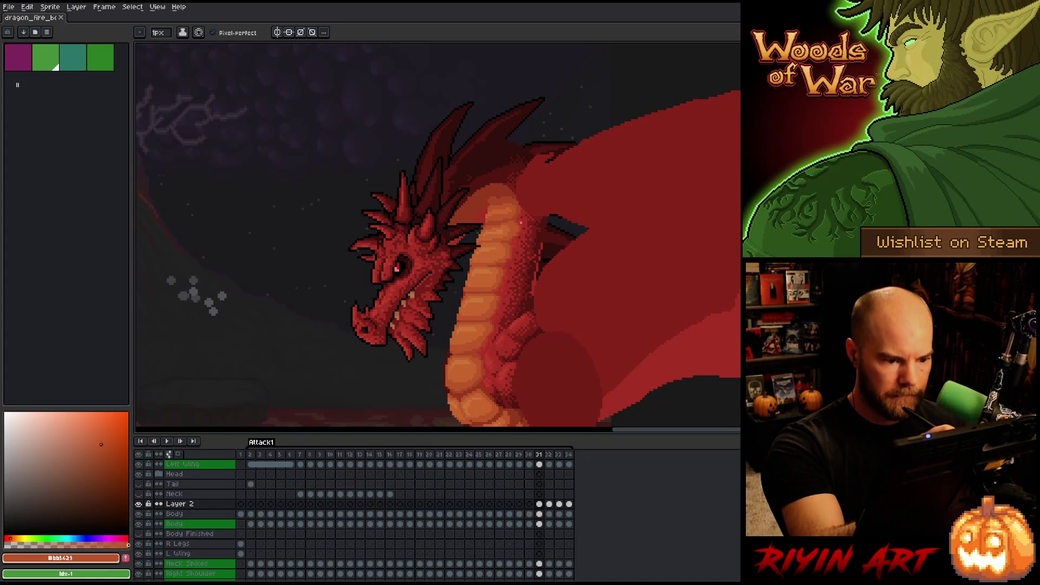
Sample orange-red, deep red and orange shades from the neck and repaint upper-neck pixels
left_click(513, 236, "alt")
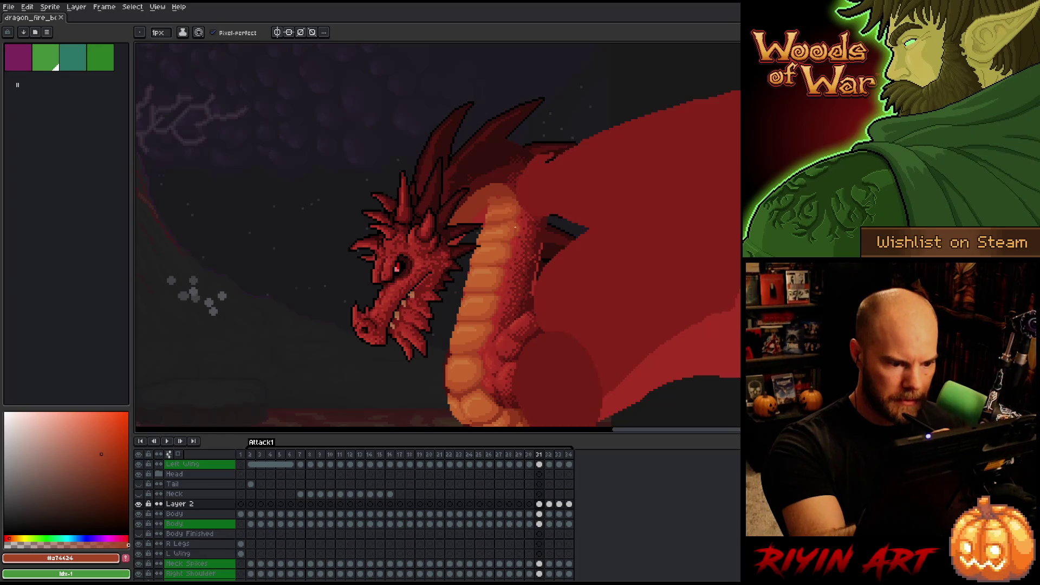
left_click(520, 232, "alt")
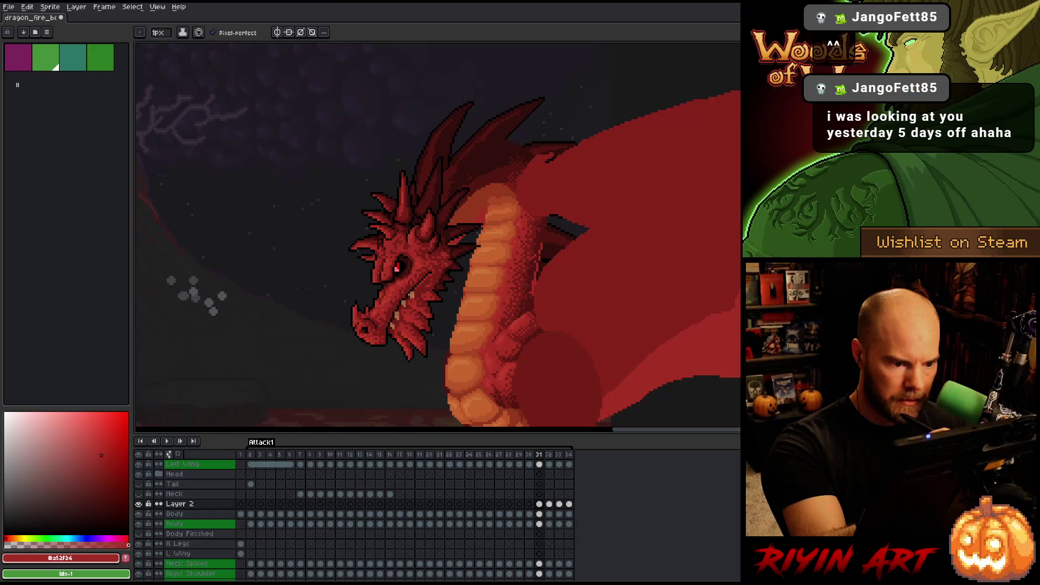
left_click(515, 228, "alt")
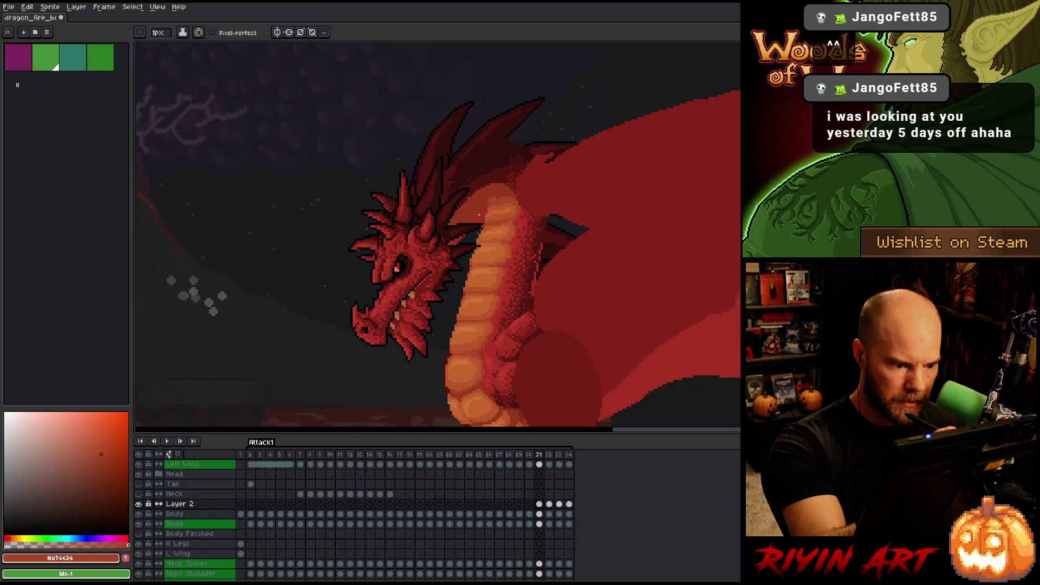
left_click(541, 514, "ctrl")
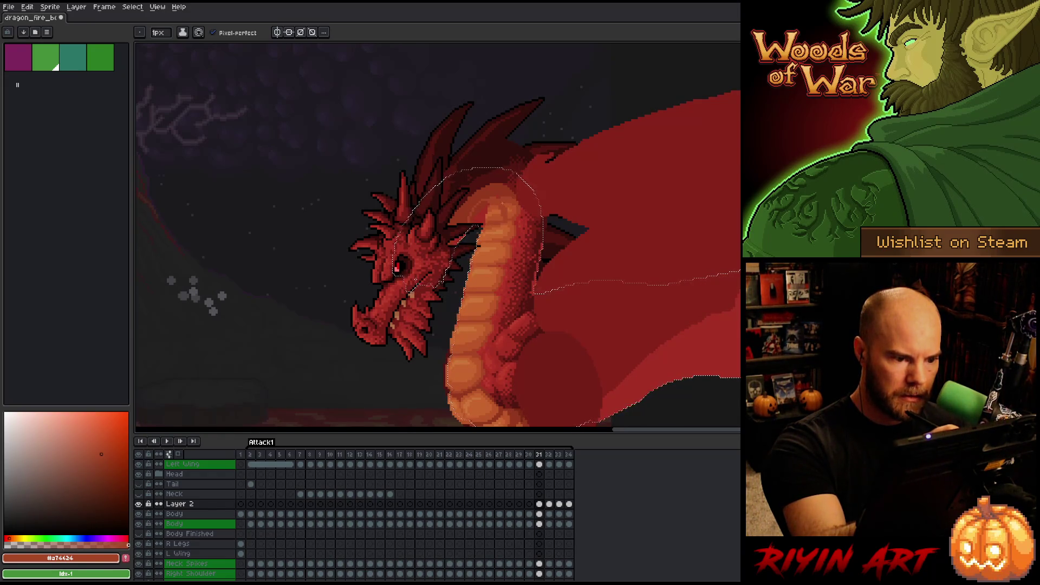
left_click(516, 217, "alt")
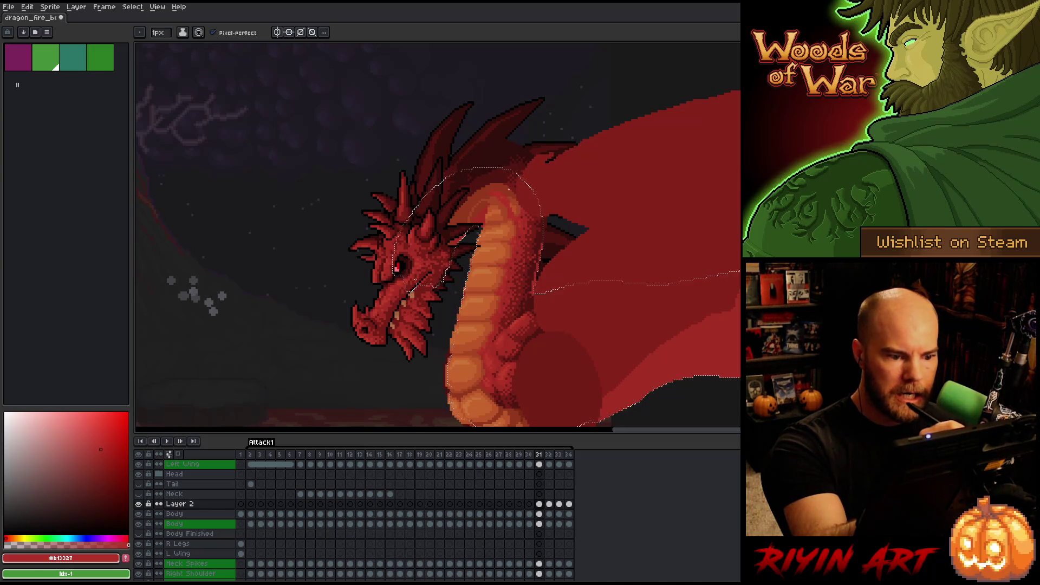
key("alt")
left_click(516, 212, "alt")
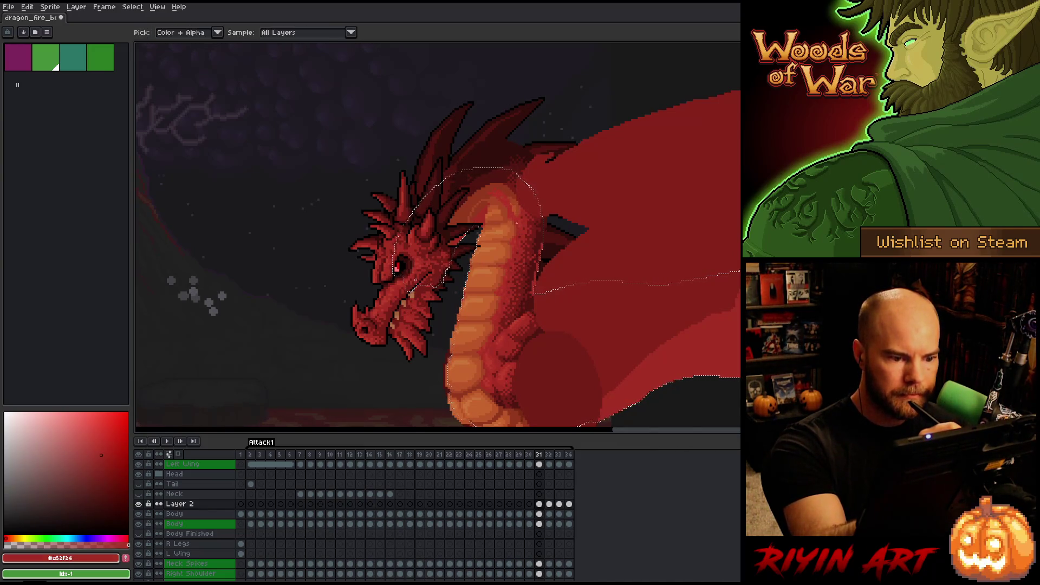
key("g")
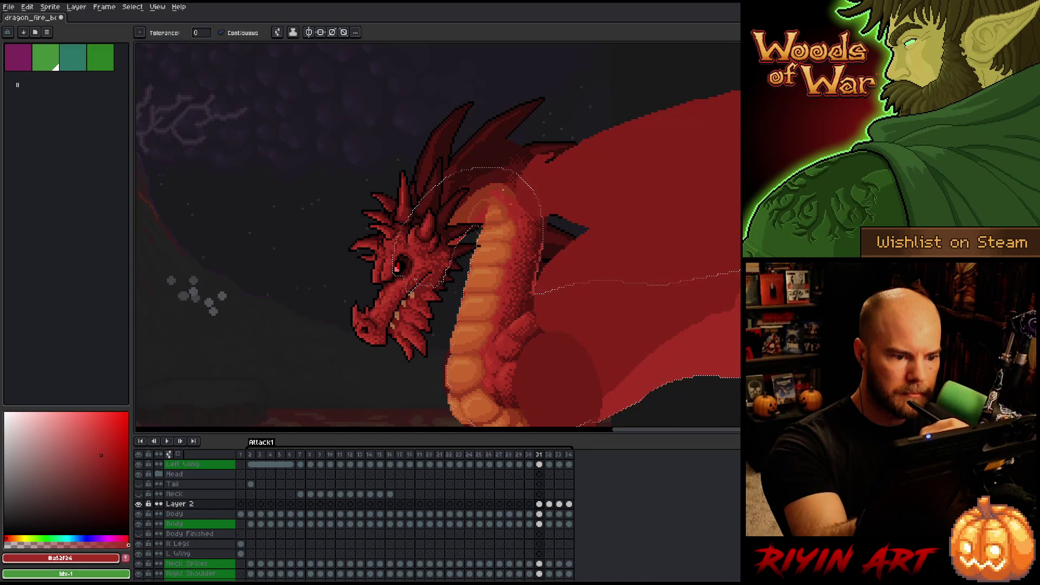
key("b")
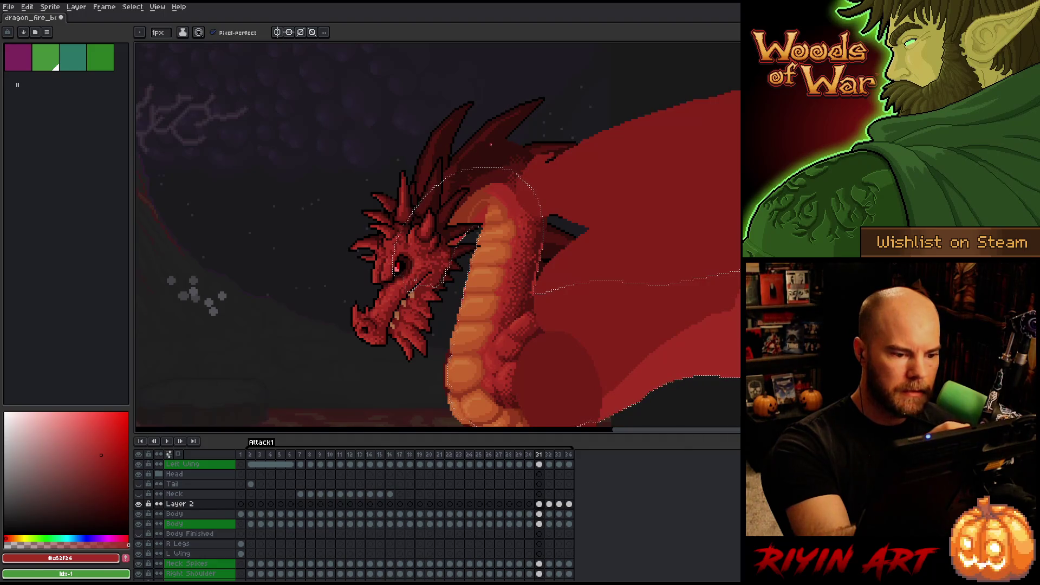
left_click(499, 213, "alt")
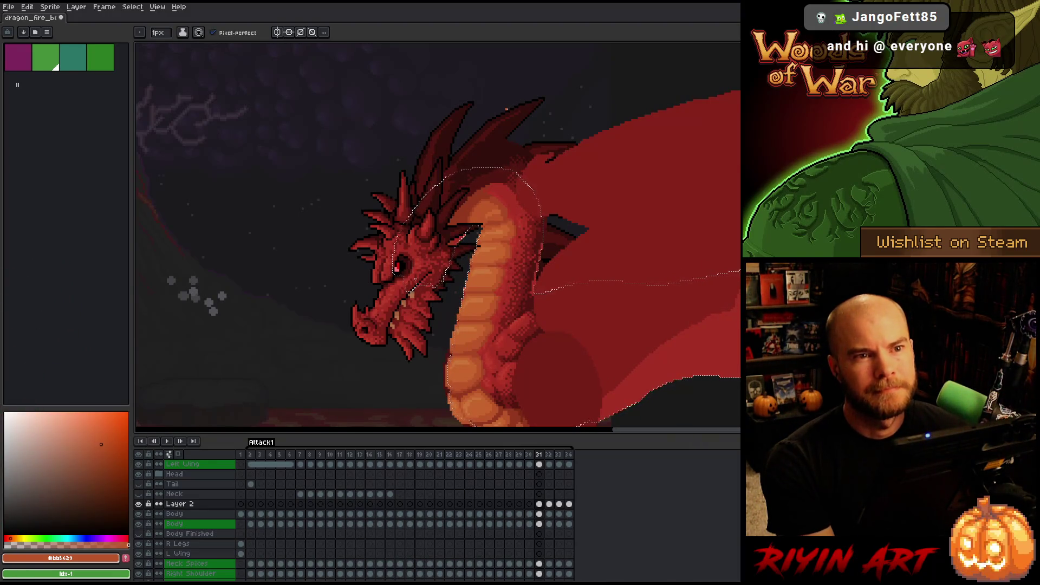
Save the animation, then shade the neck with sampled mid orange-red, red and deep dark red
key("v")
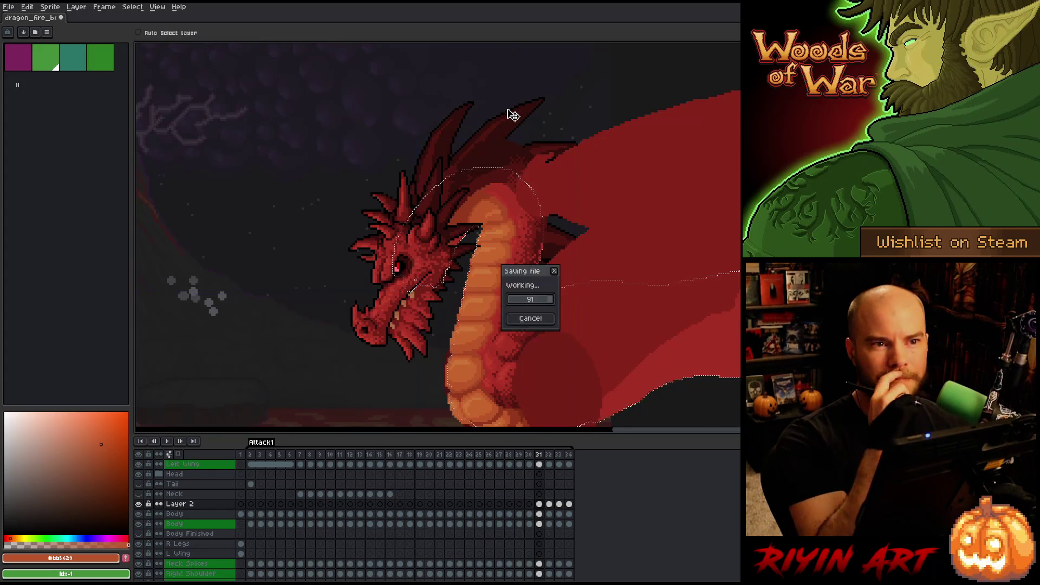
key("b")
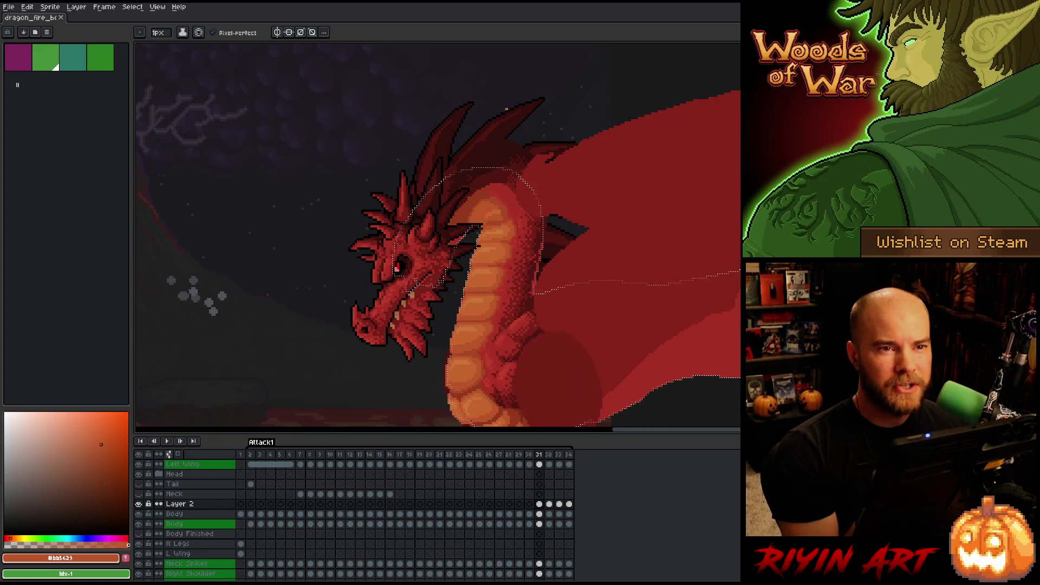
left_click(495, 186, "alt")
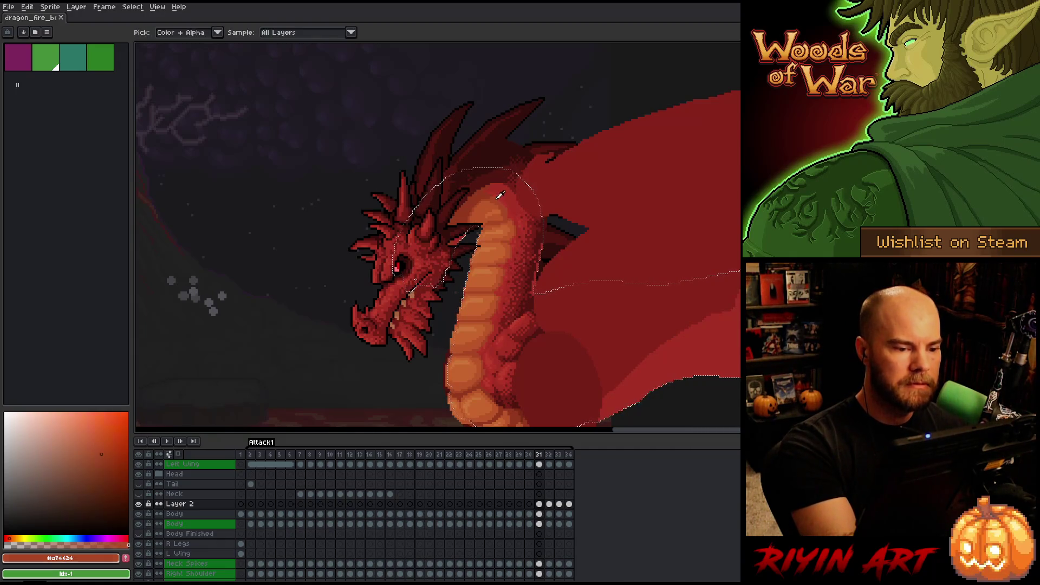
left_click(486, 191, "alt")
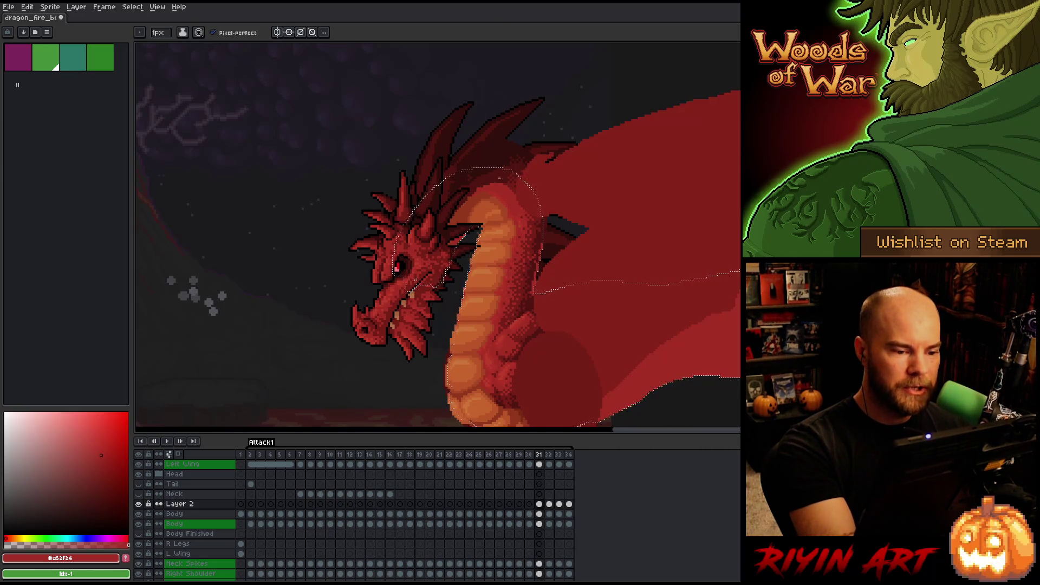
left_click(103, 478)
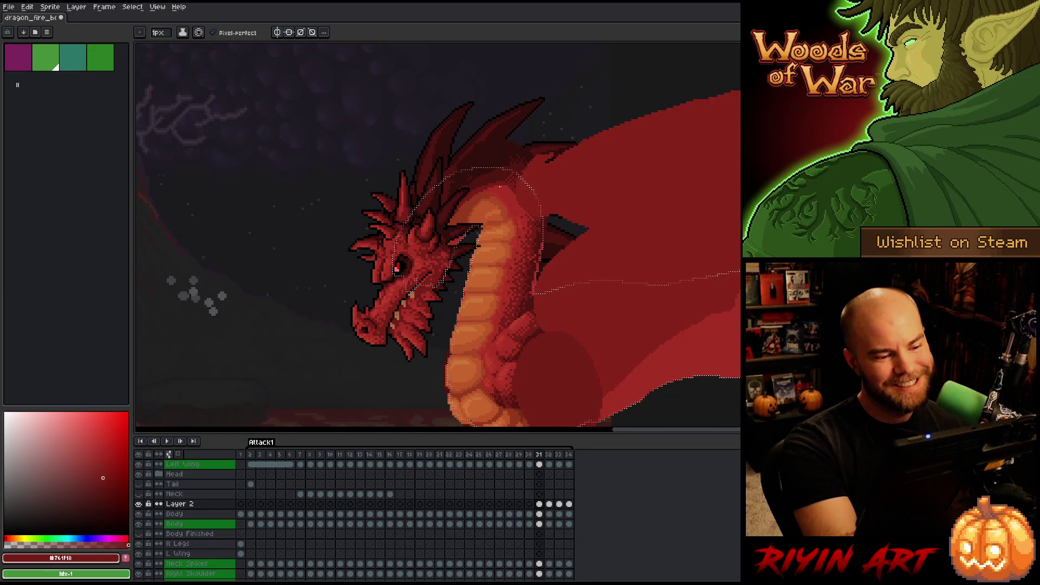
Eyedrop lighter and darker oranges and reds from the neck and repaint its shading pixels
key("i")
left_click(493, 206)
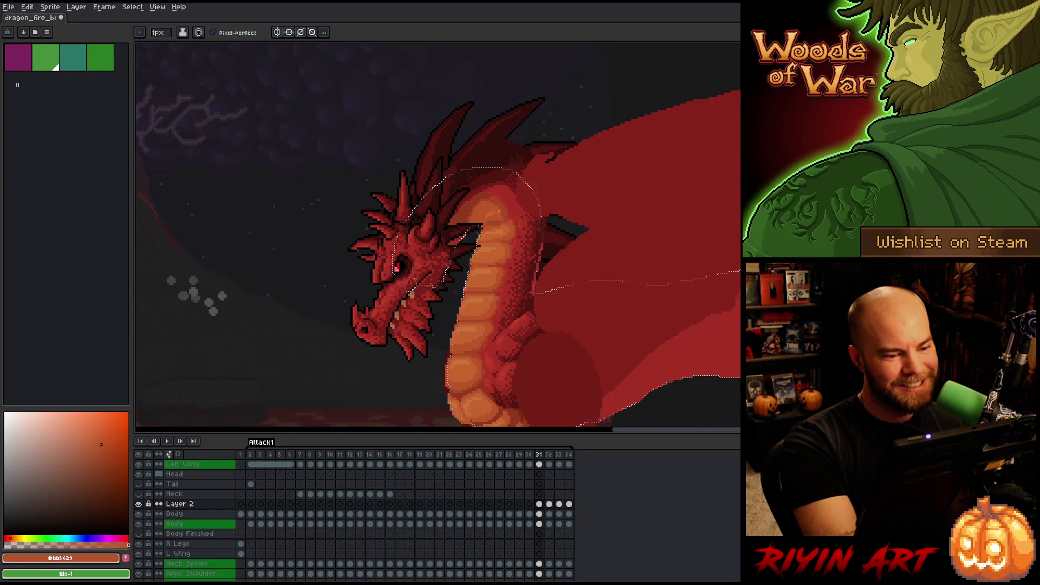
left_click(491, 212, "alt")
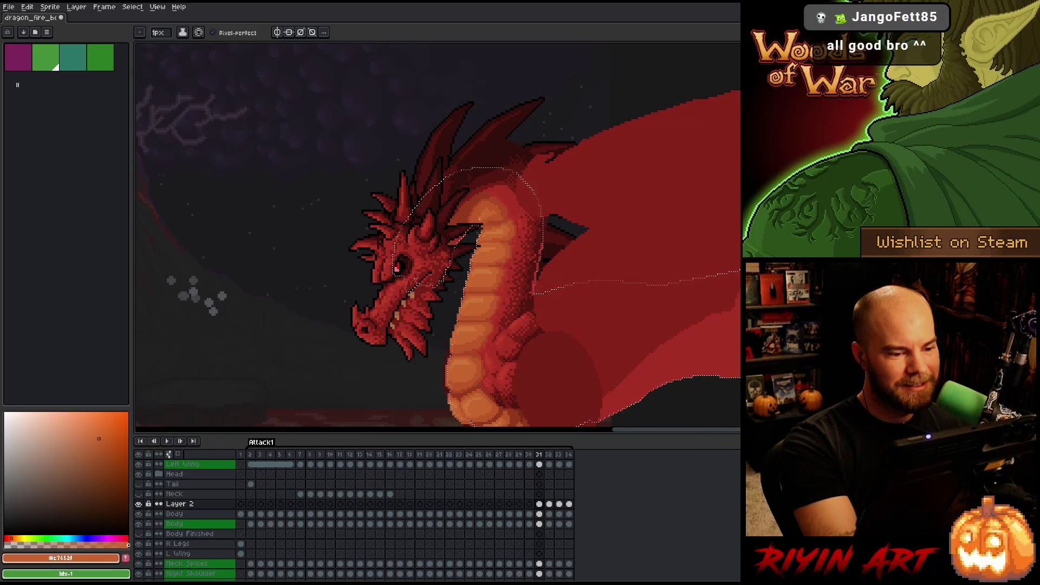
left_click(493, 212, "alt")
left_click(505, 211, "alt")
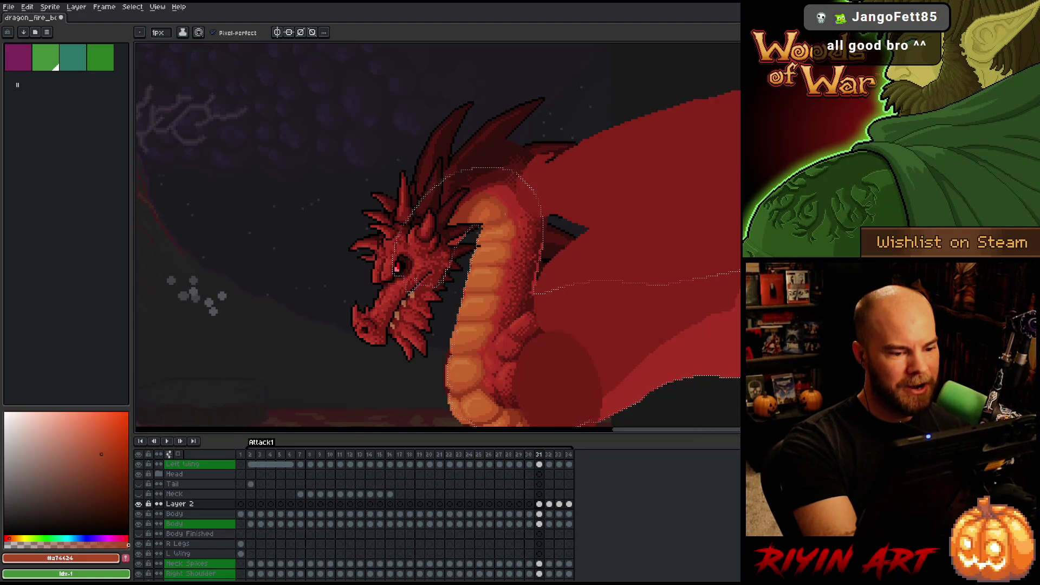
left_click(509, 221, "alt")
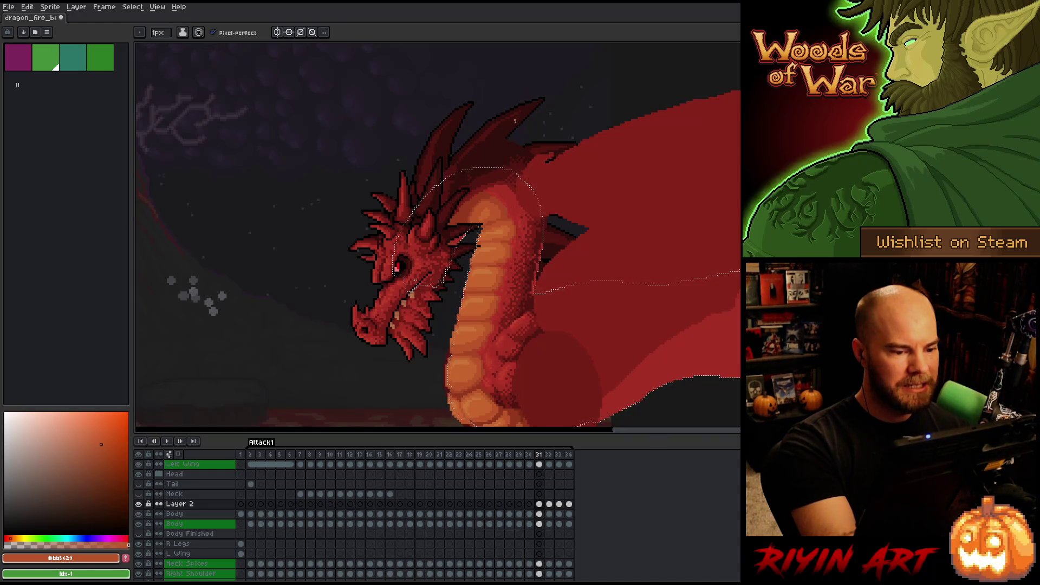
left_click(498, 196, "alt")
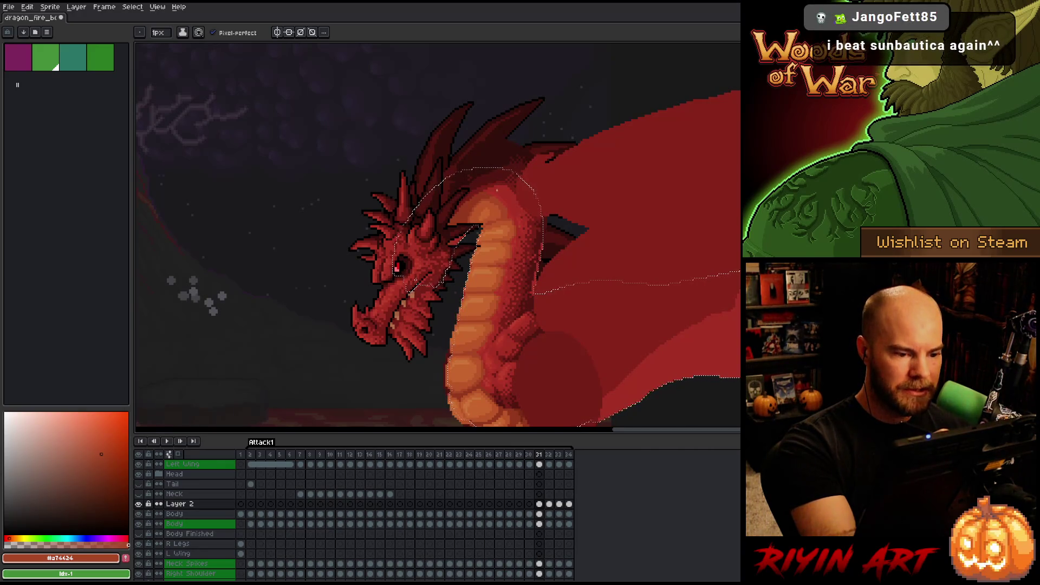
left_click(490, 193, "alt")
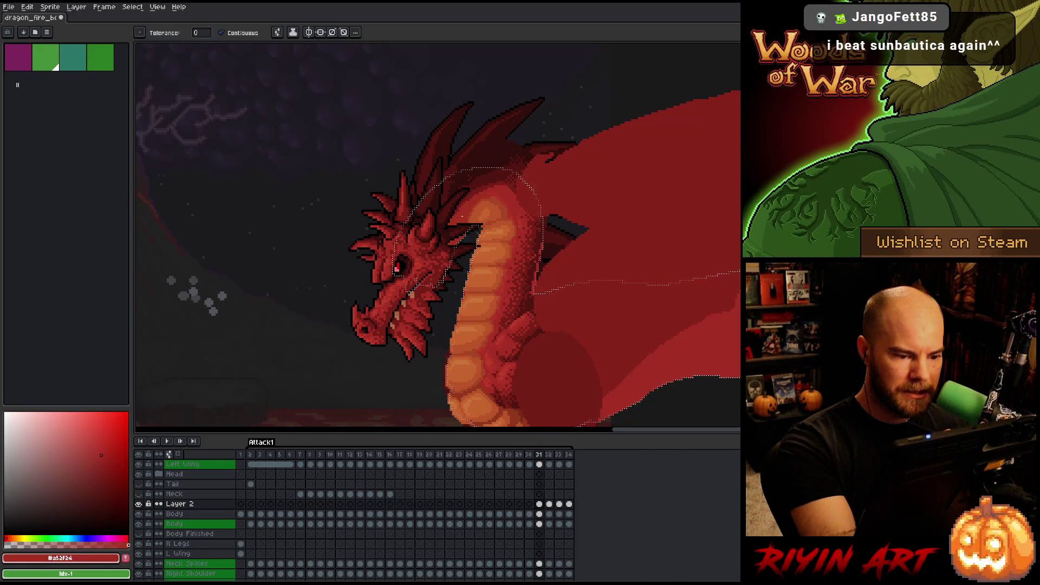
left_click(496, 196, "alt")
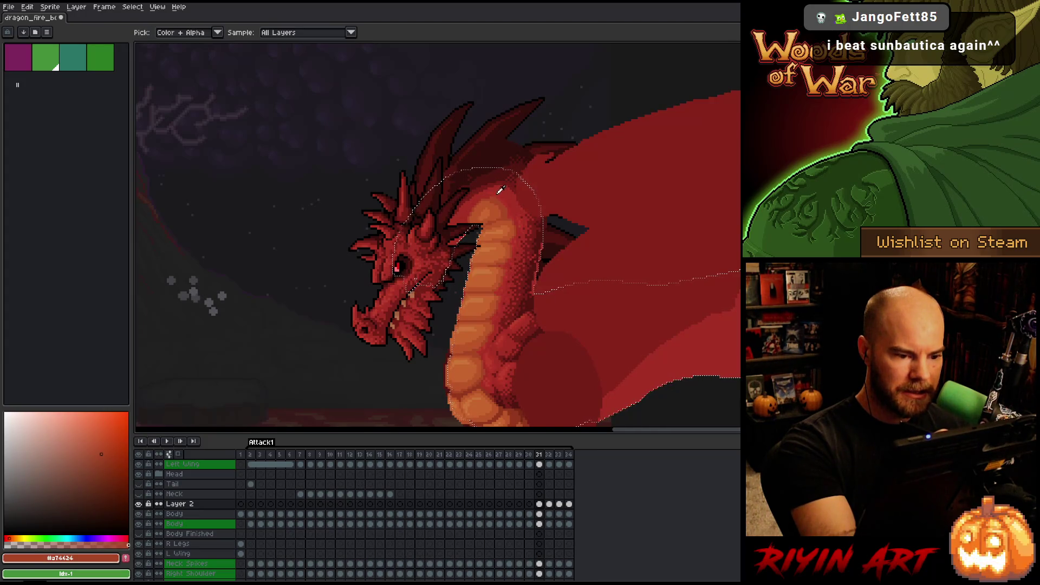
left_click(497, 196, "alt")
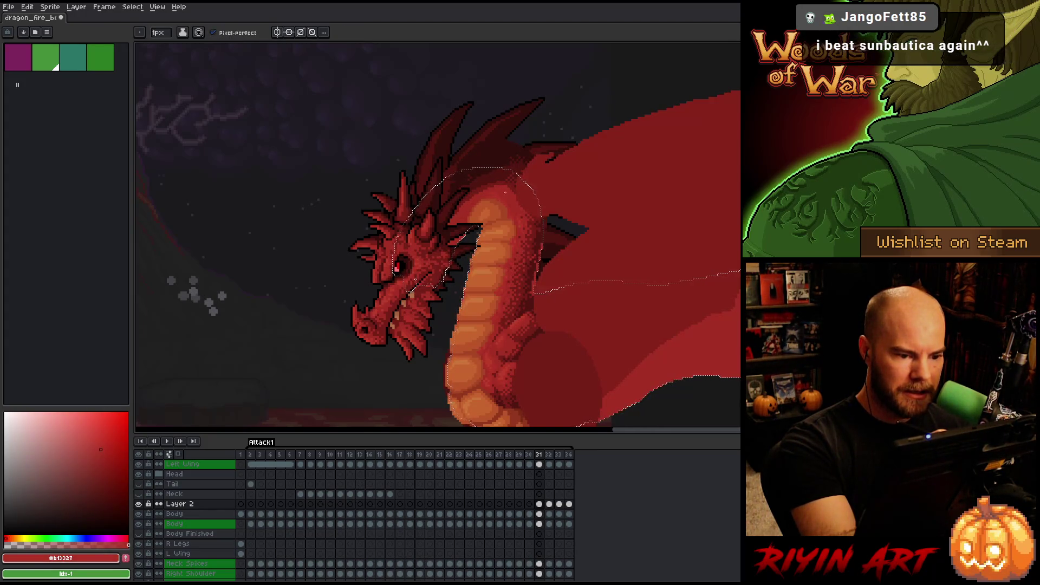
Repaint neck shadows using a sampled orange-red and a darker red from the palette
left_click(502, 195, "alt")
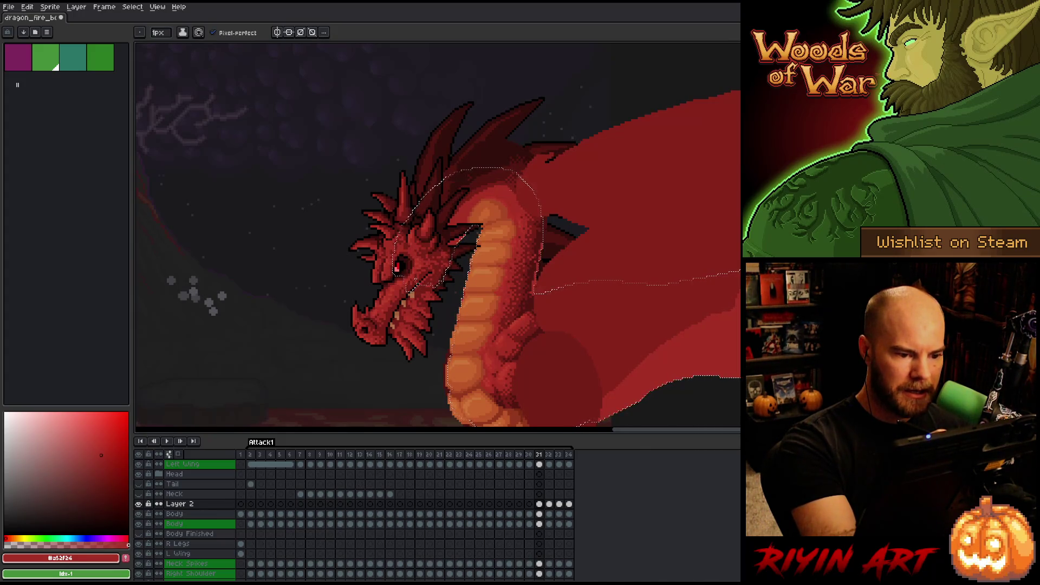
left_click(508, 202, "alt")
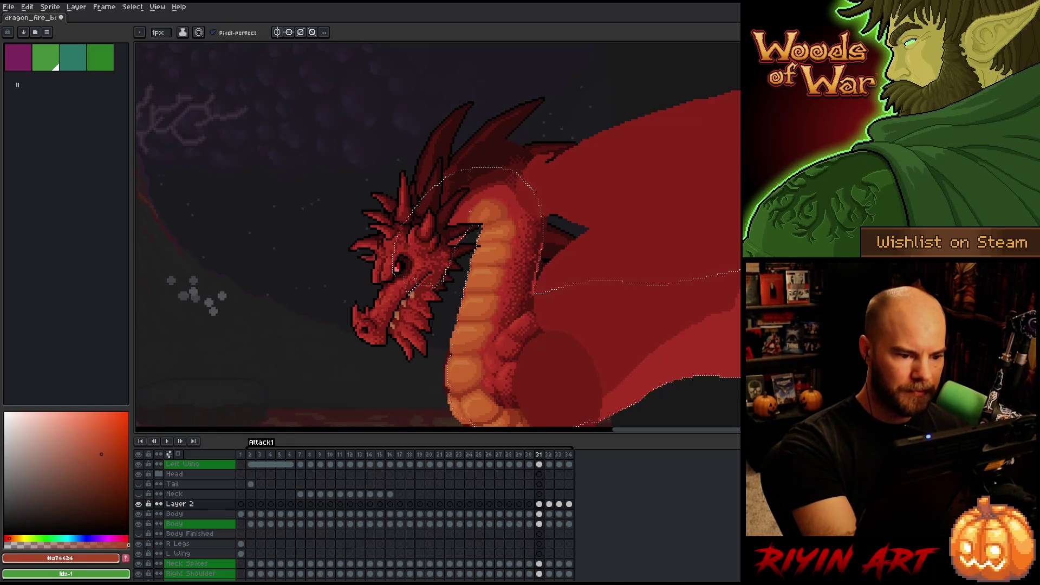
key("g")
key("b")
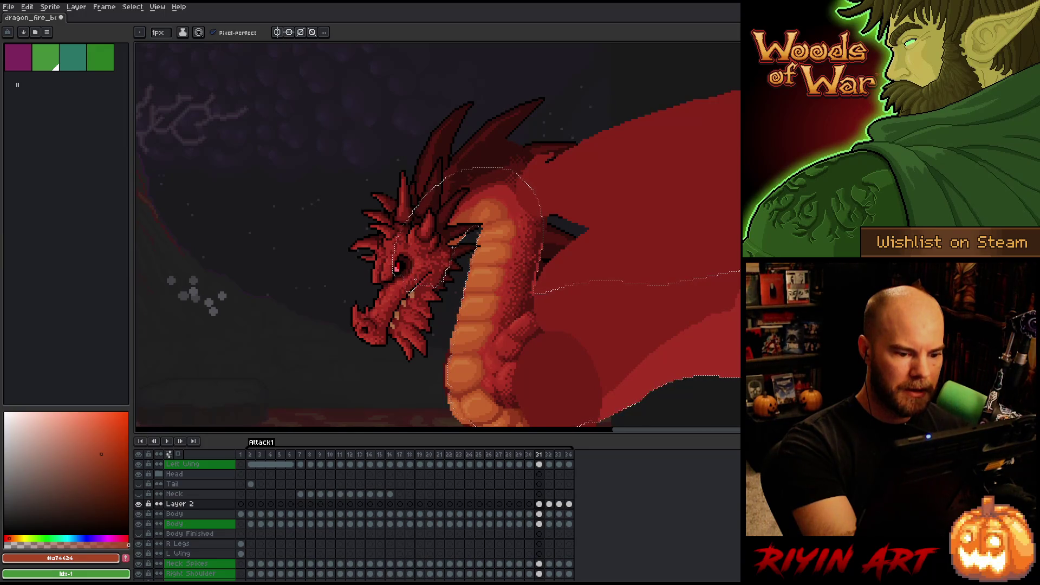
left_click(462, 376, "alt")
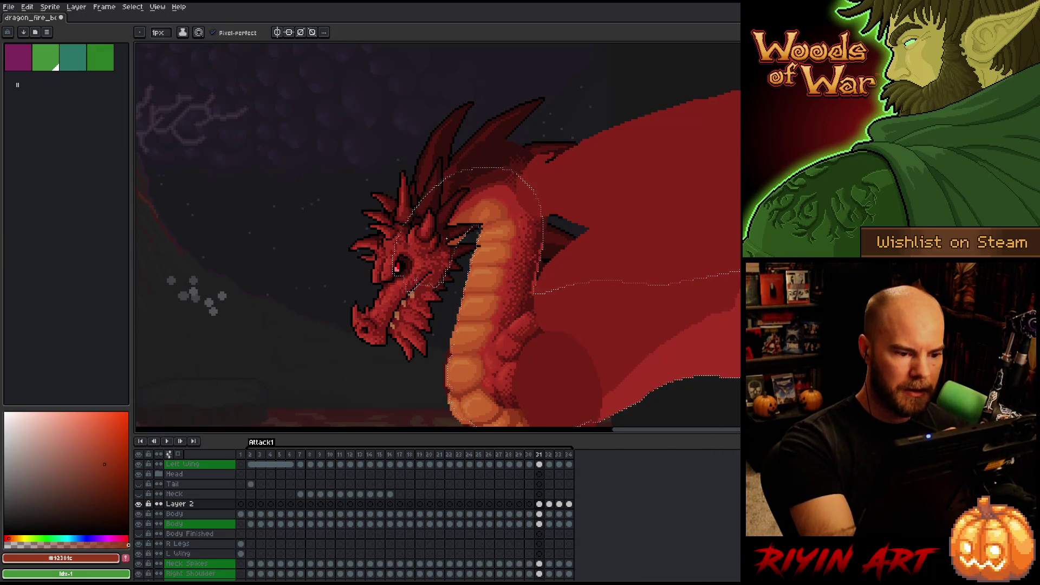
key("g")
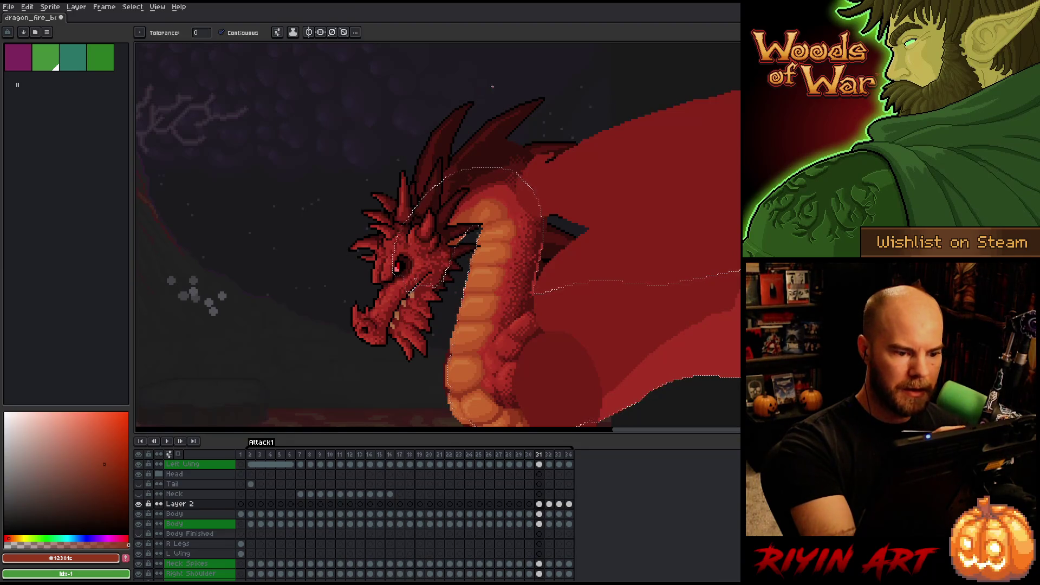
key("b")
Add lighter and mid orange highlights to the neck, checking them against frame 32
left_click(471, 216, "alt")
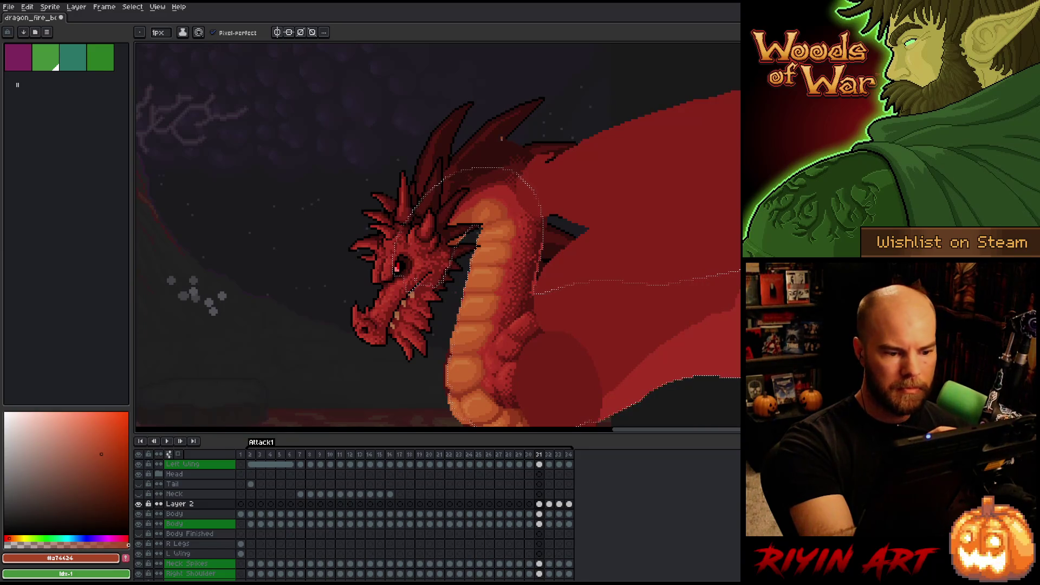
left_click(483, 234, "alt")
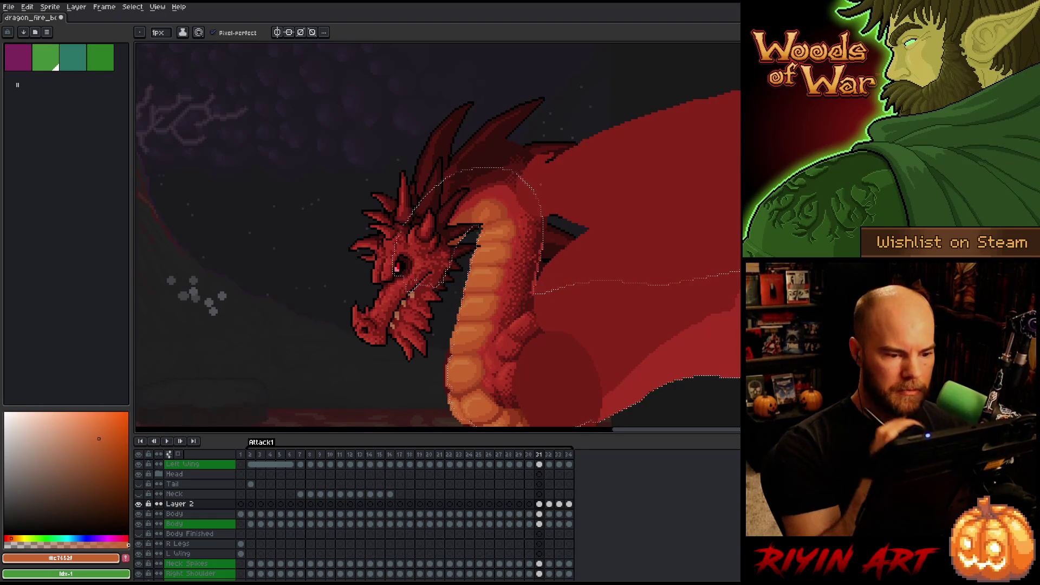
left_click(485, 238, "alt")
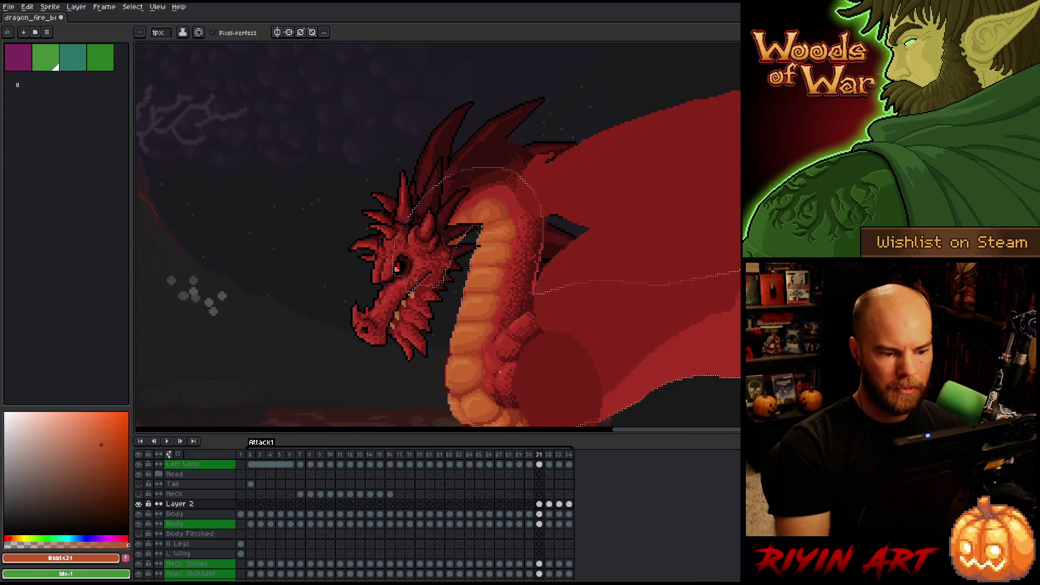
key("Right")
key("Left")
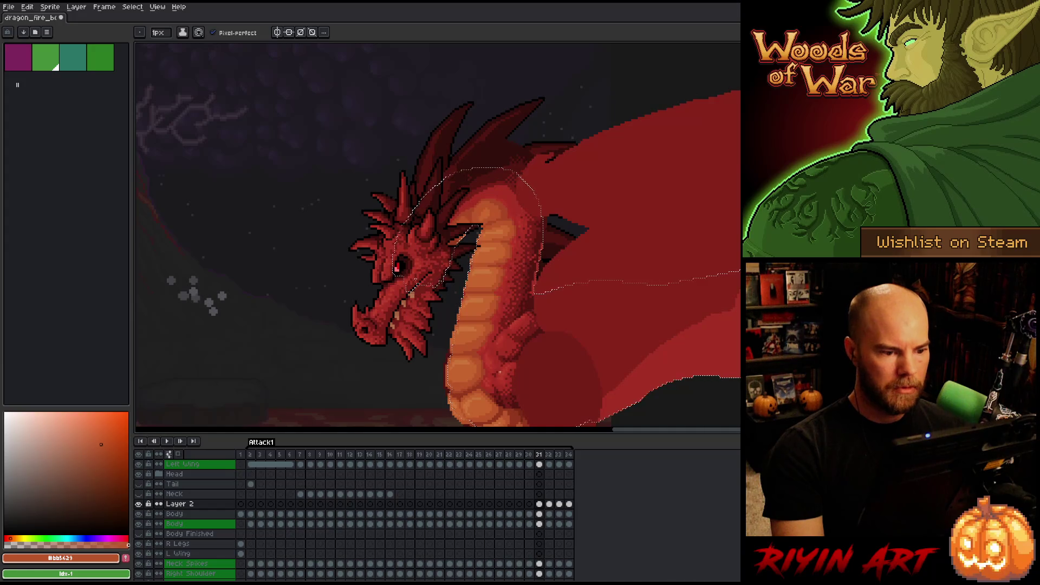
left_click(464, 219, "alt")
Flick repeatedly between frame 31 and its neighbours to compare the neck pose
key("g")
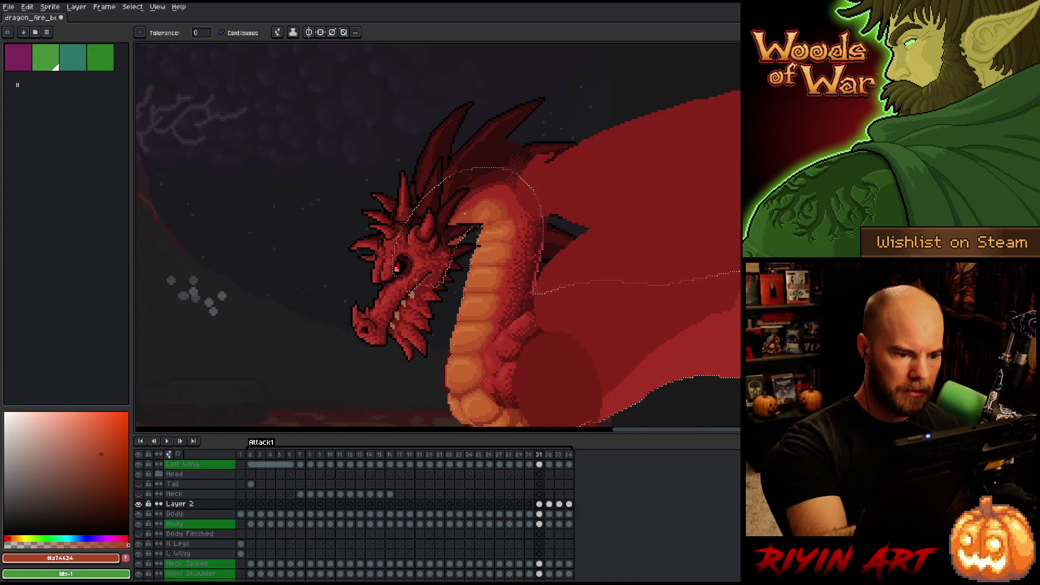
key("Left")
key("Right")
key("Right")
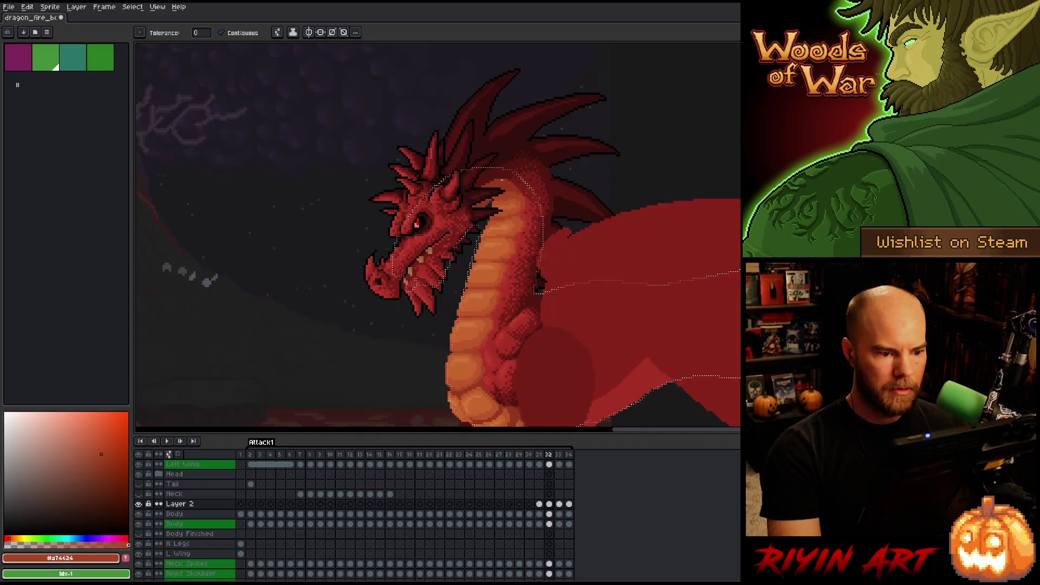
key("Left")
key("Left")
key("Right")
key("Right")
key("Left")
key("Left")
key("Right")
key("Right")
key("Left")
key("Right")
key("Left")
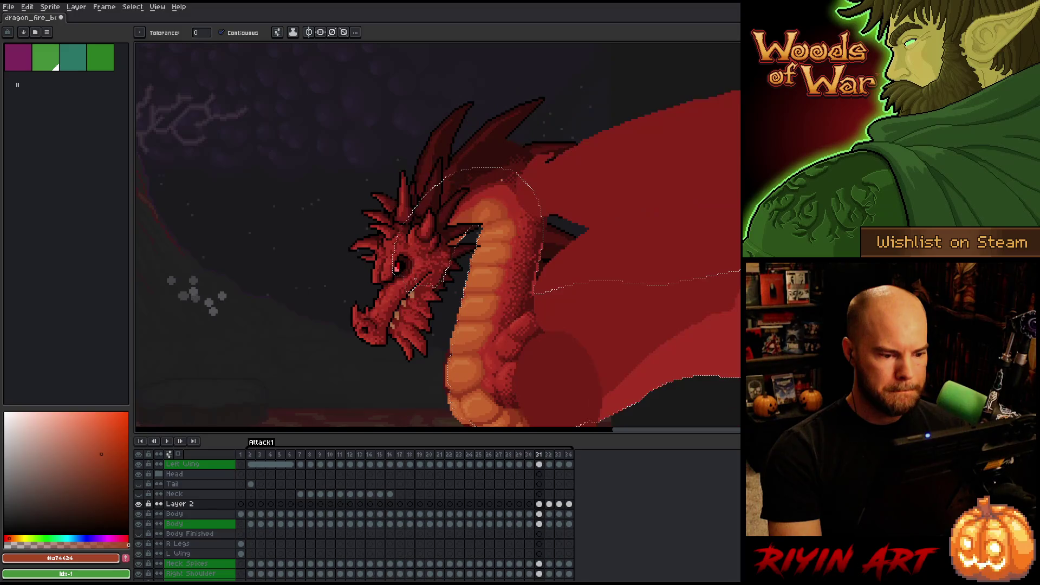
key("Right")
key("Left")
key("Right")
key("Left")
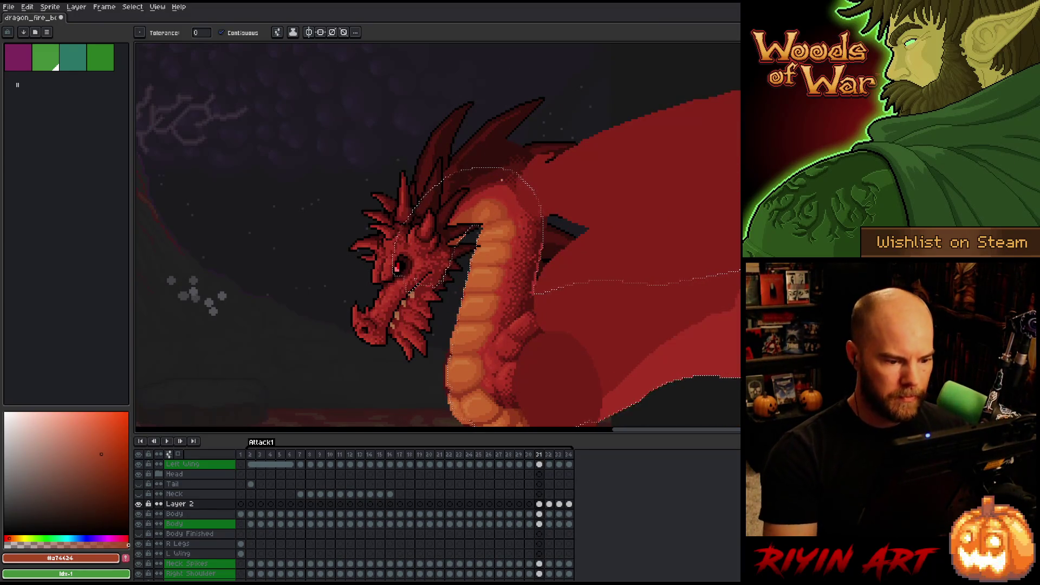
key("b")
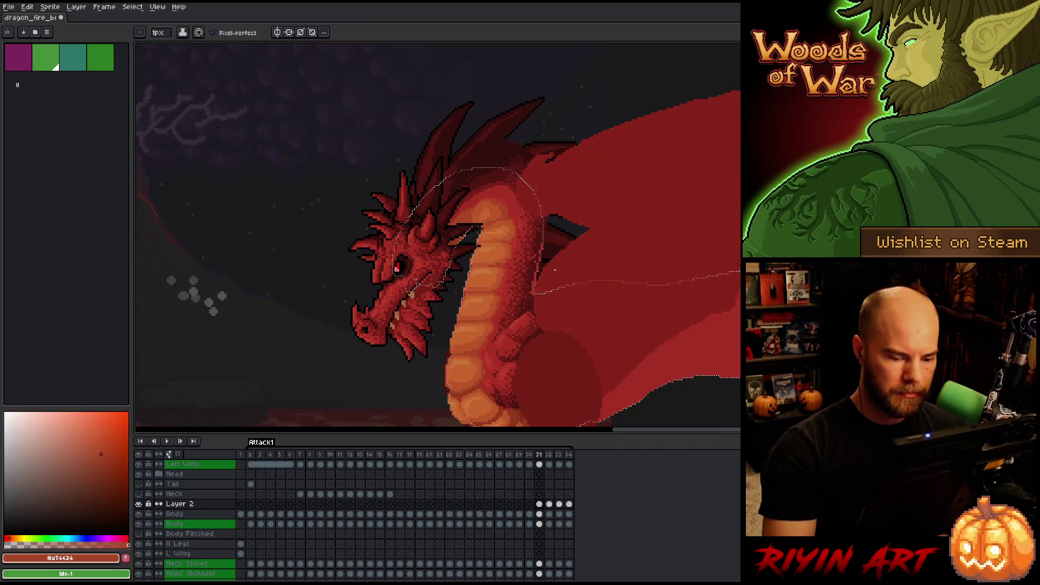
Compare frames 31–33 while sampling the neck's orange and rust tones, and save the sprite
key("Right")
key("Right")
key("Left")
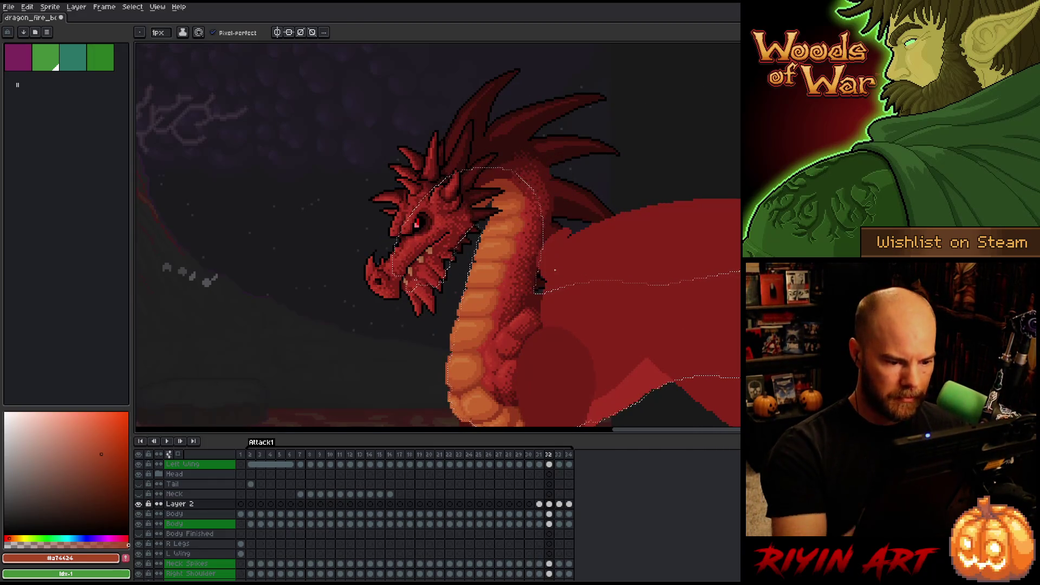
left_click(490, 297, "alt")
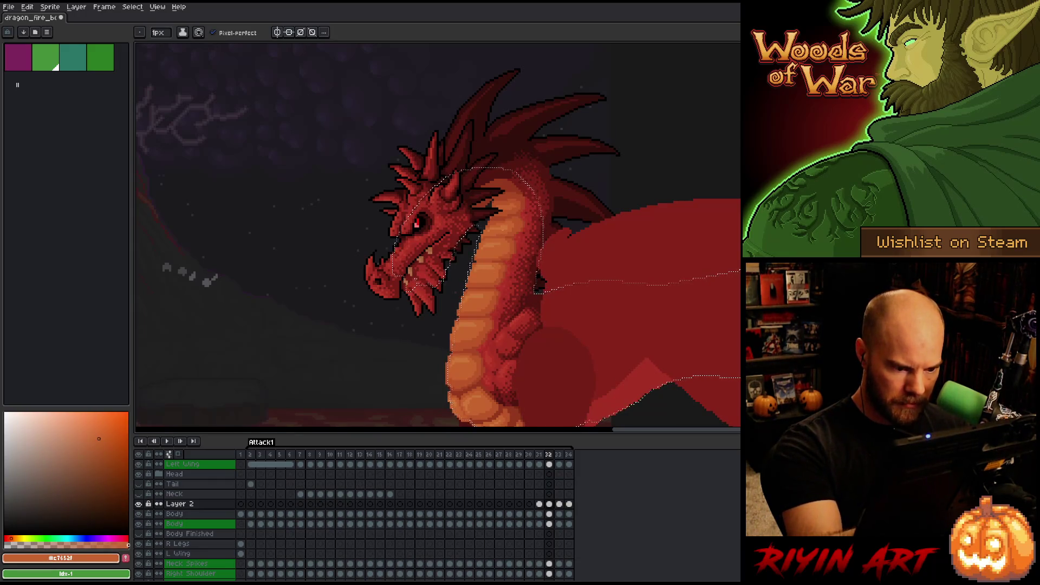
key("Left")
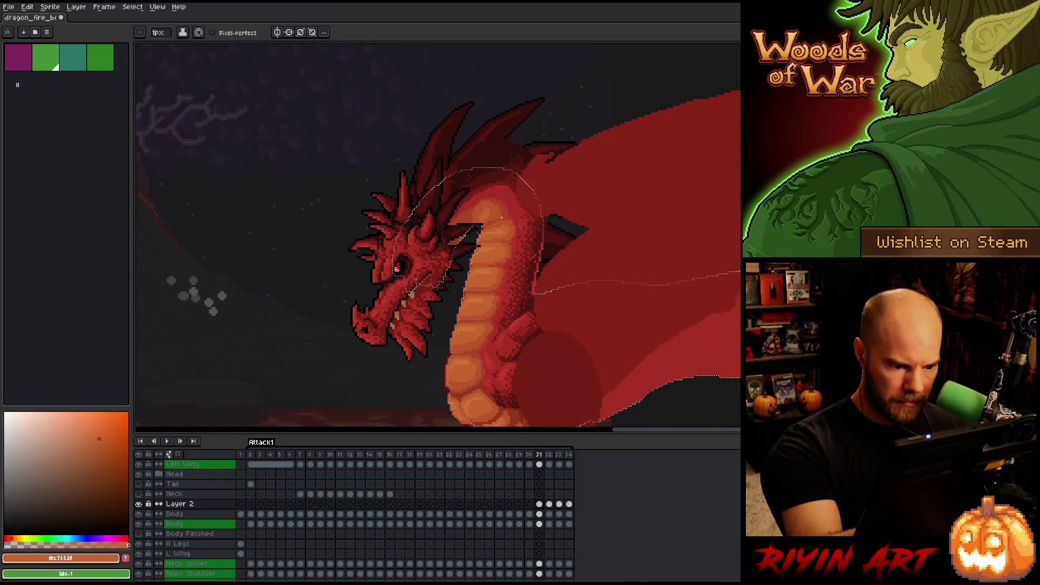
key("Right")
key("Left")
key("Right")
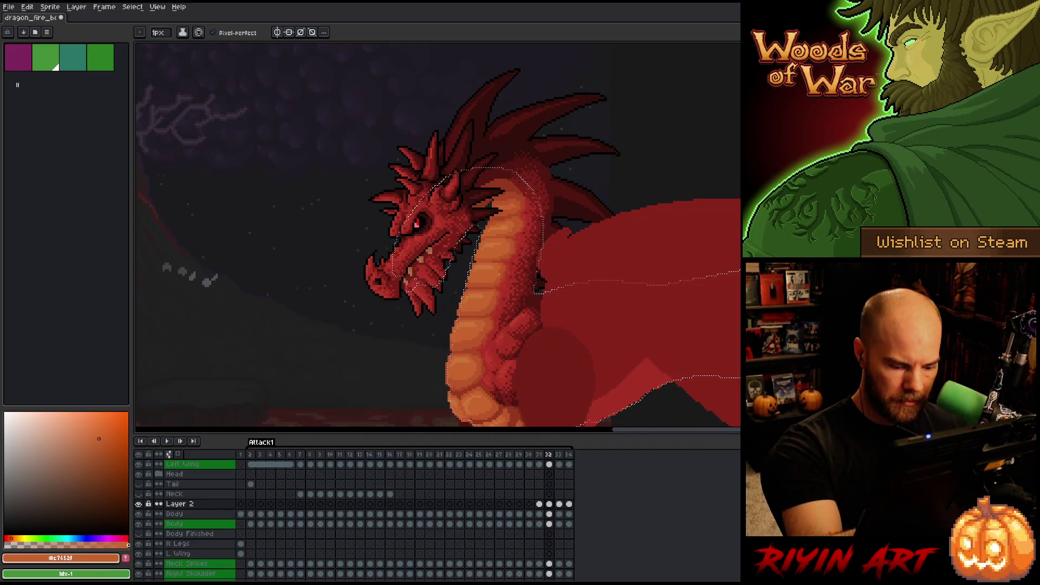
key("Left")
left_click(492, 308, "alt")
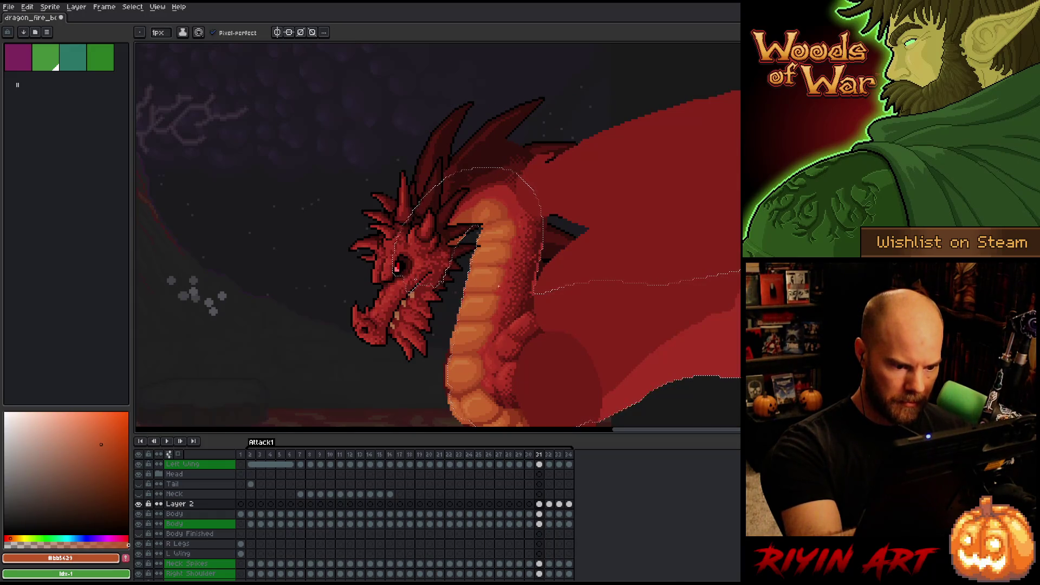
key("ctrl+s")
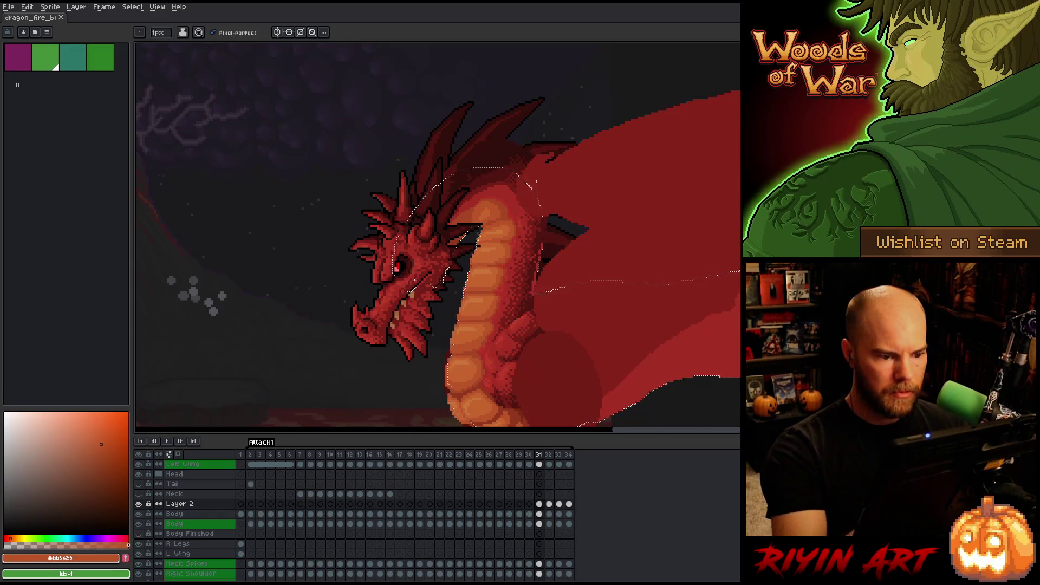
left_click(501, 319, "alt")
Eyedrop neck reds, reset the selection around the neck, and pick dark maroon #501612
key("alt")
left_click(515, 253, "alt")
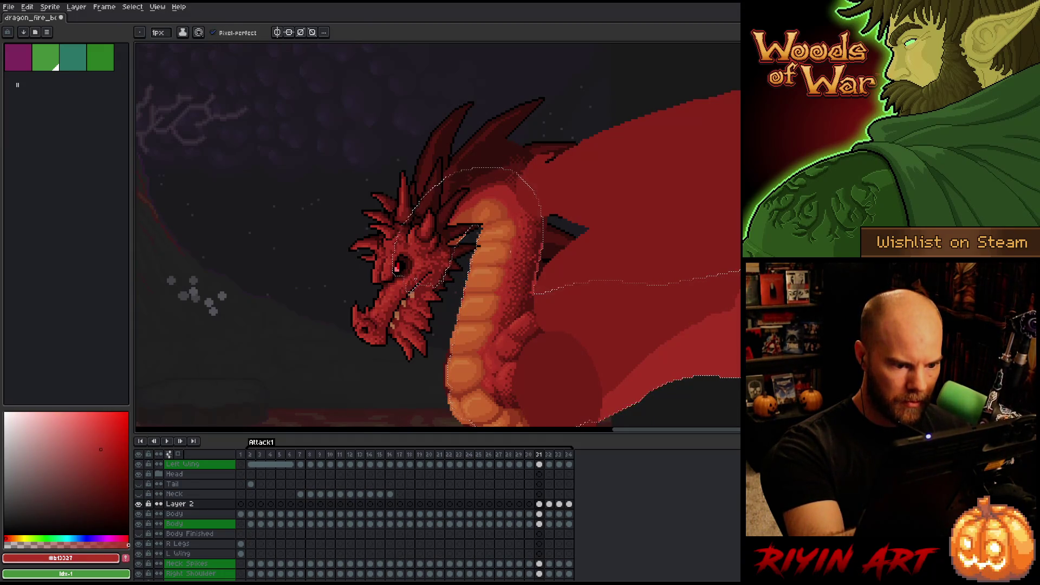
left_click(515, 248, "alt")
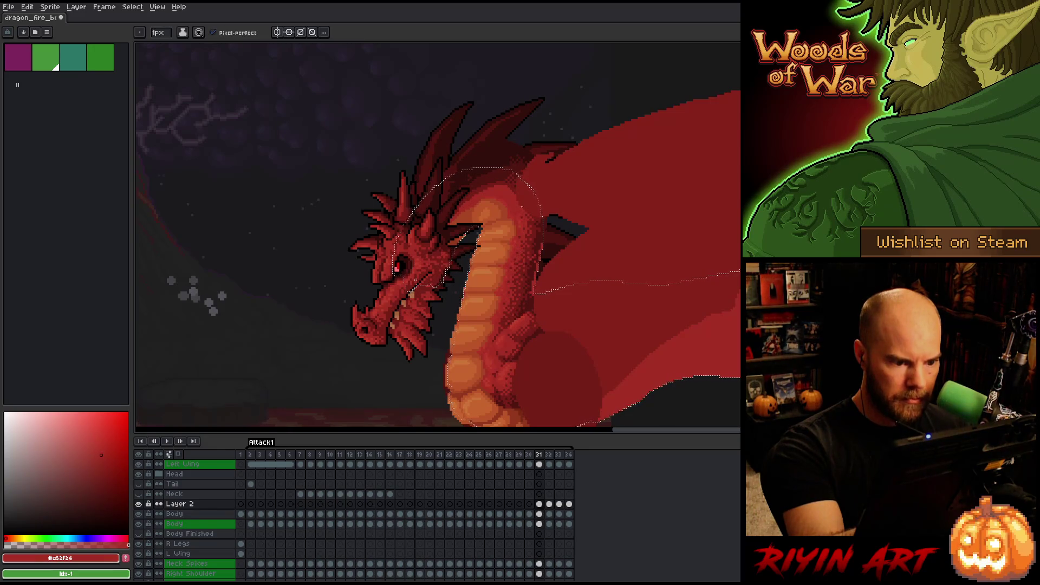
key("ctrl")
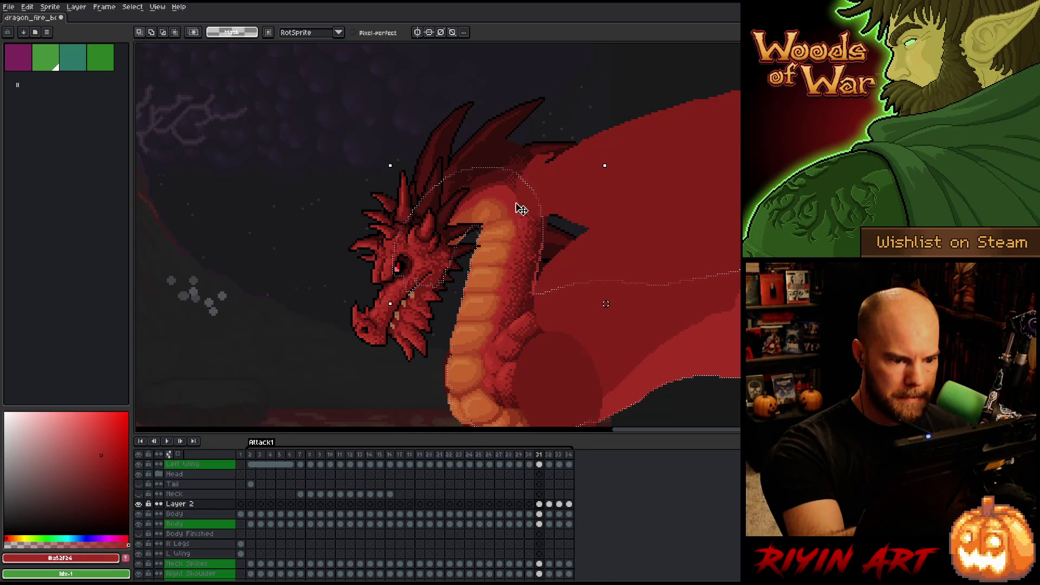
key("ctrl+d")
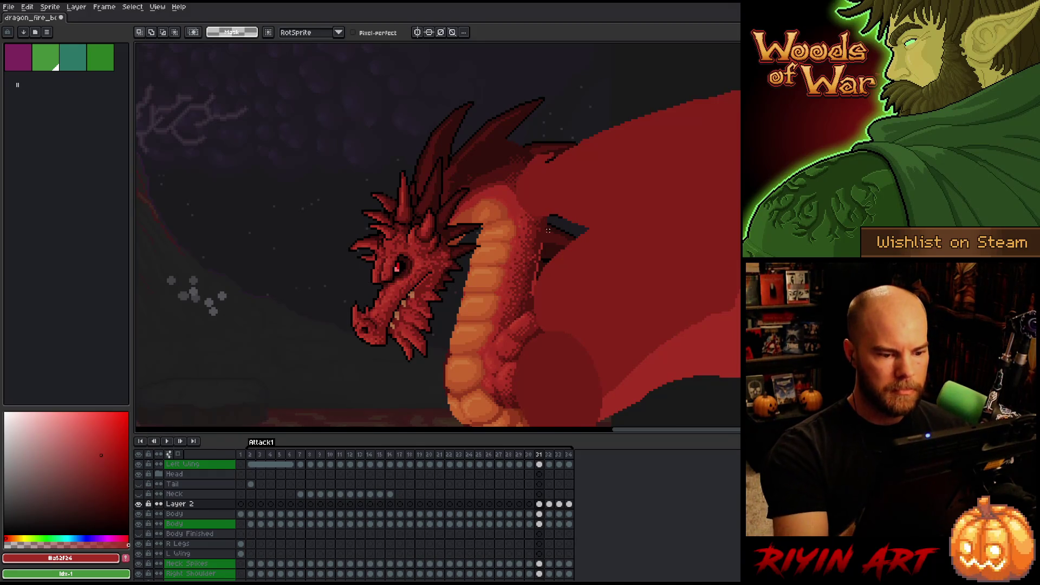
left_click(539, 519, "ctrl")
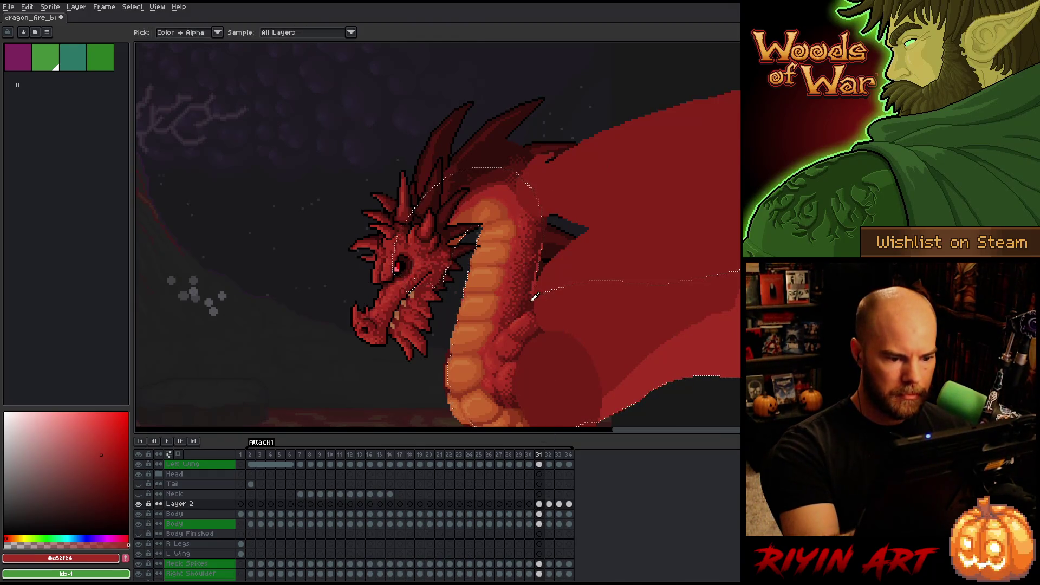
left_click(536, 276, "alt")
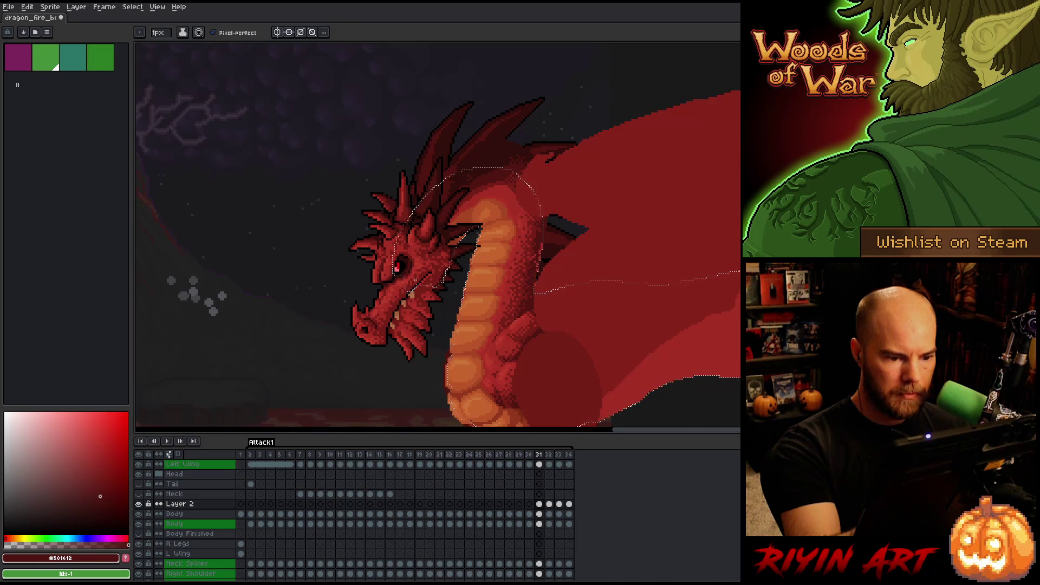
Sample the dark maroon, select Layer 2's frame 31 cel, and toggle soloing it to inspect the neck
left_click(534, 233, "alt")
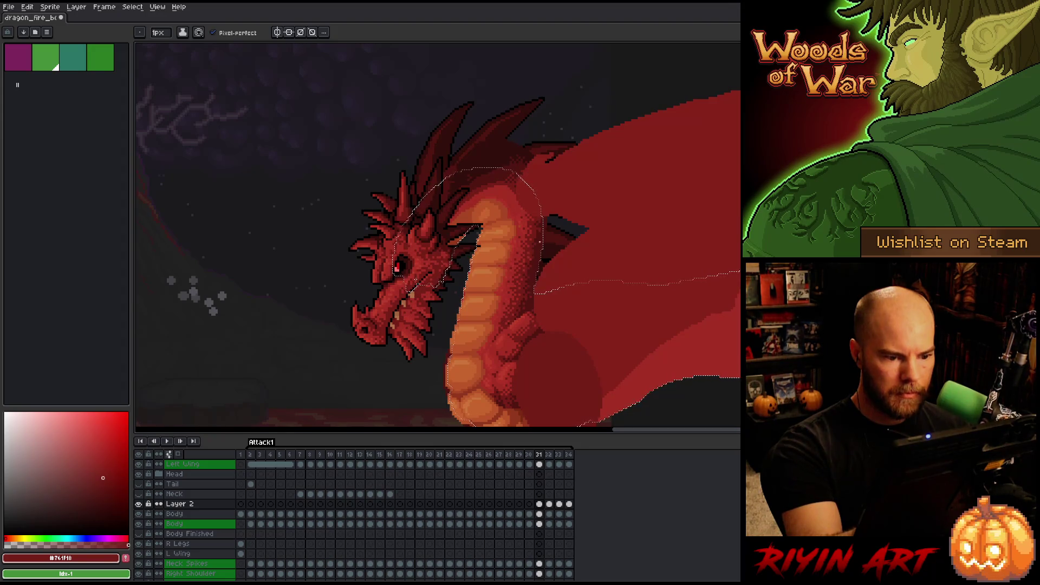
left_click(536, 273, "alt")
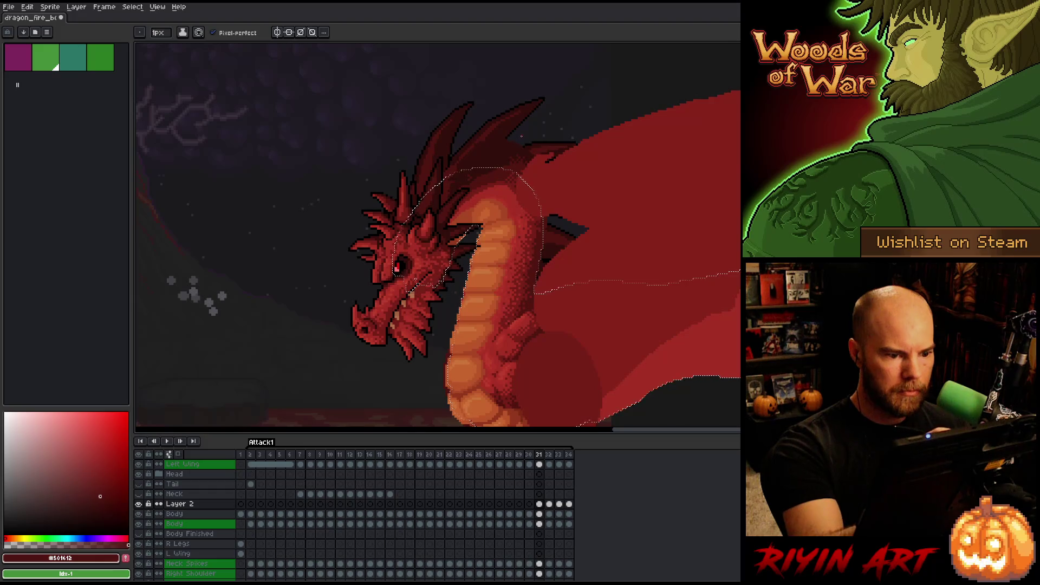
left_click(538, 503)
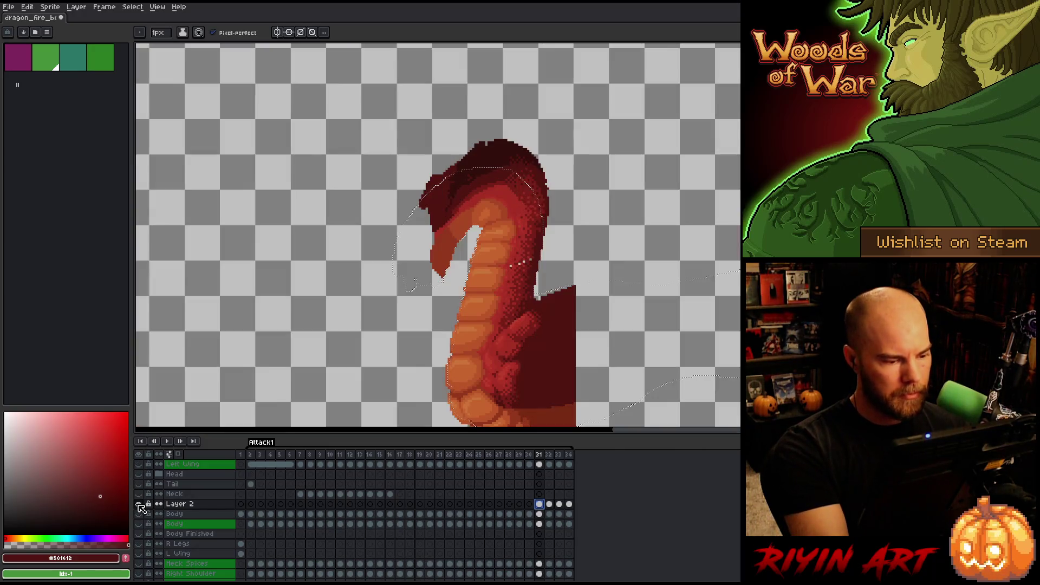
left_click(139, 504, "alt")
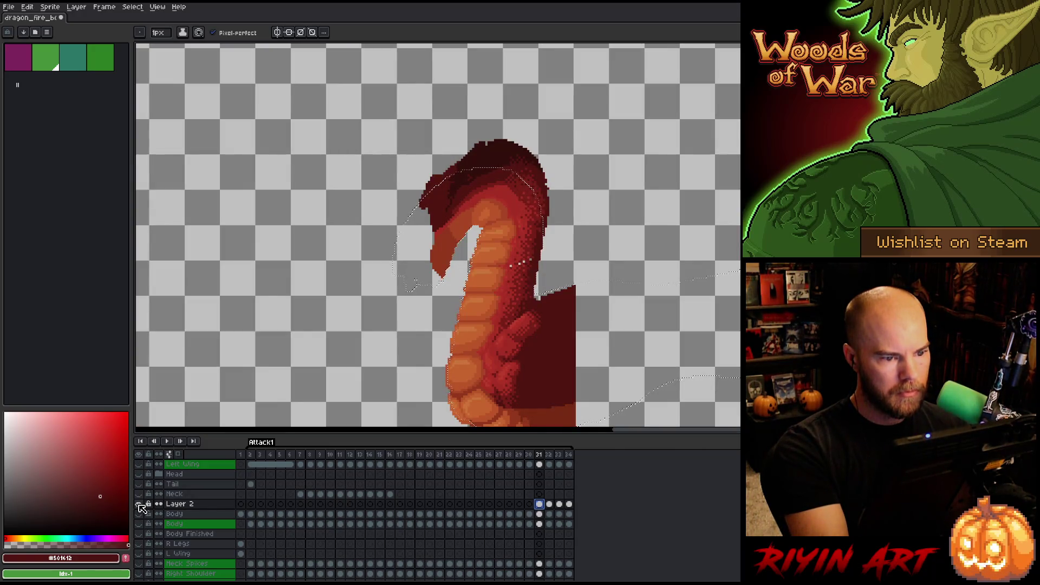
left_click(138, 503, "alt")
left_click(138, 503, "alt")
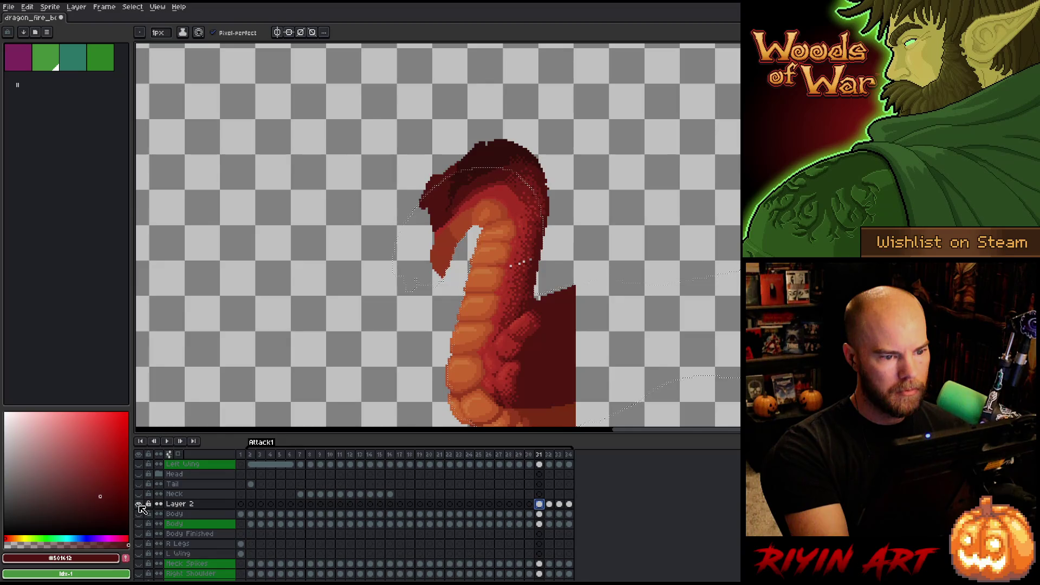
left_click(139, 504, "alt")
Lasso the upper neck, move it slightly down and left, apply it, and sample a deep red
key("m")
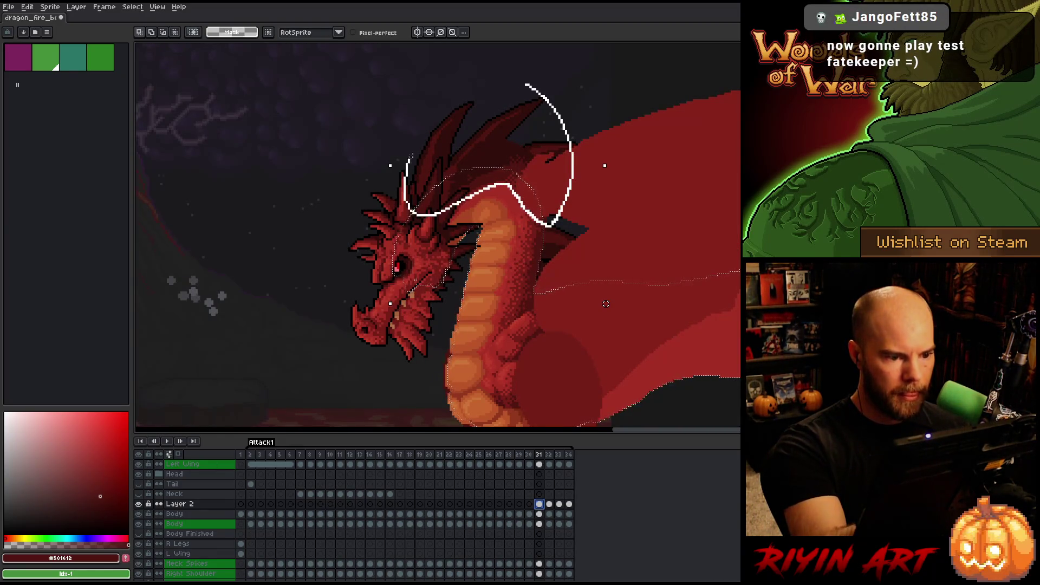
left_click(533, 193)
key("Return")
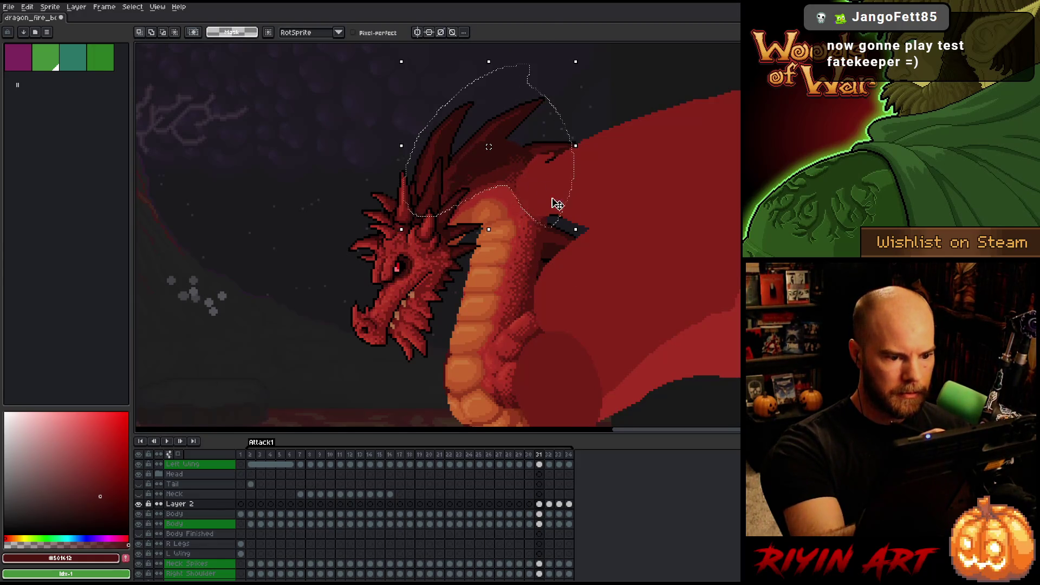
mouse_move(528, 169)
left_mouse_down()
mouse_move(515, 172)
mouse_move(521, 179)
left_mouse_up()
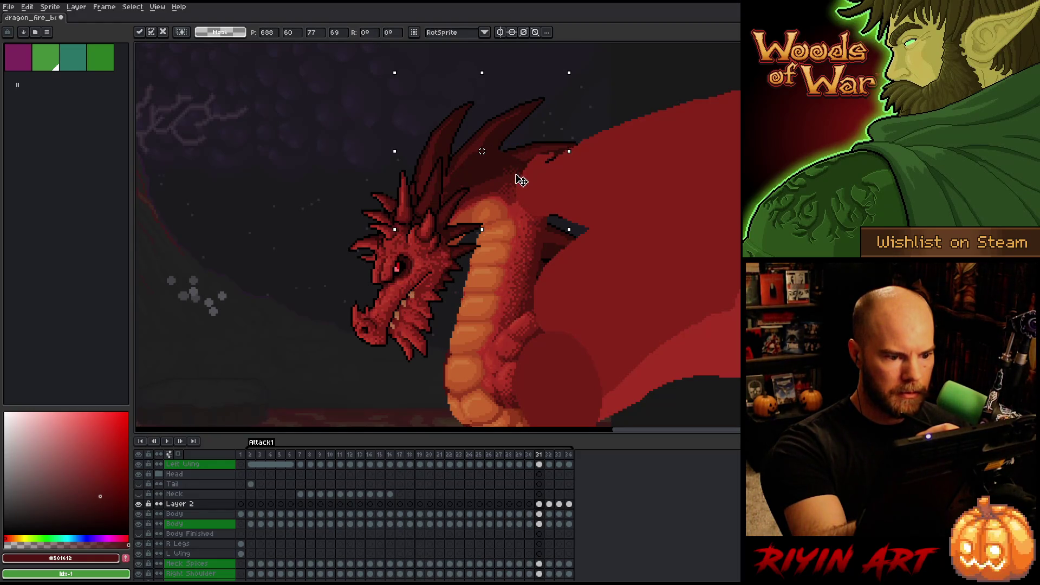
key("Return")
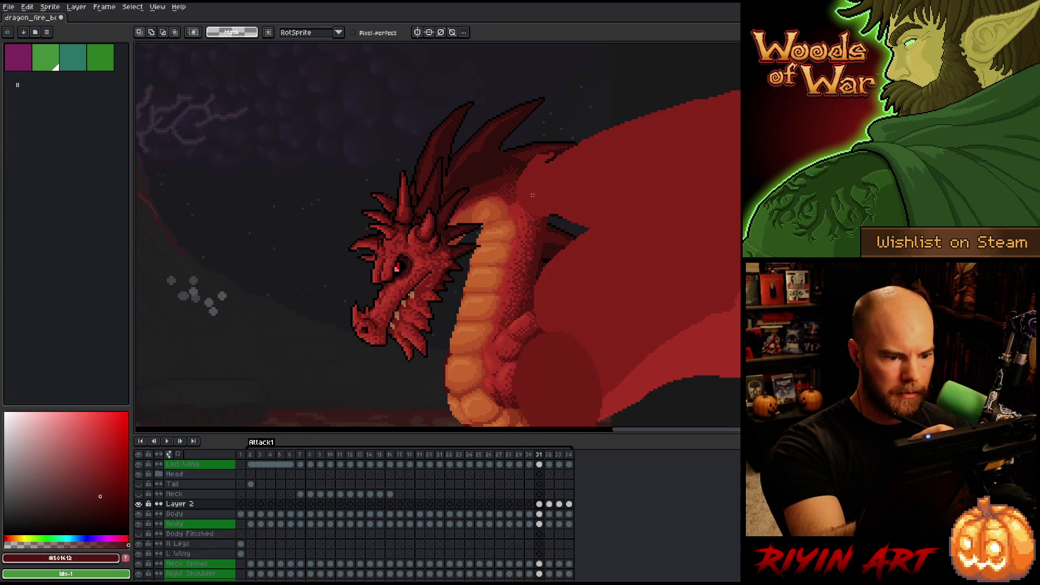
key("b")
left_click(523, 208, "alt")
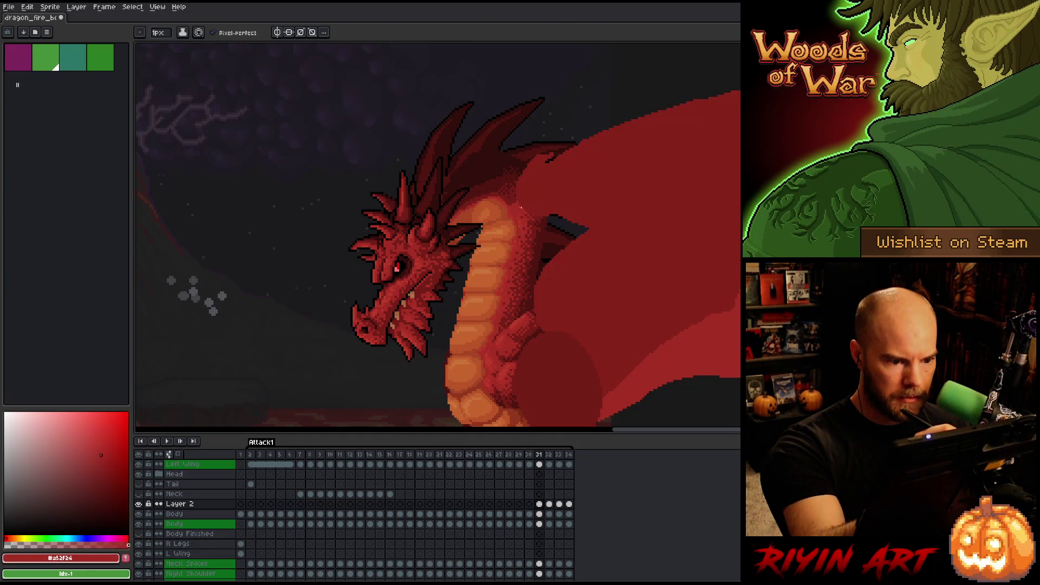
left_click(514, 205, "alt")
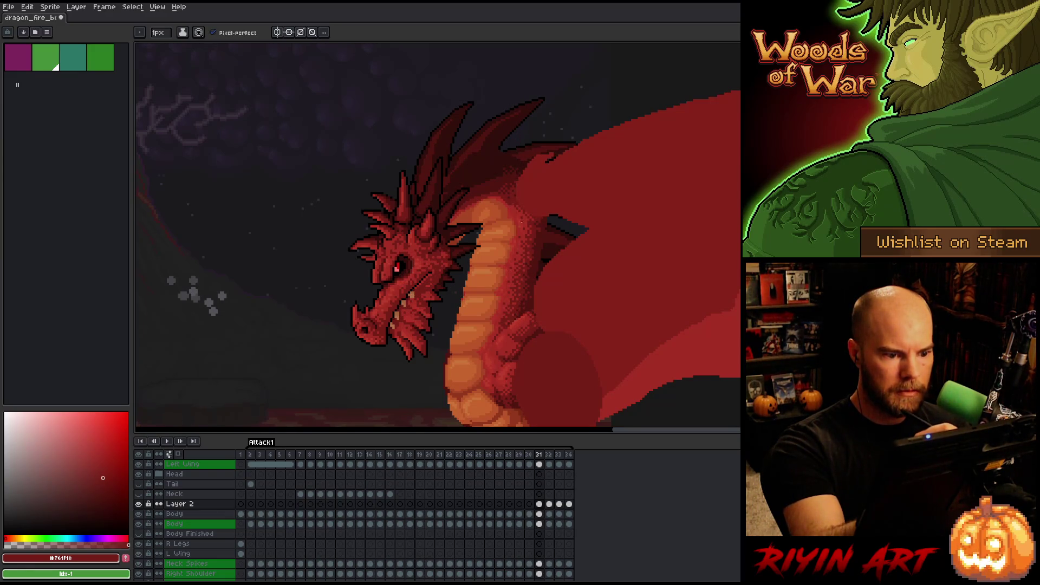
Return to Layer 2's frame 31 cel with the brush and pan the view around the dragon
left_click(511, 200, "alt")
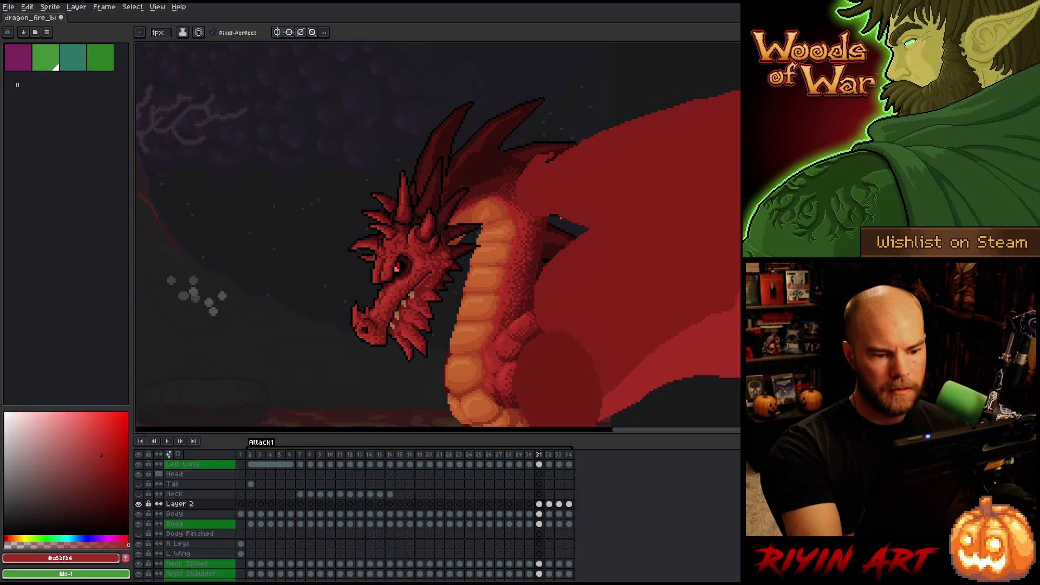
left_click(545, 505)
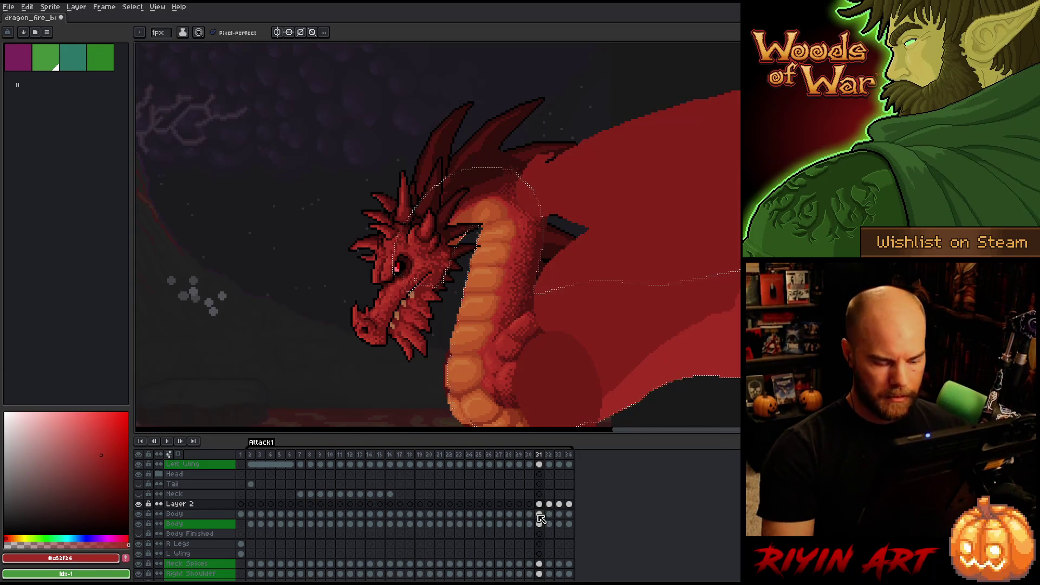
left_click(538, 503)
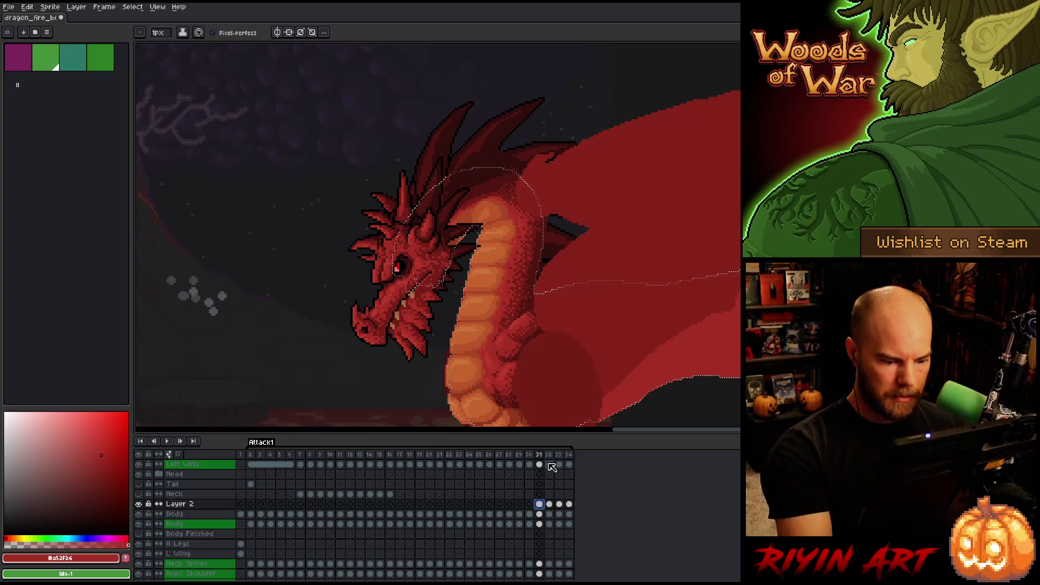
key("b")
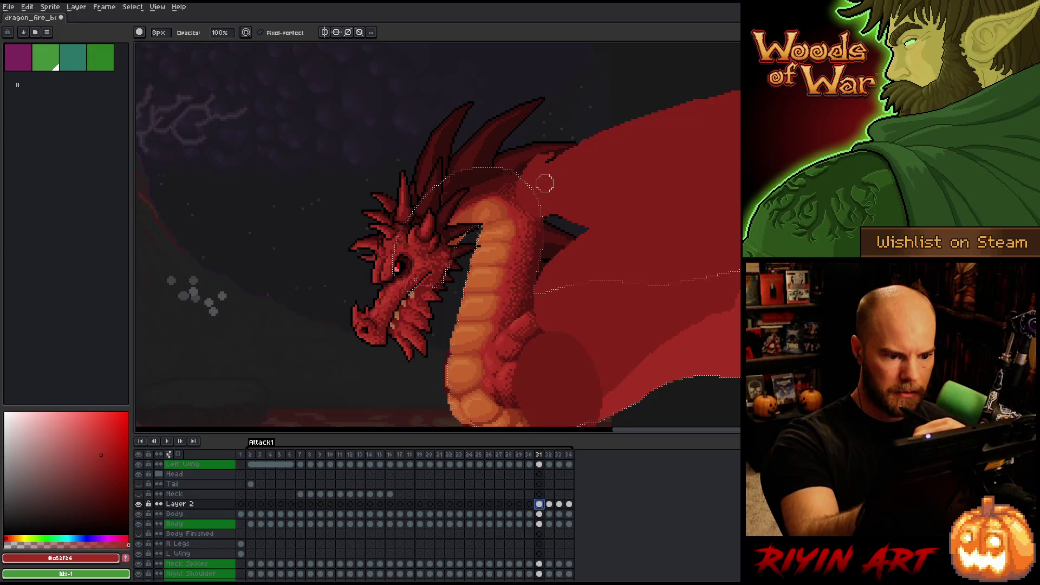
key("space")
left_click_drag(593, 322, 620, 200)
left_click_drag(594, 266, 592, 287)
Clear the neck selection and make the Body layer's frame 31 cel active for painting
key("v")
key("ctrl+d")
left_click(553, 523)
key("b")
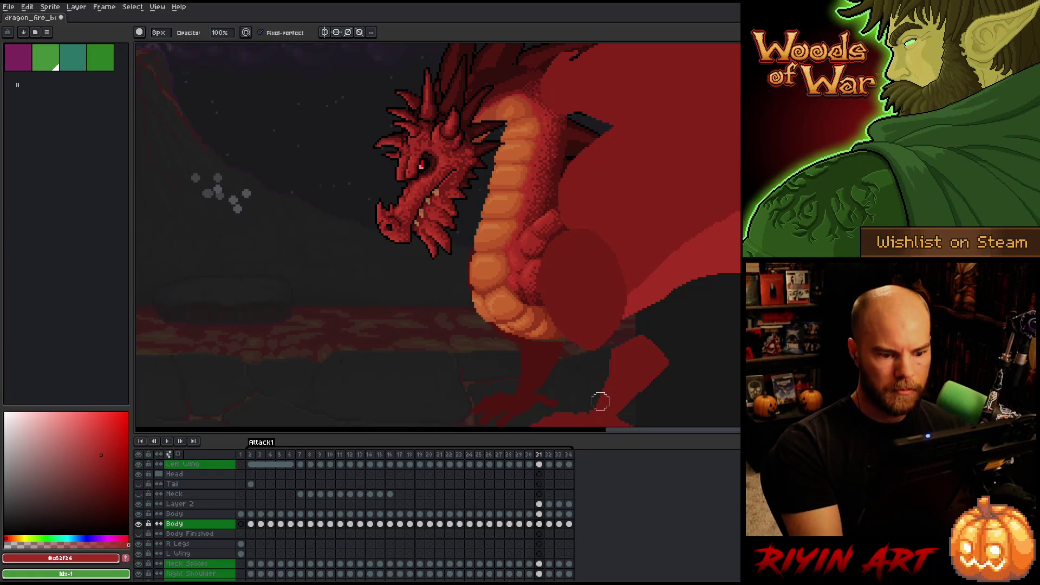
Flip between frames 31 and 32 and make Layer 2's frame 32 cel the working cel
left_click_drag(633, 295, 608, 327)
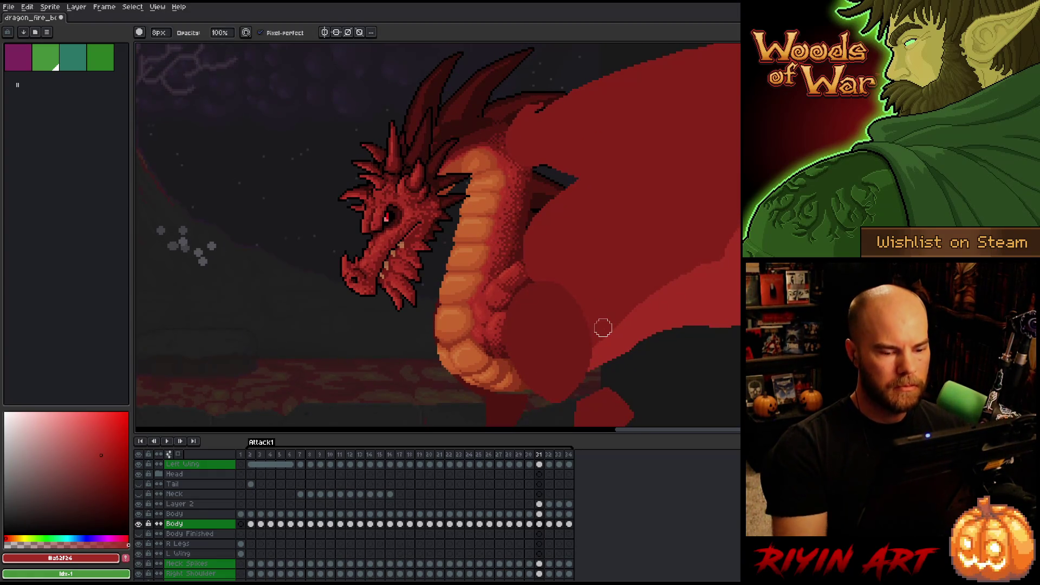
key("Right")
key("Left")
key("Right")
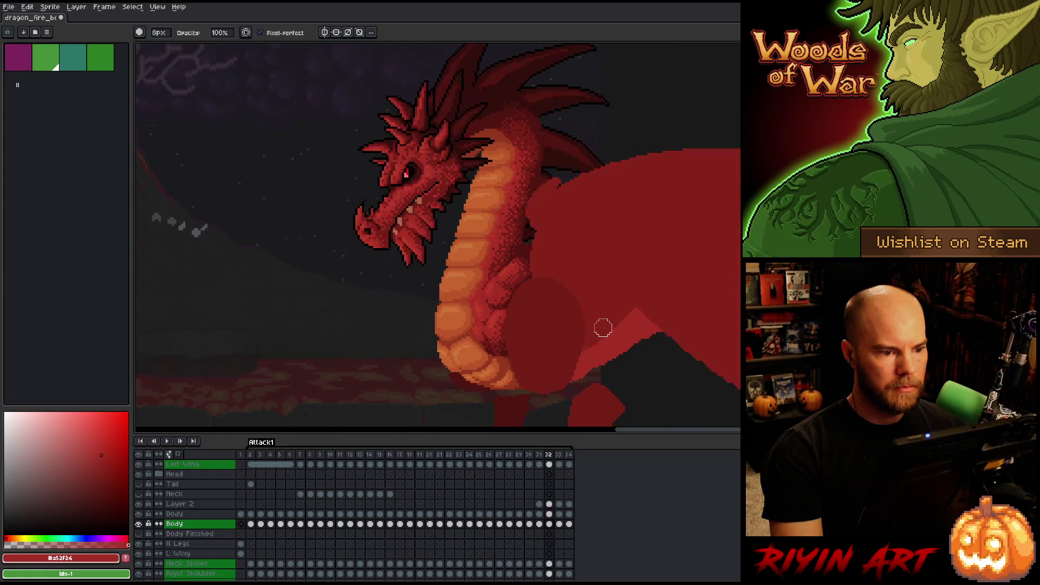
left_click(549, 523, "ctrl")
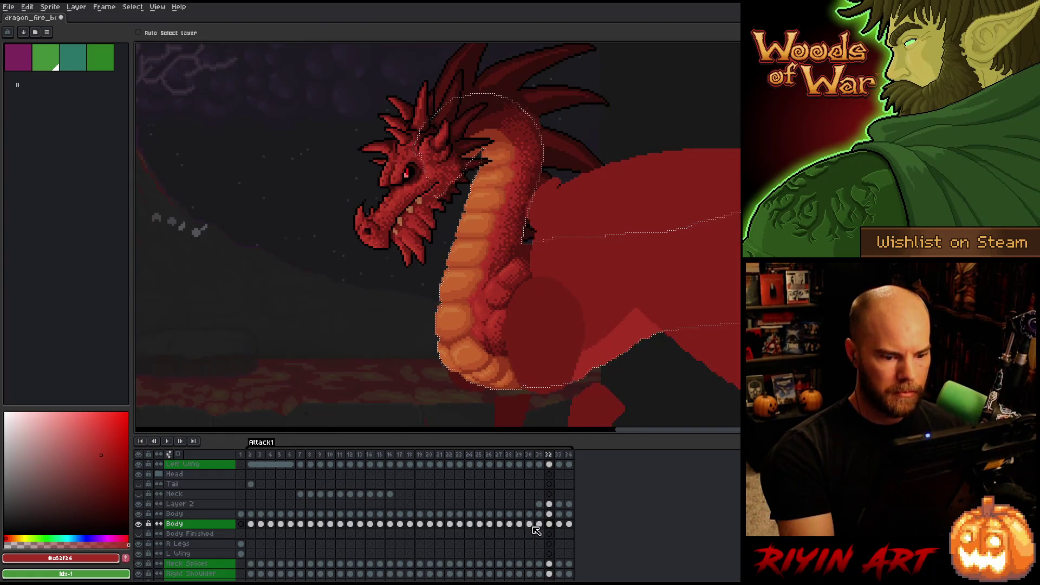
left_click(549, 505)
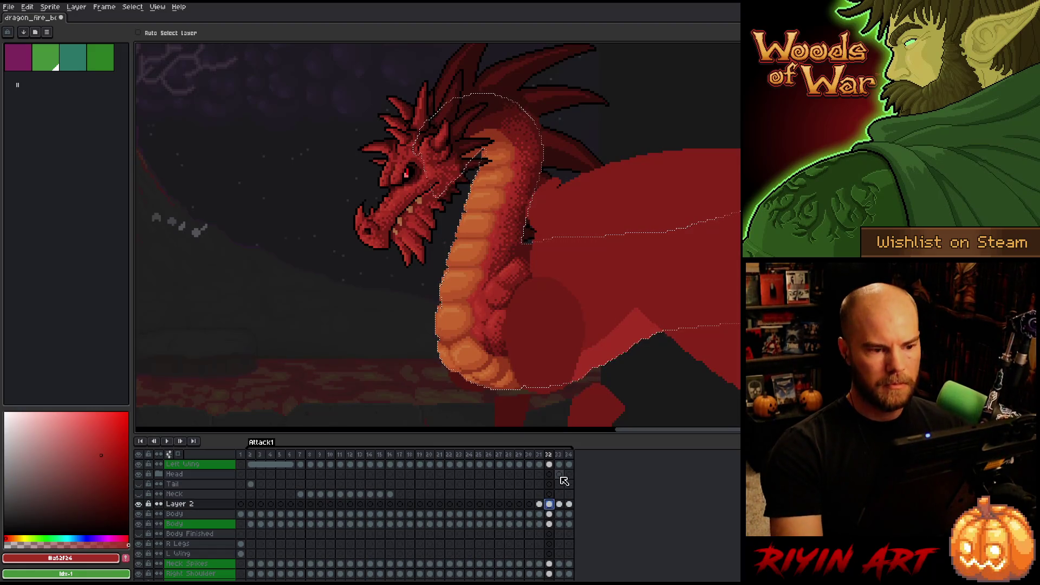
key("b")
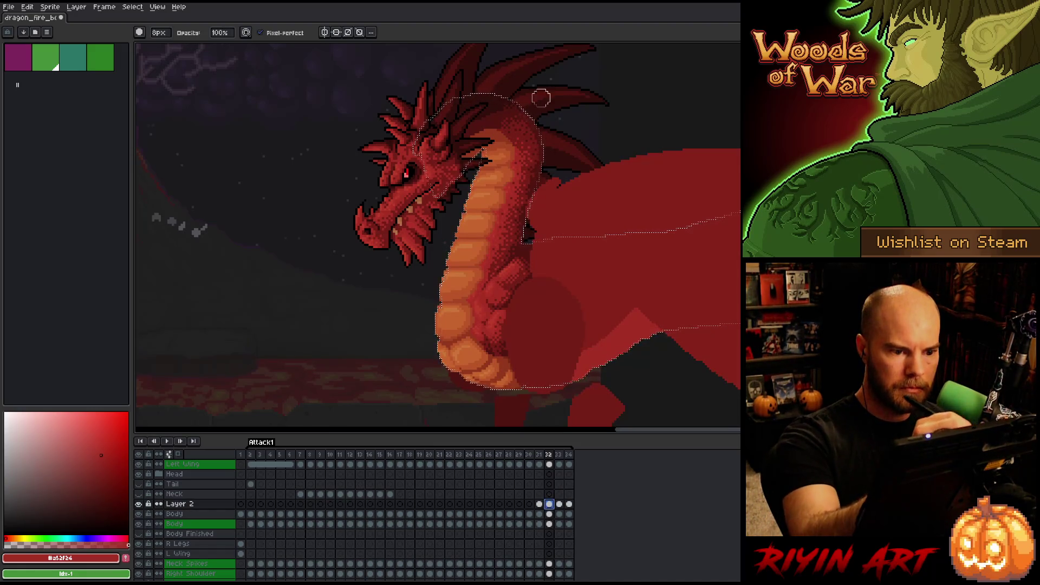
left_click(552, 142)
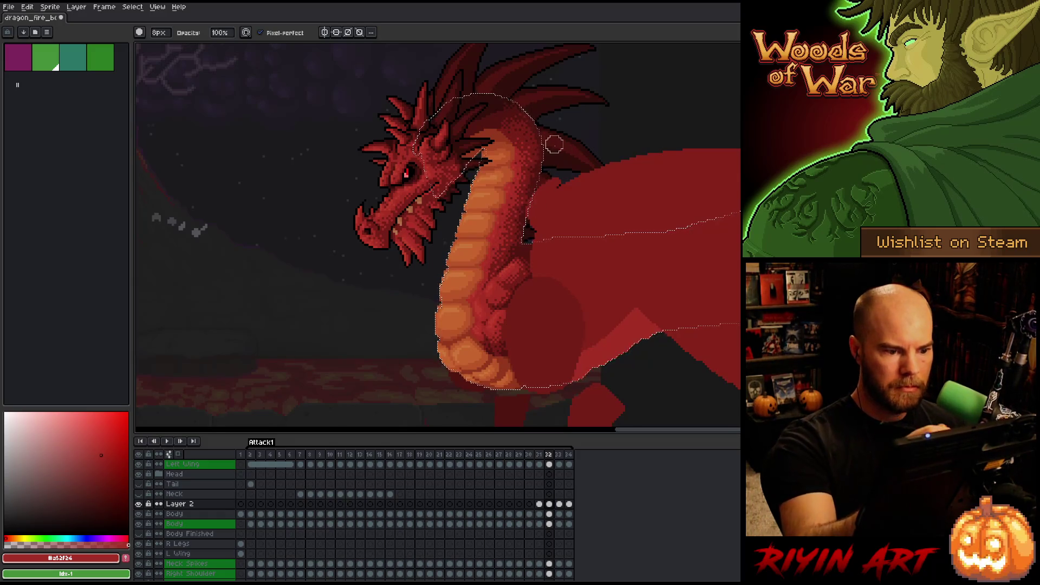
Step through frames 31–33 and land on Layer 2 at frame 34 with the pencil
key("comma")
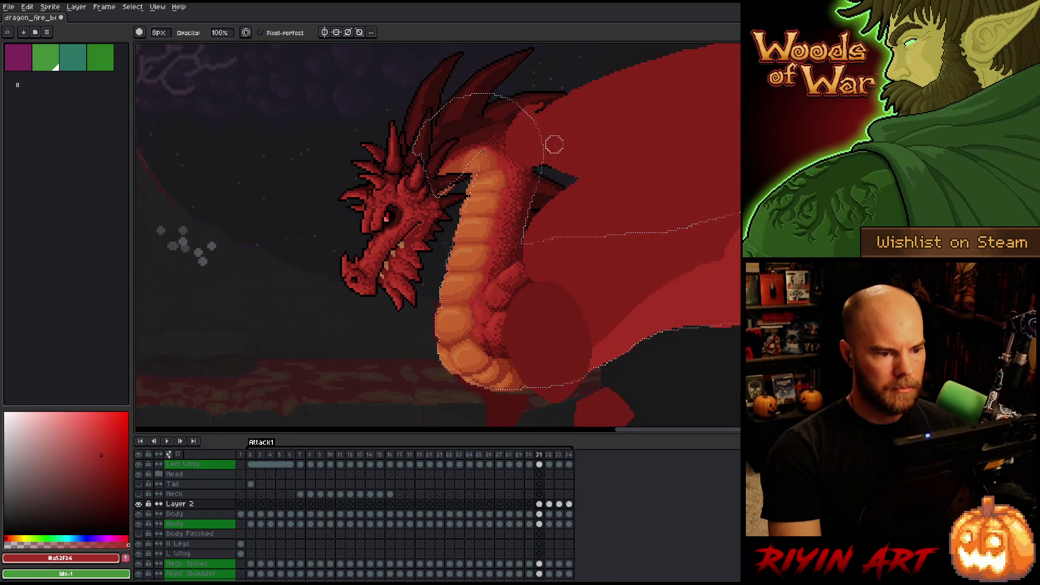
key("period")
key("period")
key("comma")
key("period")
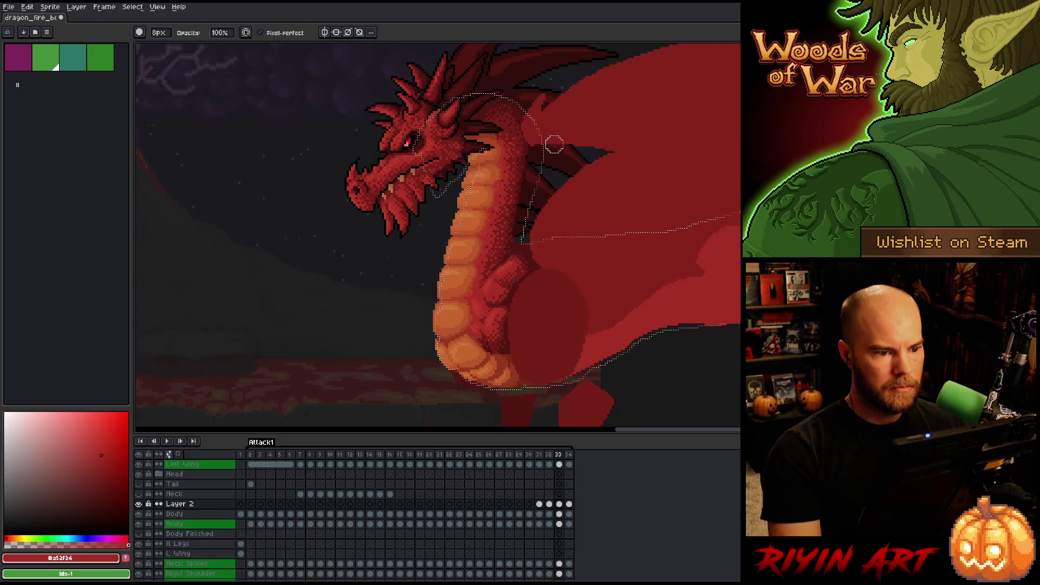
key("v")
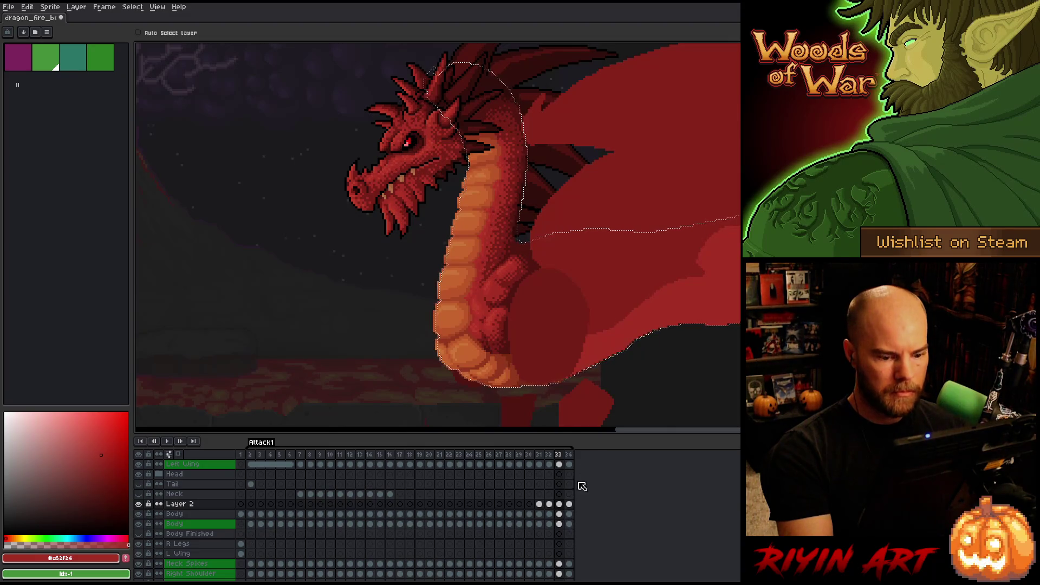
left_click(568, 504)
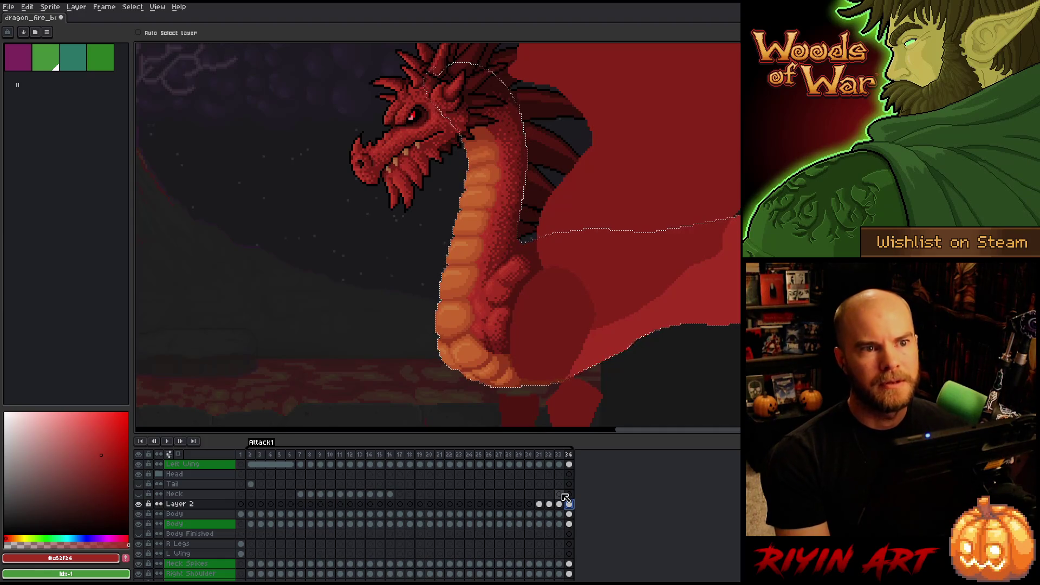
key("b")
scroll(432, 246, "down", 2)
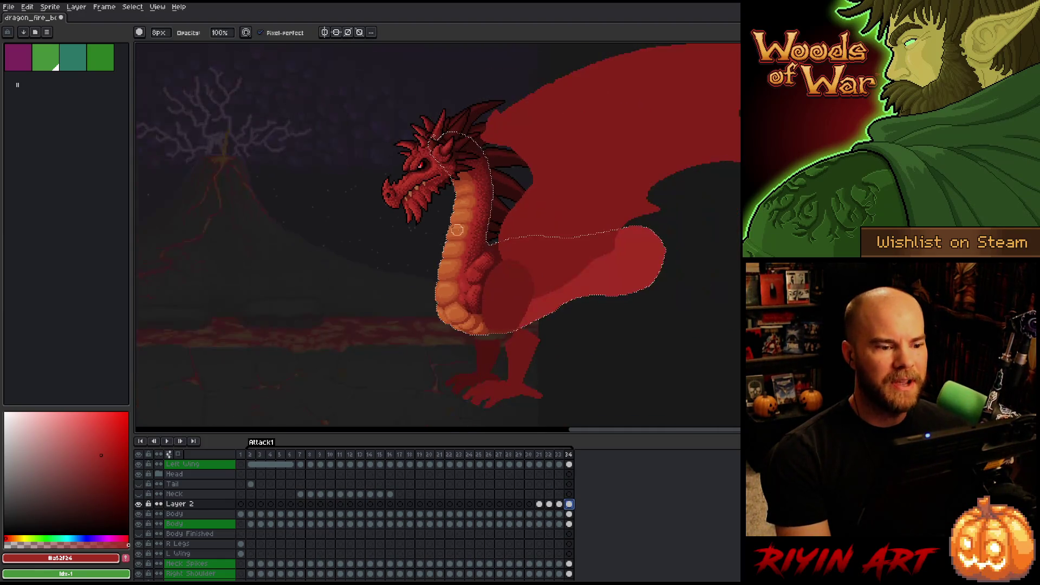
Play the dragon's attack animation to review the sequence
scroll(460, 217, "up", 1)
key("v")
key("b")
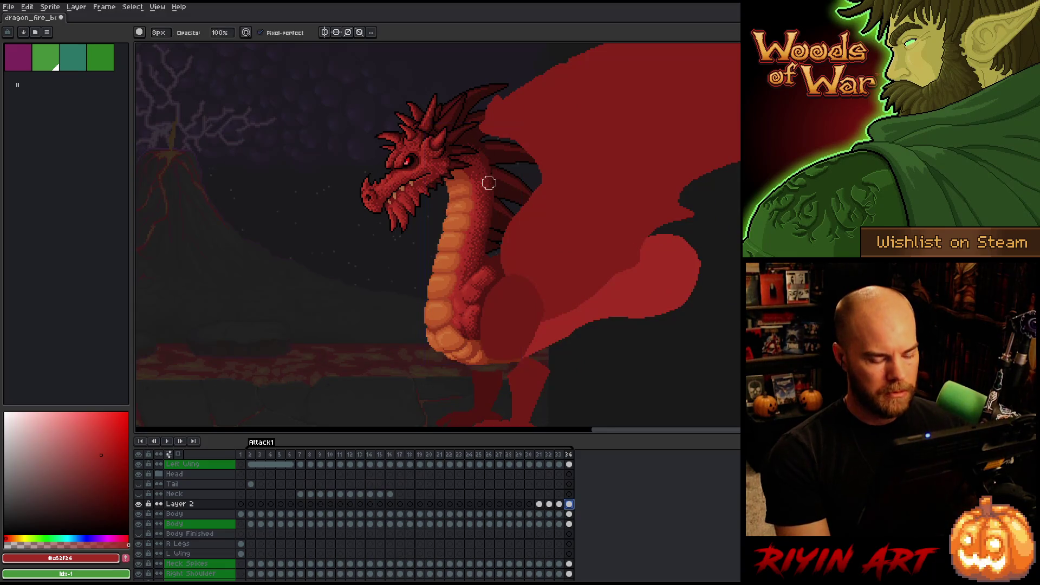
key("Return")
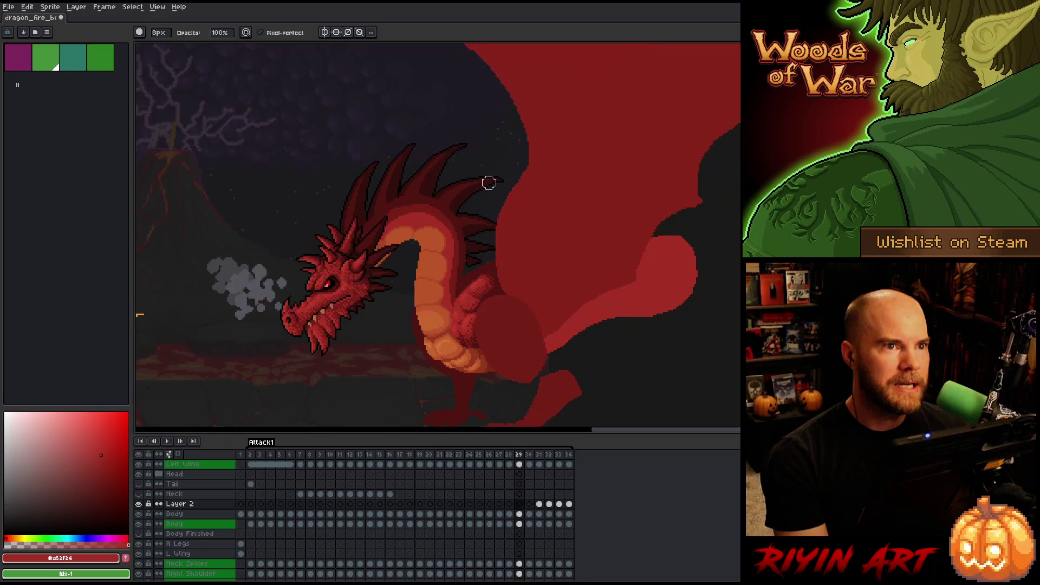
Step back and forth between frames 28 to 31 to compare the dragon's poses
key("Left")
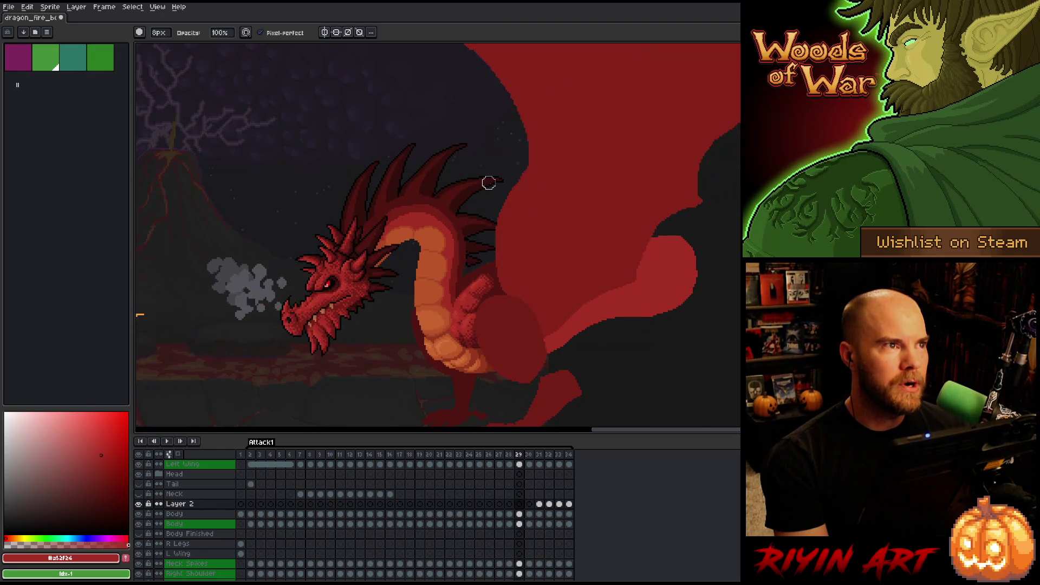
key("Left")
key("Left")
key("Right")
key("Right")
key("Right")
key("Right")
key("Right")
key("Right")
key("Right")
key("Left")
key("Left")
key("Left")
key("Right")
key("Left")
key("Right")
key("Right")
key("Left")
key("Left")
key("Right")
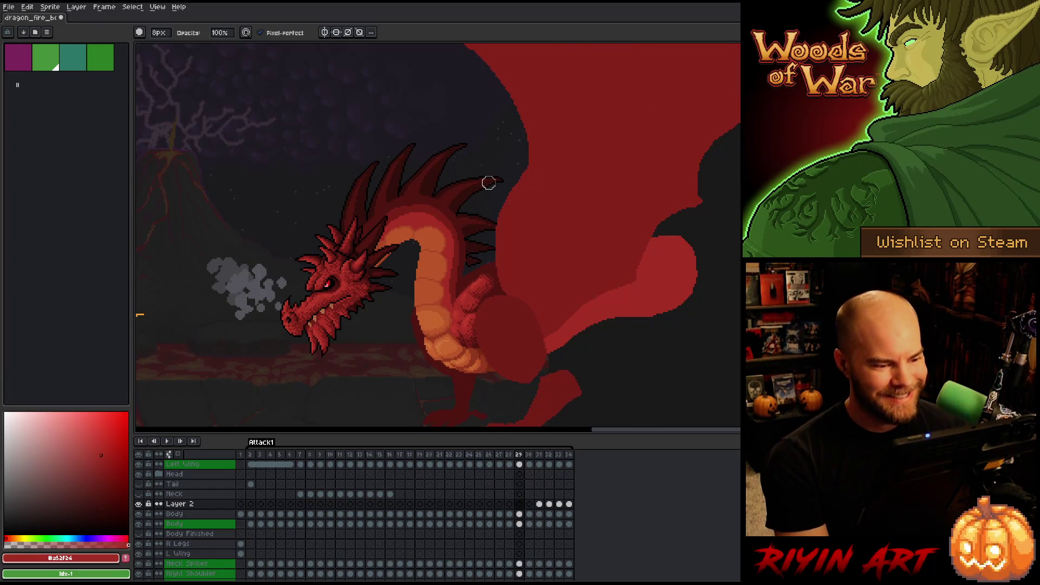
key("Right")
key("Left")
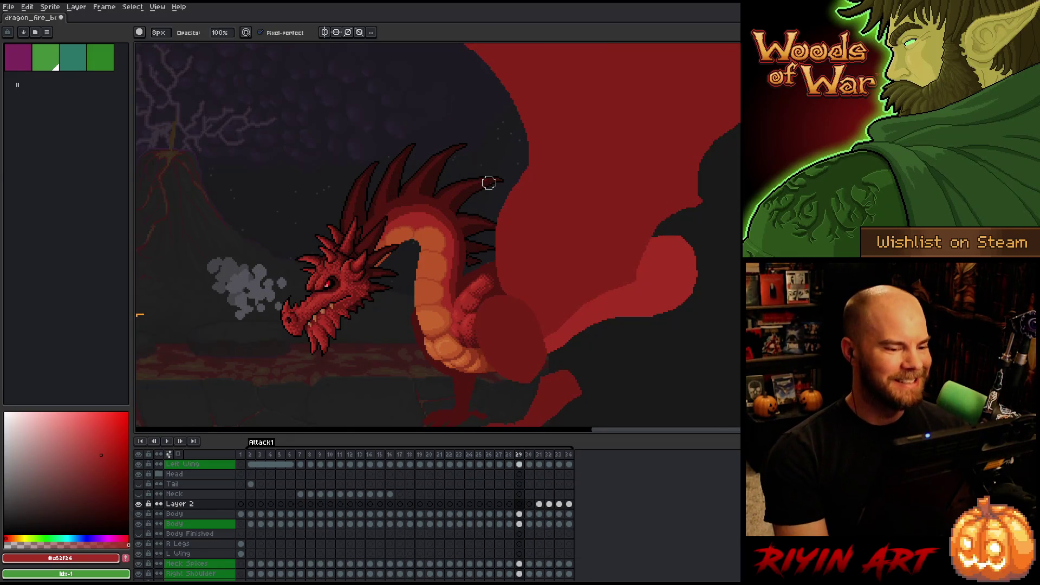
key("Right")
key("Right")
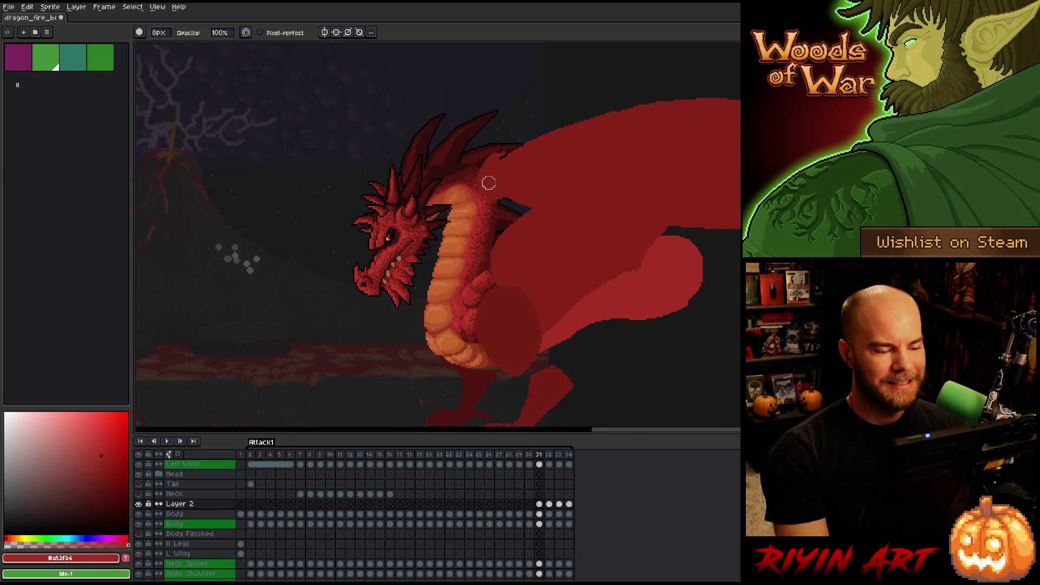
key("Left")
key("Left")
key("Right")
key("Right")
key("Left")
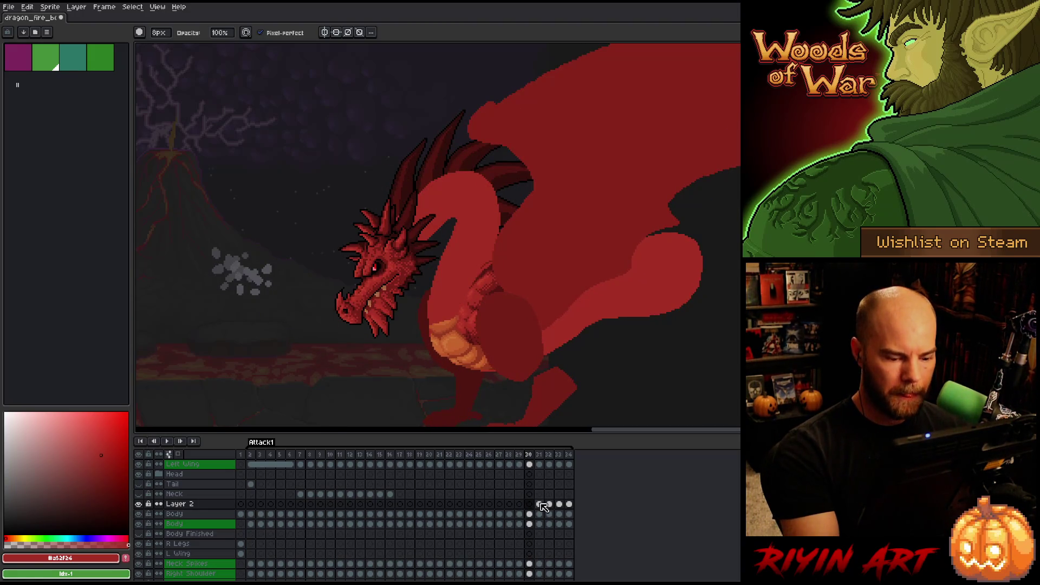
key("Right")
Return to Layer 2's frame-30 cel, replay the attack, and put the neck selection into transform mode
left_click_drag(595, 360, 589, 370)
key("b")
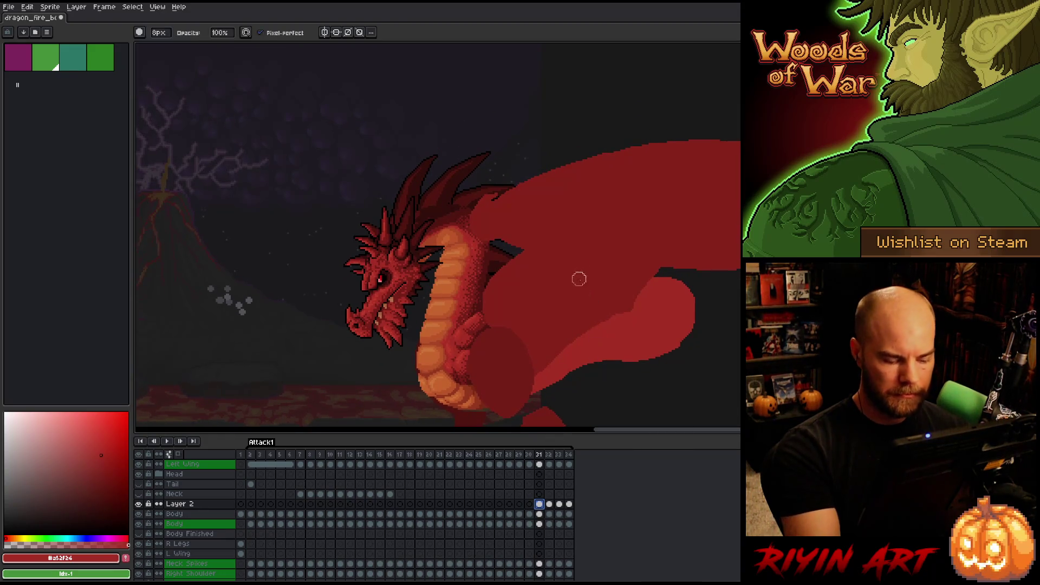
left_click(529, 504)
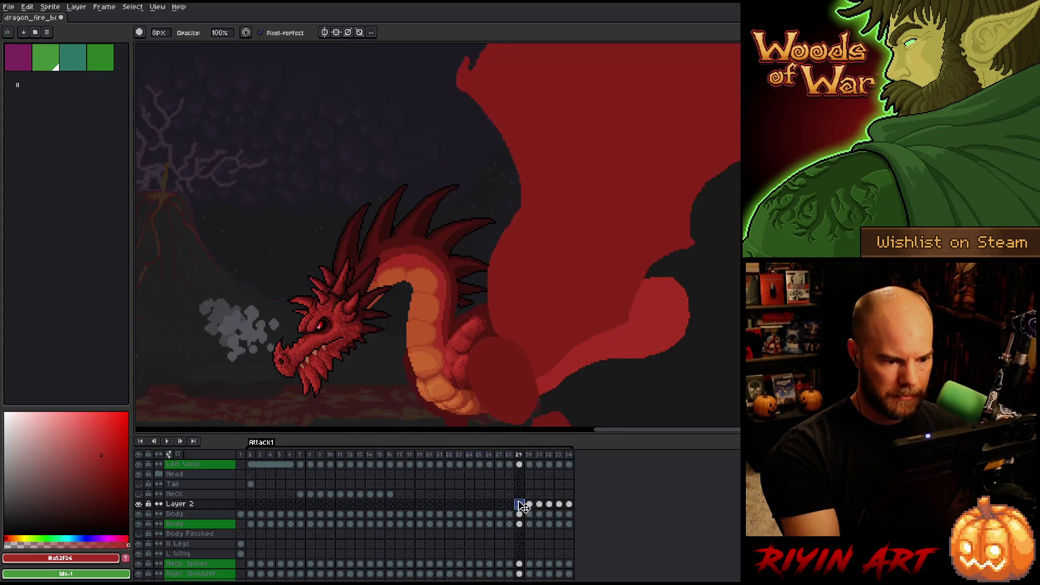
key("Return")
key("Return")
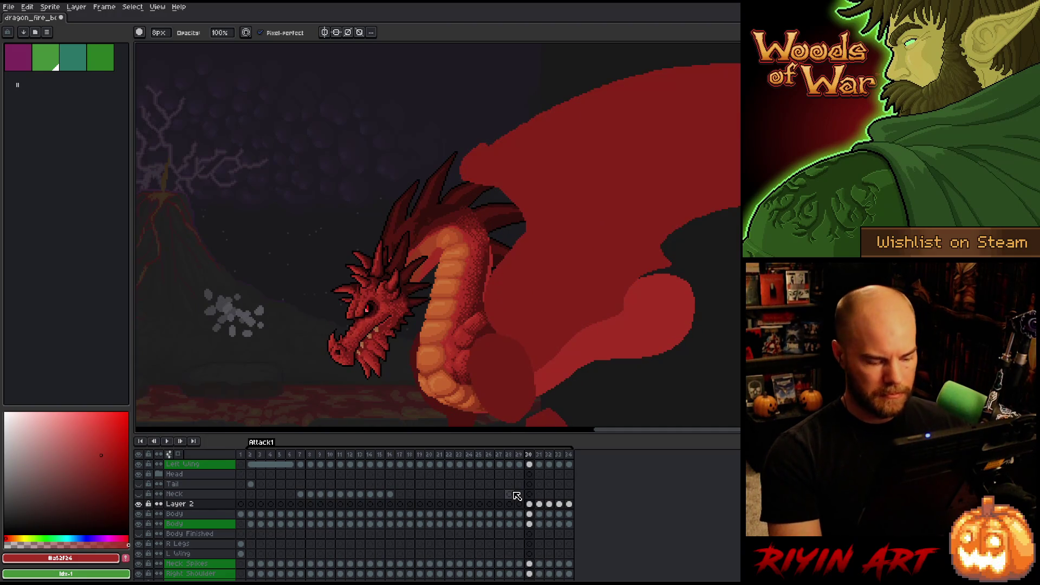
key("ctrl+t")
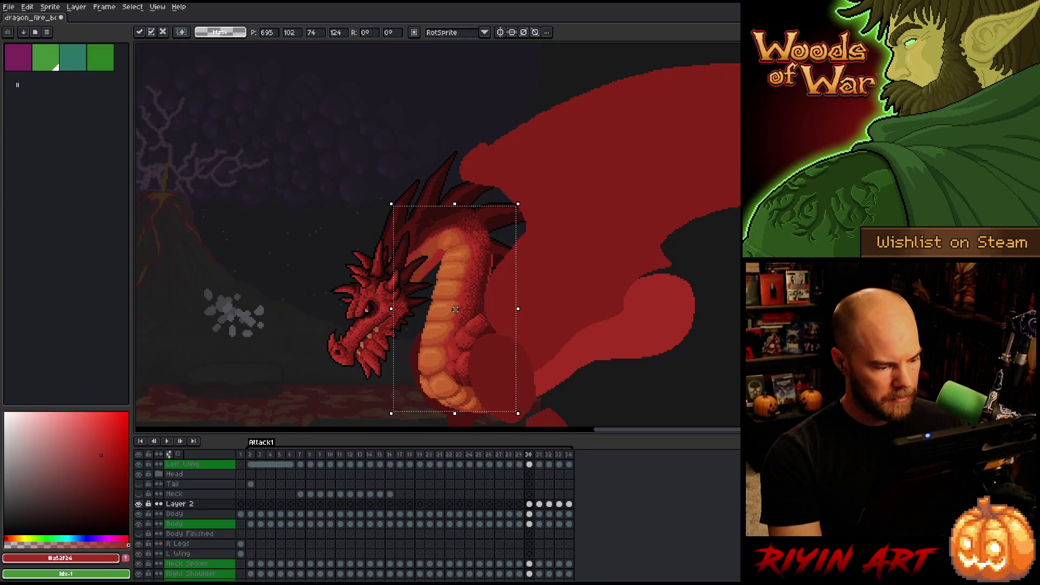
Toggle Layer 2's visibility repeatedly to compare the neck with and without it
left_click(140, 504)
left_click(140, 505)
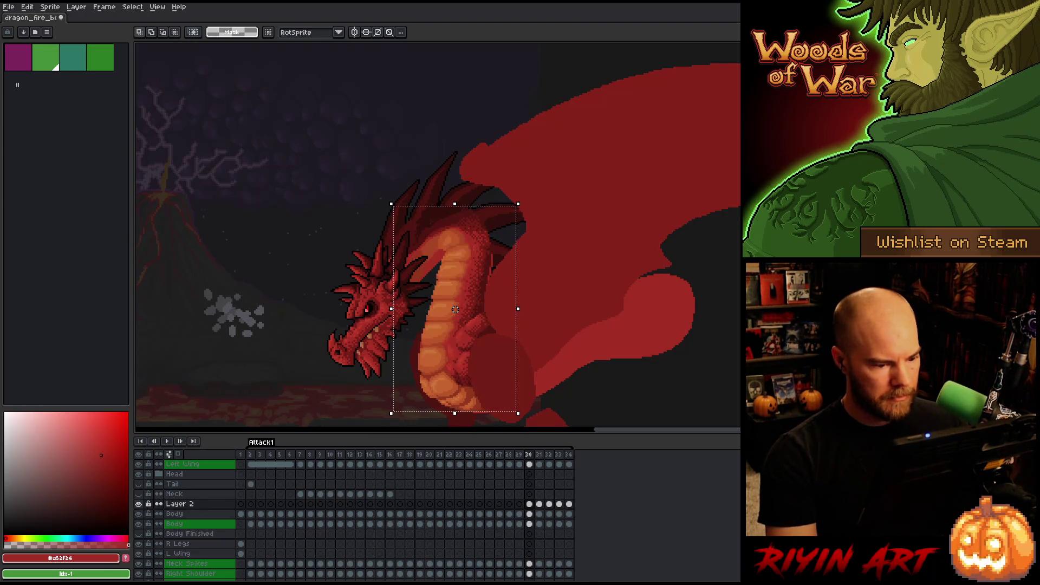
left_click(140, 504)
left_click(139, 505)
left_click(140, 504)
left_click(139, 505)
left_click(140, 505)
left_click(140, 504)
left_click(139, 504)
left_click(139, 504)
left_click(139, 504)
left_click(139, 504)
left_click(139, 504)
left_click(139, 505)
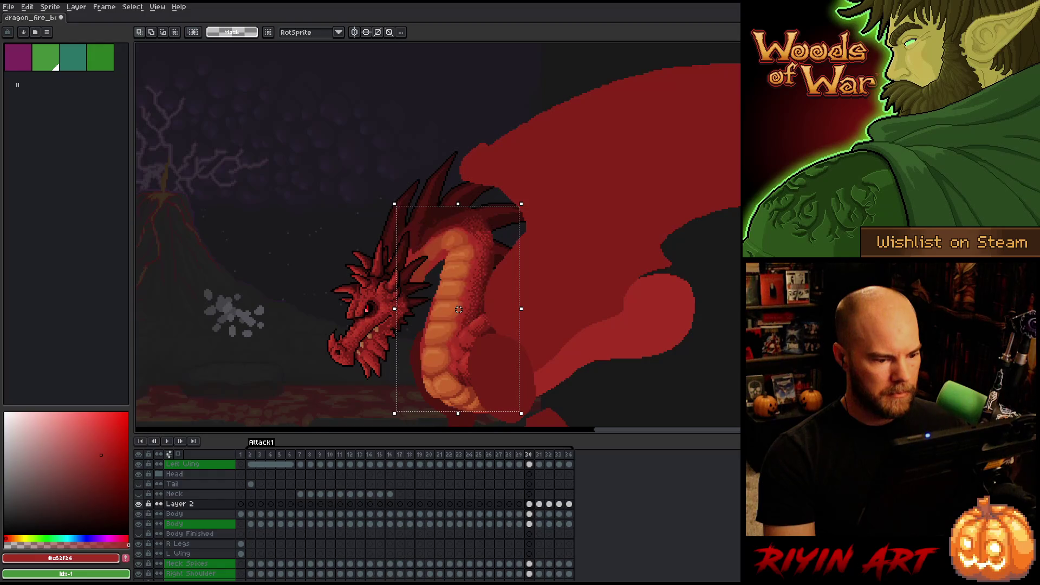
Select a lower section of the neck and shorten it upward
key("ctrl+d")
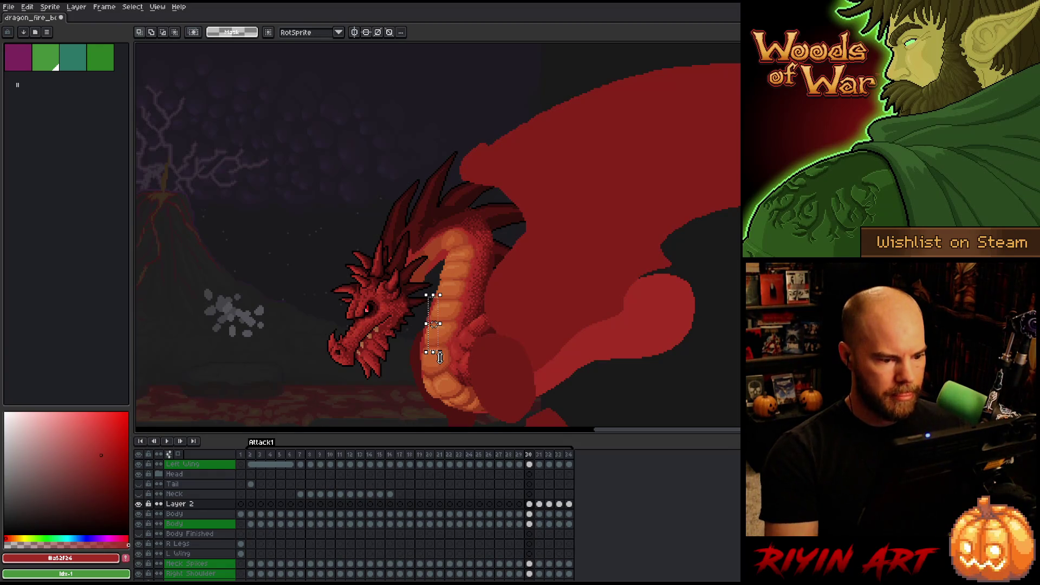
key("b")
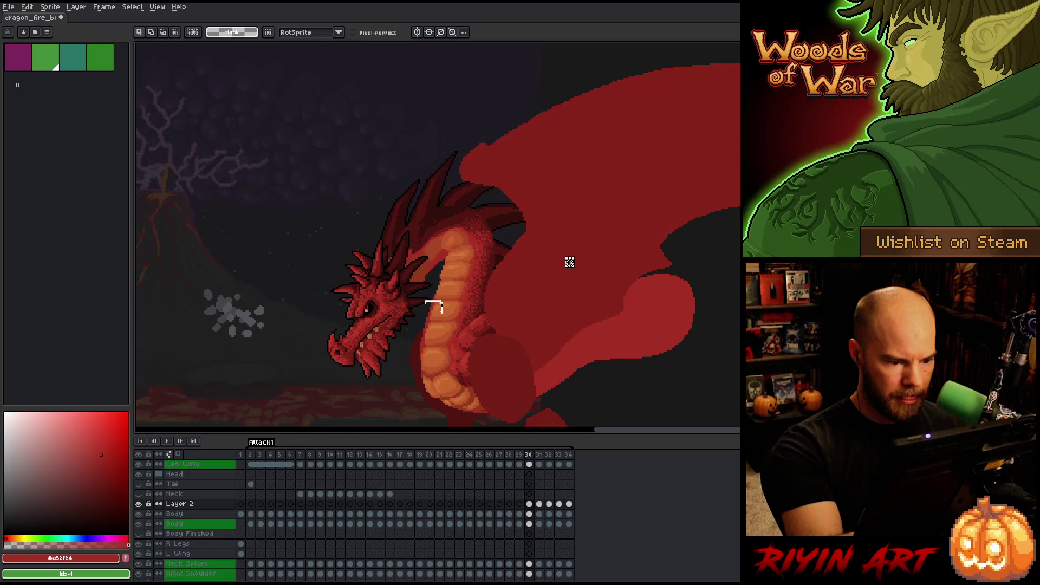
left_click_drag(411, 336, 428, 335)
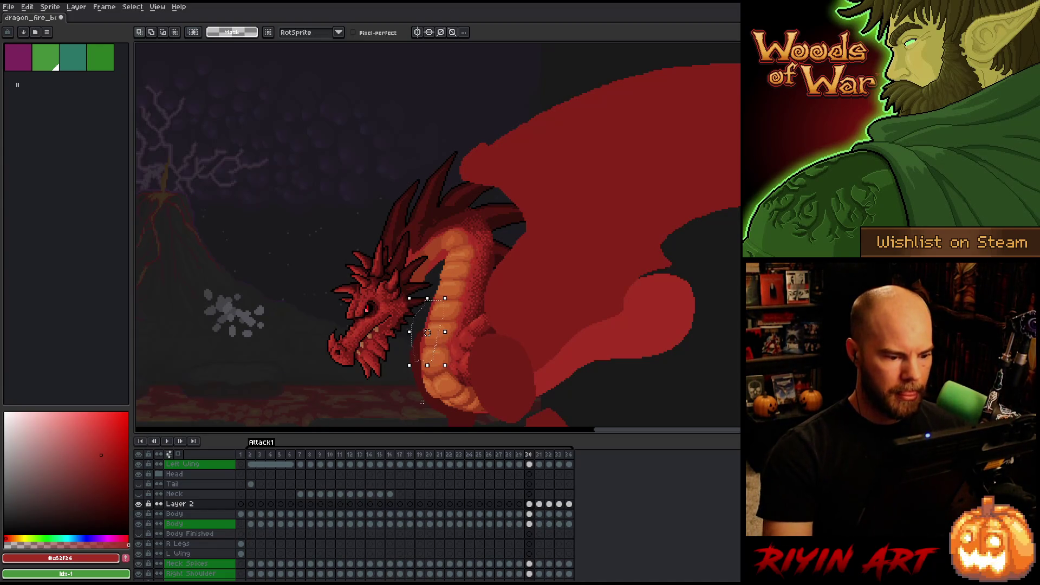
left_click(416, 371)
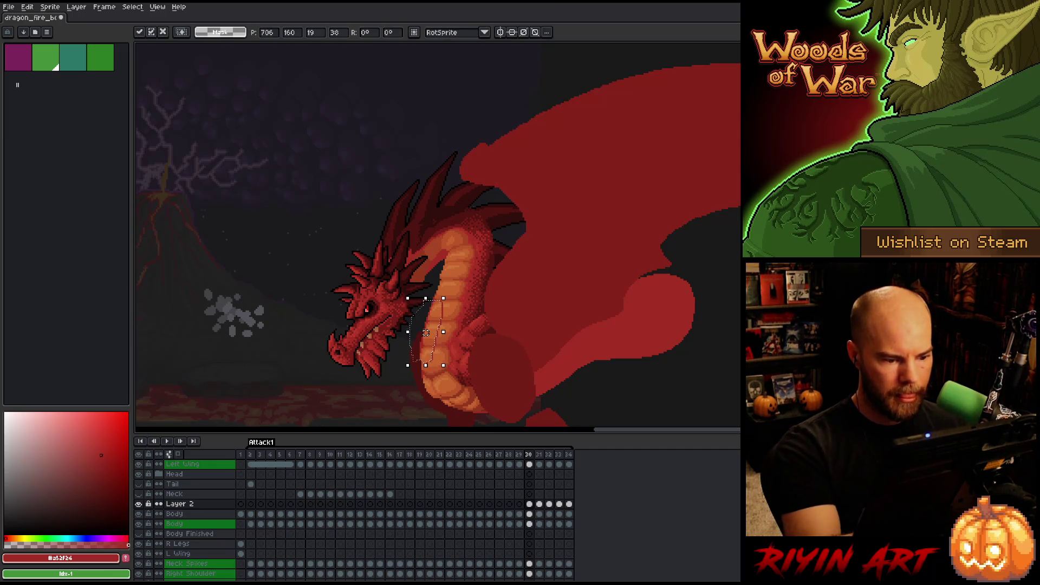
key("Return")
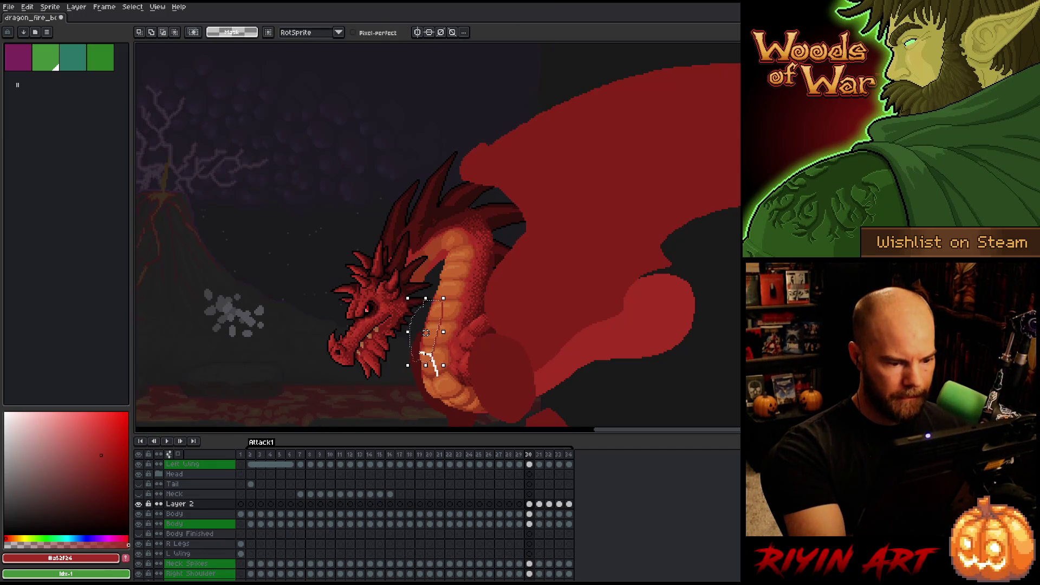
left_click_drag(426, 365, 424, 357)
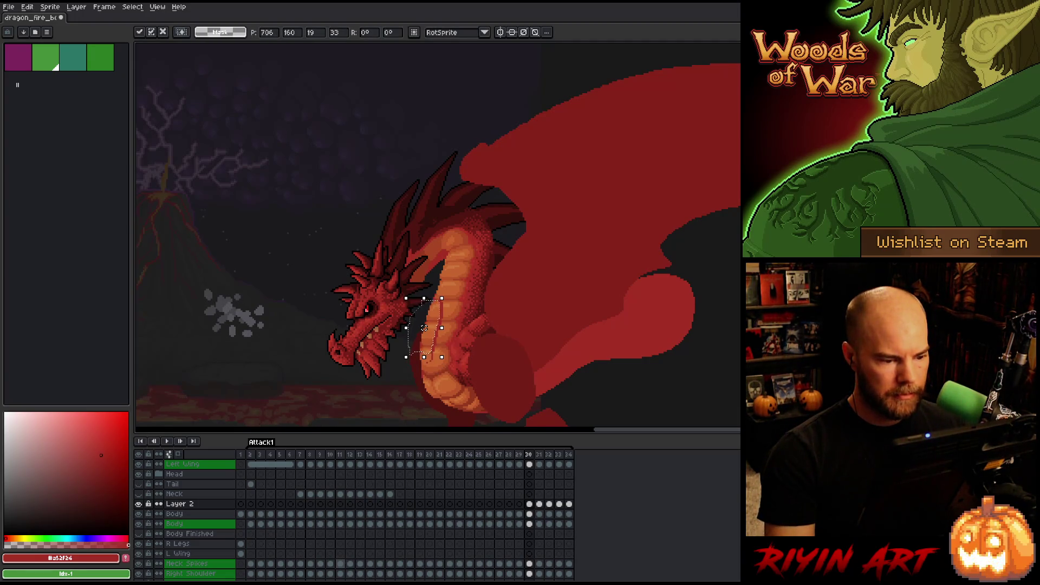
left_click(436, 281)
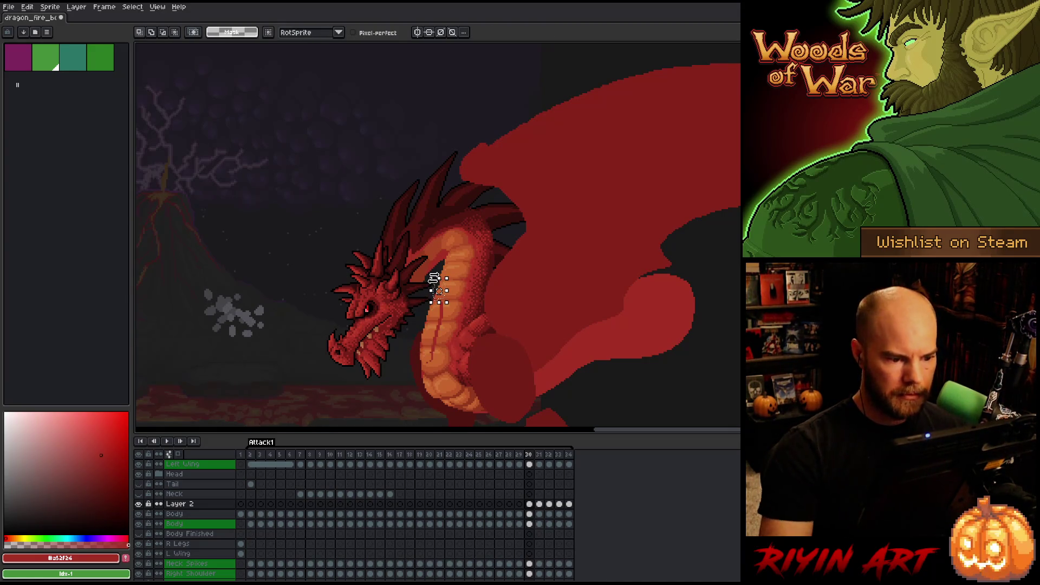
left_click(433, 278)
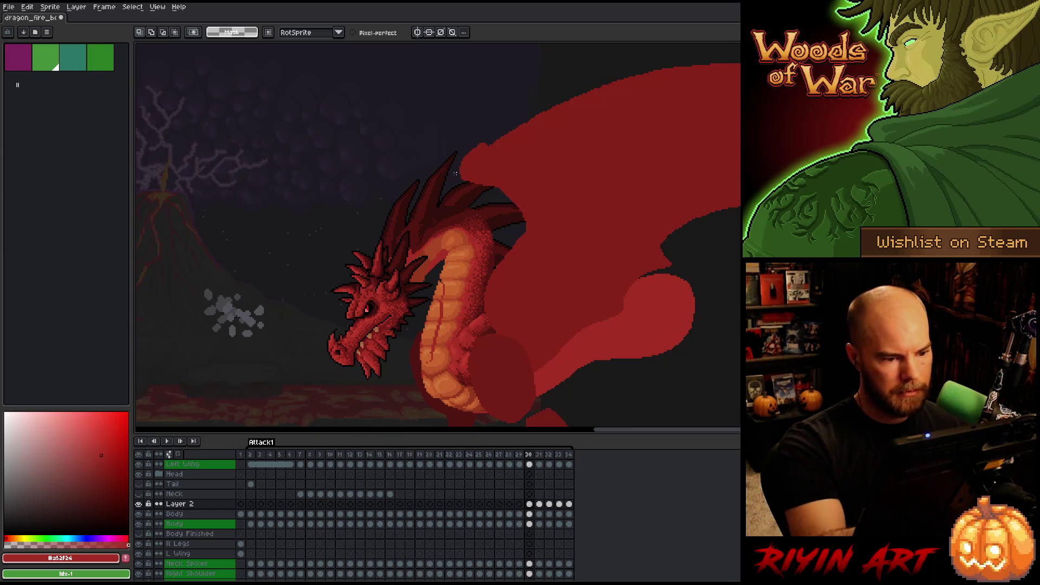
Select the middle and back of the neck and nudge them slightly down
left_click_drag(463, 174, 476, 218)
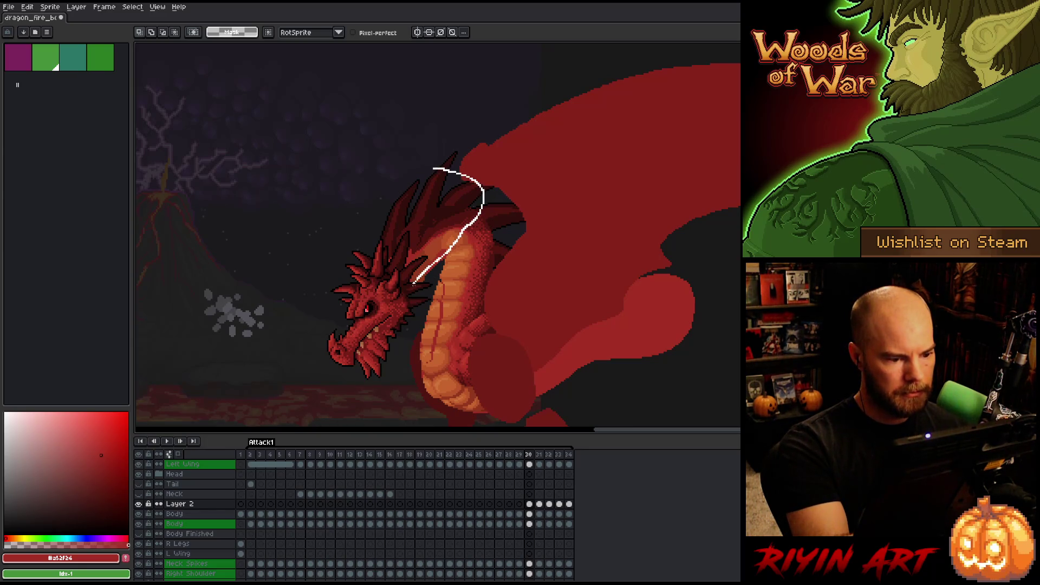
left_click_drag(365, 260, 364, 262)
left_click_drag(448, 239, 451, 251)
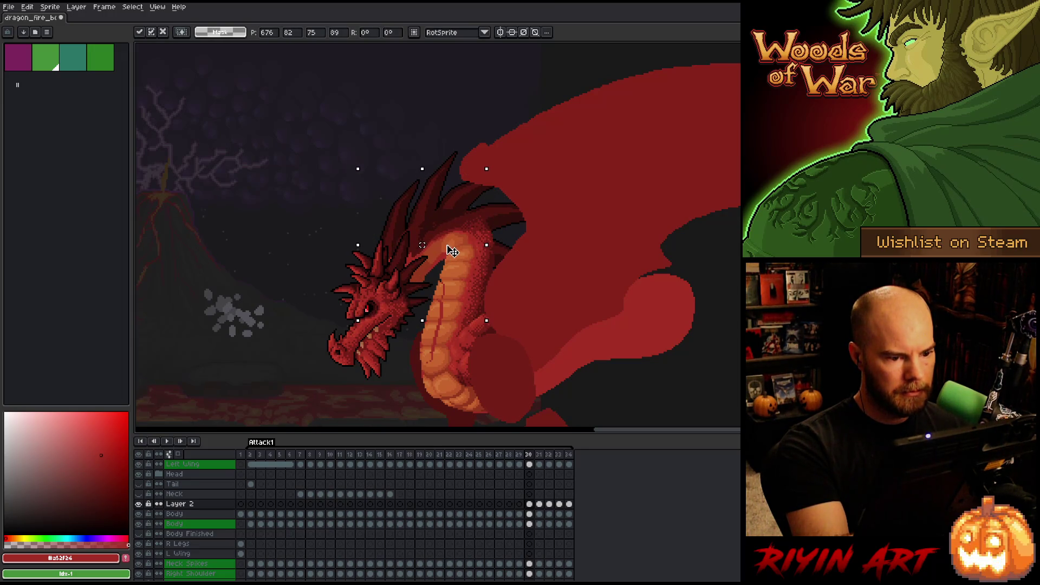
left_click_drag(498, 193, 505, 259)
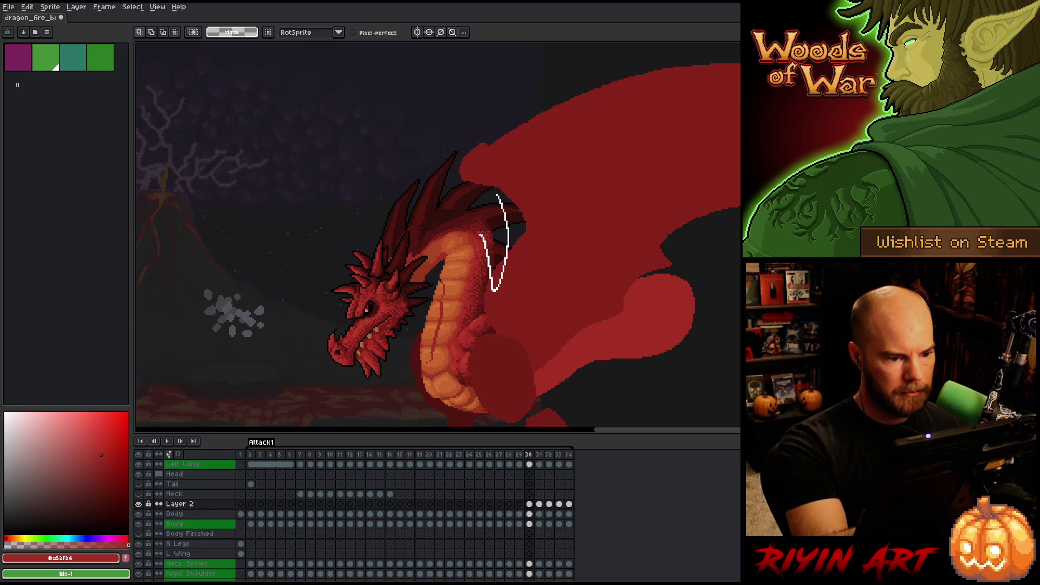
left_click_drag(488, 194, 489, 192)
left_click(492, 237)
left_click(533, 158)
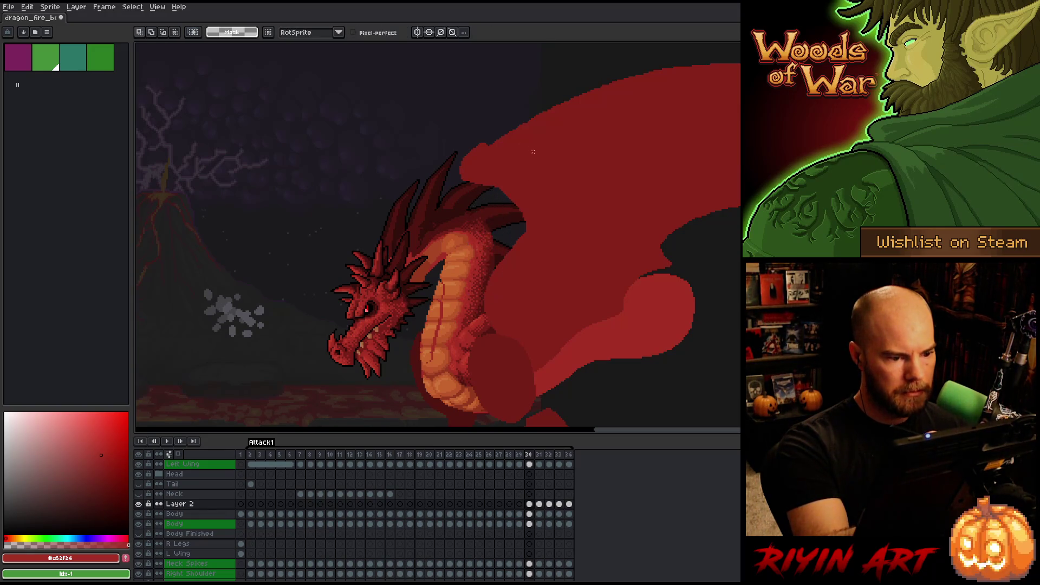
Select and shift the upper neck and the head area below it, applying each change
left_click_drag(414, 306, 418, 323)
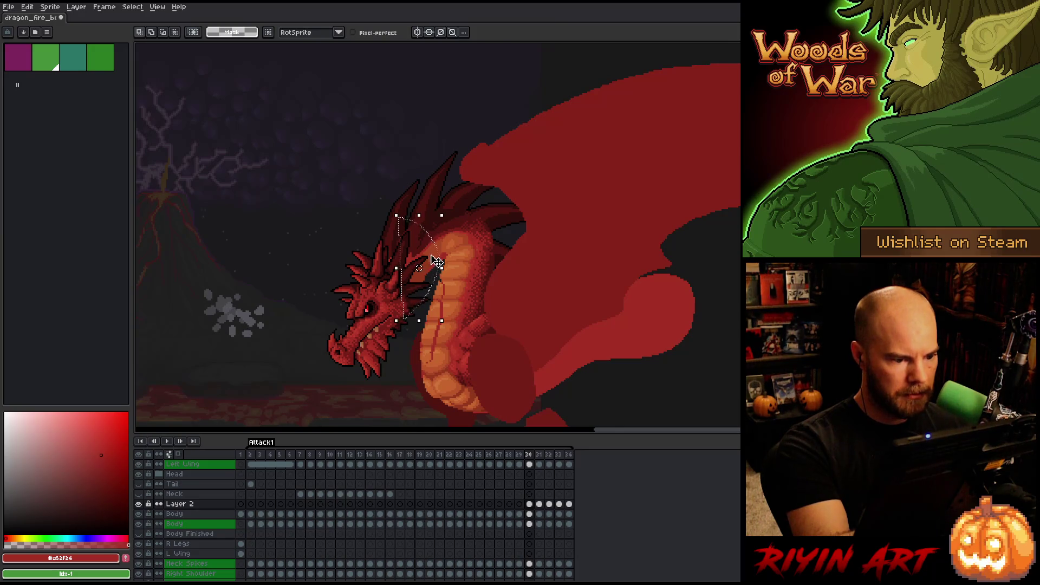
left_click(436, 264)
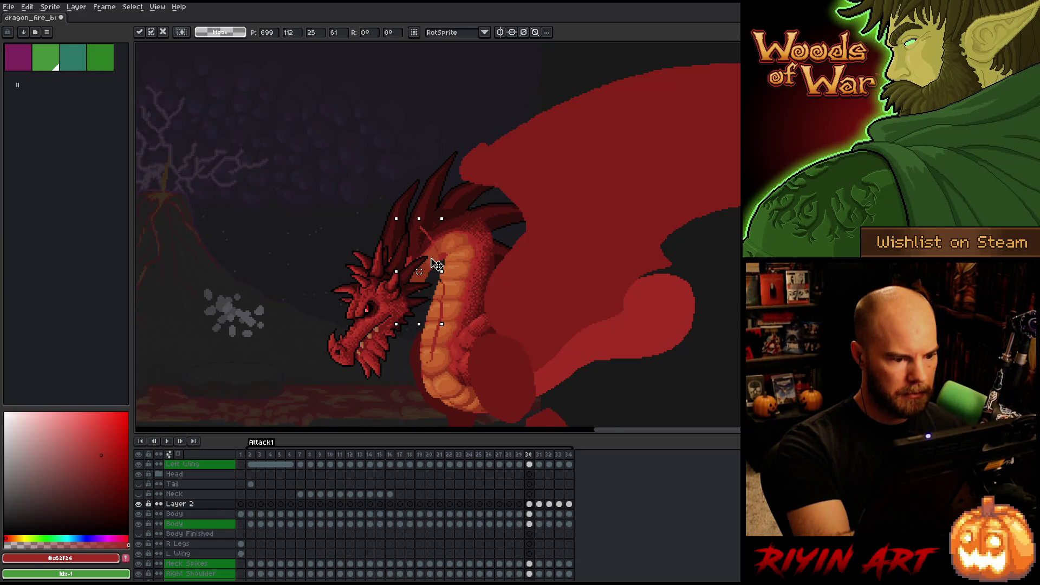
left_click(496, 182)
mouse_move(390, 236)
left_mouse_down()
mouse_move(420, 307)
mouse_move(401, 329)
left_mouse_up()
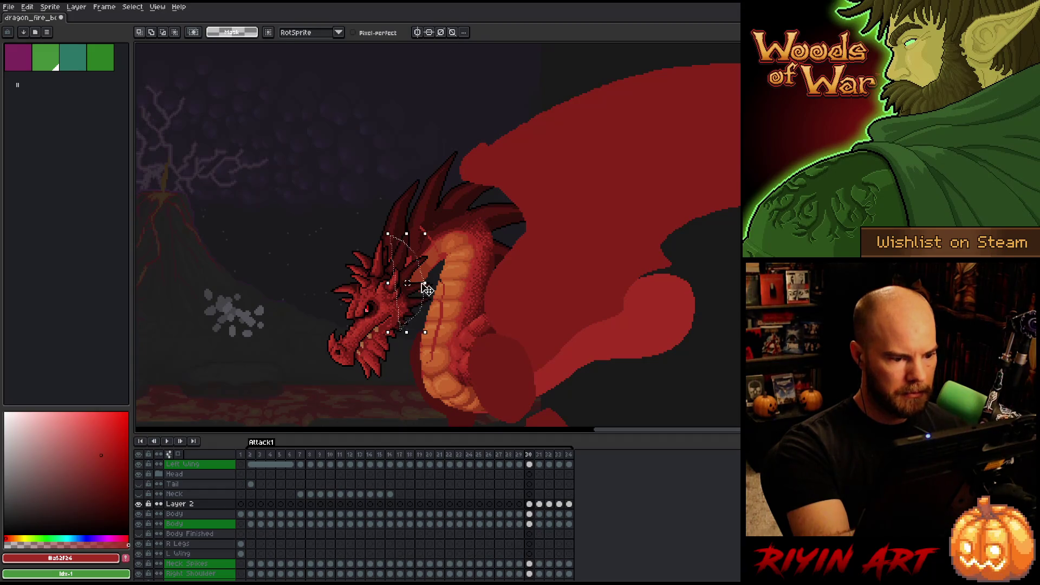
left_click(537, 208)
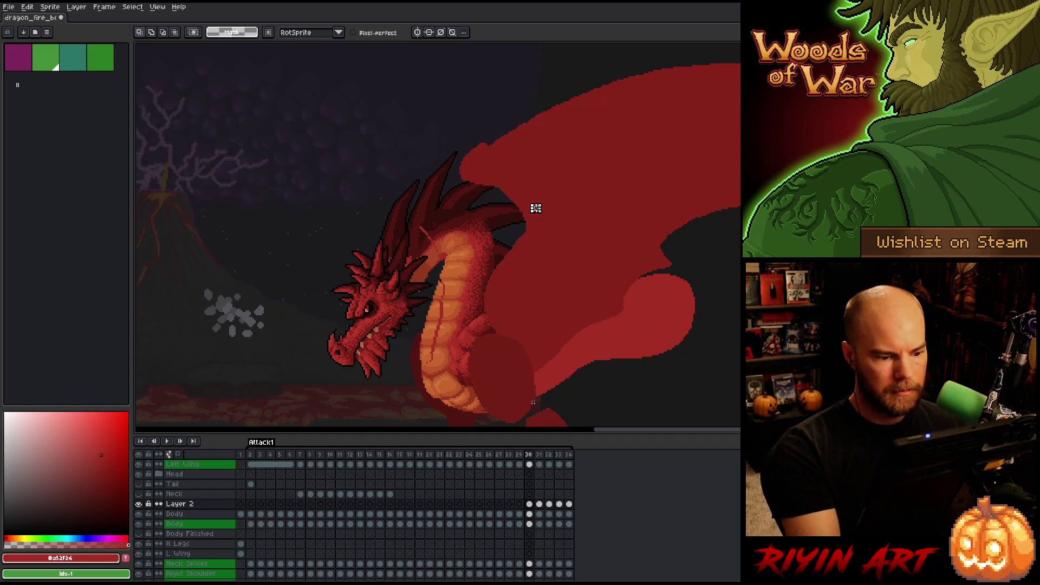
Flip between frames 29 and 30 to compare the reworked neck
key("Left")
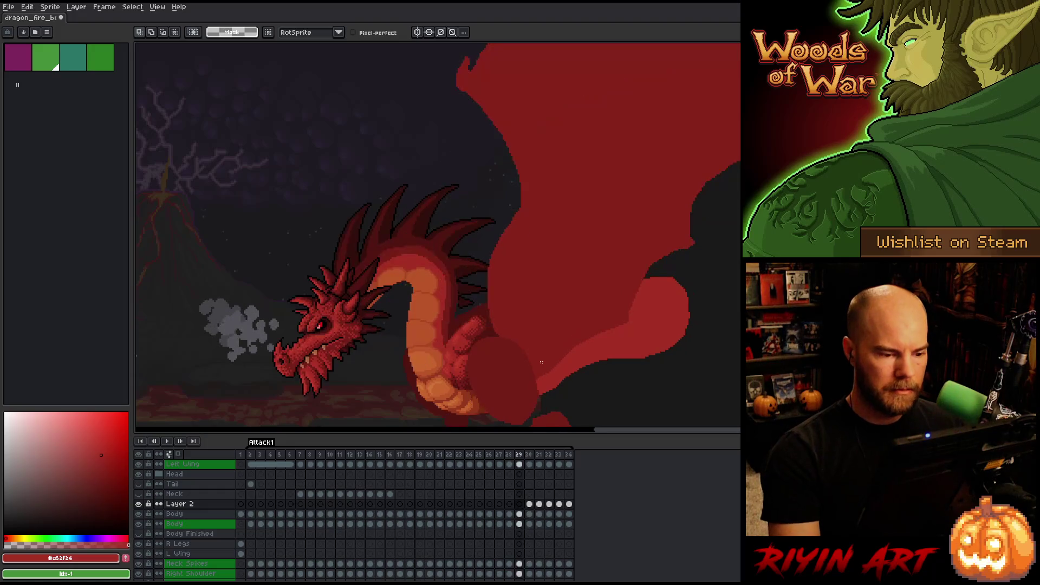
key("Right")
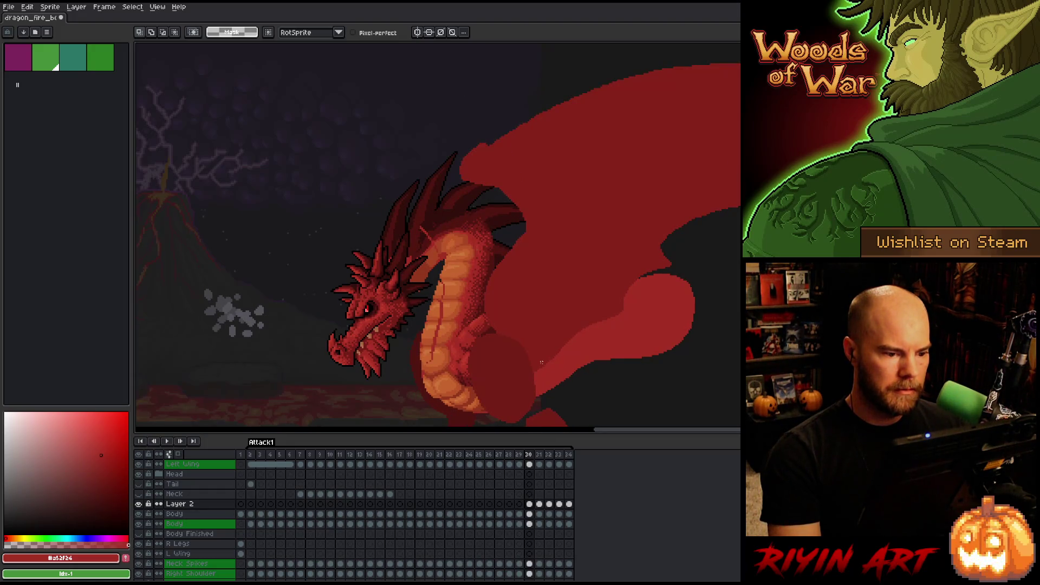
key("Left")
key("Right")
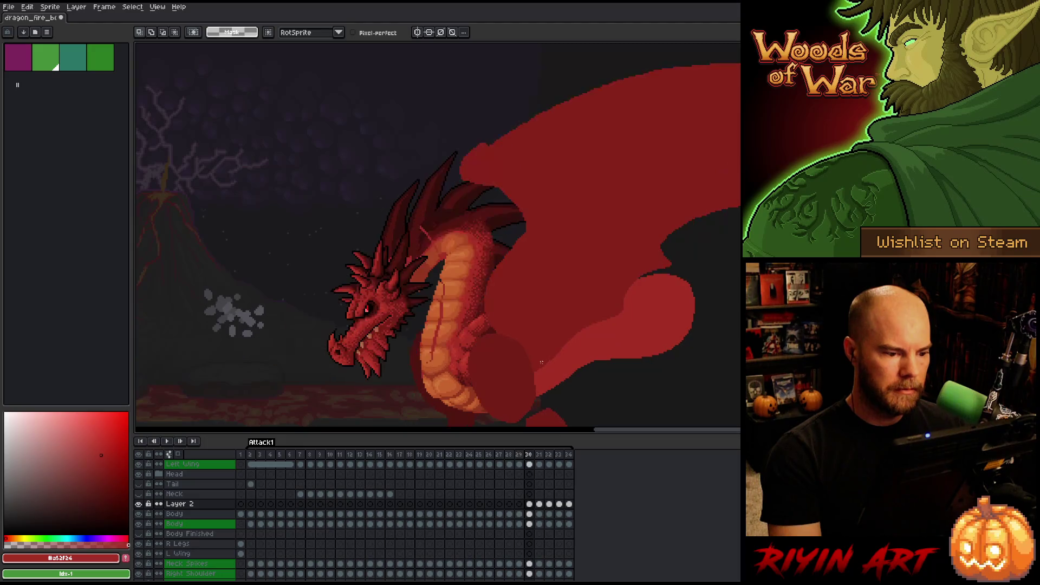
Play the attack animation, stop on frame 30, and zoom in on the head and neck
key("Return")
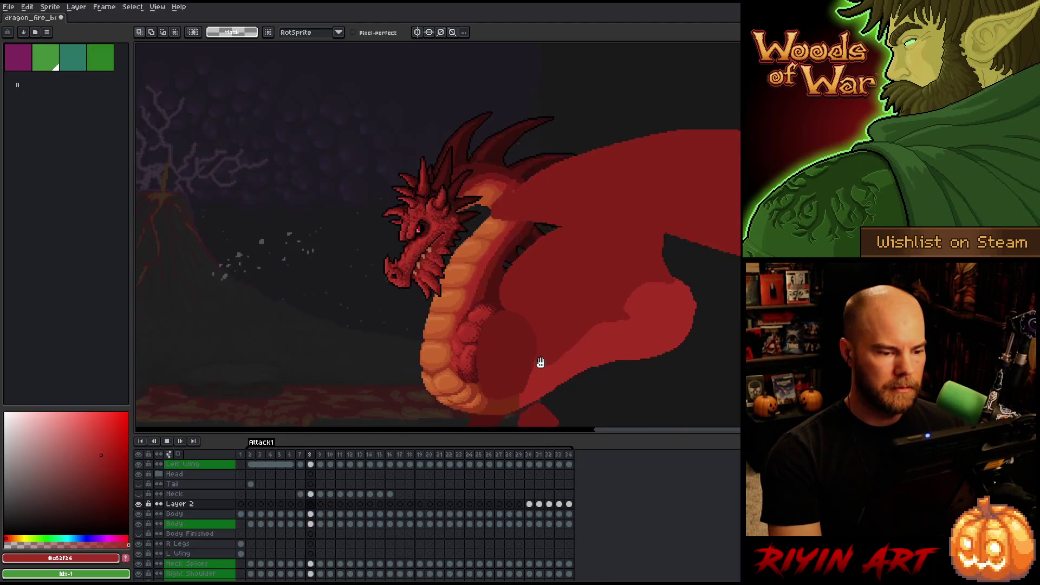
key("Return")
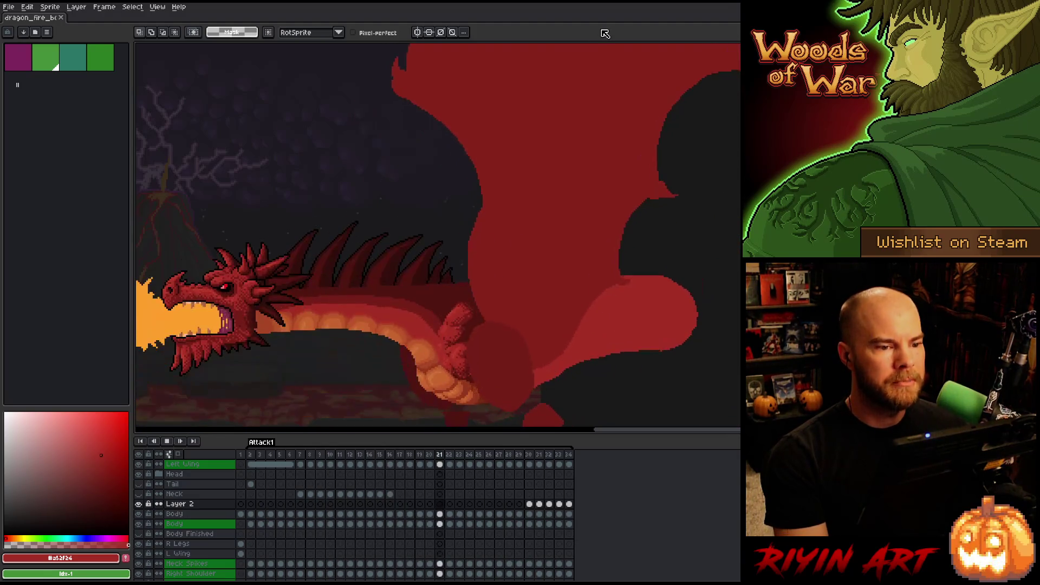
scroll(411, 323, "down", 2)
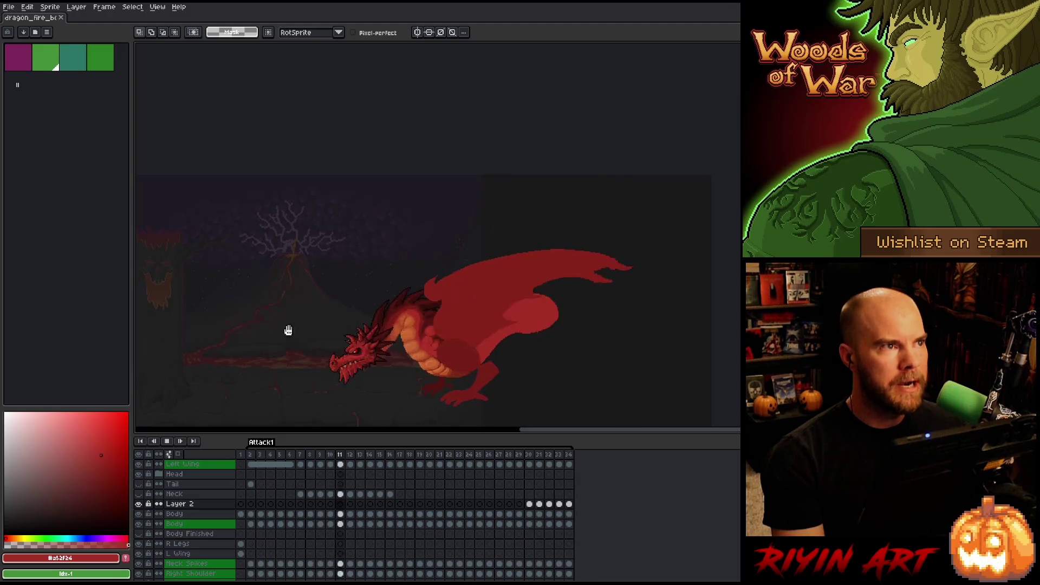
scroll(393, 308, "up", 1)
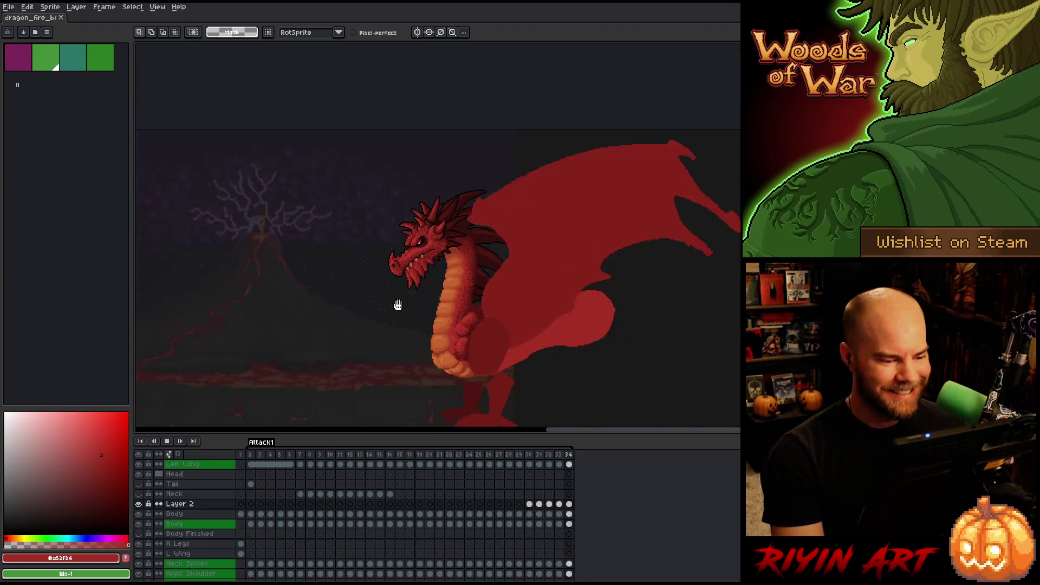
scroll(457, 373, "up", 1)
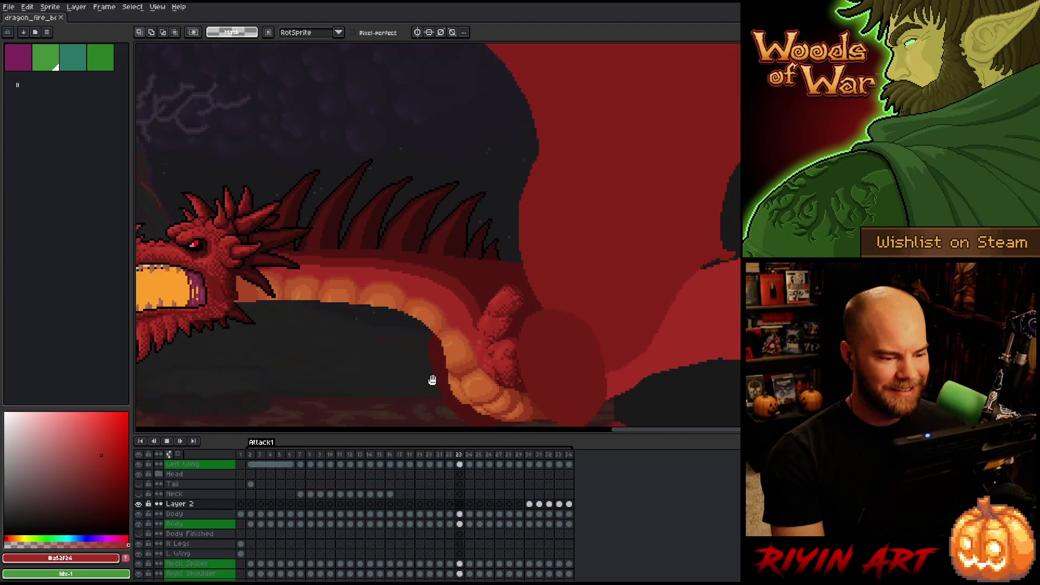
key("Return")
key("Right")
key("Right")
key("Right")
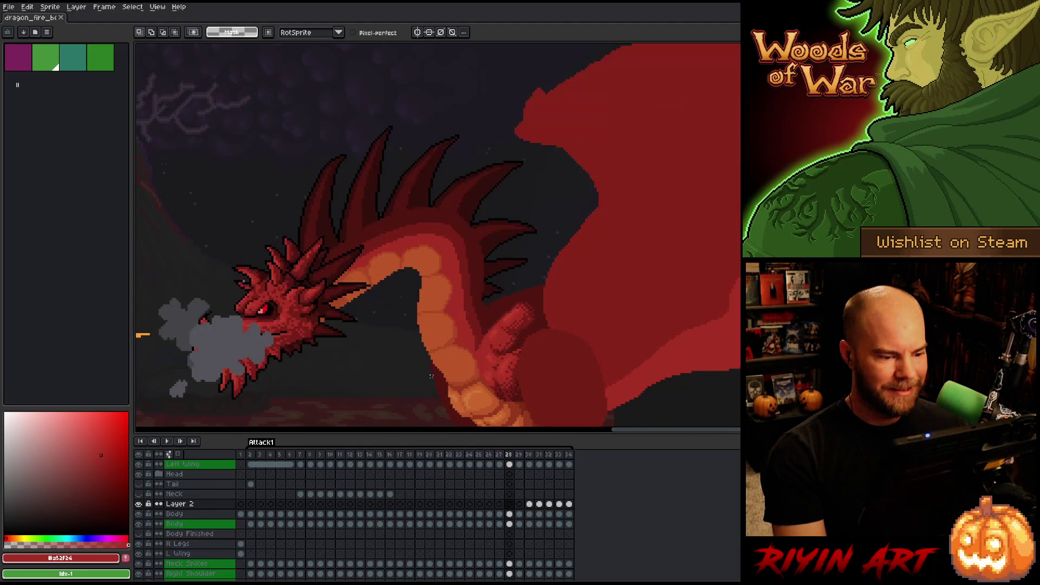
scroll(431, 376, "up", 4)
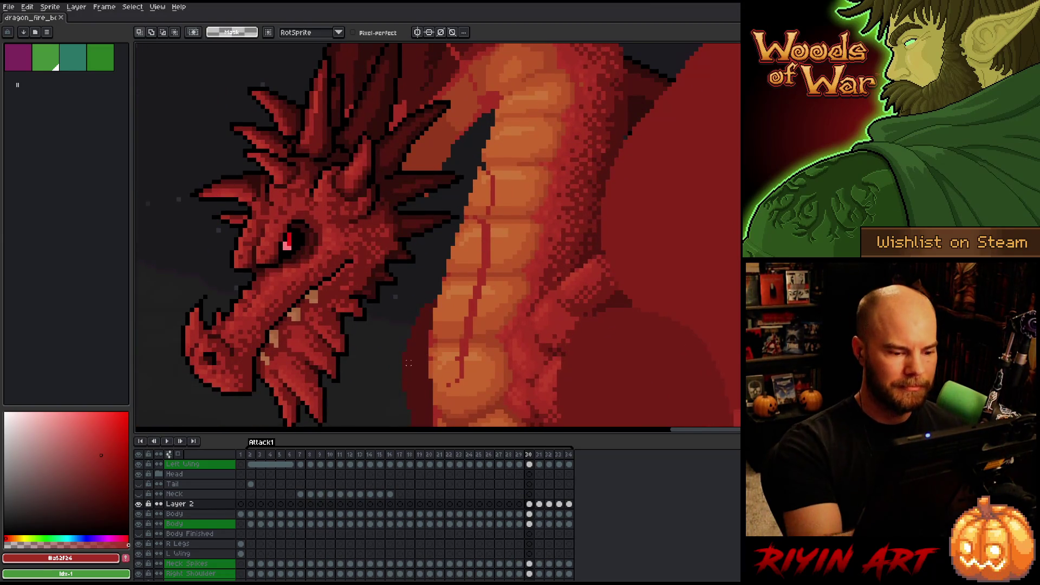
Eyedrop a range of orange shades from the neck and belly scales to compare them
left_click(430, 353, "alt")
key("b")
left_click(434, 358, "alt")
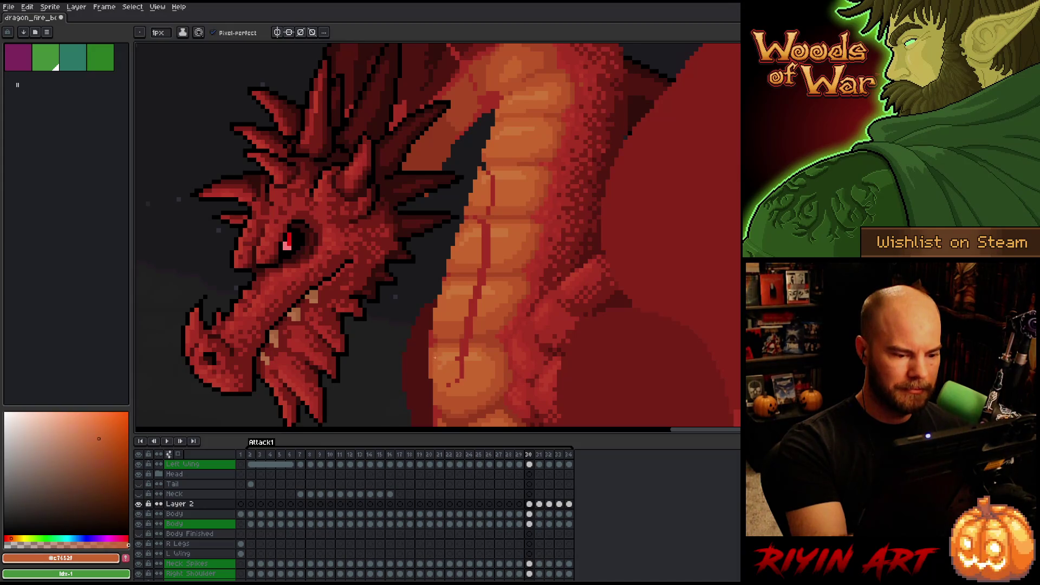
left_click(458, 274, "alt")
left_click(461, 368, "alt")
left_click(460, 357, "alt")
left_click(467, 350, "alt")
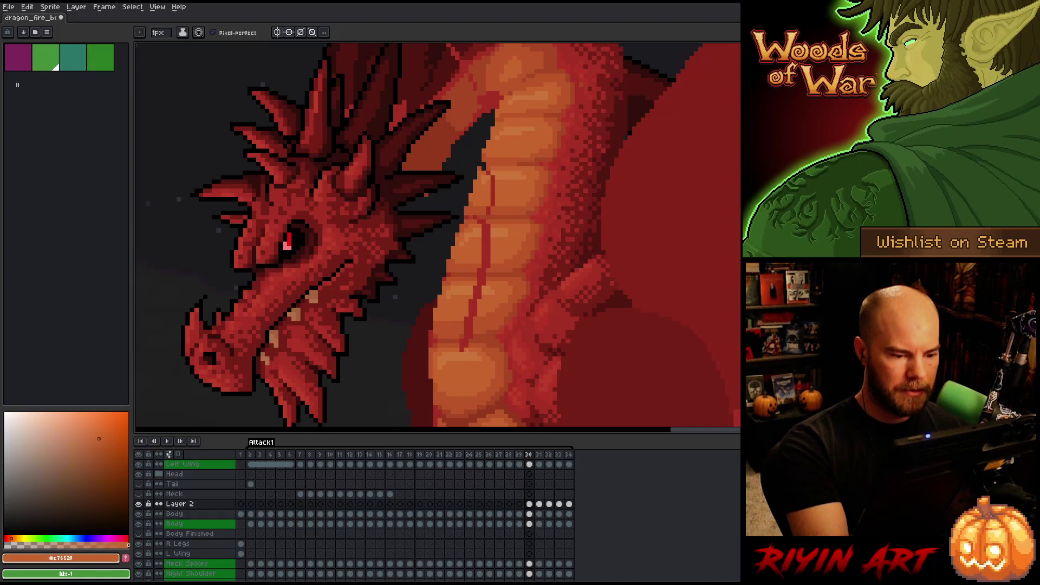
left_click(469, 345, "alt")
left_click(465, 342, "alt")
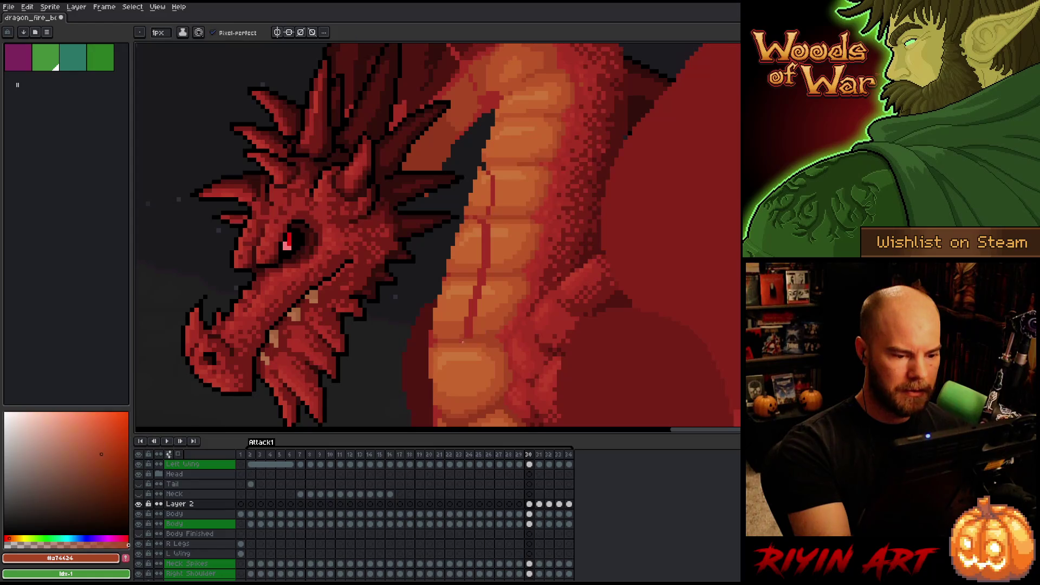
left_click(475, 331, "alt")
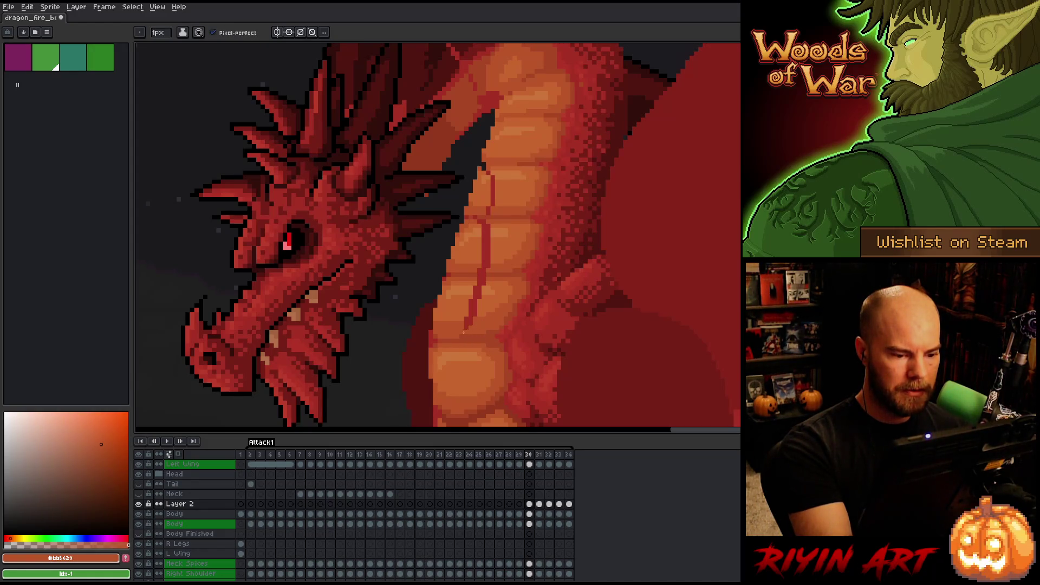
left_click(475, 313, "alt")
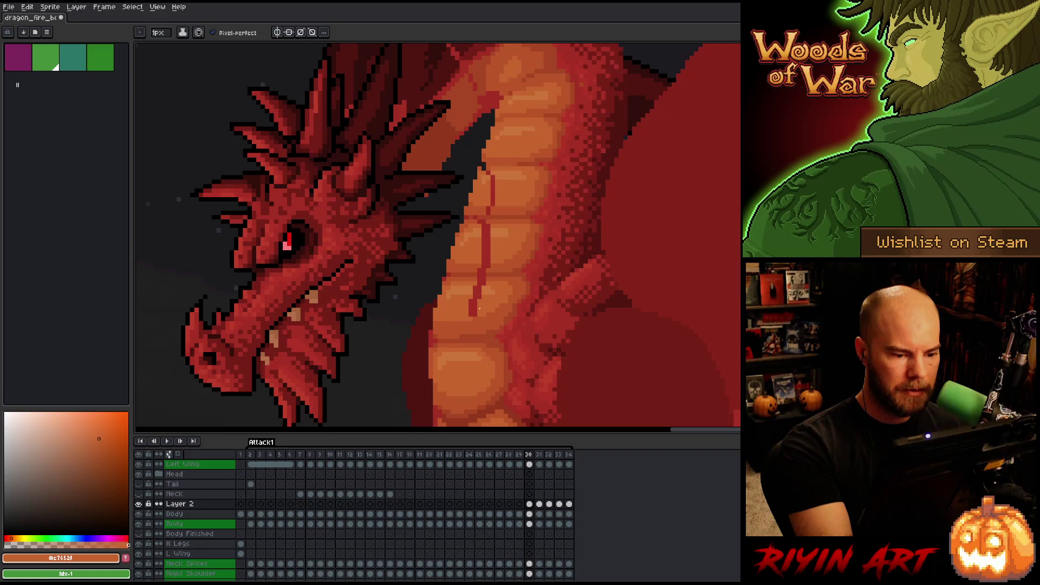
left_click(93, 436)
left_click(490, 279, "alt")
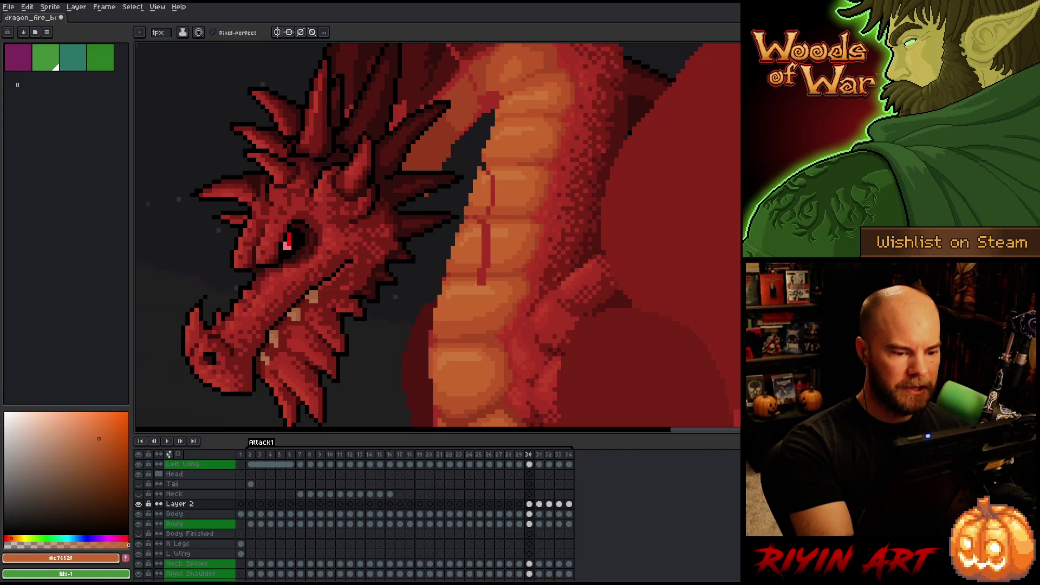
left_click(474, 280, "alt")
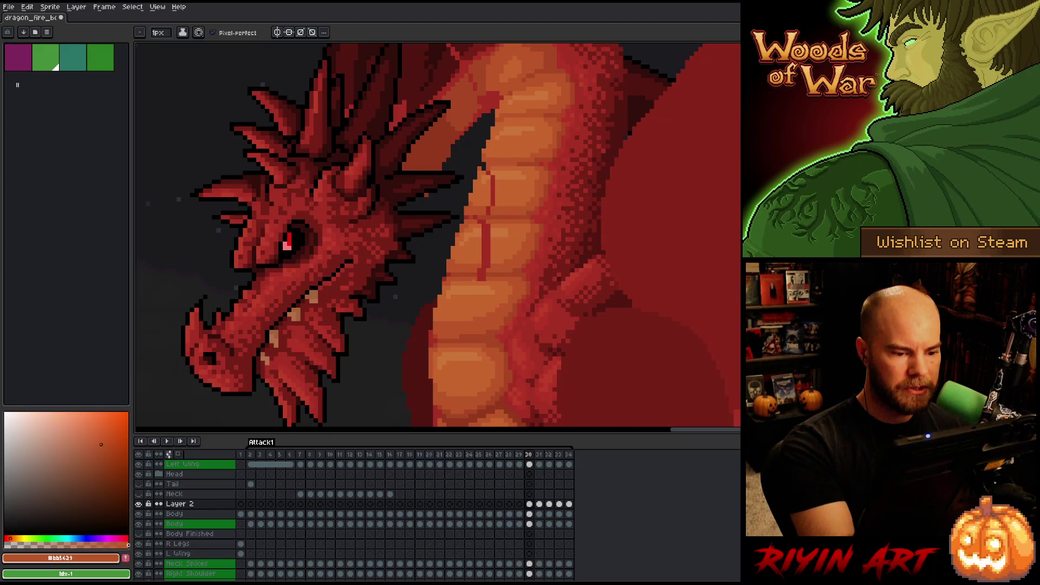
left_click(484, 273, "alt")
left_click(489, 269, "alt")
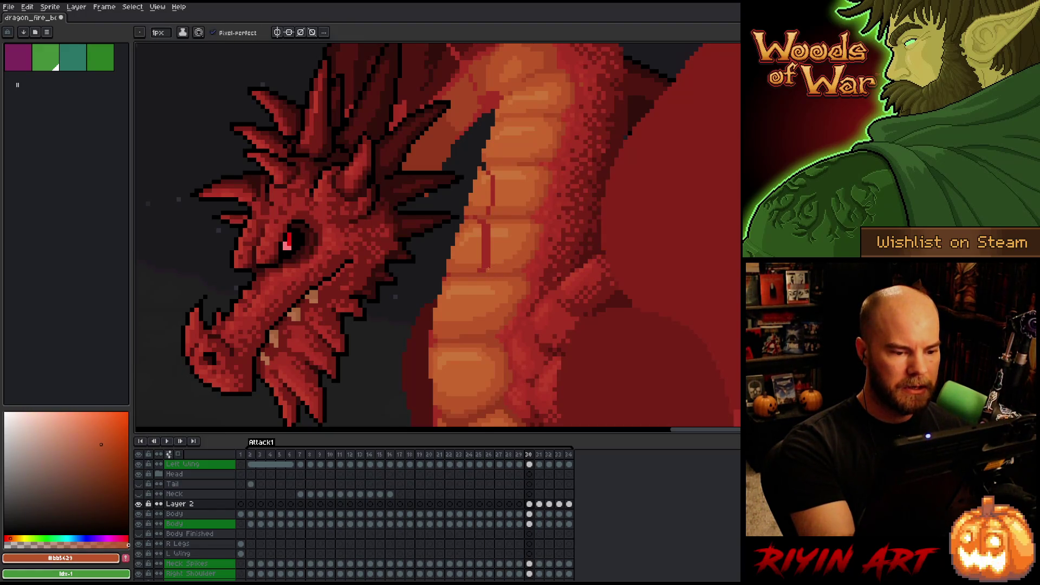
left_click(482, 263, "alt")
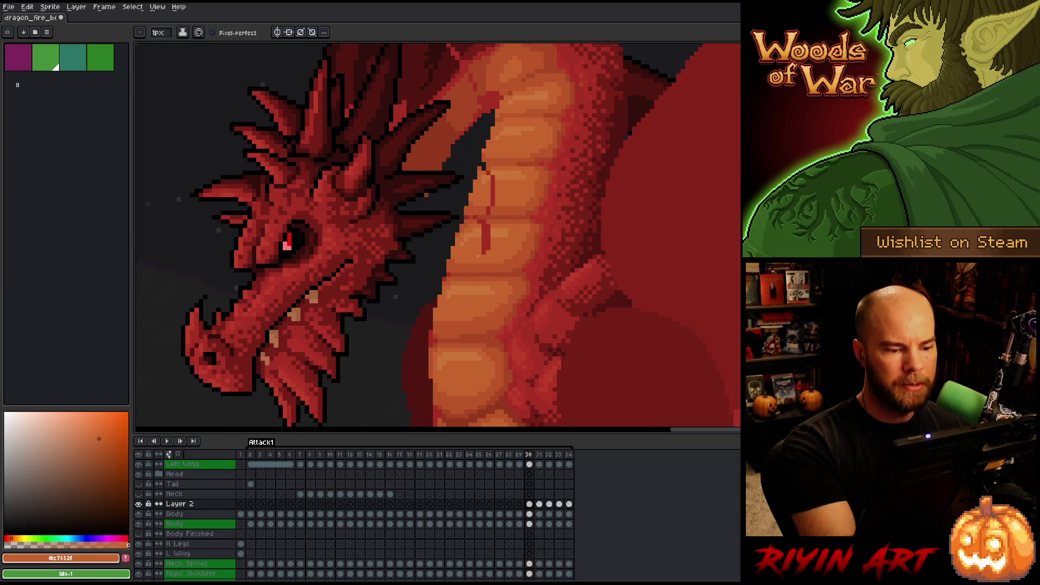
Pan along the belly, resample its lighter and darker oranges, and settle on the mid orange
left_click_drag(492, 228, 498, 267)
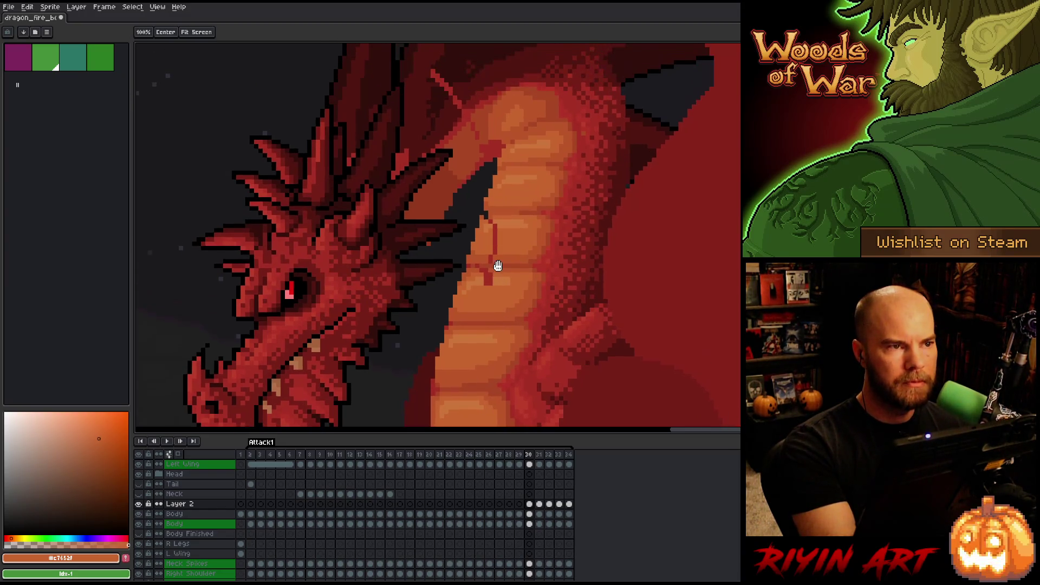
left_click(493, 277, "alt")
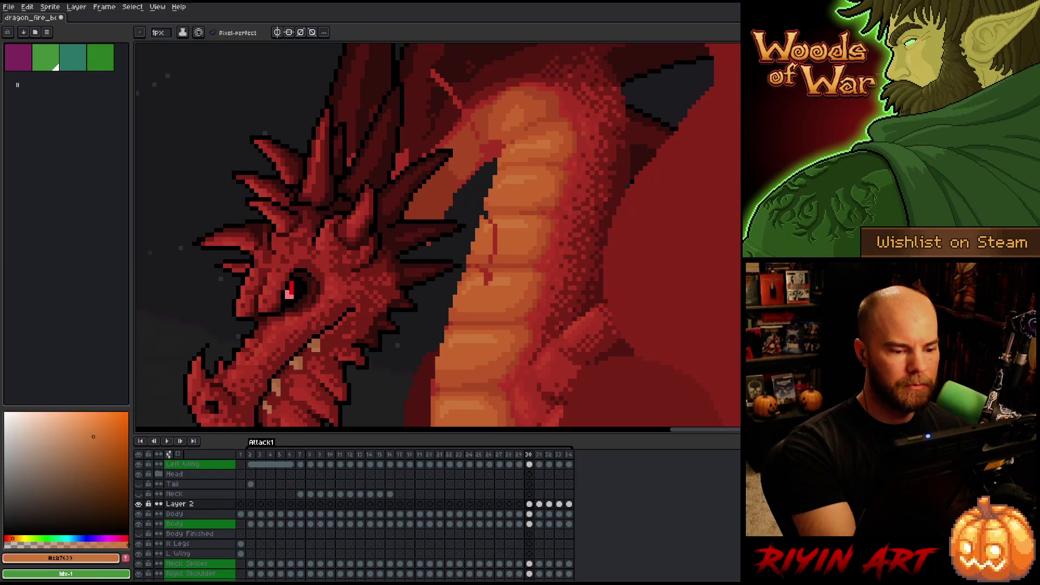
left_click(488, 273, "alt")
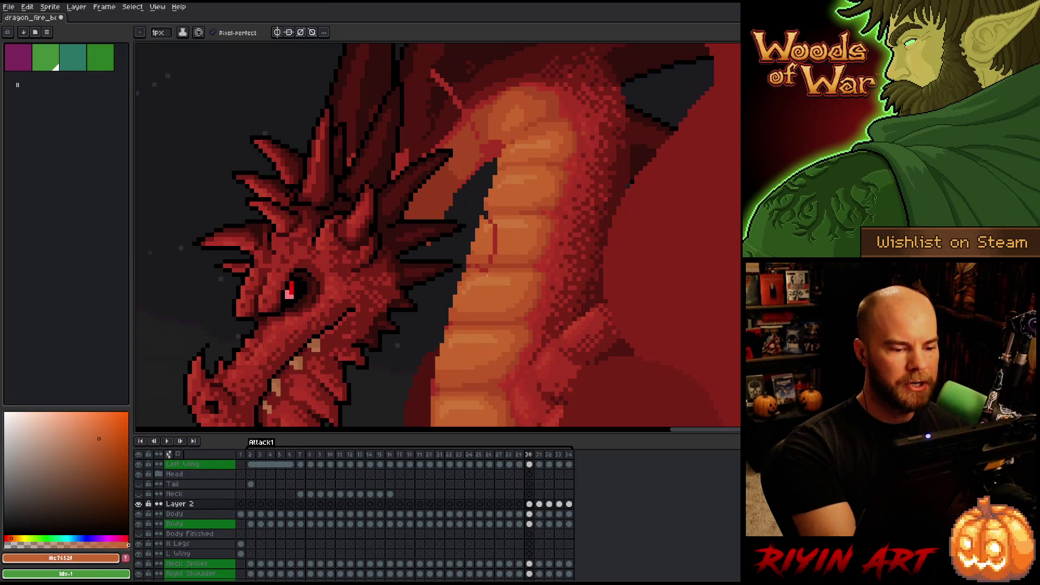
left_click(485, 270, "alt")
left_click(490, 263, "alt")
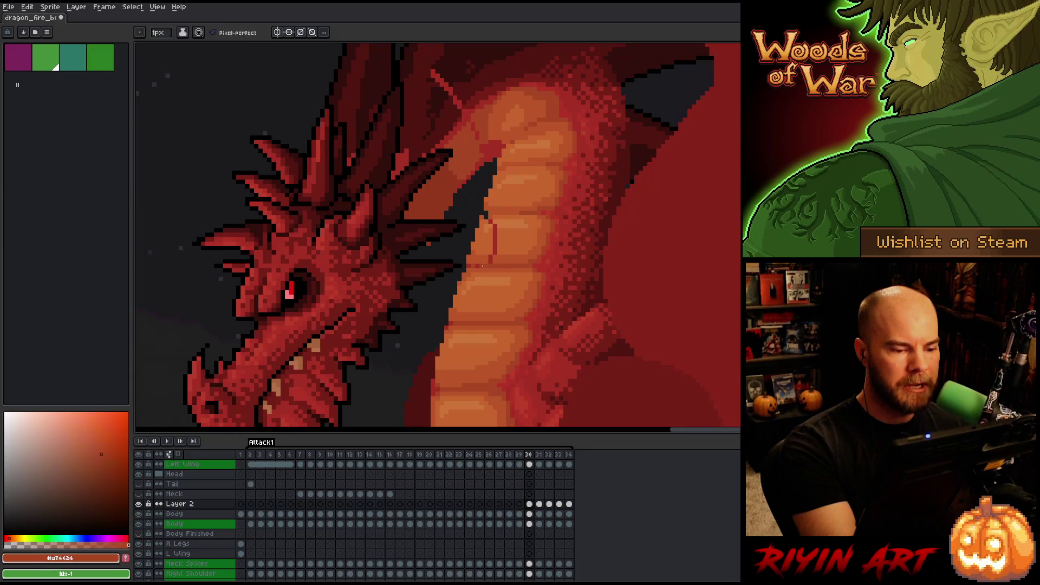
left_click(494, 252, "alt")
left_click(489, 218, "alt")
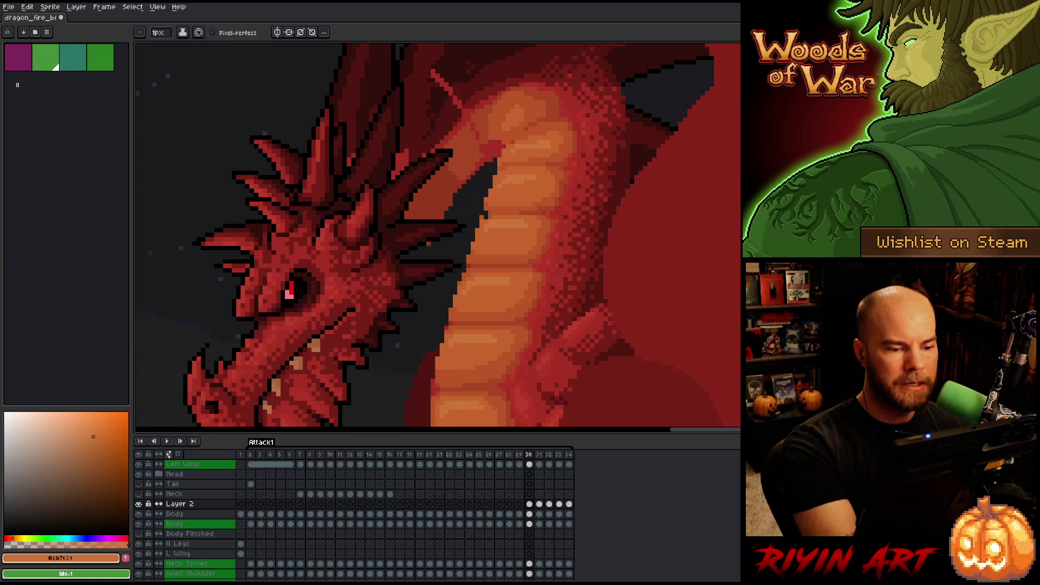
left_click(486, 214, "alt")
scroll(499, 309, "down", 1)
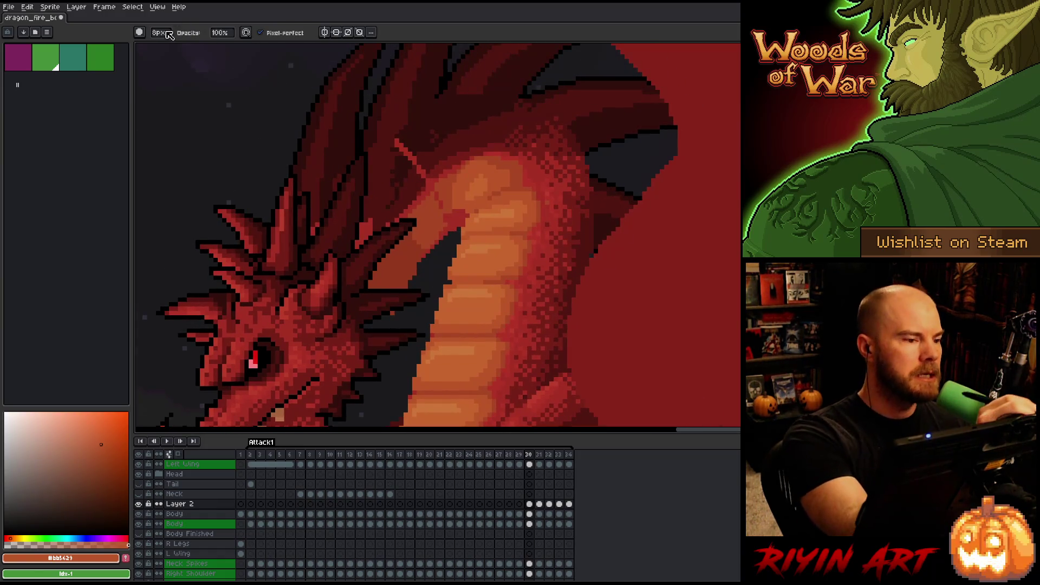
Set a 1-pixel brush, pan to the upper neck, and glance at frame 31 before returning to 30
key("minus")
key("minus")
key("minus")
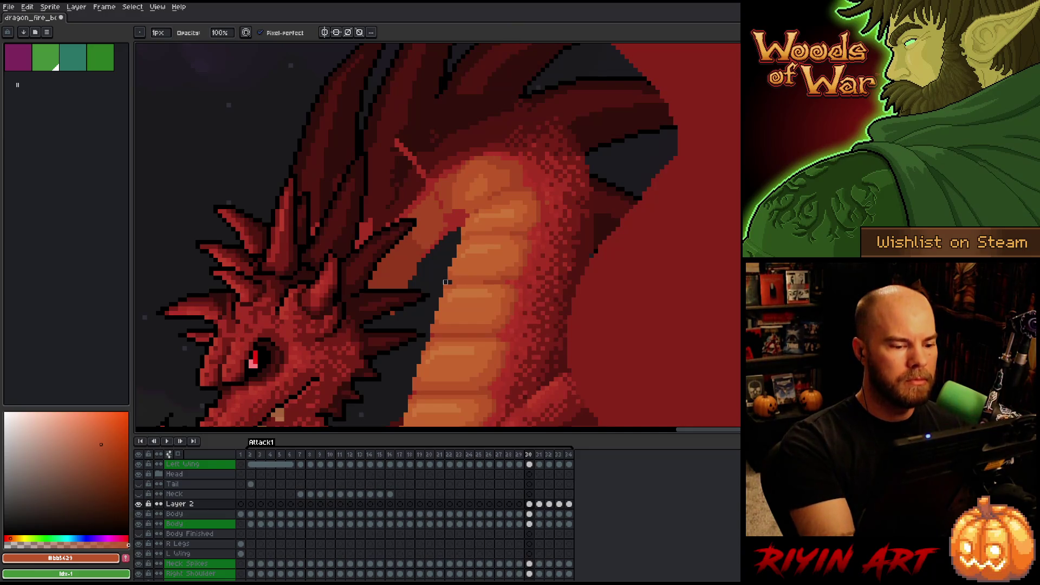
left_click_drag(503, 282, 519, 374)
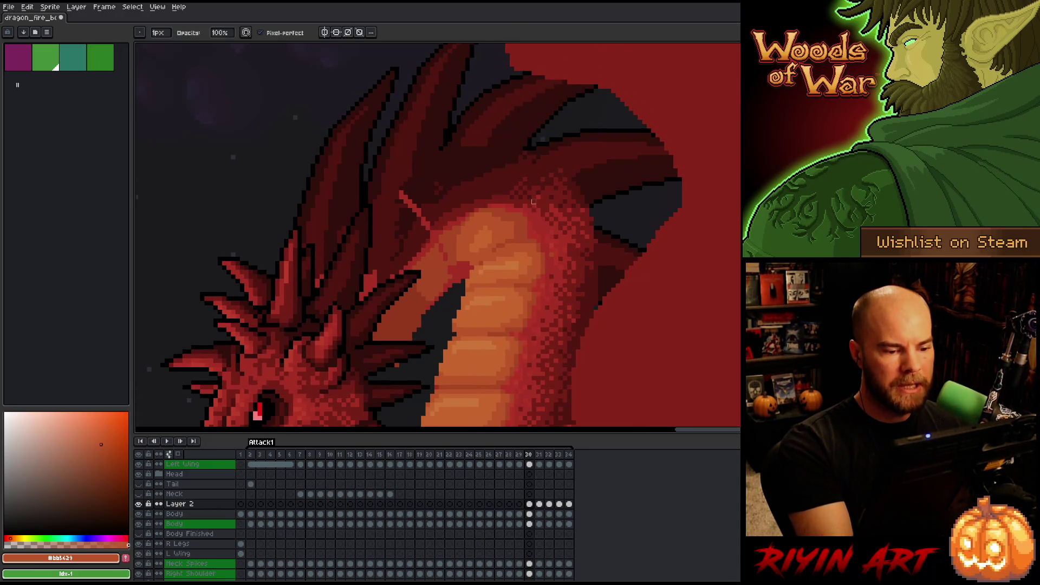
left_click_drag(558, 336, 622, 268)
key("b")
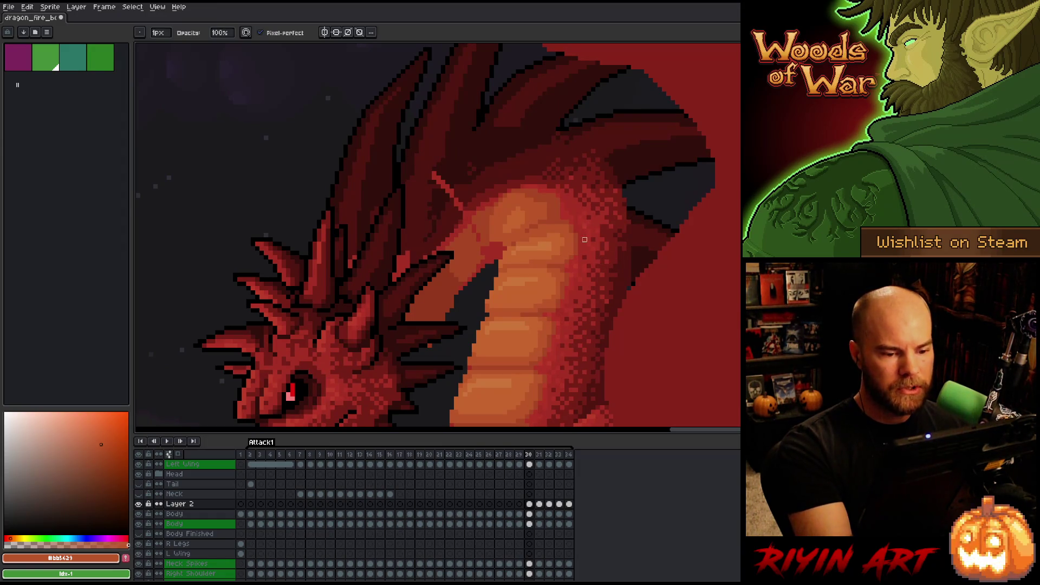
key("e")
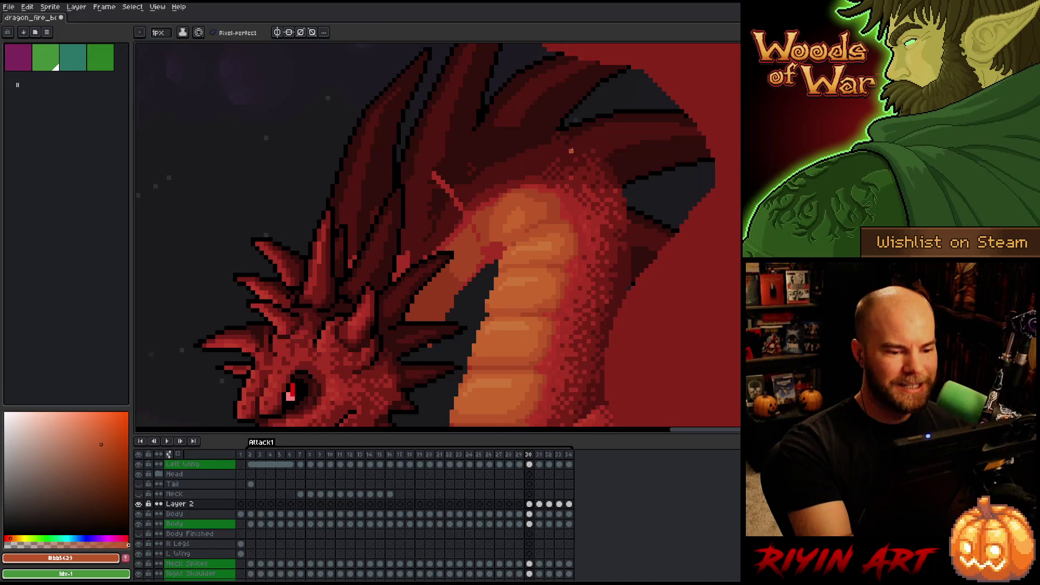
left_click(540, 453)
left_click(530, 455)
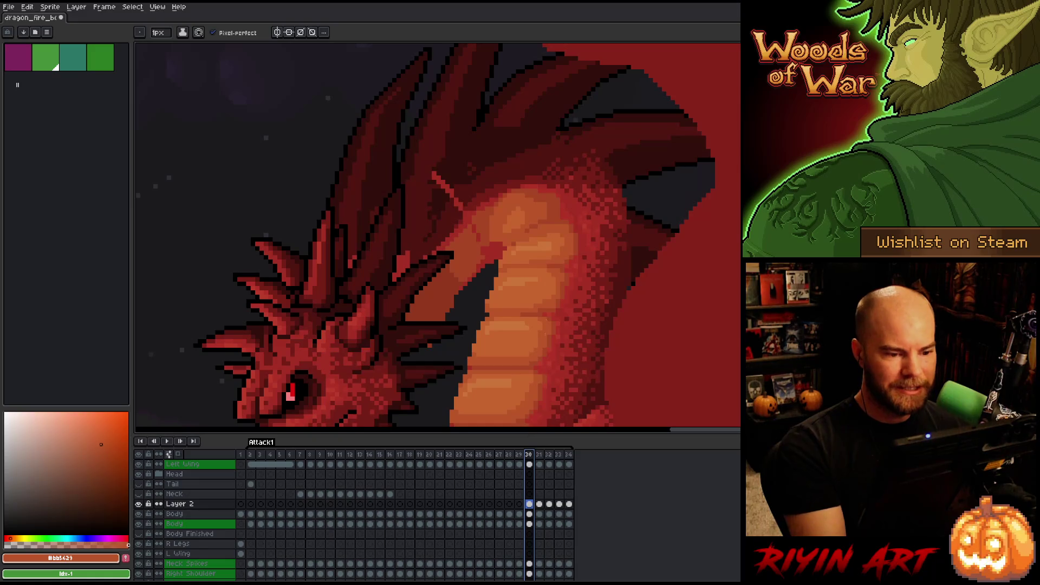
left_click(543, 203)
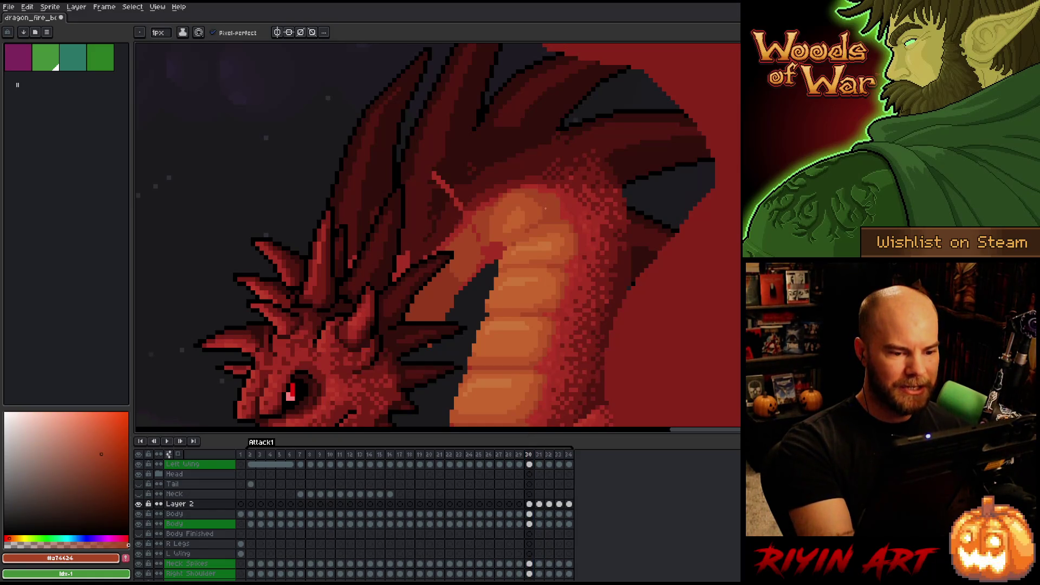
Sample neck and belly oranges and add light and darker orange pixels along the neck
left_click(545, 192, "alt")
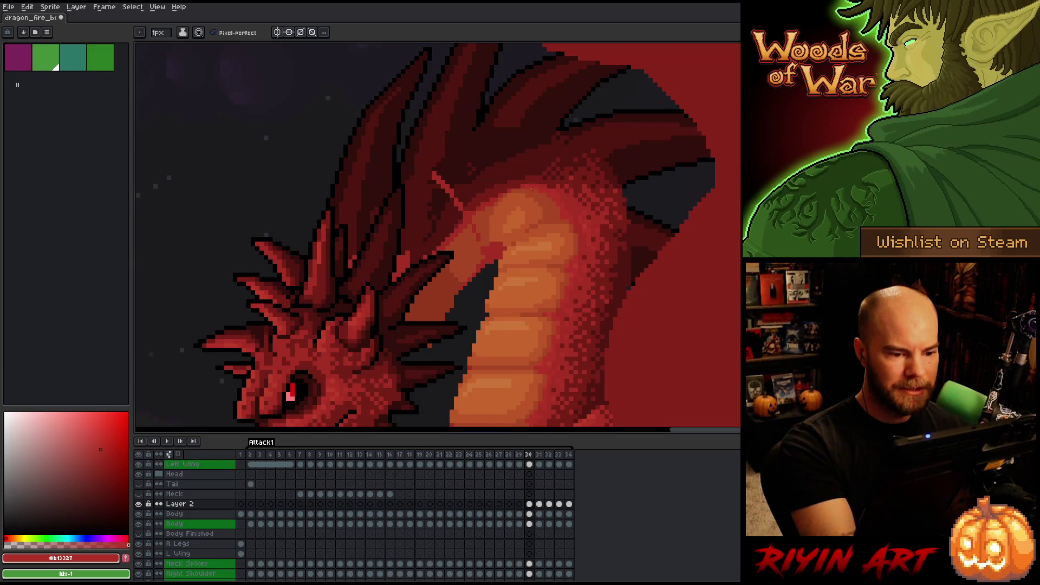
left_click(500, 251, "alt")
left_click_drag(497, 258, 496, 241)
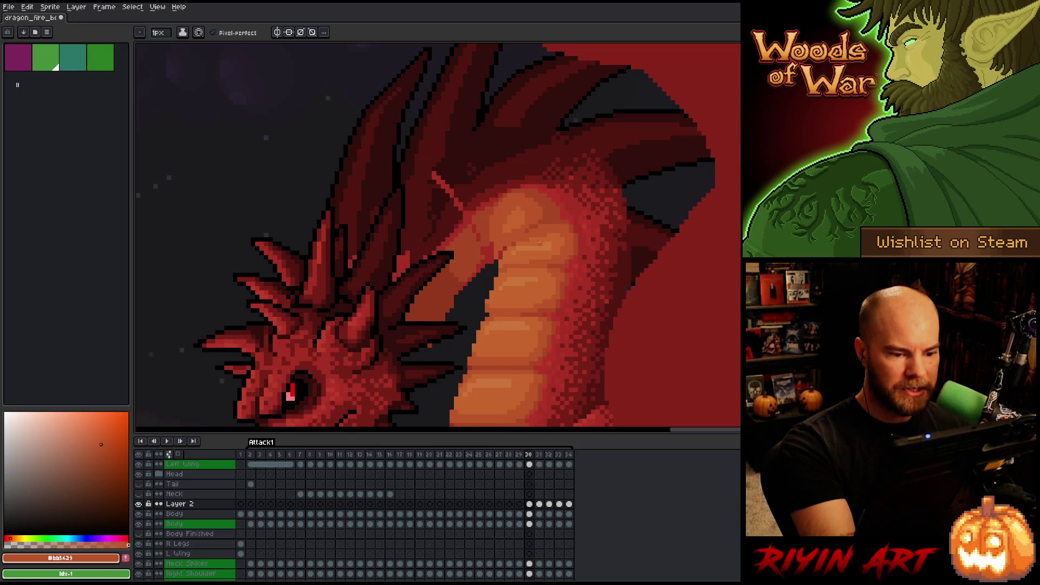
left_click(527, 232, "alt")
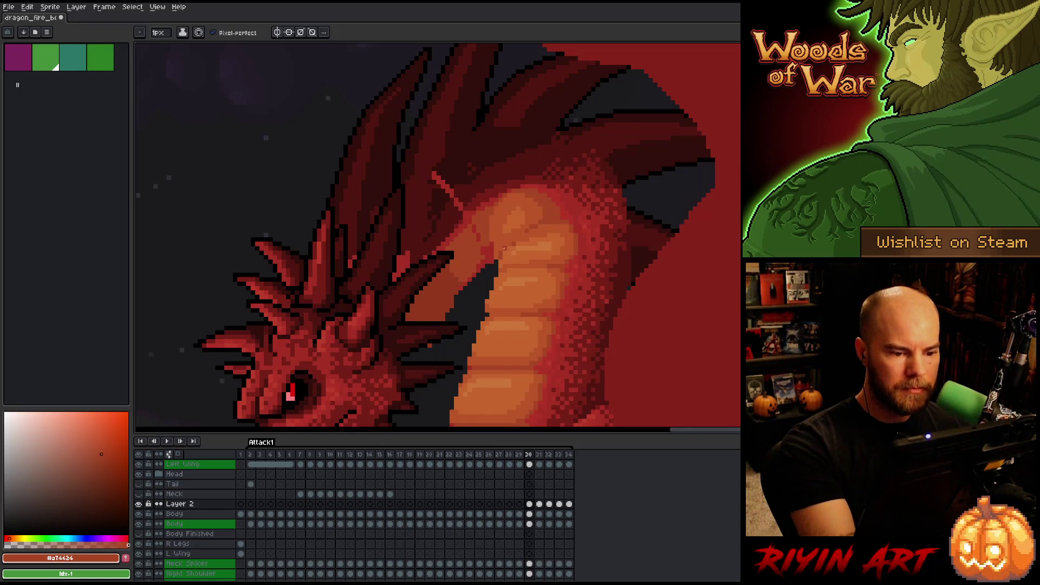
left_click_drag(504, 248, 503, 258)
left_click(529, 232, "alt")
left_click(499, 256, "alt")
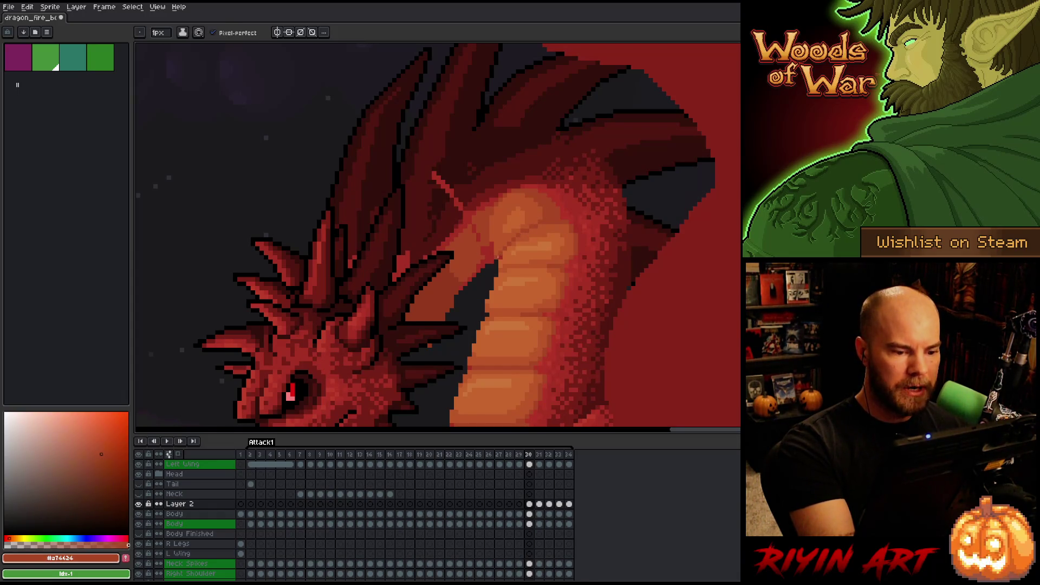
left_click(503, 253, "alt")
left_click(491, 254, "alt")
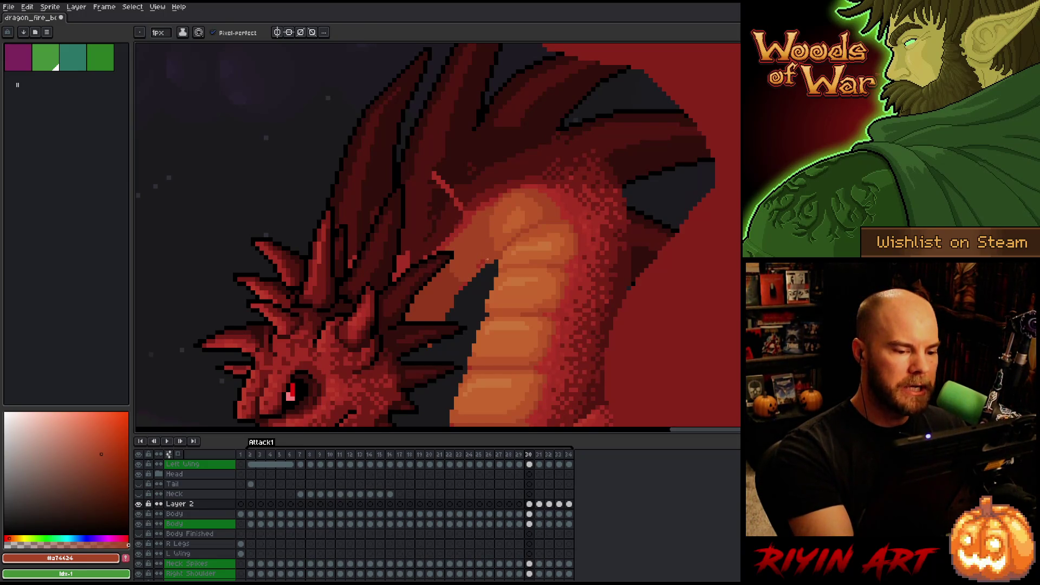
Darken the upper neck with near-black red and a shadow line along the neck spikes
left_click(469, 260, "alt")
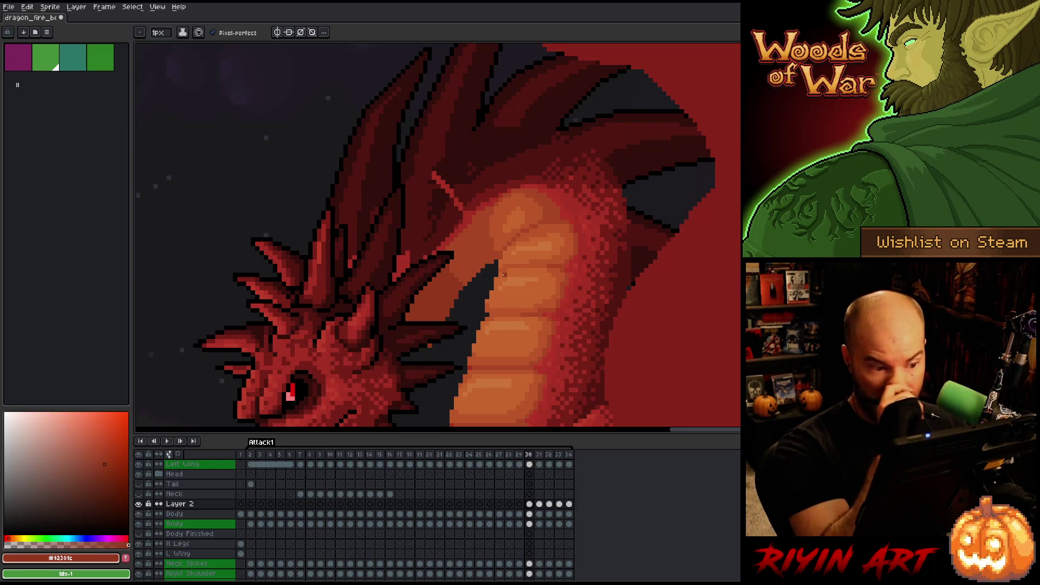
left_click(460, 216, "alt")
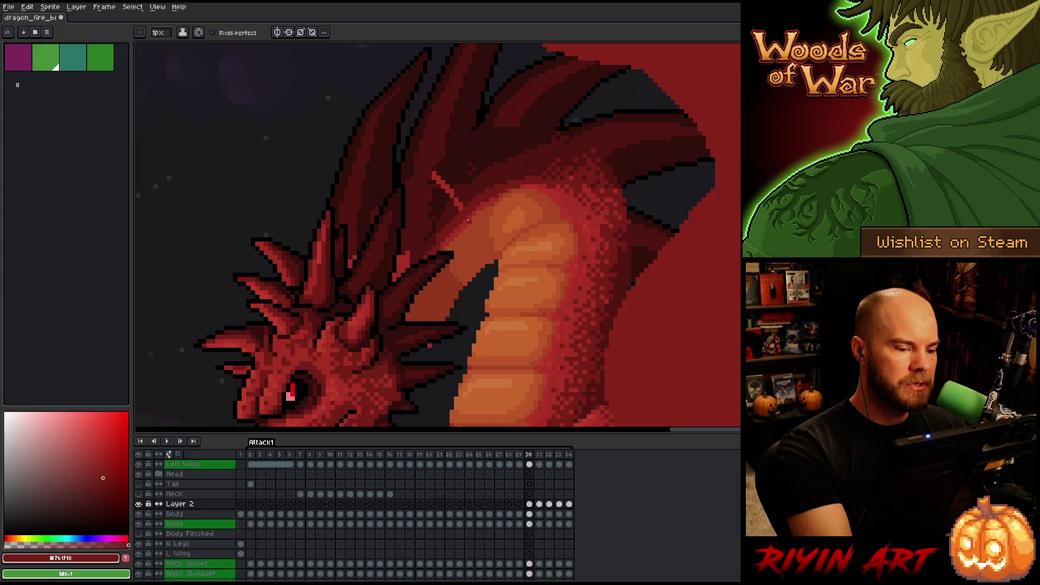
left_click(460, 227, "alt")
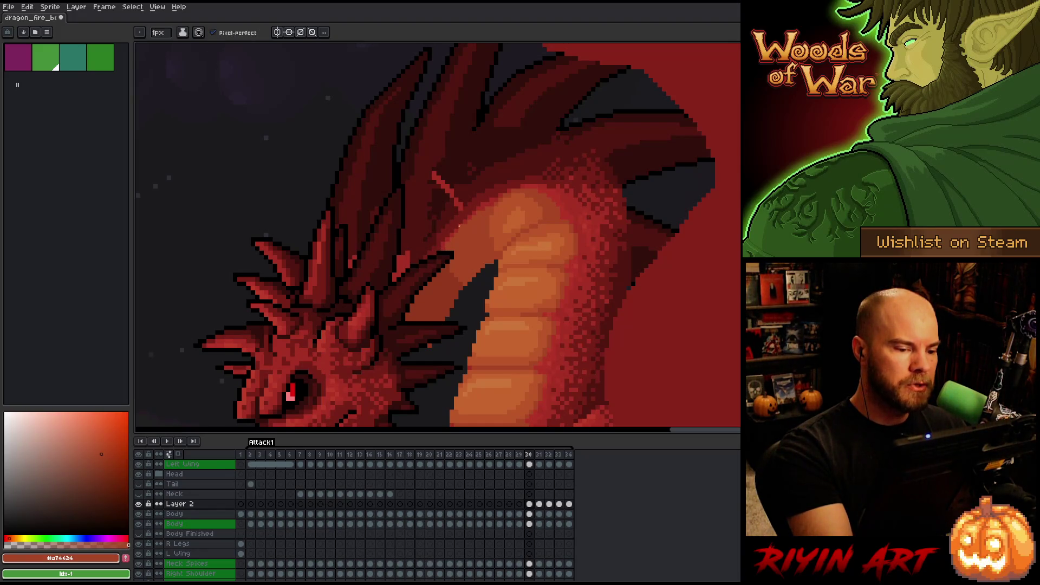
left_click(449, 250, "alt")
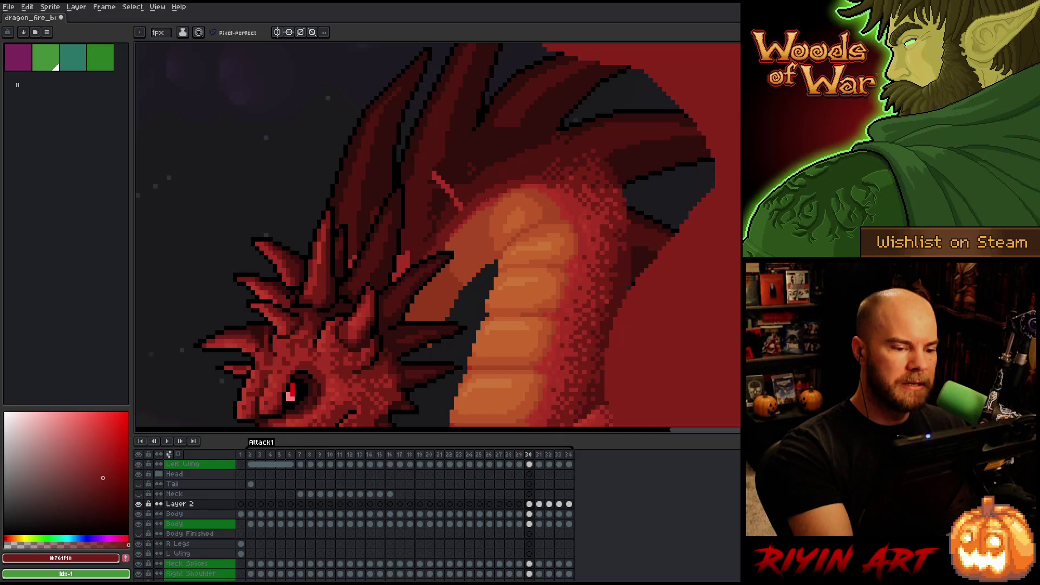
left_click(463, 201, "alt")
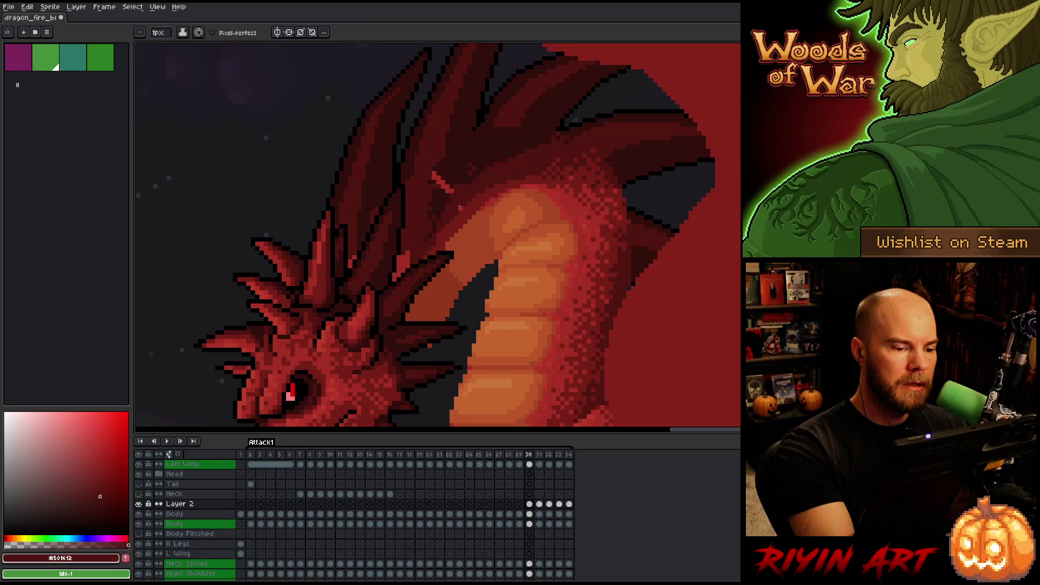
left_click(450, 189, "alt")
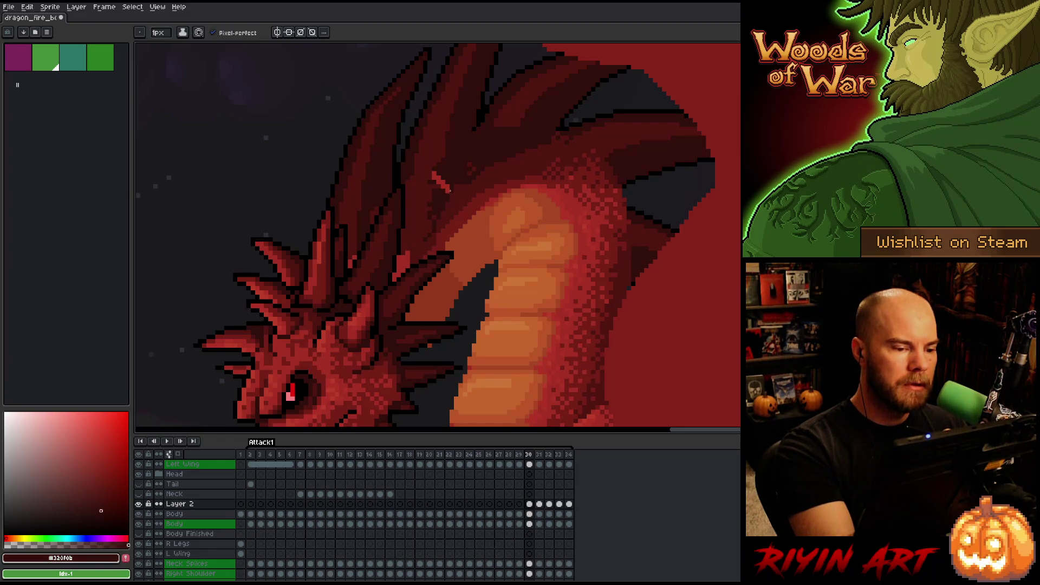
left_click_drag(441, 188, 432, 172)
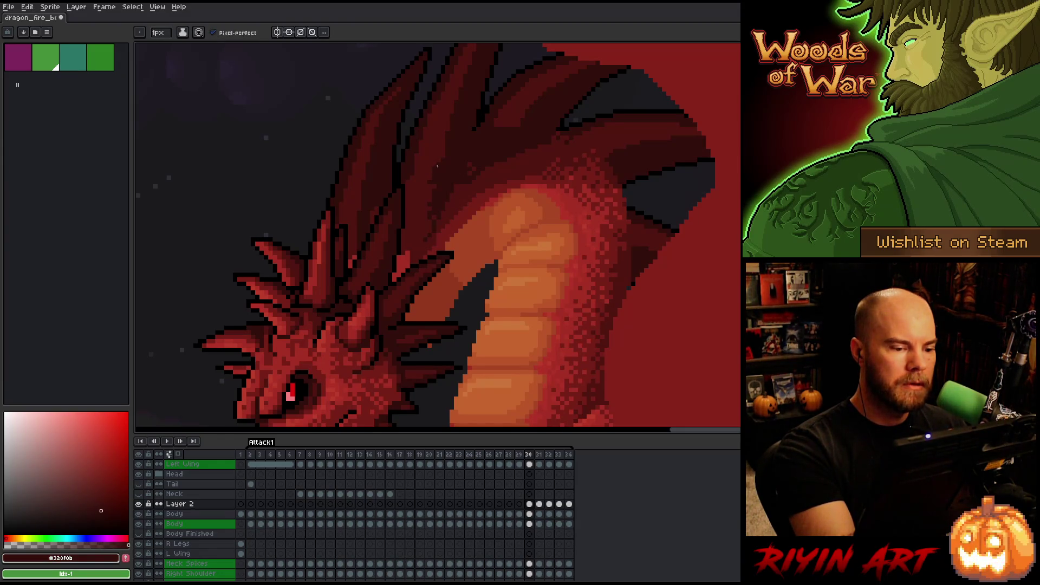
mouse_move(419, 230)
left_mouse_down()
mouse_move(399, 259)
mouse_move(355, 253)
mouse_move(434, 177)
left_mouse_up()
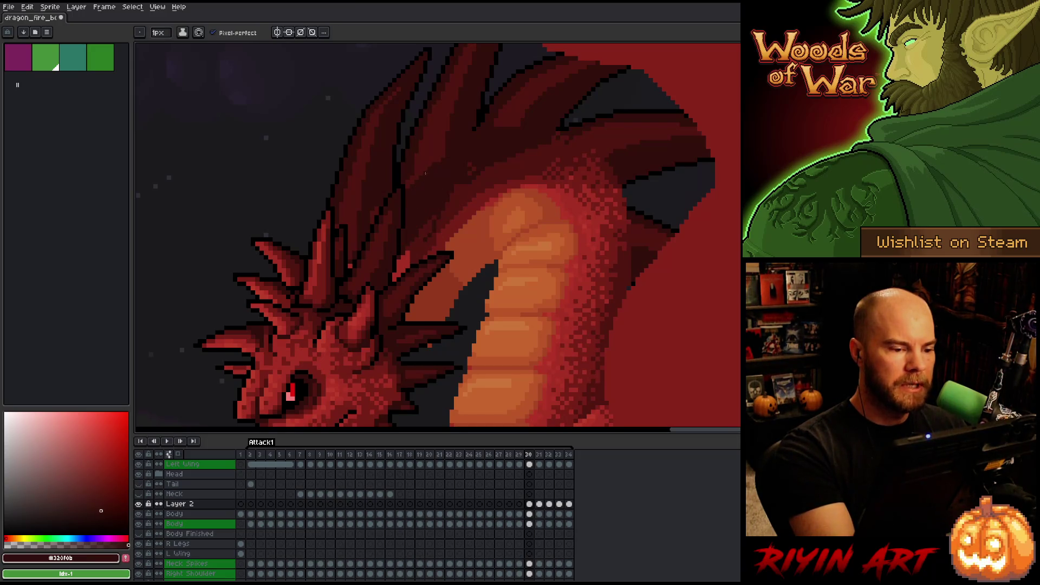
left_click(433, 225, "alt")
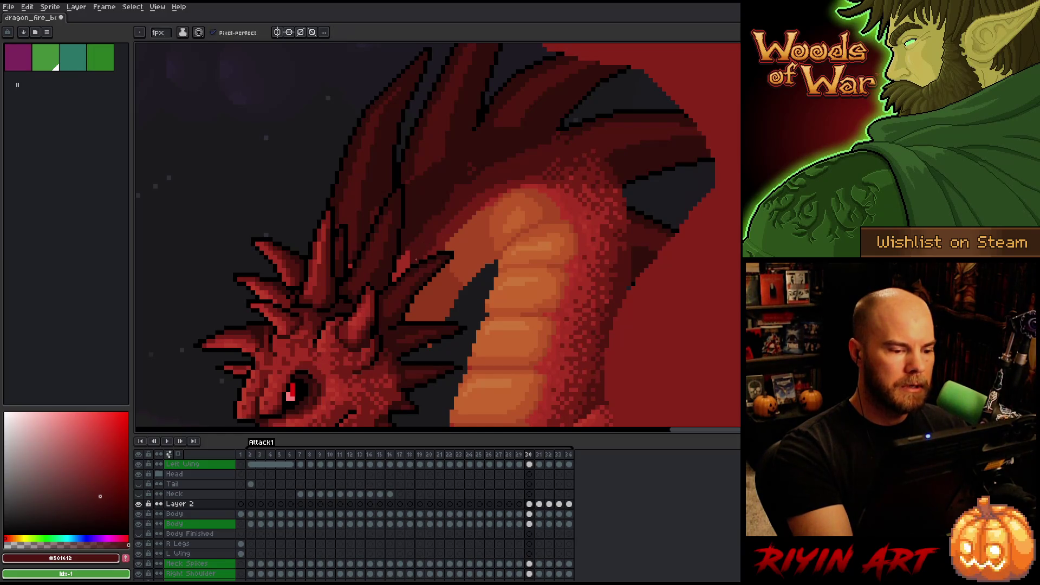
Pick the very dark red #330f0b, select the frame-30 neck pixels, try the Eraser, then deselect
key("g")
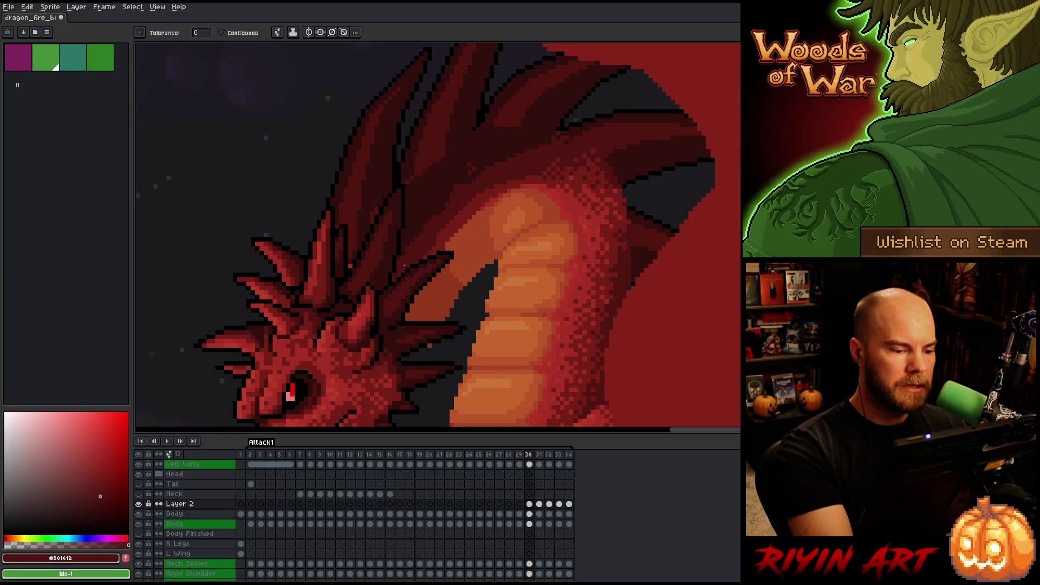
key("b")
left_click(356, 262, "alt")
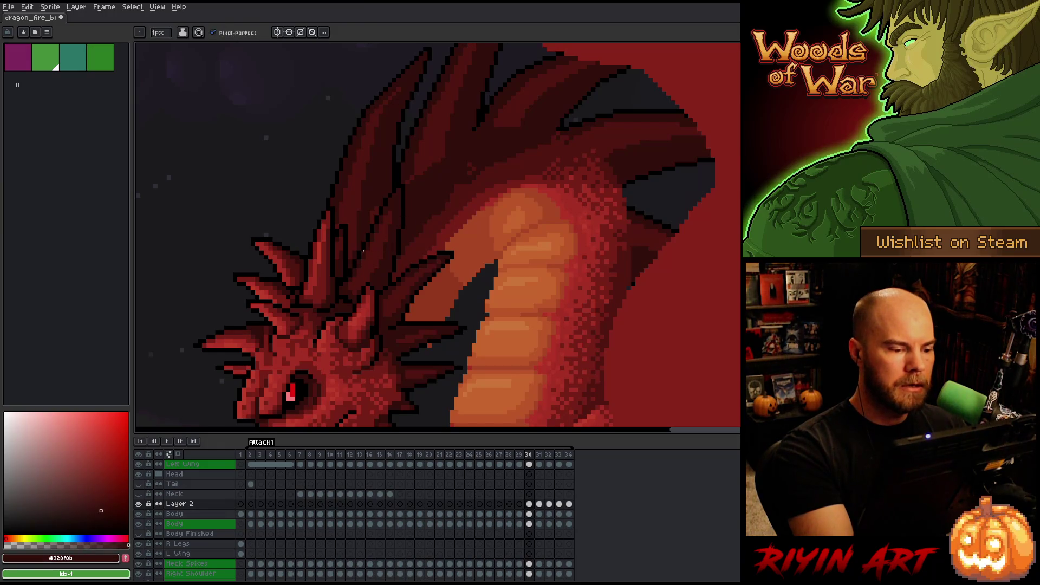
left_click(530, 513, "ctrl")
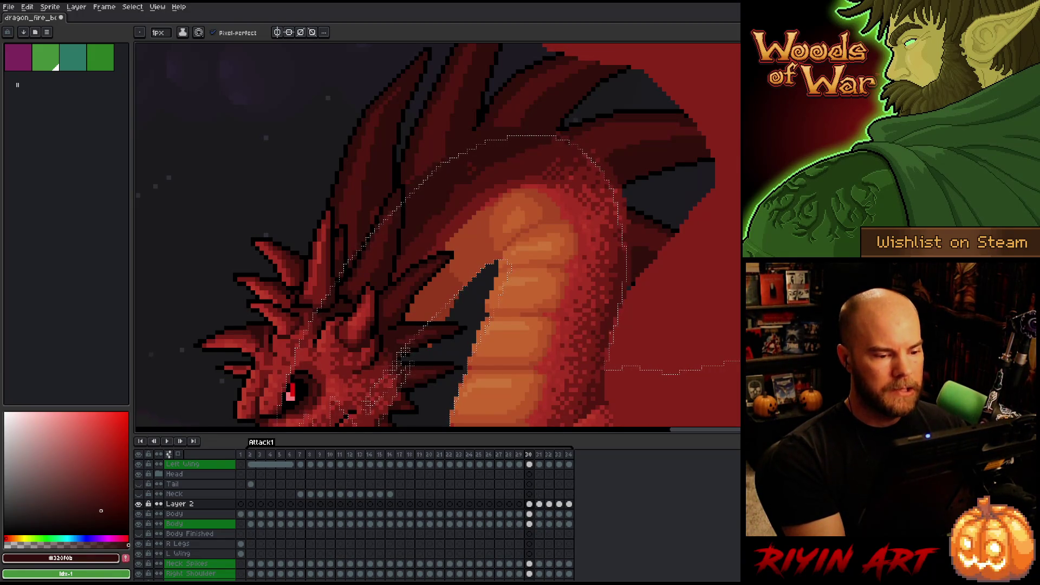
left_click(529, 503)
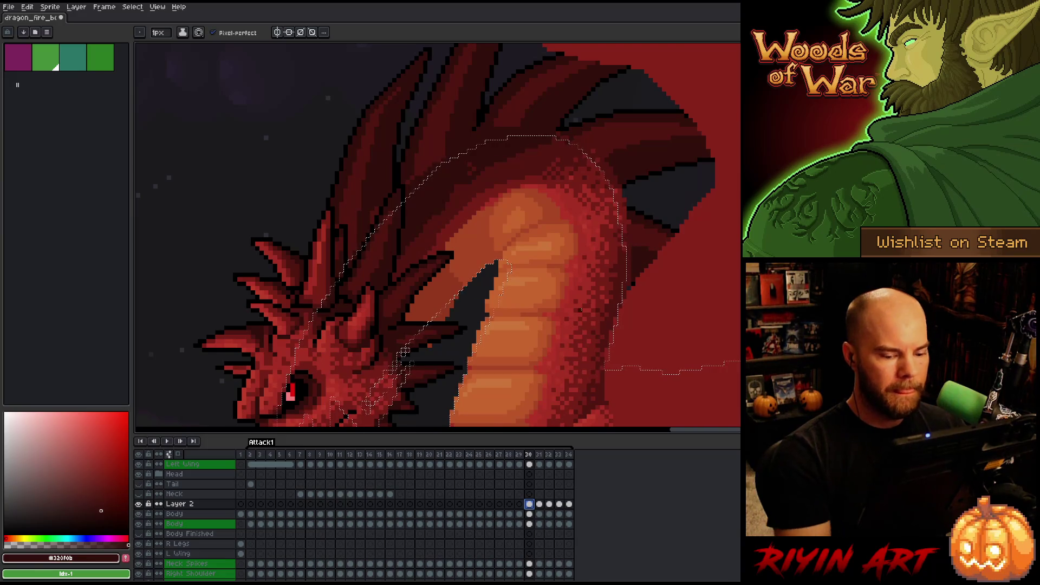
key("e")
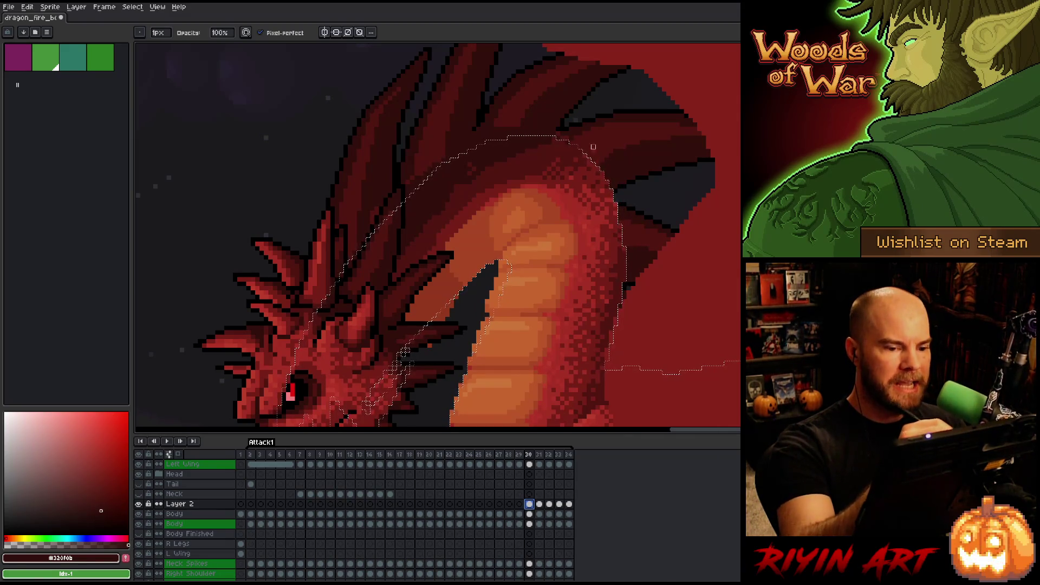
left_click(598, 71)
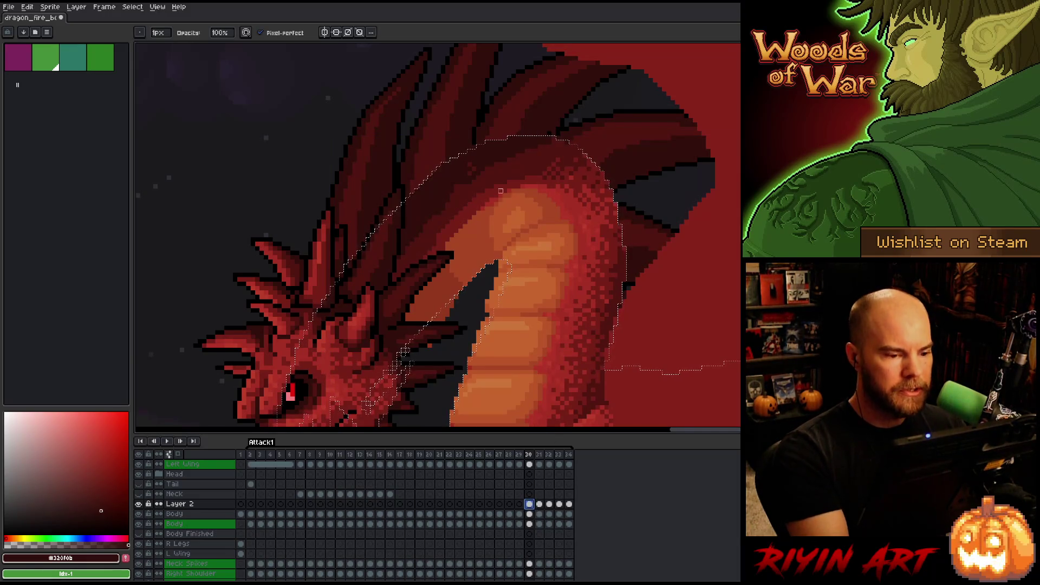
key("alt")
key("ctrl+d")
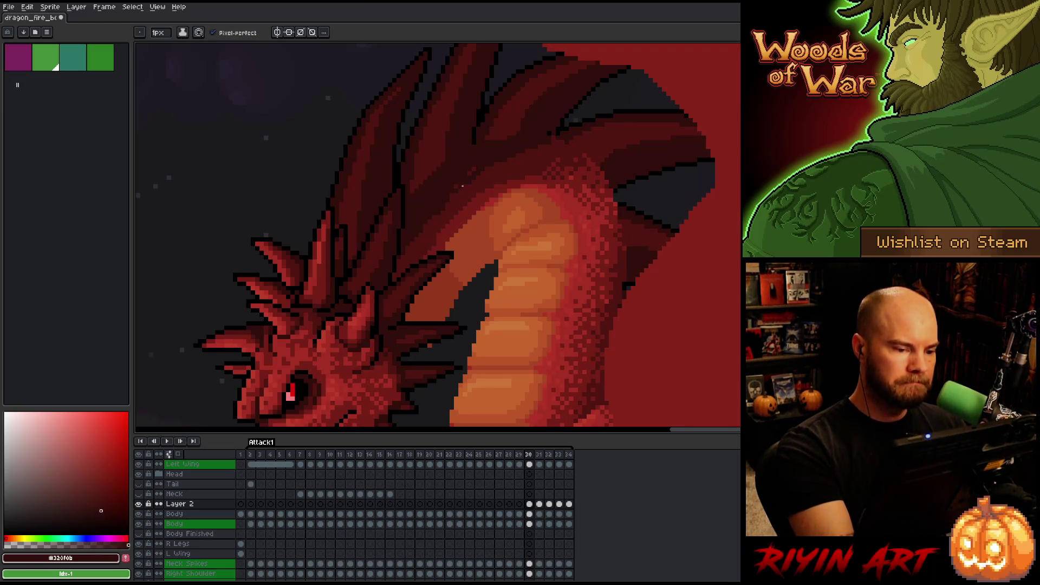
Resample #501612 and #330f0b from the neck, settle on #501612, and show frame 29
left_click(437, 217, "alt")
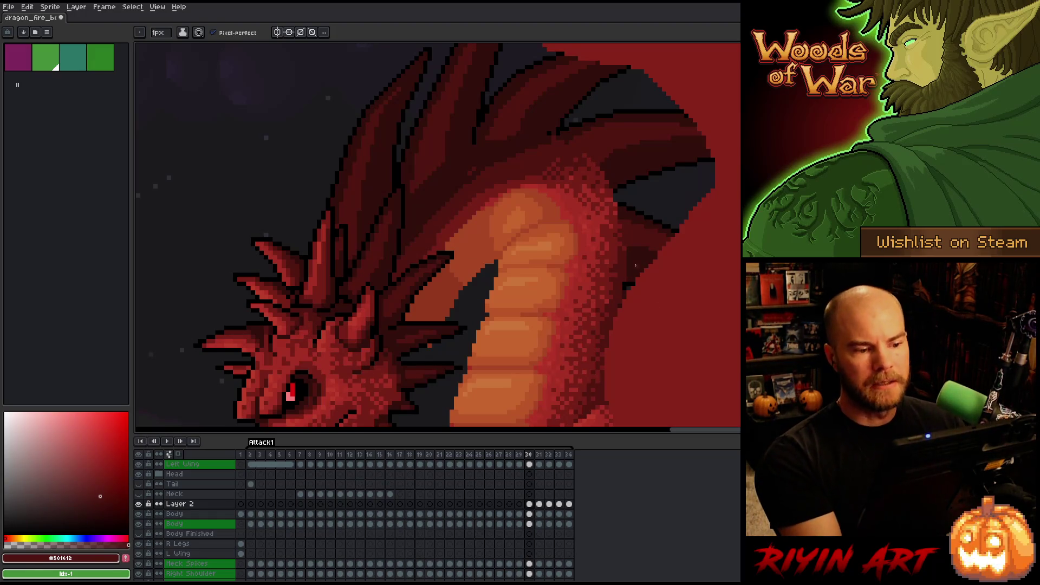
left_click(551, 138, "alt")
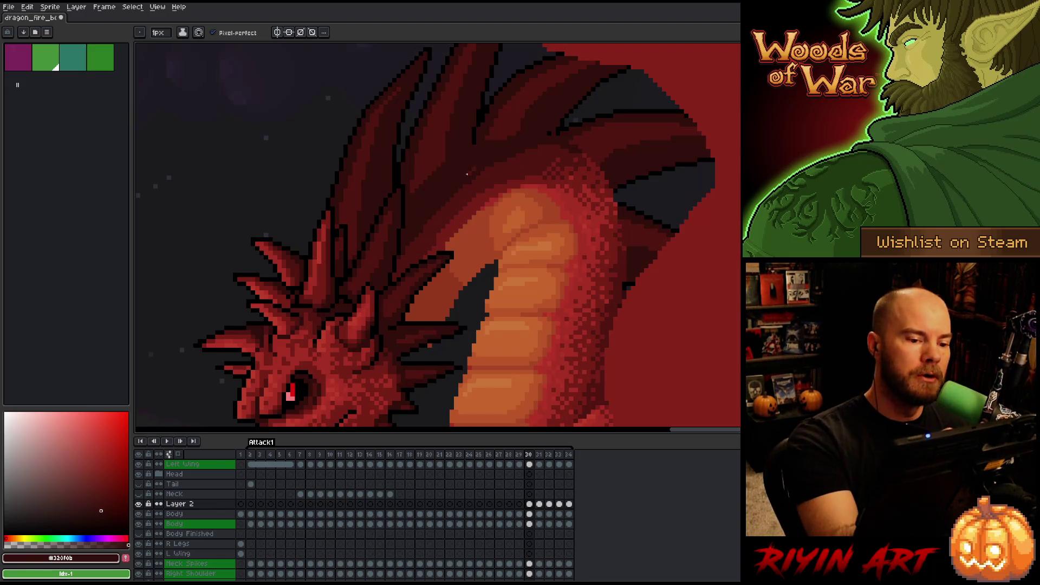
left_click(479, 180, "alt")
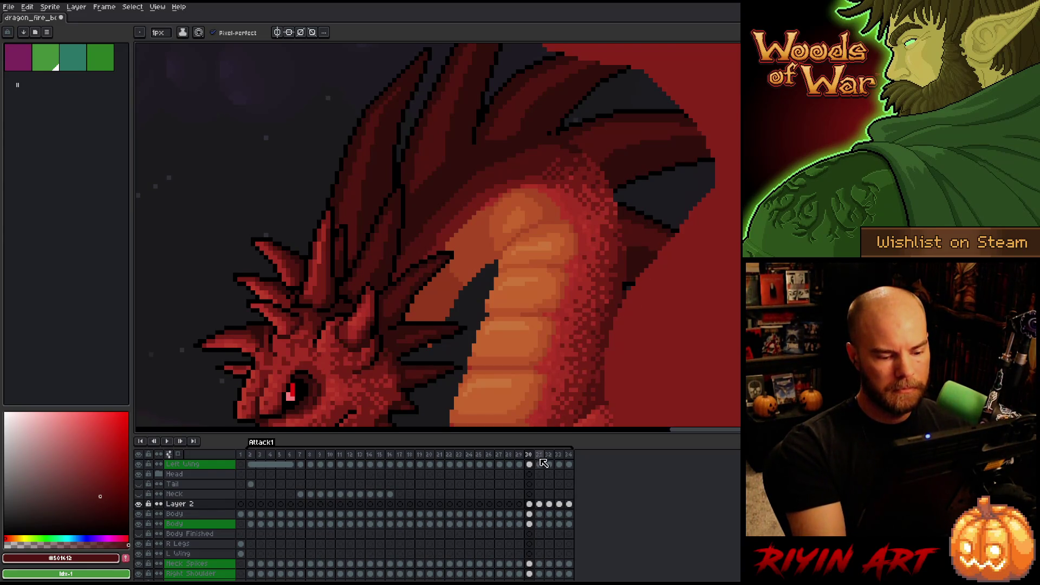
left_click(518, 454)
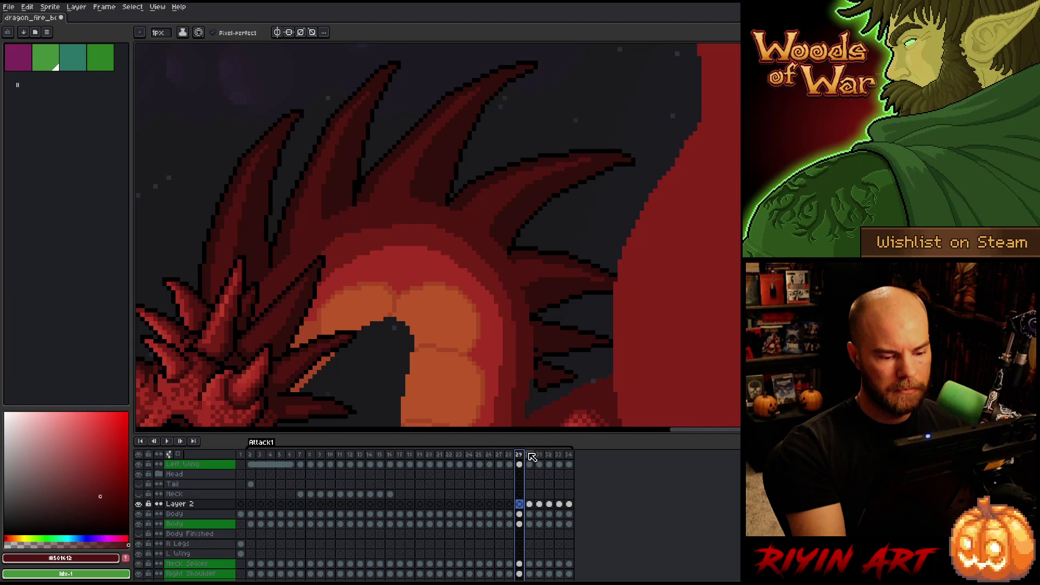
Eyedrop #a74624 and paint a short stroke on Layer 2 at frame 29, then clear the selection
left_click(384, 290, "alt")
mouse_move(384, 291)
left_mouse_down()
mouse_move(390, 312)
mouse_move(322, 334)
left_mouse_up()
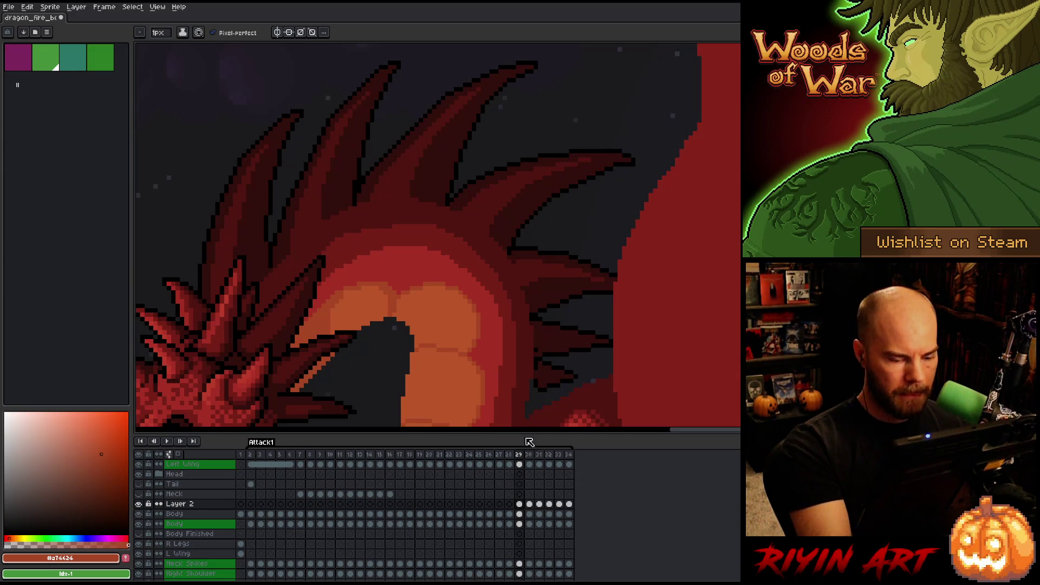
left_click(519, 505, "ctrl")
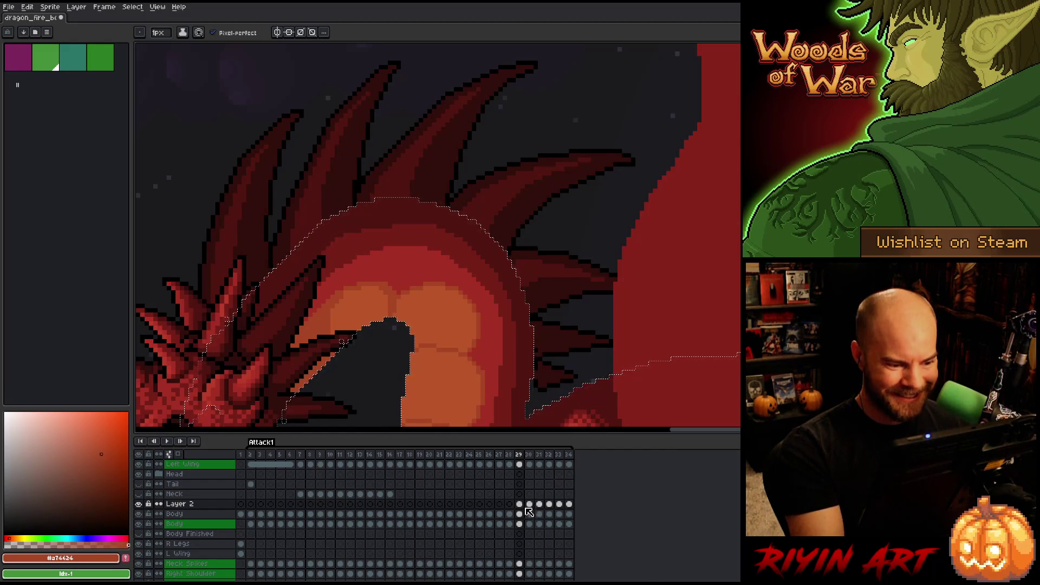
left_click(520, 525)
left_click(522, 505)
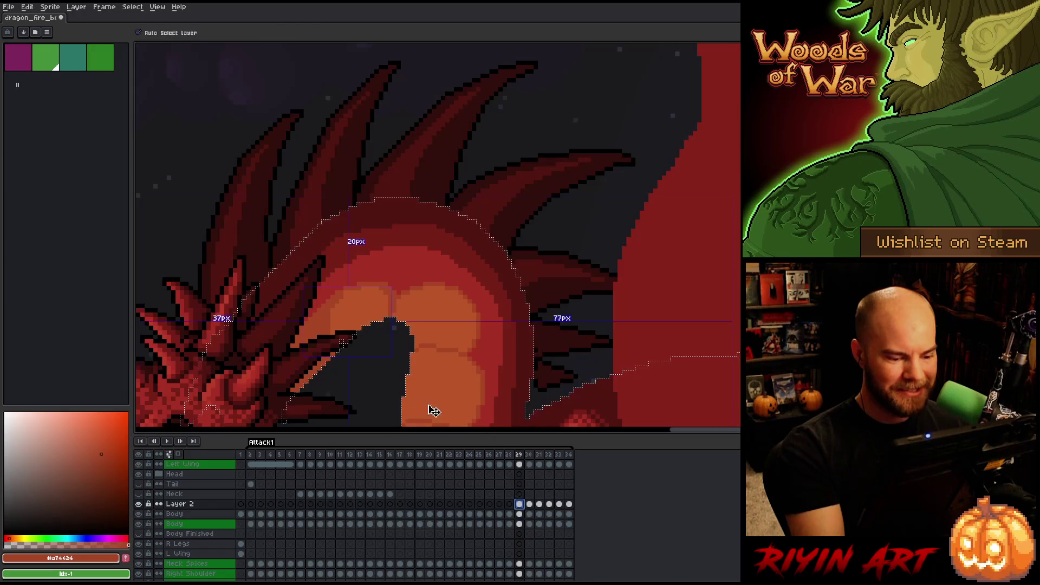
key("ctrl+d")
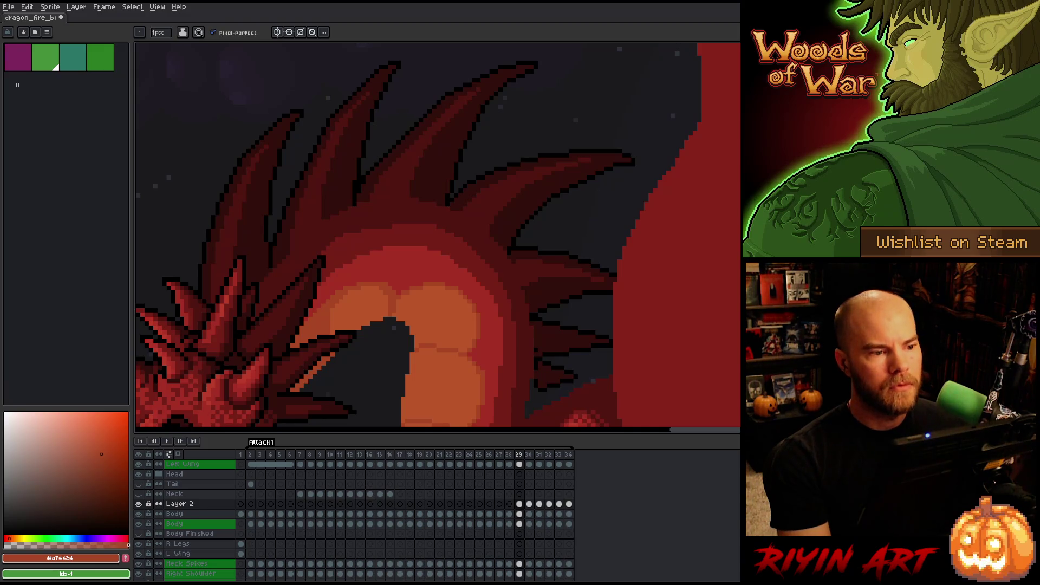
Pan the canvas to the dragon's head and go to frame 30
scroll(310, 280, "down", 3)
scroll(310, 280, "up", 3)
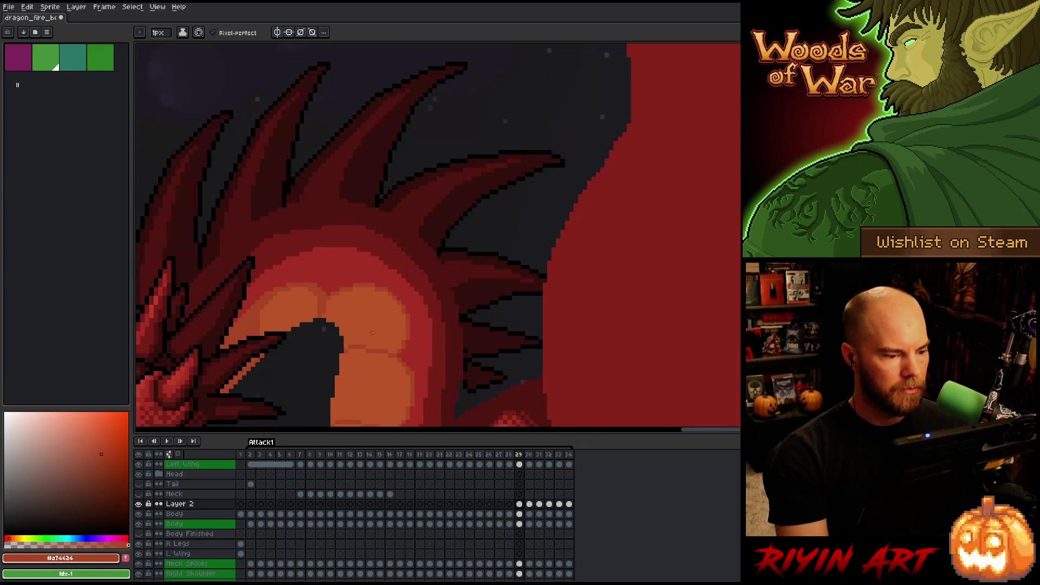
key("alt")
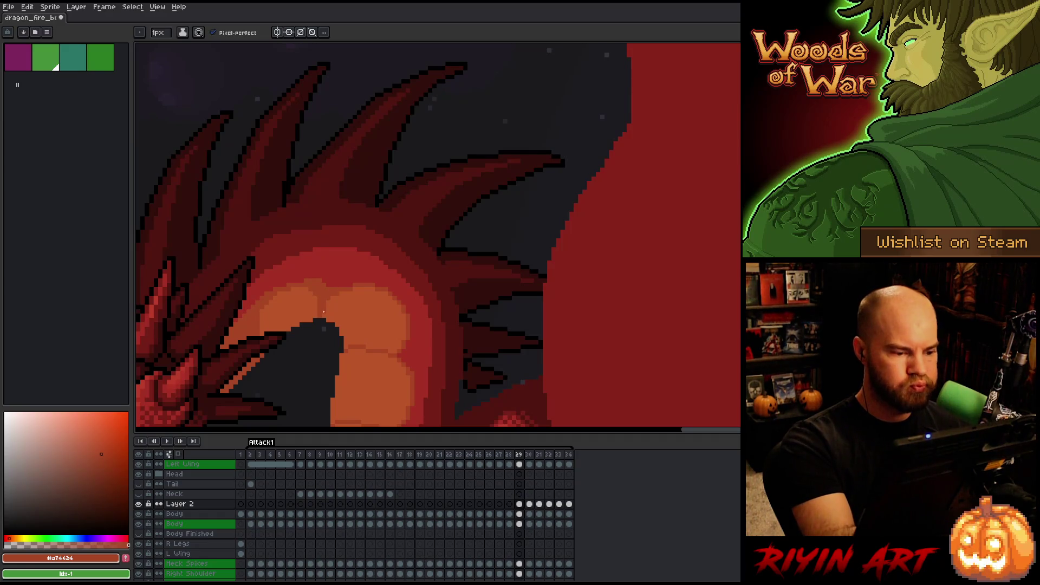
key("space")
left_click_drag(531, 383, 664, 324)
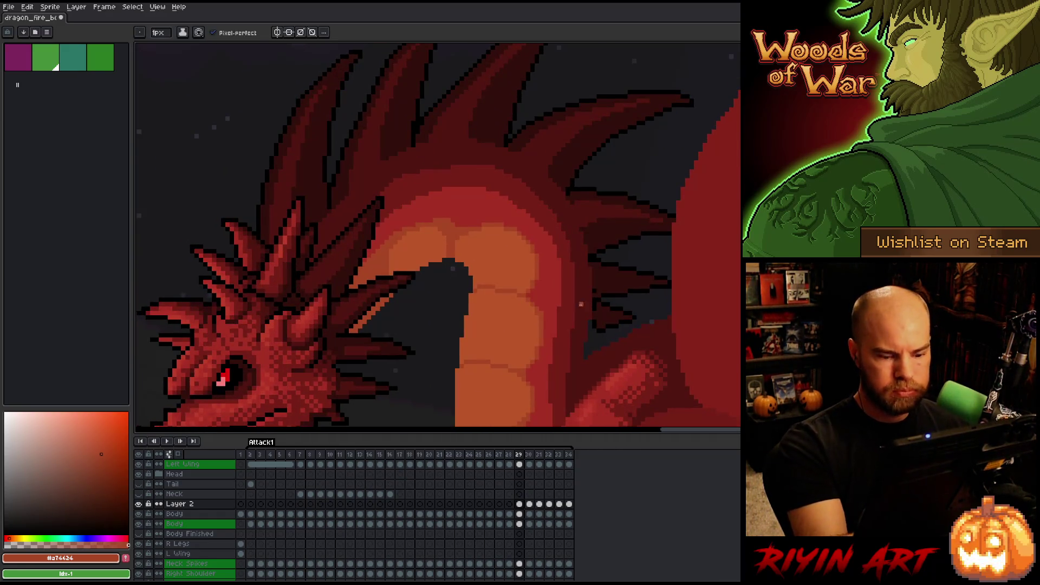
left_click(529, 456)
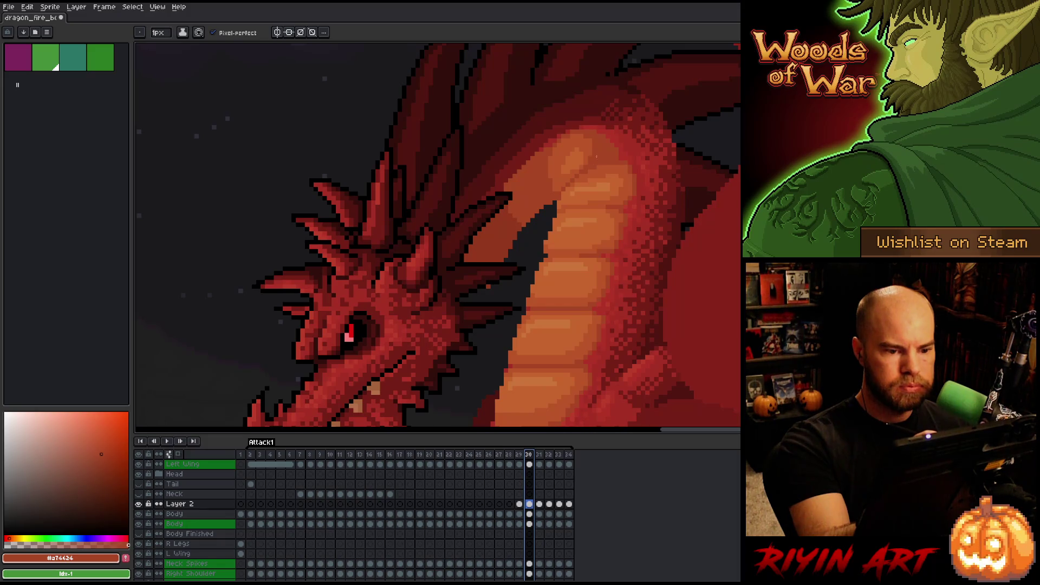
Try a lighter #bb5629 highlight along the neck edge, then undo it
left_click(553, 163, "alt")
left_click_drag(548, 165, 553, 195)
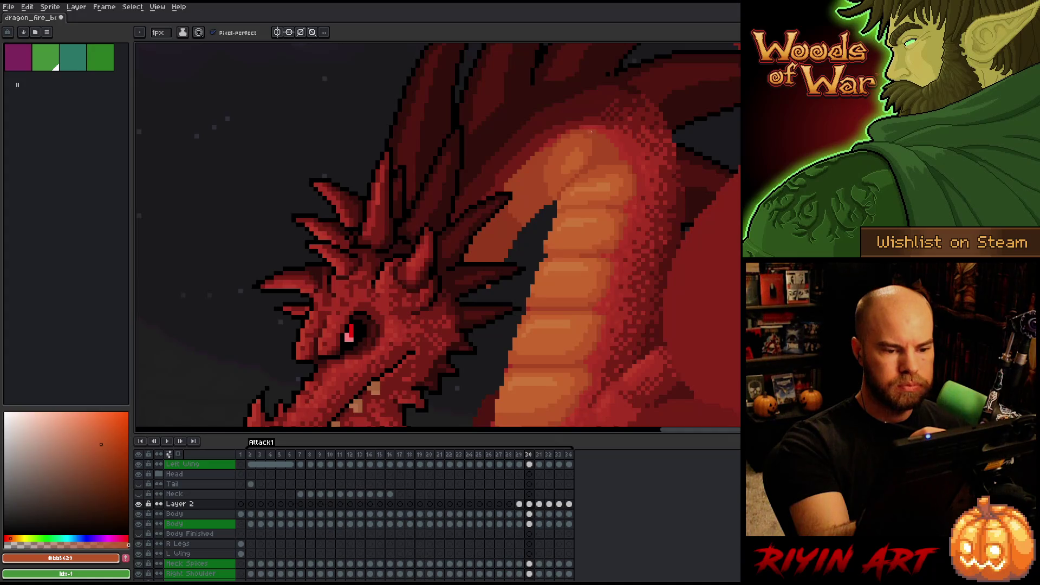
key("ctrl+z")
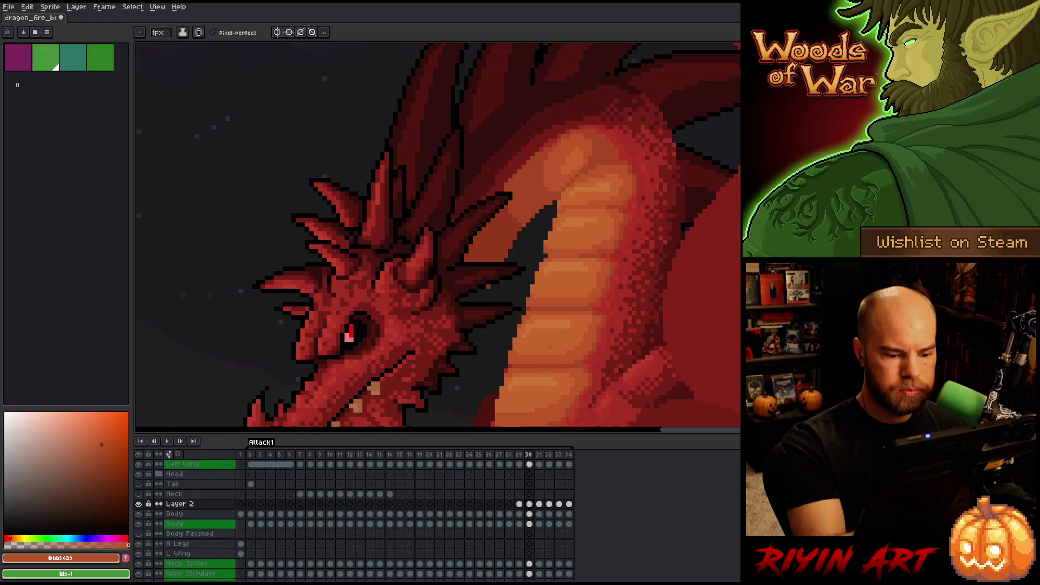
On frame 30, sample the neck tones #c7652f and #bb5429, ending on #c7652f
left_click(529, 504)
left_click(575, 157, "alt")
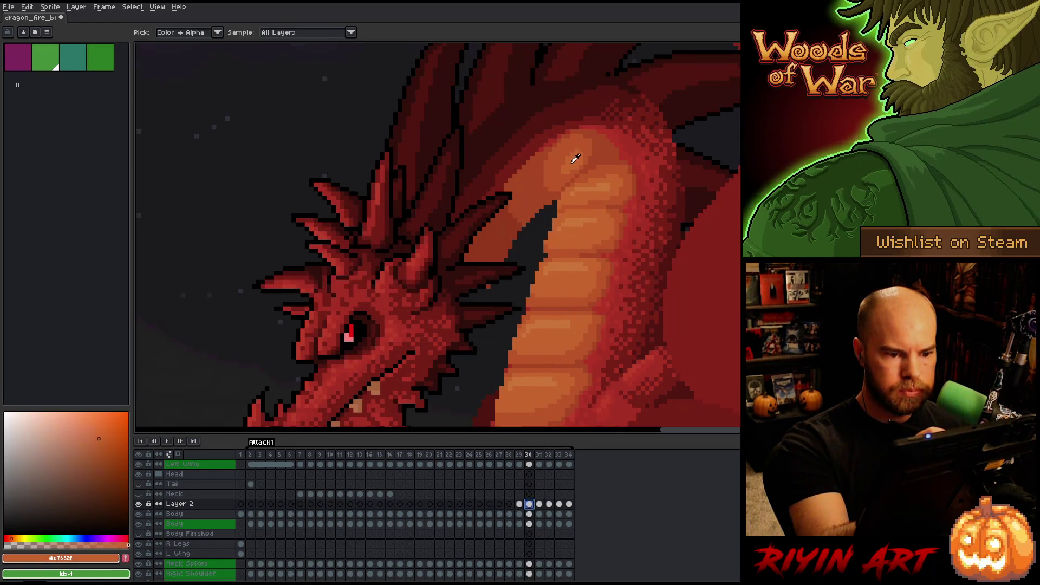
left_click(584, 145, "alt")
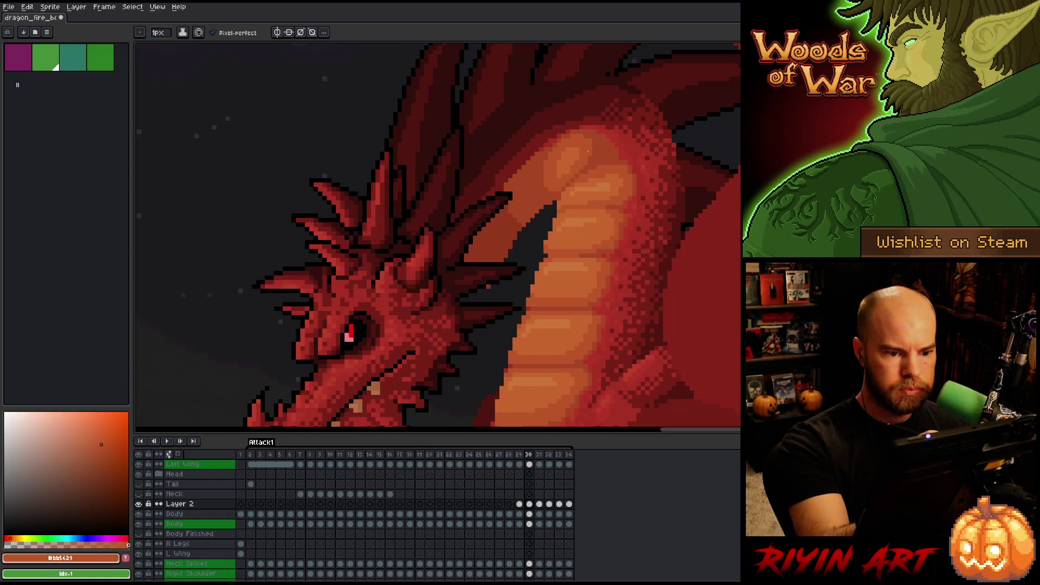
left_click(582, 146, "alt")
On frame 29, sample the neck tones #a74624 and #bb5a29
key("Left")
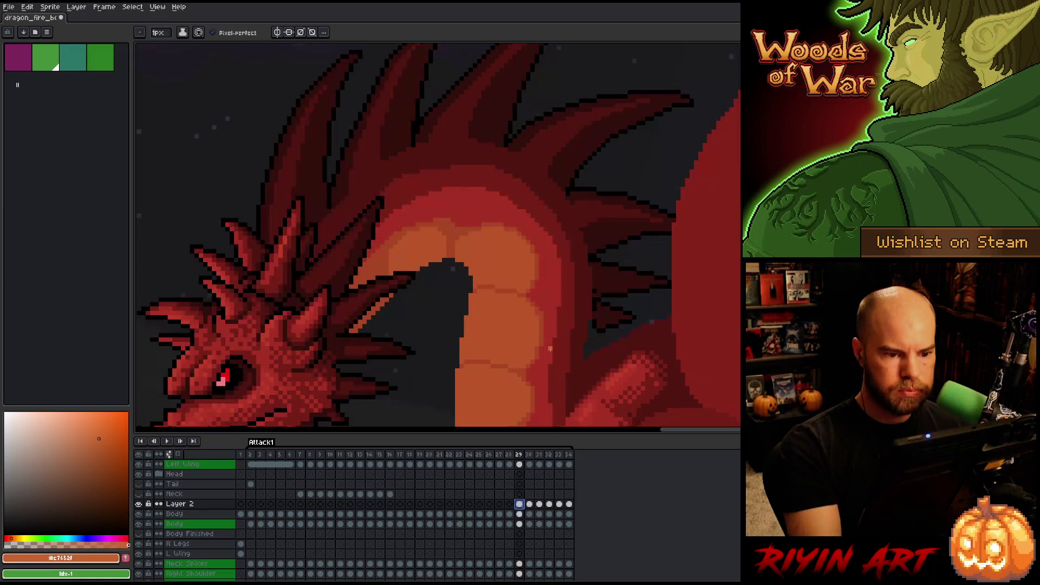
scroll(422, 240, "up", 1)
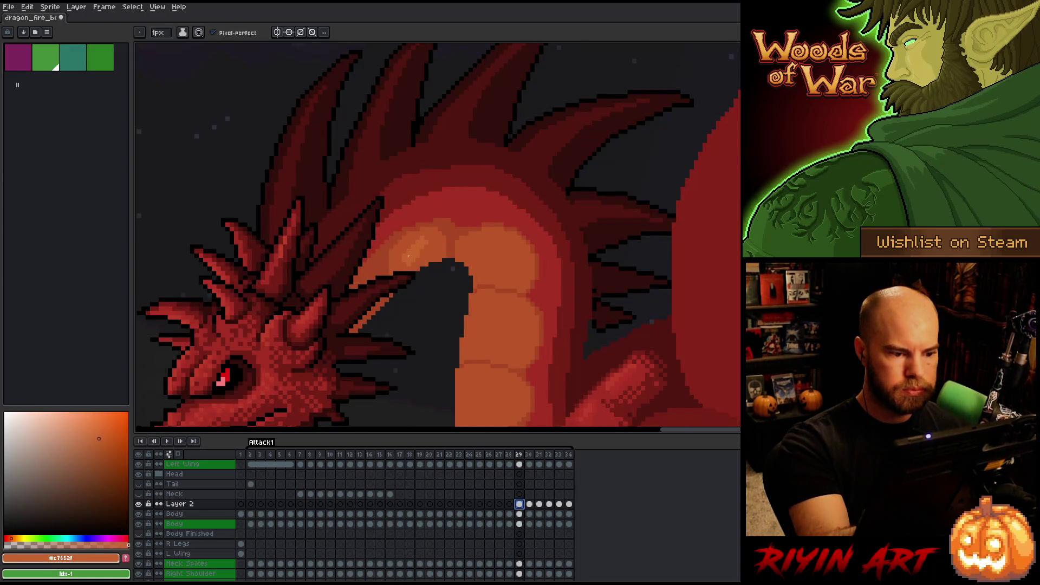
left_click(445, 254, "alt")
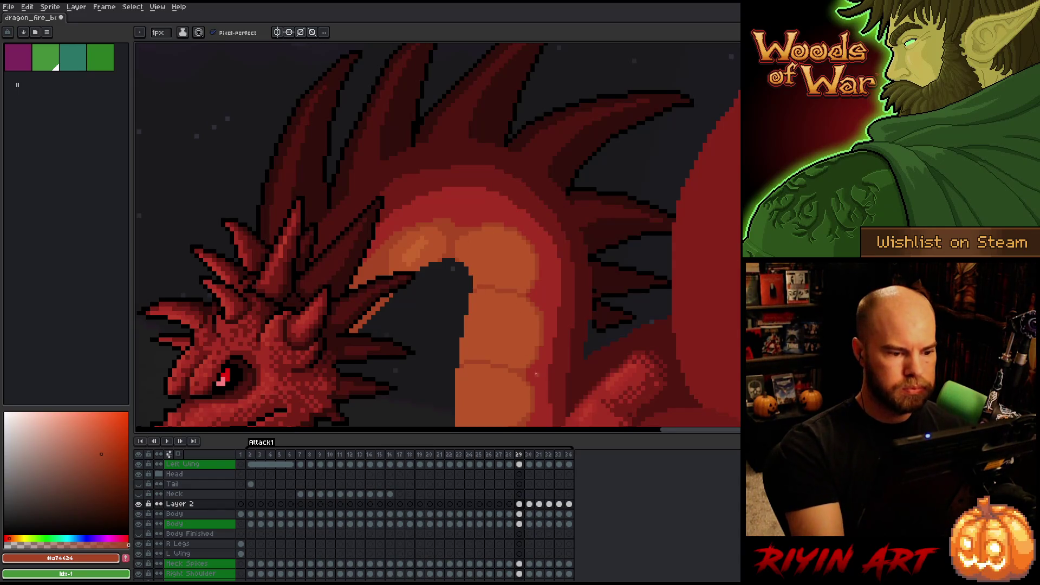
left_click(395, 255, "alt")
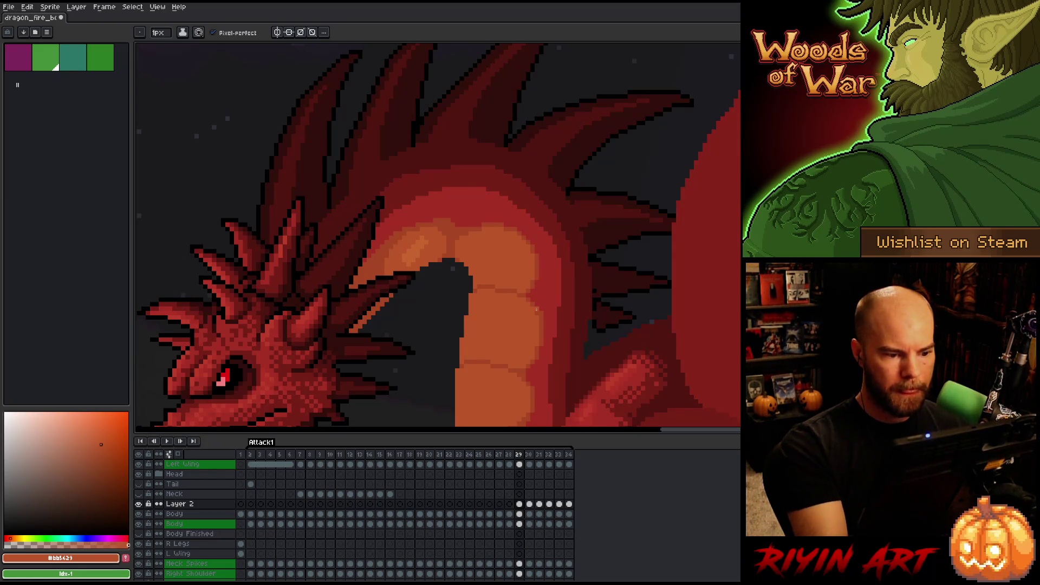
Compare frames 28 and 29, resample #a74624, switch to the Bucket and pan to the head on frame 28
key("Left")
key("Right")
key("Left")
left_click(316, 281, "alt")
key("Right")
key("Left")
left_click_drag(369, 288, 476, 259)
key("alt+Down")
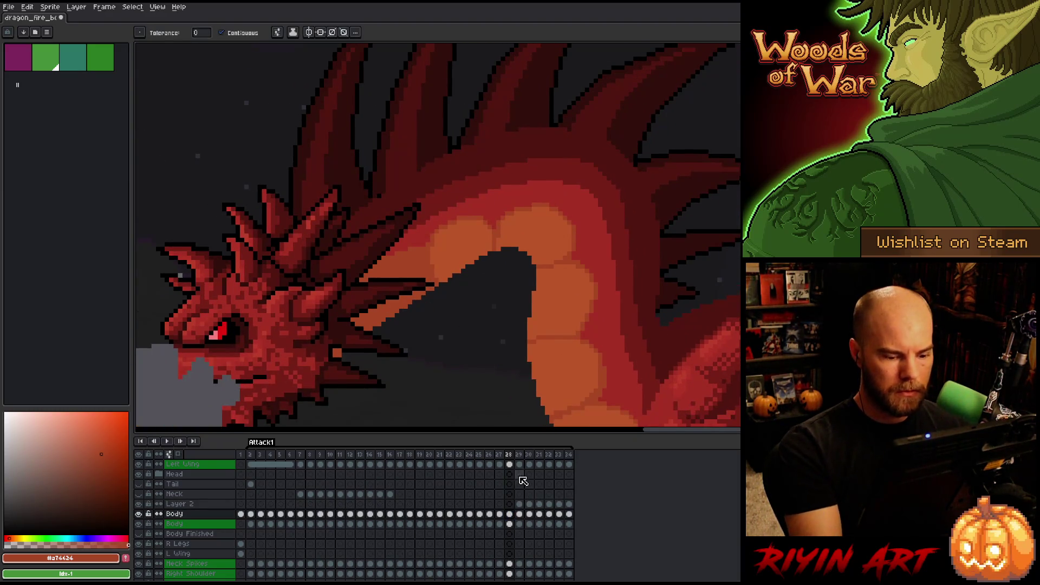